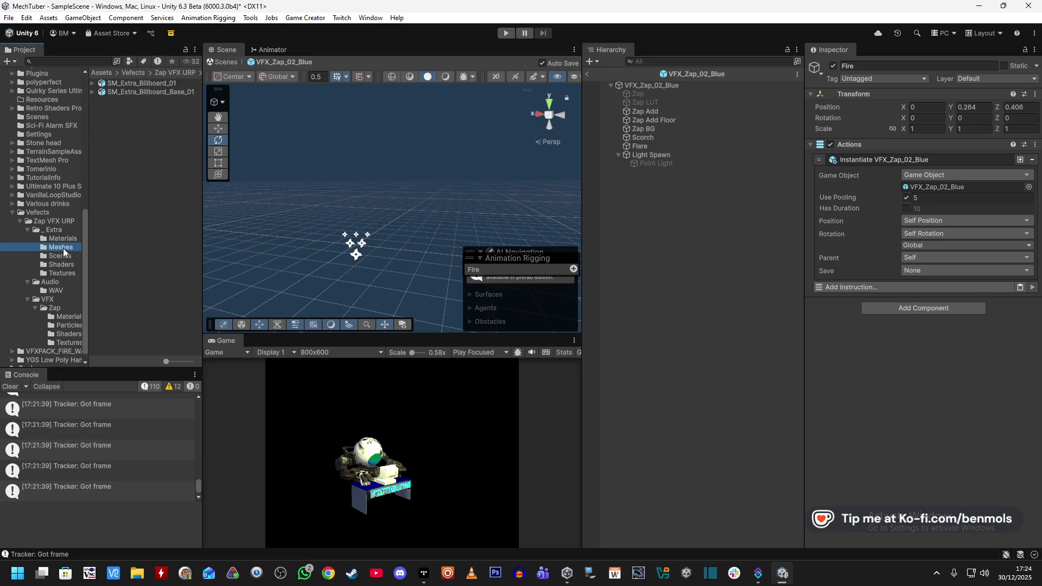
# Browse the Vefects Extra meshes, materials, shaders, textures and scenes folders
pyautogui.click(63, 246)
pyautogui.click(63, 239)
pyautogui.click(61, 265)
pyautogui.click(63, 273)
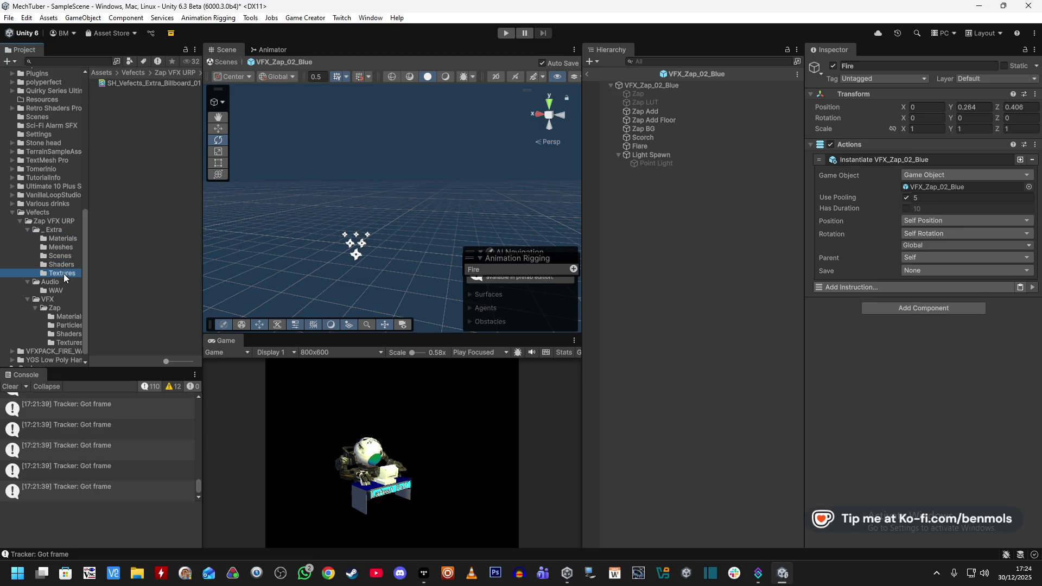
pyautogui.click(61, 255)
pyautogui.click(60, 245)
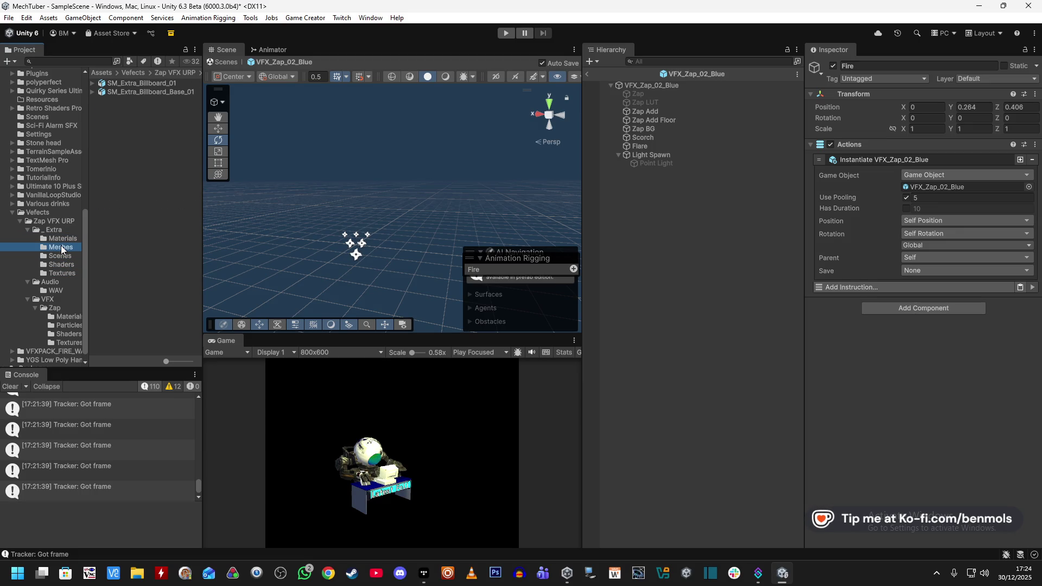
pyautogui.click(47, 239)
# Collapse Extra and Vefects, widen the project folder tree, and expand JMO Assets
pyautogui.click(24, 230)
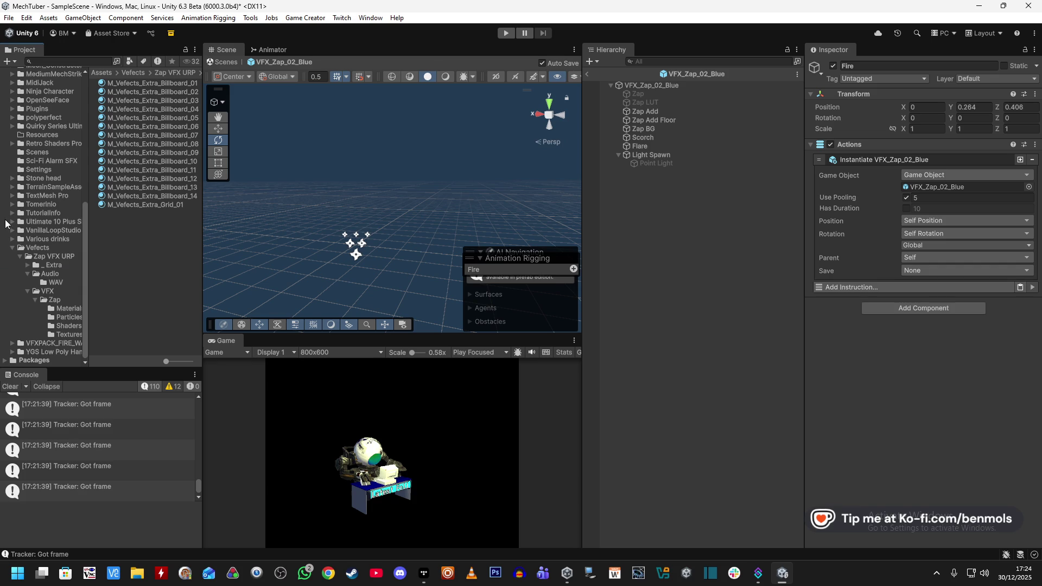
pyautogui.click(9, 247)
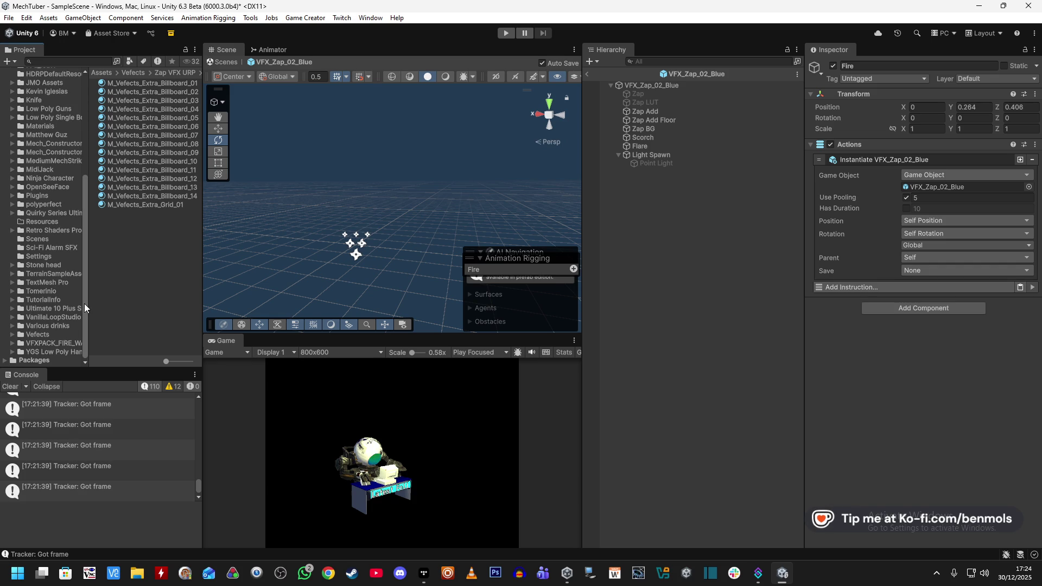
pyautogui.moveTo(87, 301); pyautogui.dragTo(124, 300)
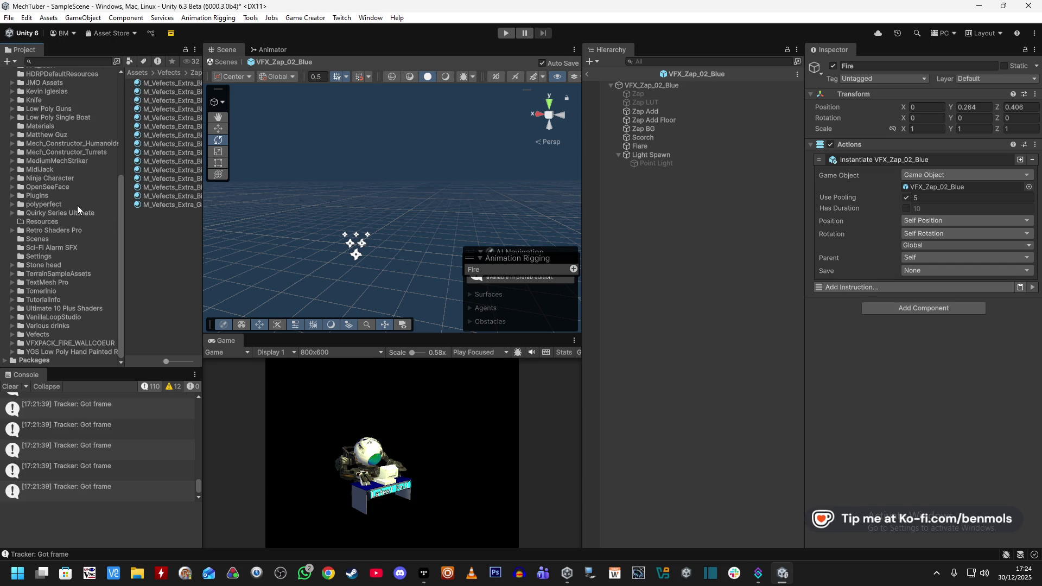
pyautogui.moveTo(118, 204); pyautogui.dragTo(117, 89)
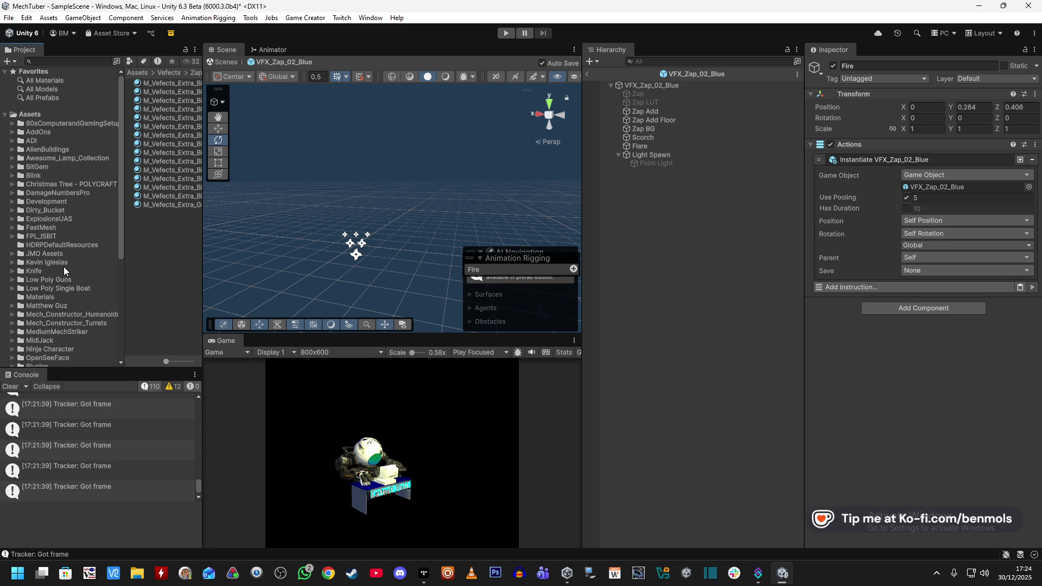
pyautogui.click(13, 254)
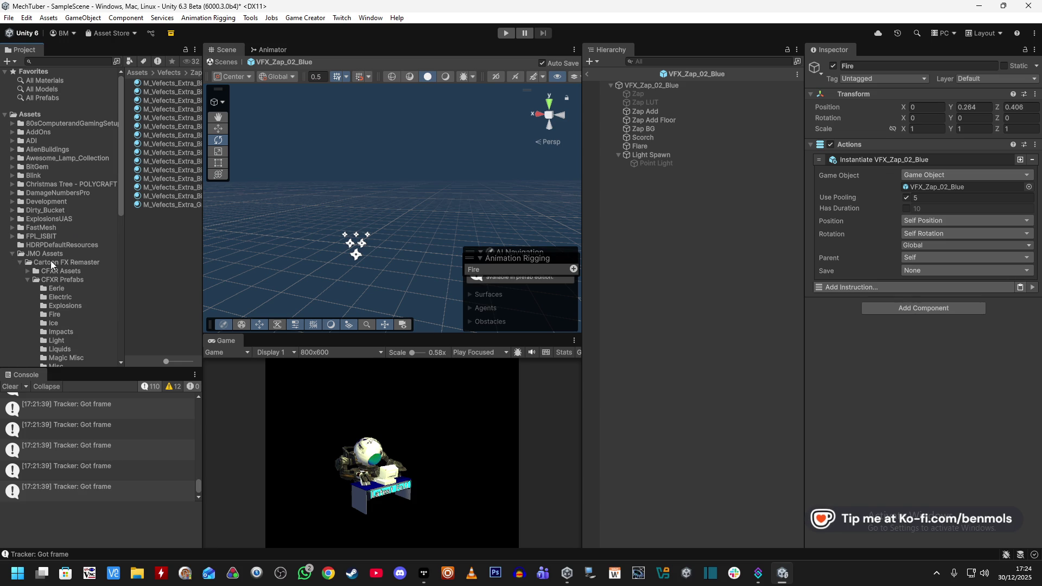
# Preview the Magic Misc prefabs CFXR3 Magic Aura, CFXR4 Bouncing Glows Bubble and Falling Stars
pyautogui.scroll(-3, 86, 267)
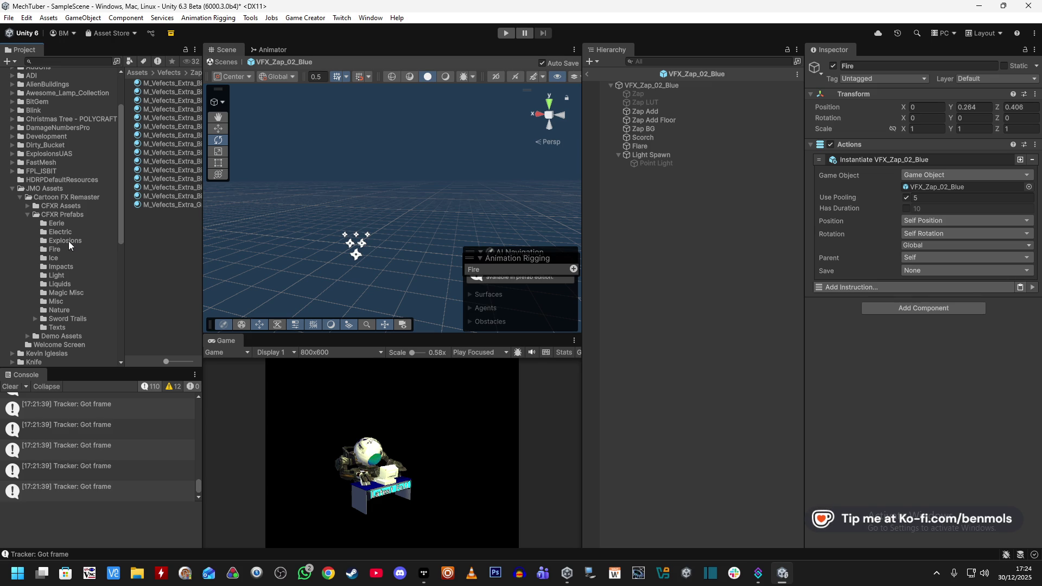
pyautogui.click(70, 293)
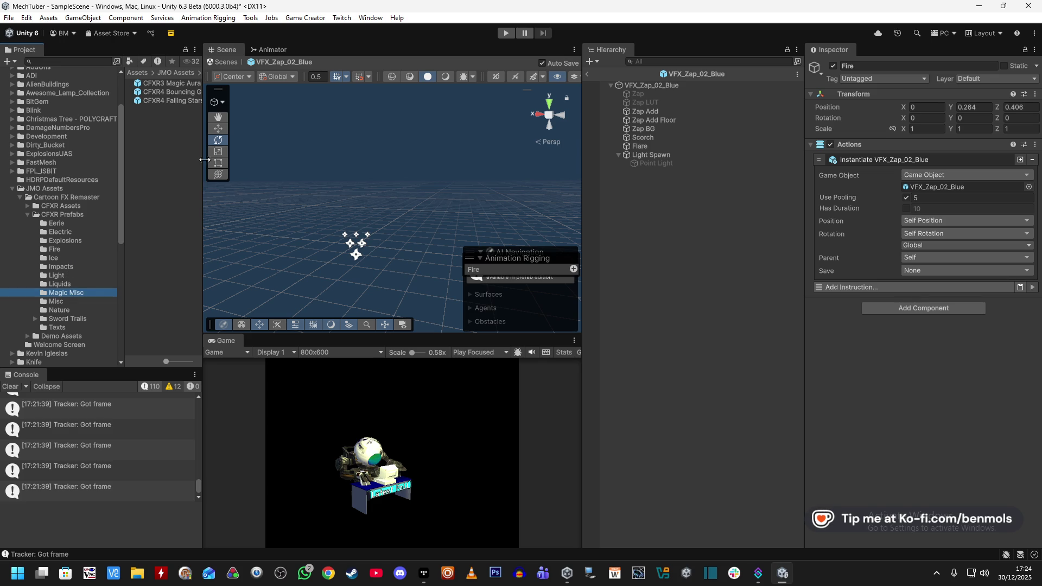
pyautogui.click(171, 84)
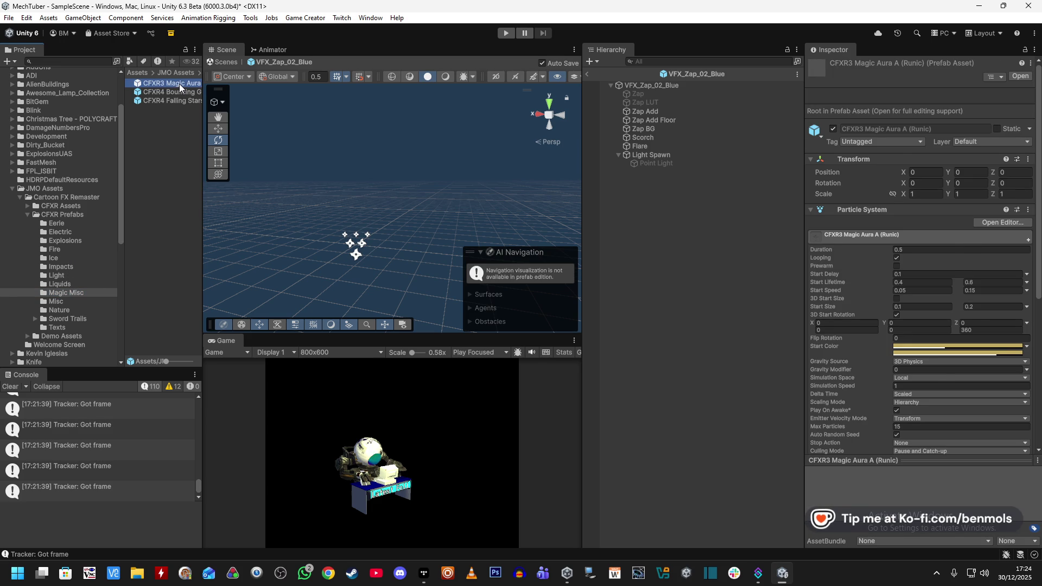
pyautogui.doubleClick(179, 83)
pyautogui.doubleClick(167, 91)
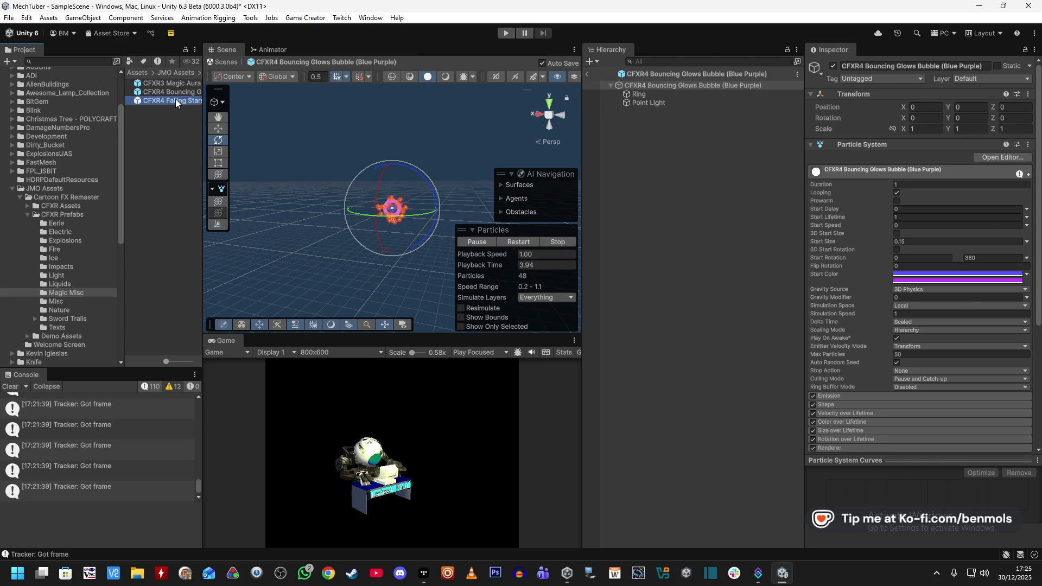
pyautogui.doubleClick(174, 100)
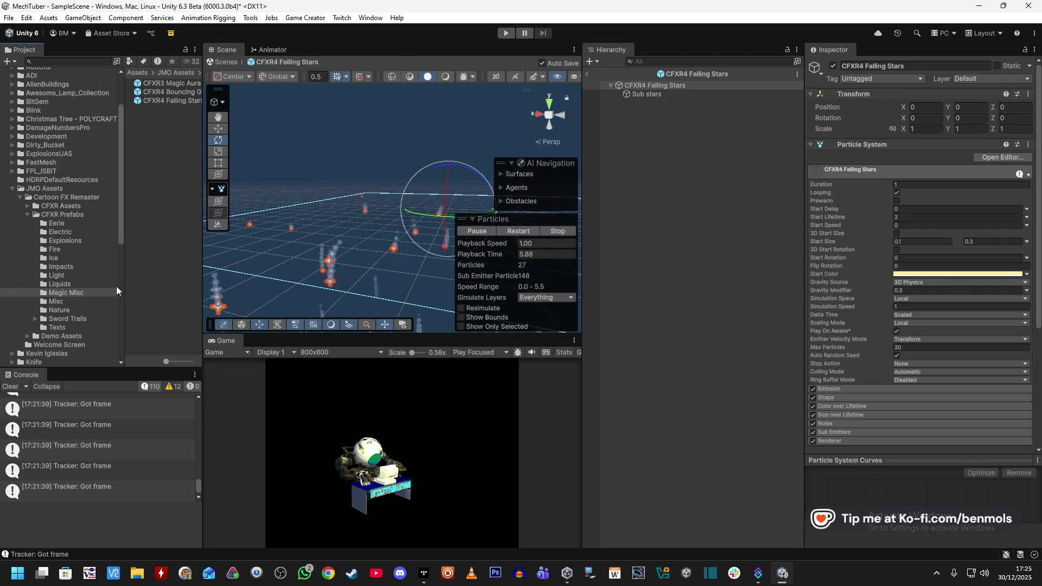
# Preview Misc prefabs CFXR Flash, Magic Poof, Smoke Source 3D, Broken Heart and Cartoon Fight
pyautogui.click(70, 301)
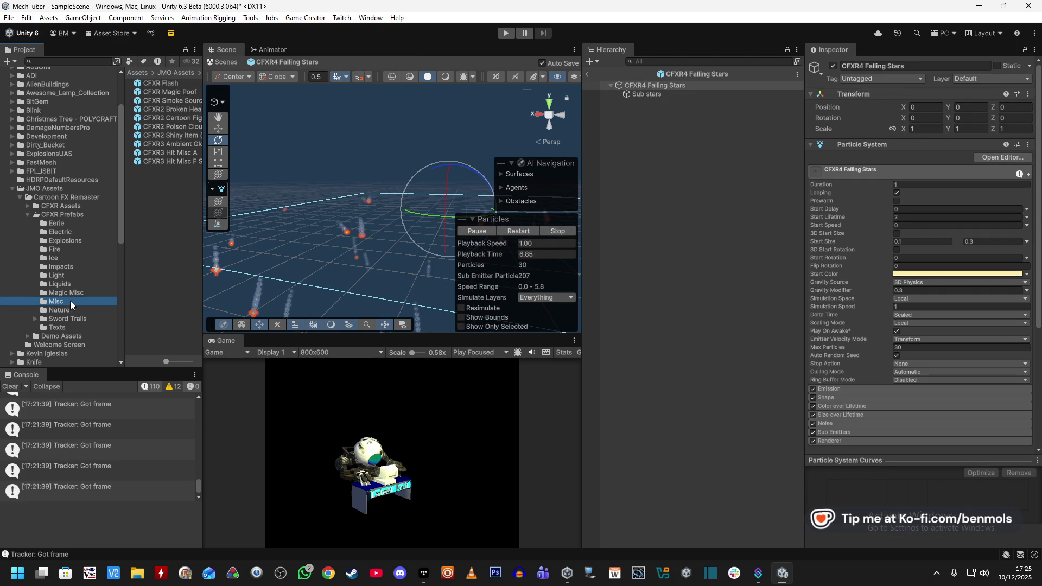
pyautogui.doubleClick(177, 84)
pyautogui.doubleClick(176, 92)
pyautogui.click(174, 100)
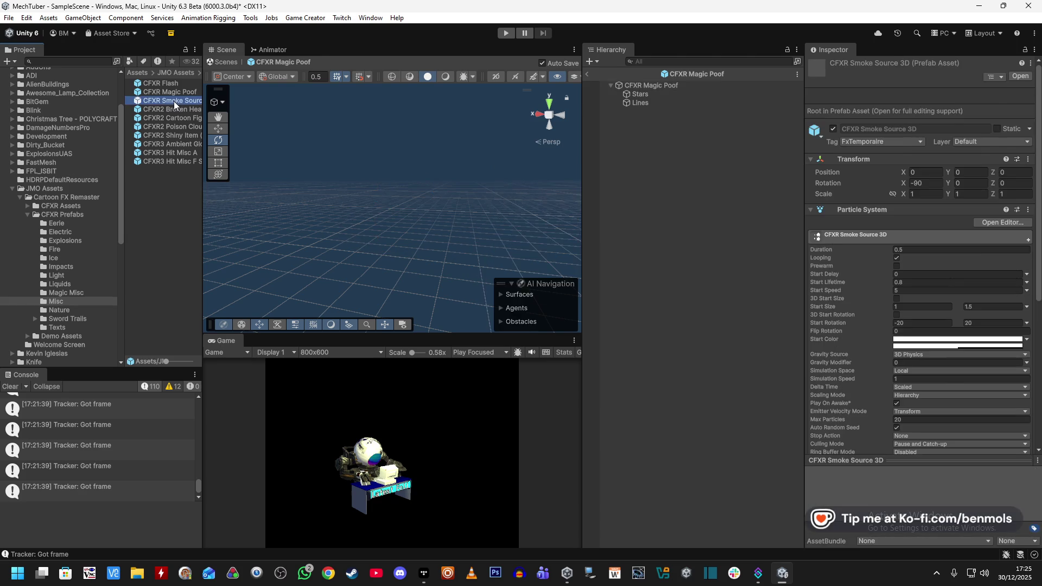
pyautogui.doubleClick(175, 100)
pyautogui.doubleClick(173, 111)
pyautogui.click(174, 119)
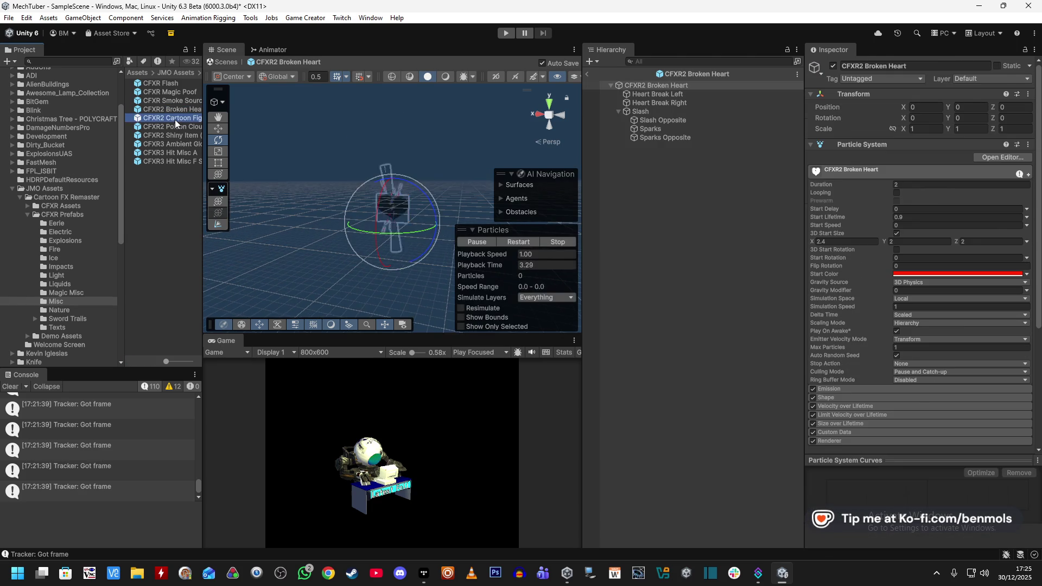
pyautogui.doubleClick(175, 119)
# Preview CFXR2 Poison Cloud, Shiny Item, CFXR3 Ambient Glows, Hit Misc A and Hit Misc F Smoke
pyautogui.doubleClick(174, 126)
pyautogui.doubleClick(175, 136)
pyautogui.click(175, 144)
pyautogui.doubleClick(175, 144)
pyautogui.click(175, 152)
pyautogui.doubleClick(175, 152)
pyautogui.doubleClick(177, 161)
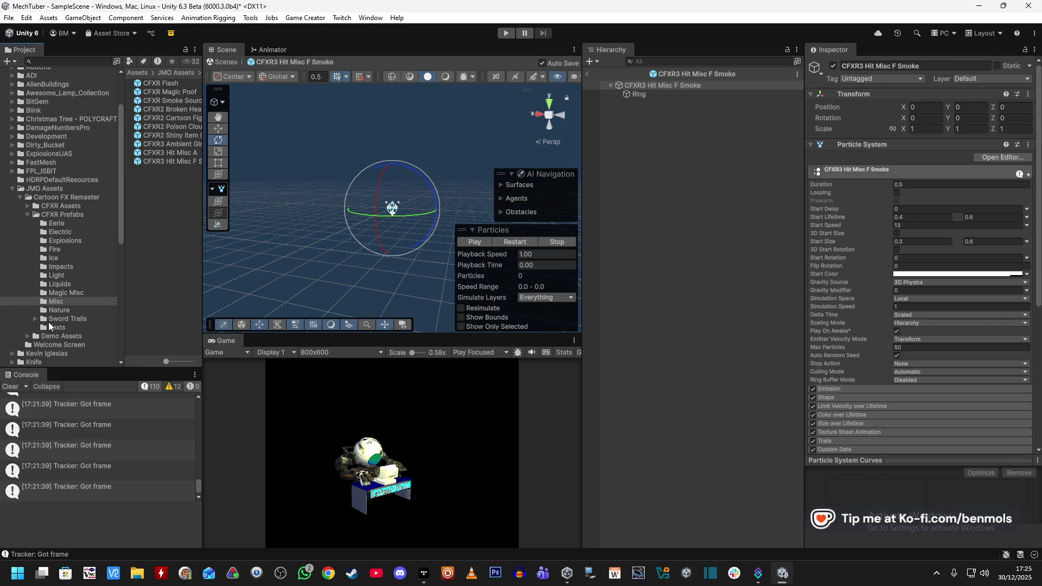
# Preview CFXR3 Hit Light B, LightGlow A (Loop) and Impacts' CFXR Hit A (Red), replaying each
pyautogui.click(62, 293)
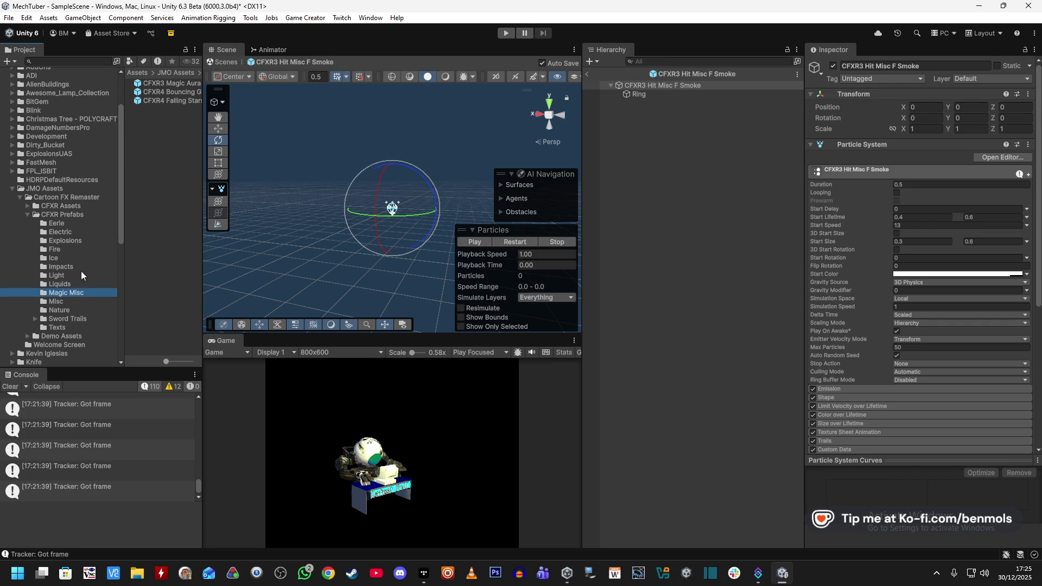
pyautogui.doubleClick(164, 84)
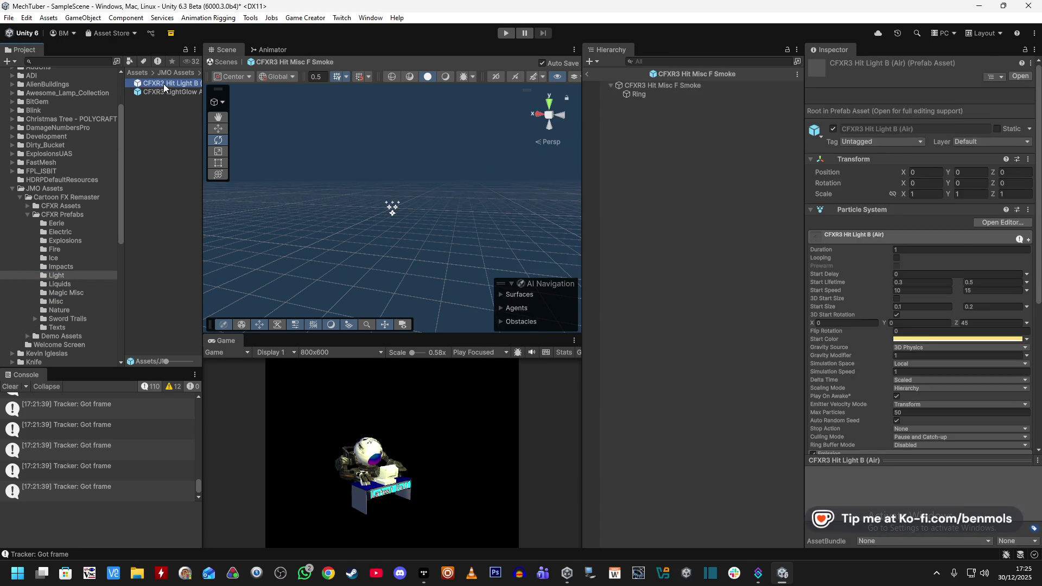
pyautogui.click(165, 92)
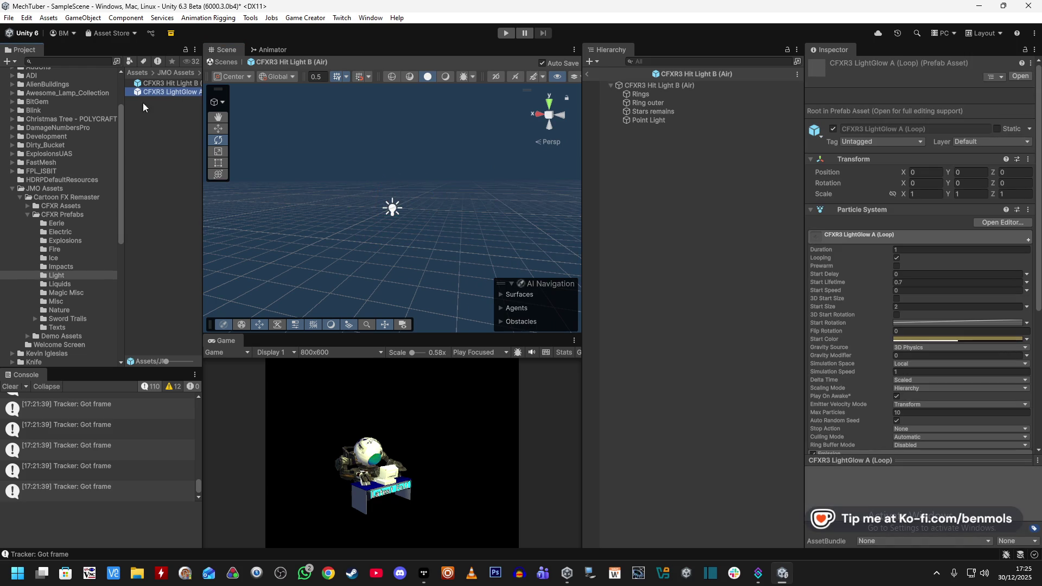
pyautogui.doubleClick(157, 91)
pyautogui.click(527, 242)
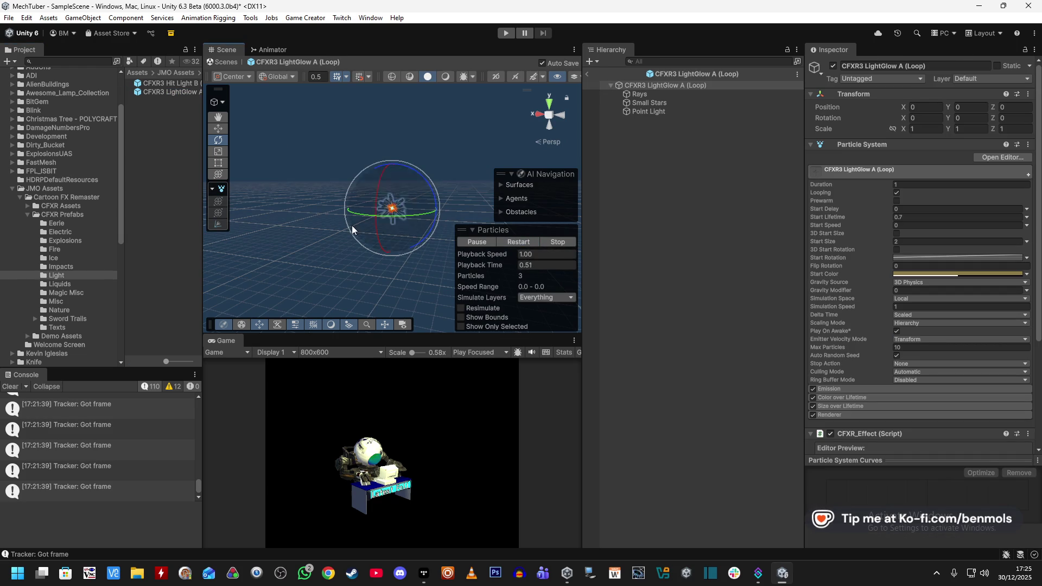
pyautogui.click(60, 266)
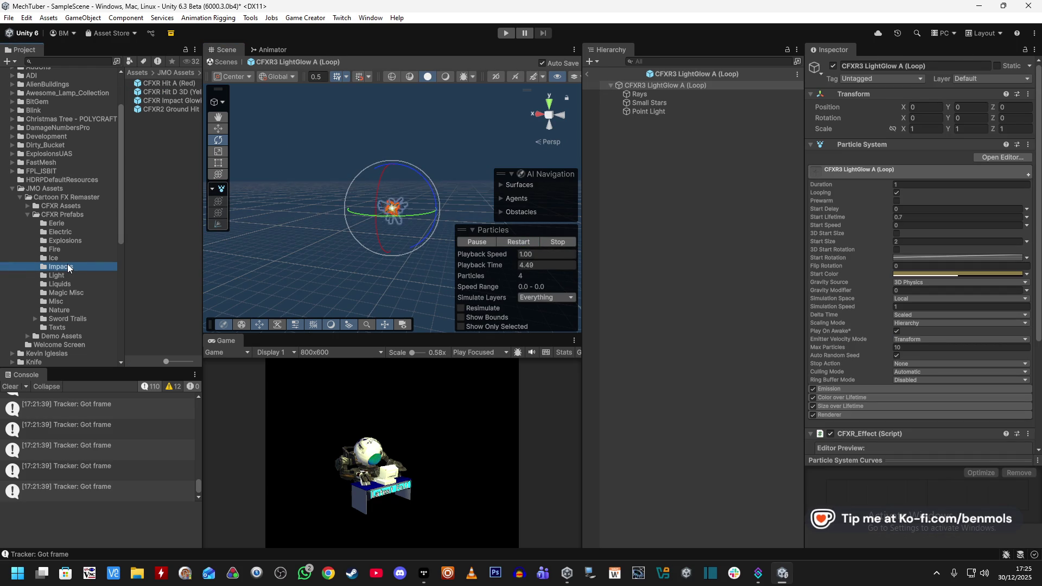
pyautogui.doubleClick(168, 83)
pyautogui.click(524, 243)
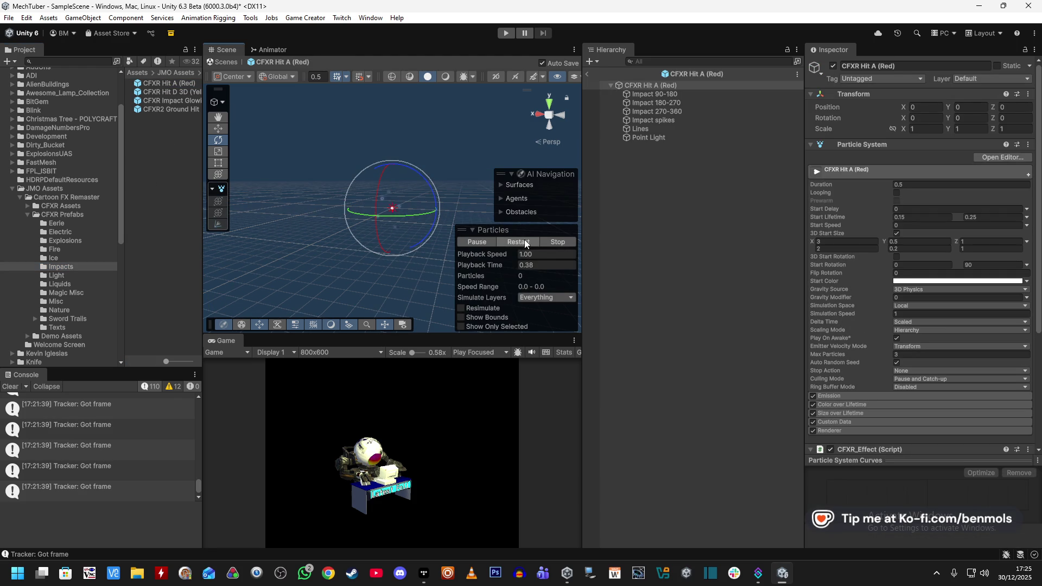
# Preview the Electric prefabs Sparks Rain and Hit Electric C, ending on CFXR Electrified 3
pyautogui.click(77, 259)
pyautogui.click(70, 241)
pyautogui.click(64, 232)
pyautogui.doubleClick(180, 82)
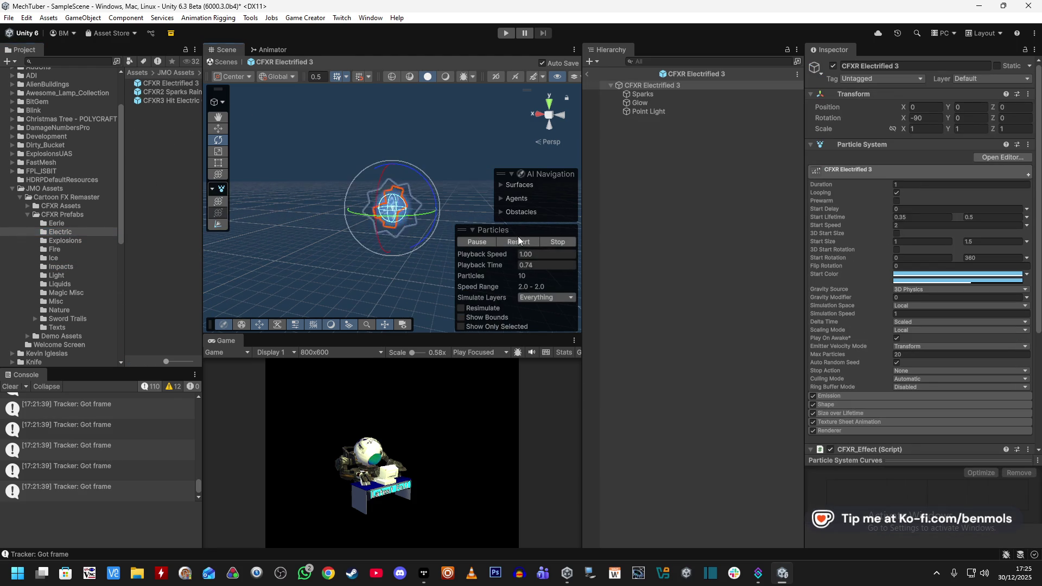
pyautogui.doubleClick(163, 91)
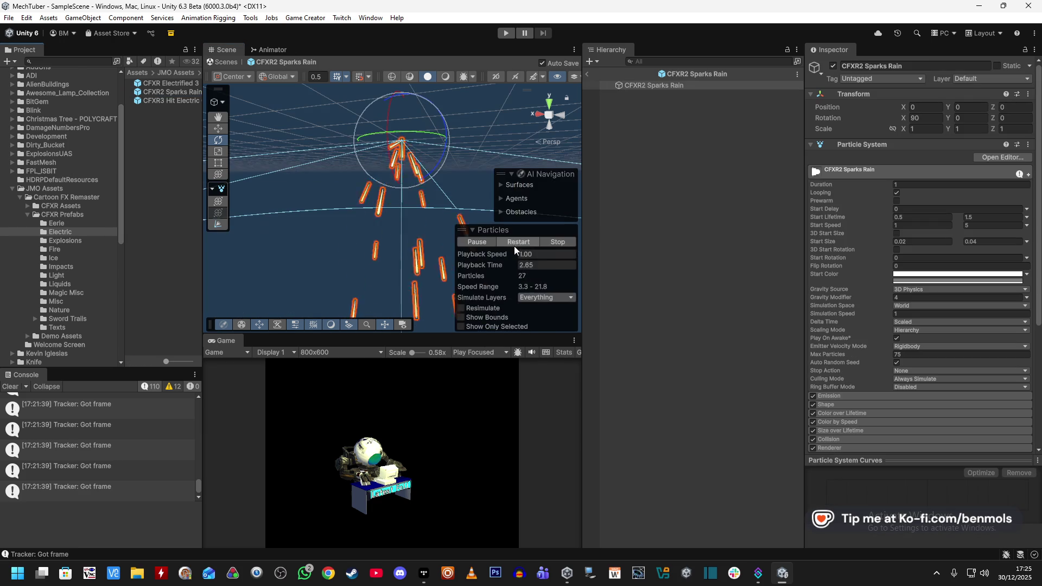
pyautogui.doubleClick(174, 100)
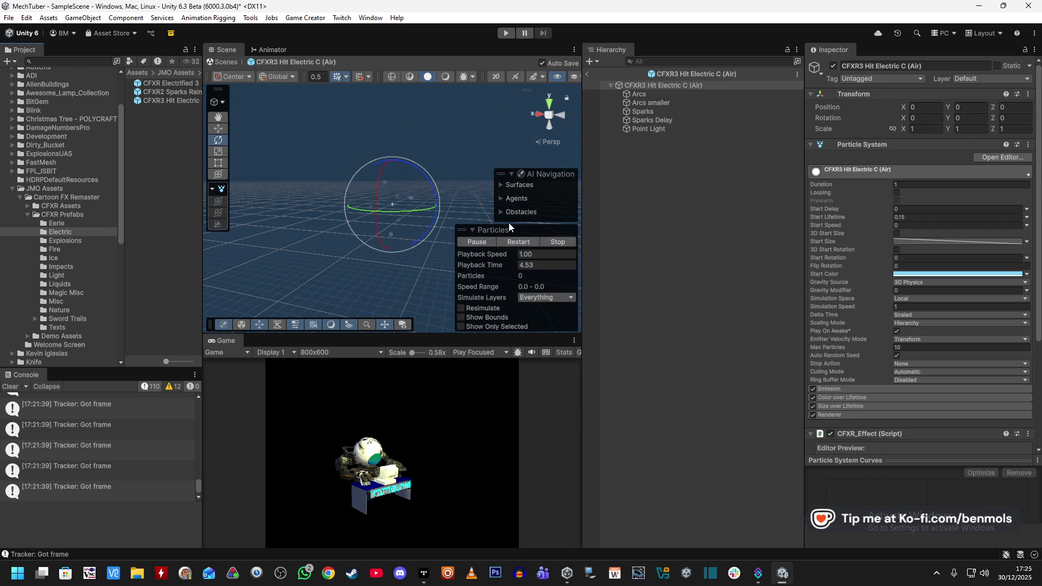
pyautogui.doubleClick(168, 83)
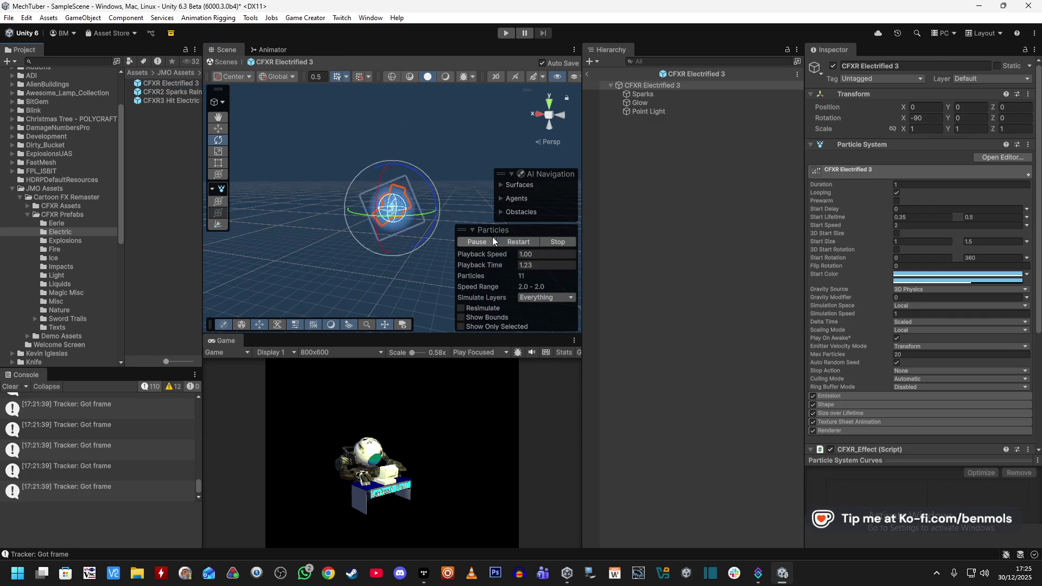
# Return to the scene and place CFXR Electrified 3 under the mech eye's Sphere
pyautogui.click(588, 75)
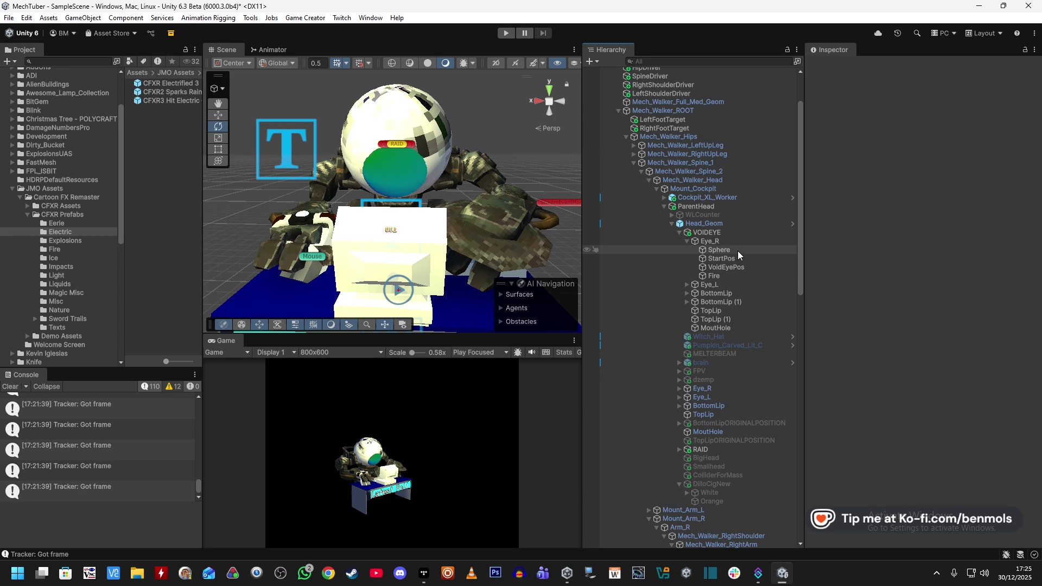
pyautogui.click(160, 83)
pyautogui.moveTo(160, 82)
pyautogui.mouseDown()
pyautogui.moveTo(720, 263)
pyautogui.moveTo(730, 249)
pyautogui.mouseUp()
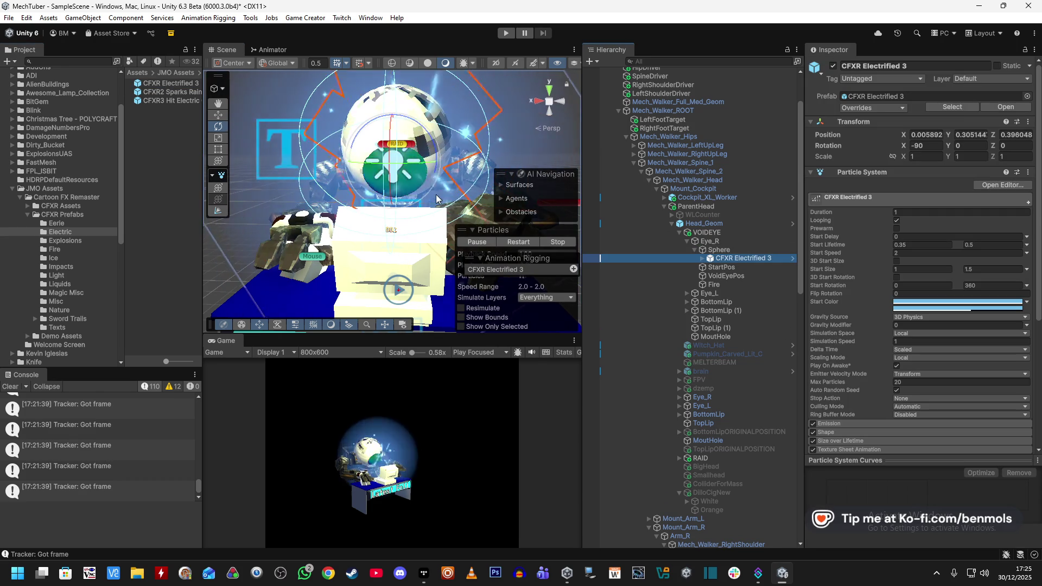
pyautogui.moveTo(383, 151); pyautogui.dragTo(577, 120)
# Set the effect's Scale X, Y and Z to 0.3
pyautogui.click(924, 157)
pyautogui.write('0.3')
pyautogui.press('Tab')
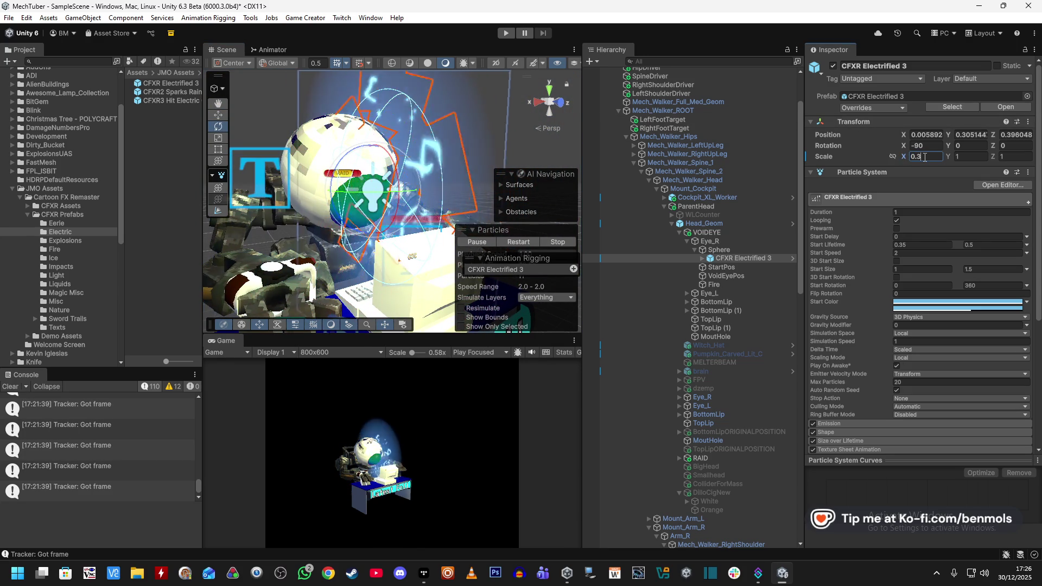
pyautogui.write('0.3')
pyautogui.press('Tab')
pyautogui.write('0.3')
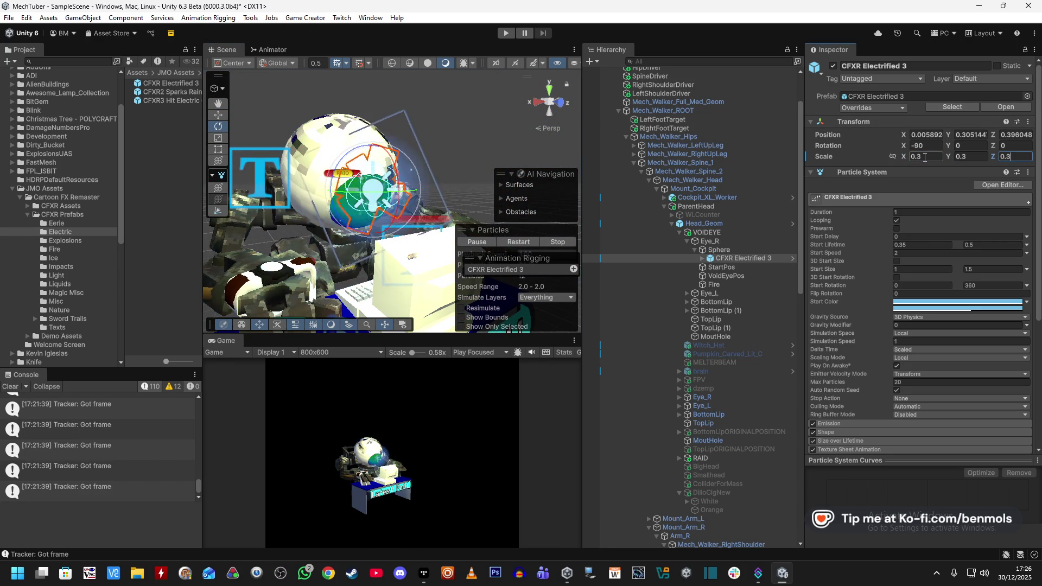
pyautogui.moveTo(505, 164)
pyautogui.mouseDown()
pyautogui.moveTo(461, 138)
pyautogui.moveTo(652, 127)
pyautogui.moveTo(230, 112)
pyautogui.moveTo(434, 168)
pyautogui.moveTo(425, 182)
pyautogui.moveTo(359, 160)
pyautogui.moveTo(421, 210)
pyautogui.moveTo(227, 171)
pyautogui.moveTo(194, 185)
pyautogui.moveTo(199, 157)
pyautogui.moveTo(491, 27)
pyautogui.mouseUp()
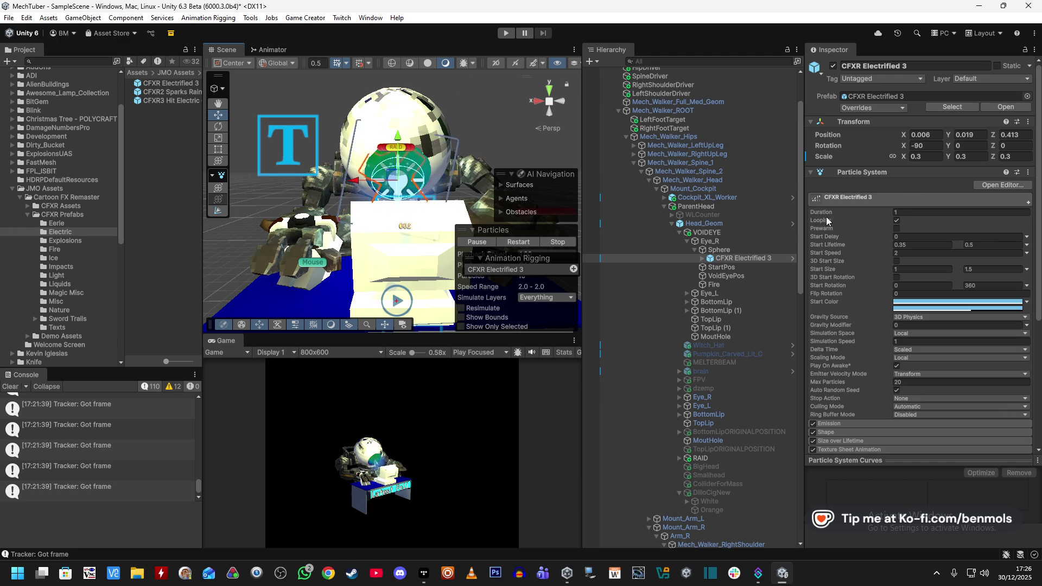
# Drag the linked Scale up until X, Y and Z read 0.48
pyautogui.moveTo(903, 155); pyautogui.dragTo(908, 155)
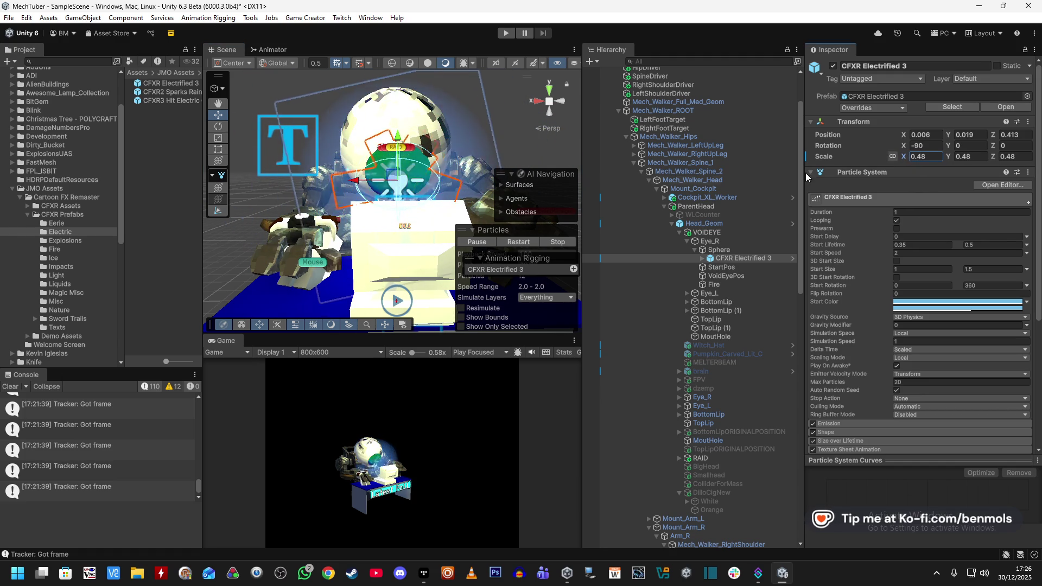
pyautogui.moveTo(488, 206)
pyautogui.mouseDown()
pyautogui.moveTo(474, 223)
pyautogui.moveTo(558, 220)
pyautogui.moveTo(382, 198)
pyautogui.moveTo(333, 172)
pyautogui.moveTo(161, 183)
pyautogui.moveTo(157, 170)
pyautogui.moveTo(318, 173)
pyautogui.moveTo(304, 175)
pyautogui.mouseUp()
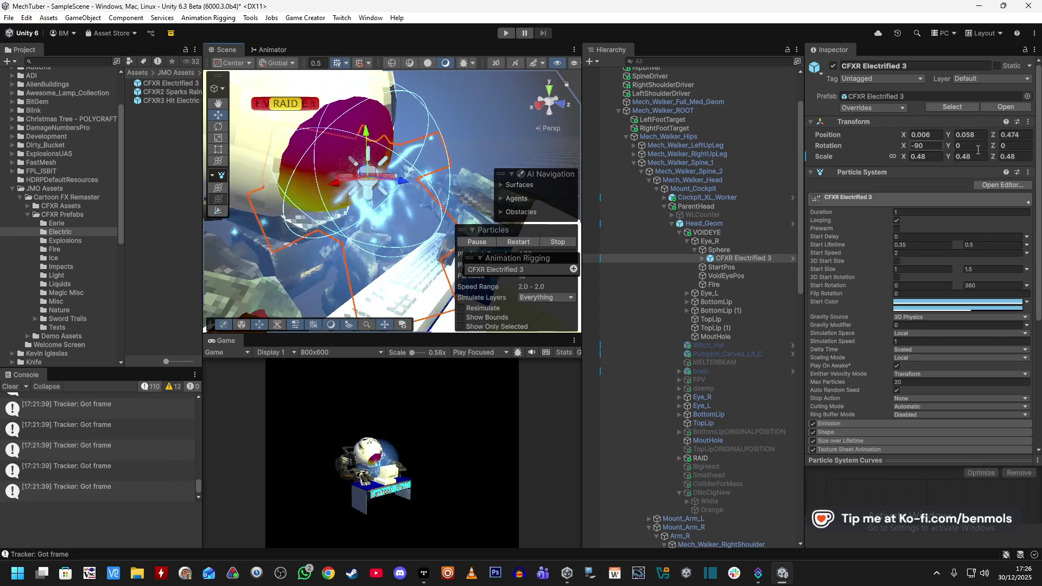
pyautogui.click(922, 145)
# Set the effect's rotation to 90, 90, 90
pyautogui.write('0')
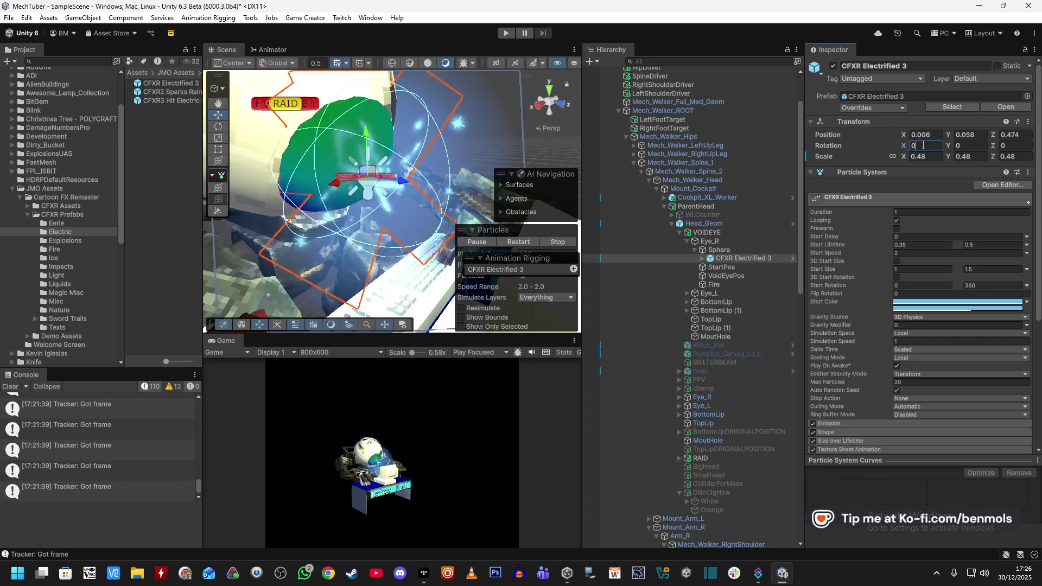
pyautogui.click(976, 145)
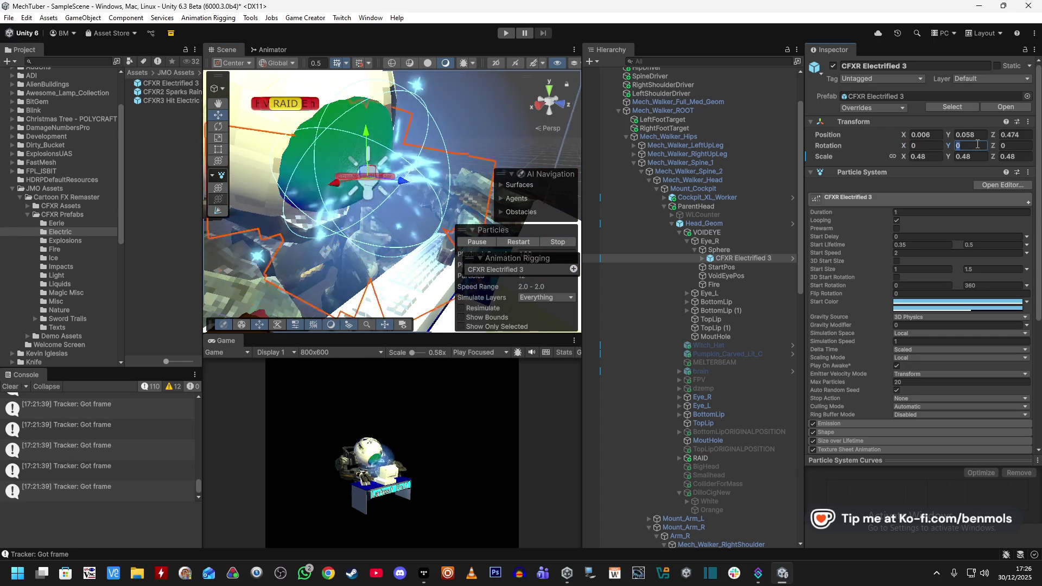
pyautogui.write('90')
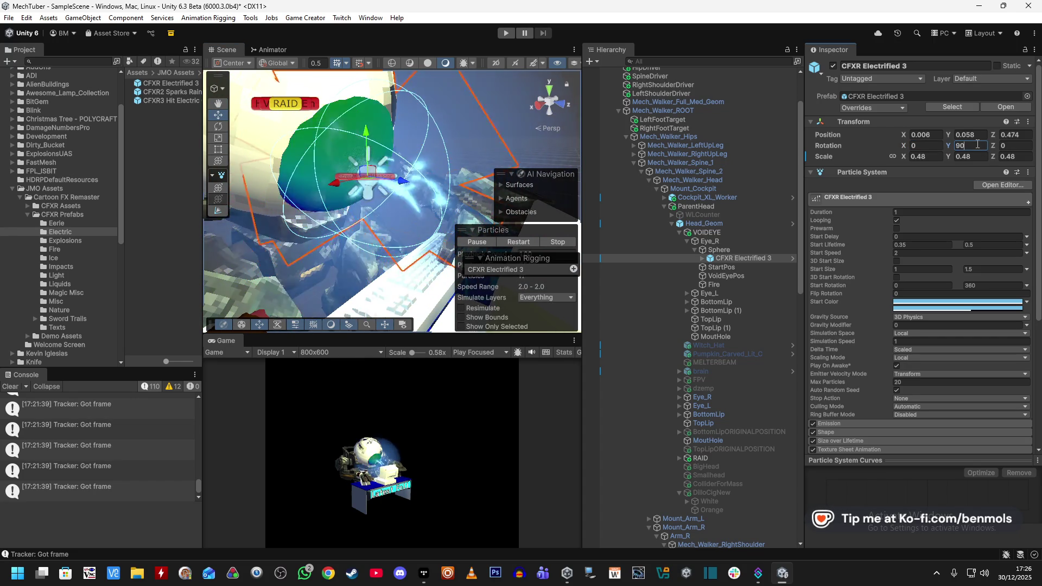
pyautogui.click(1013, 143)
pyautogui.write('90')
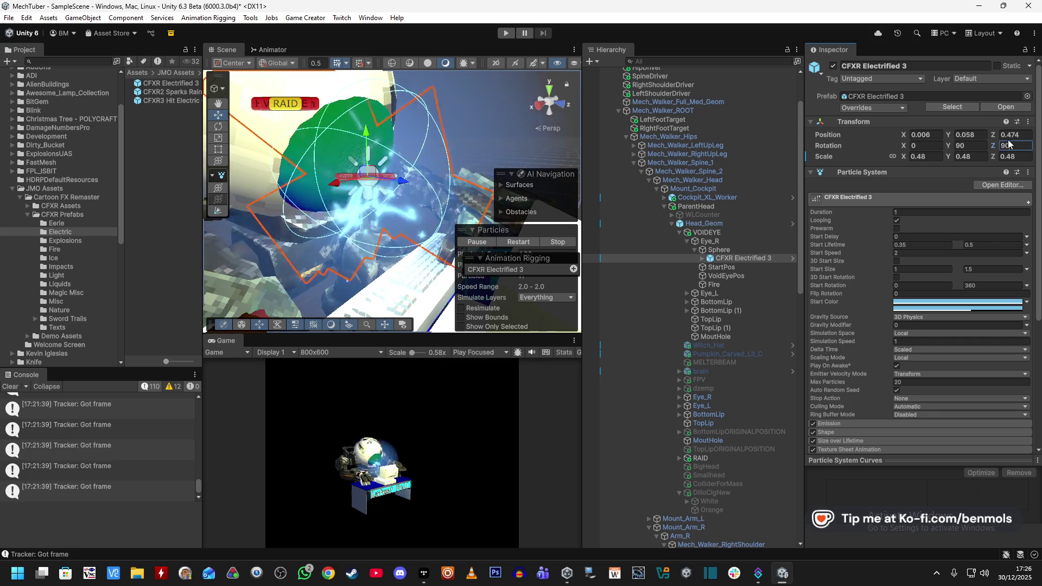
pyautogui.click(925, 145)
pyautogui.write('90')
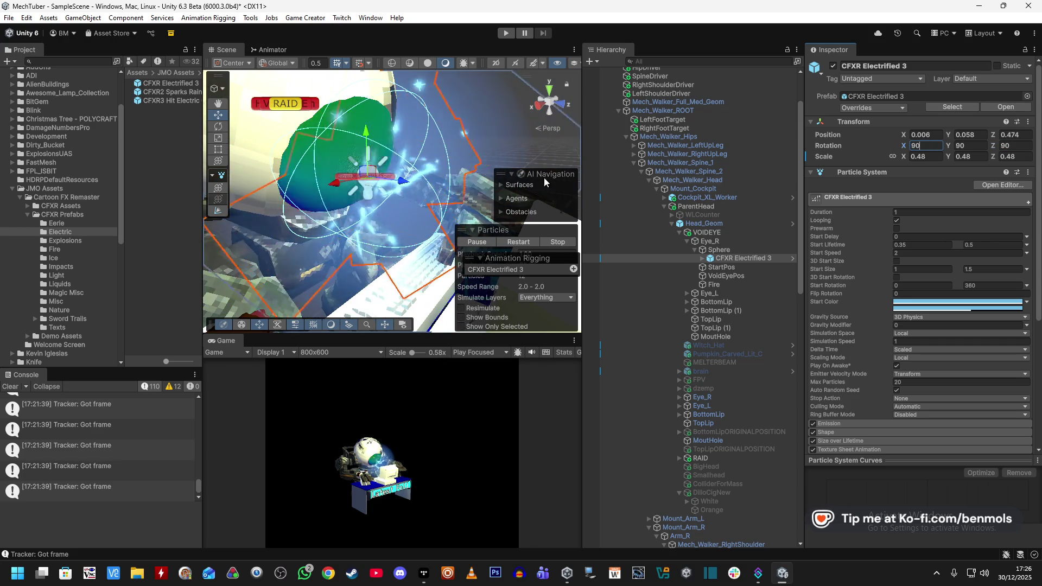
# Nudge the lightning effect down onto the eye and set its uniform scale to 0.35
pyautogui.moveTo(404, 180); pyautogui.dragTo(398, 186)
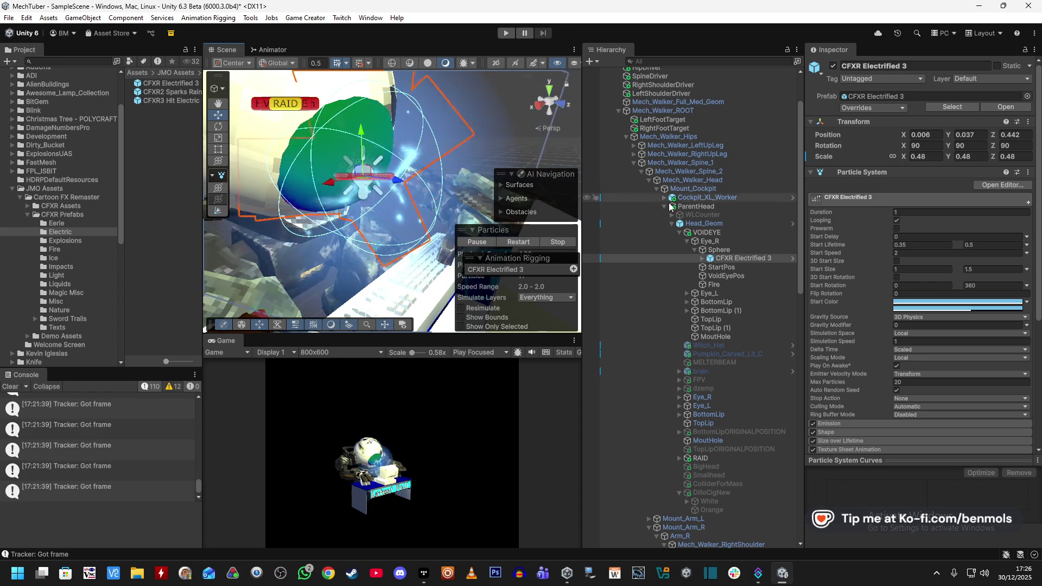
pyautogui.click(929, 157)
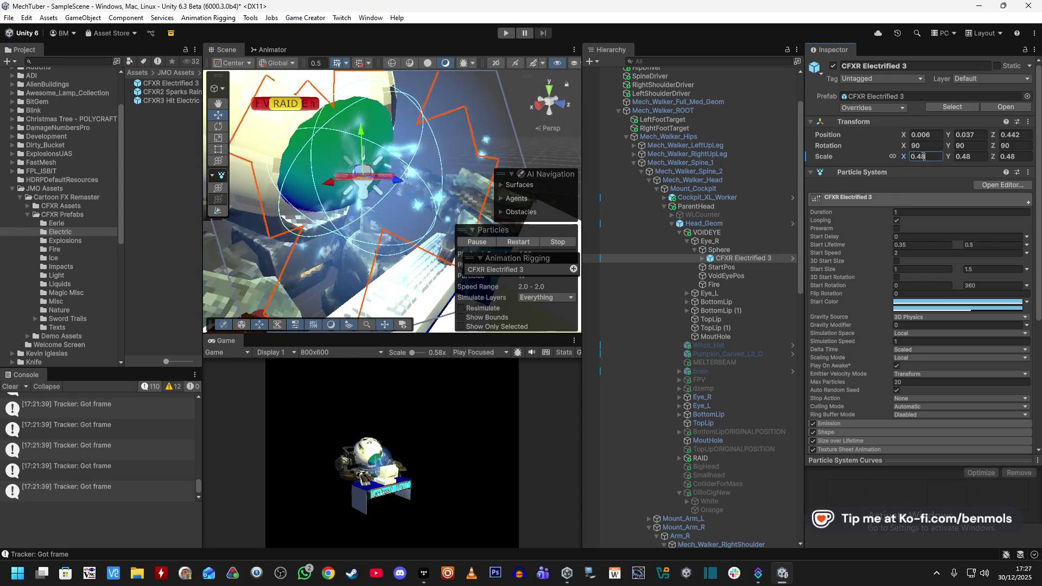
pyautogui.write('0.4')
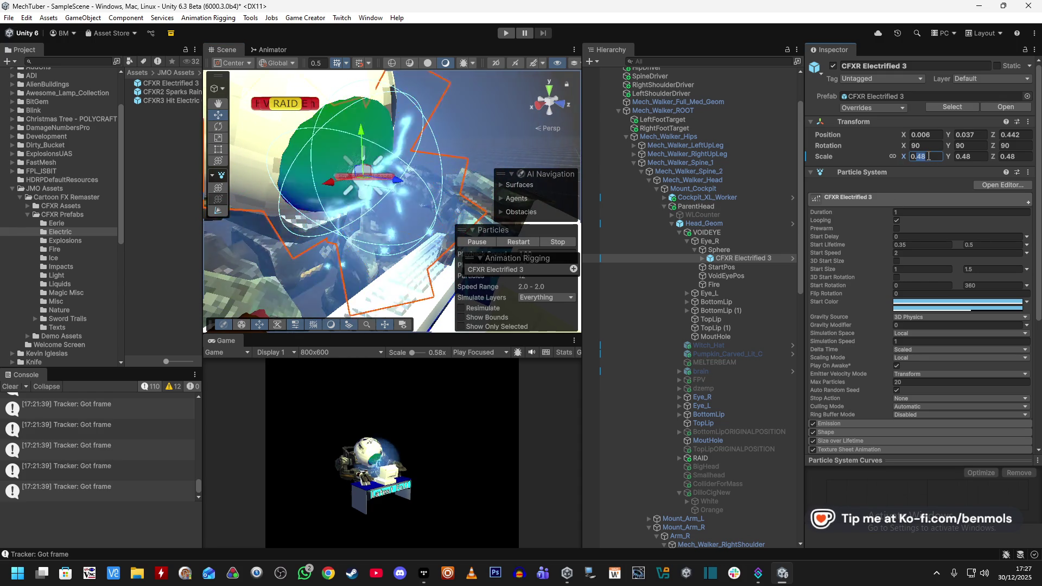
pyautogui.press('Return')
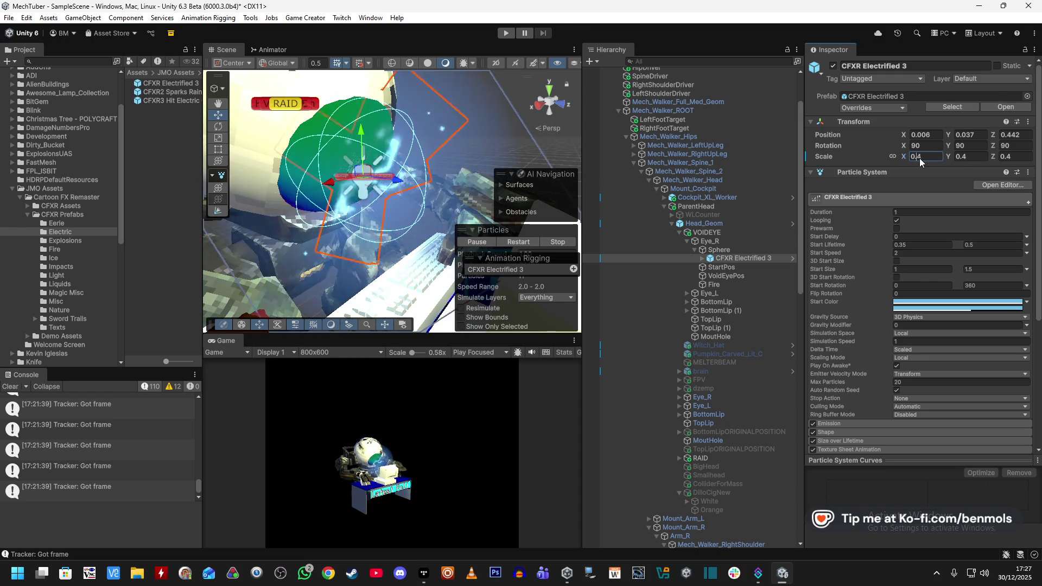
pyautogui.write('0.35')
pyautogui.press('Return')
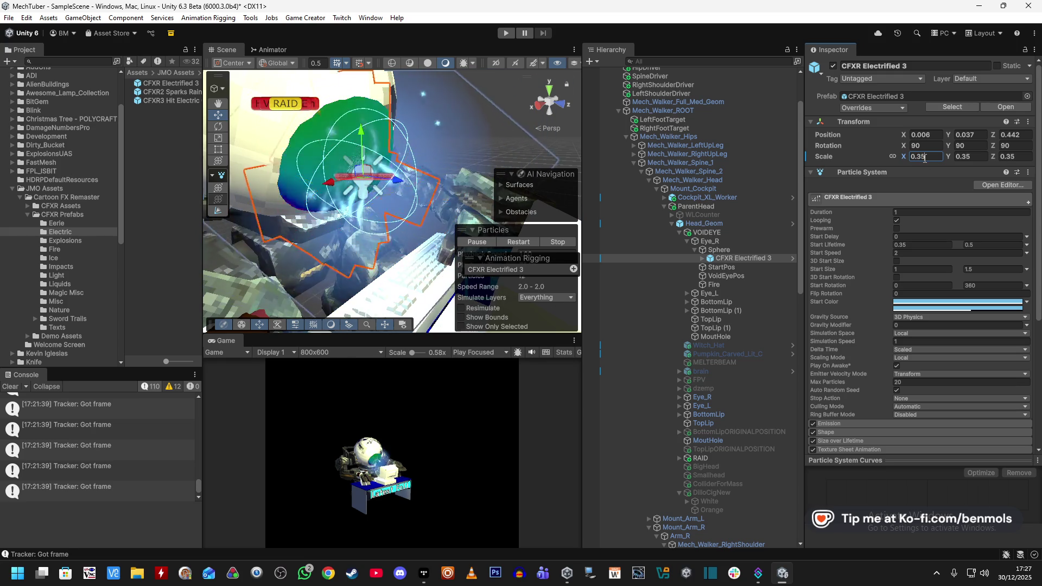
# Select the Text (TMP) object and view the mech from the front
pyautogui.scroll(-5, 478, 132)
pyautogui.click(462, 129)
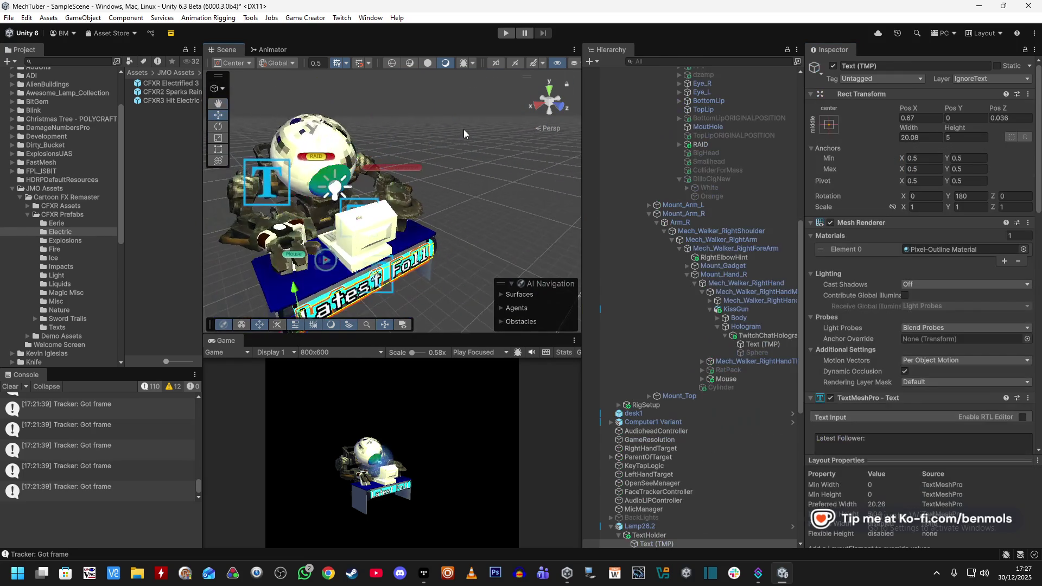
pyautogui.scroll(5, 389, 103)
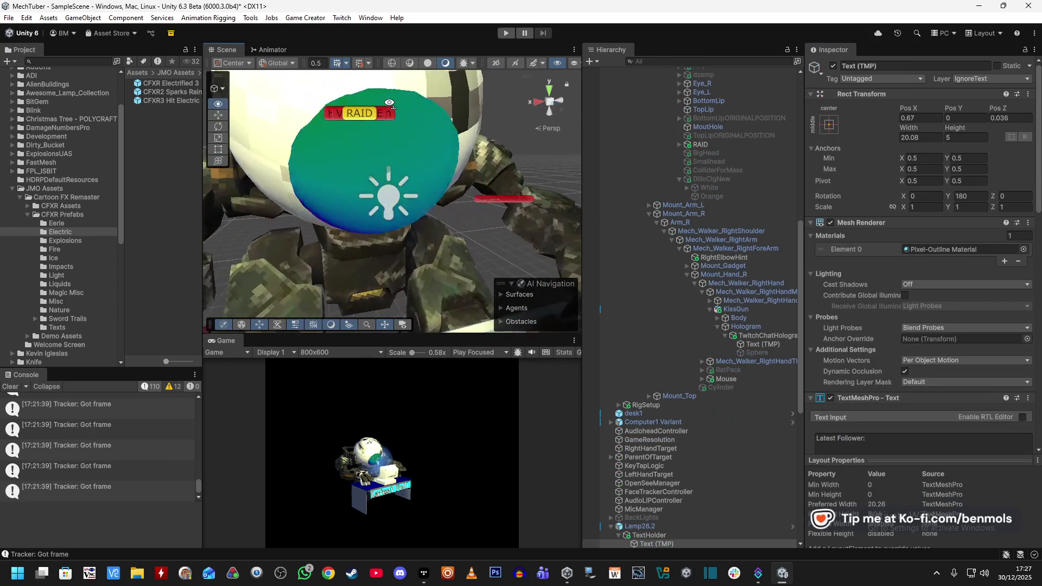
pyautogui.scroll(-5, 326, 101)
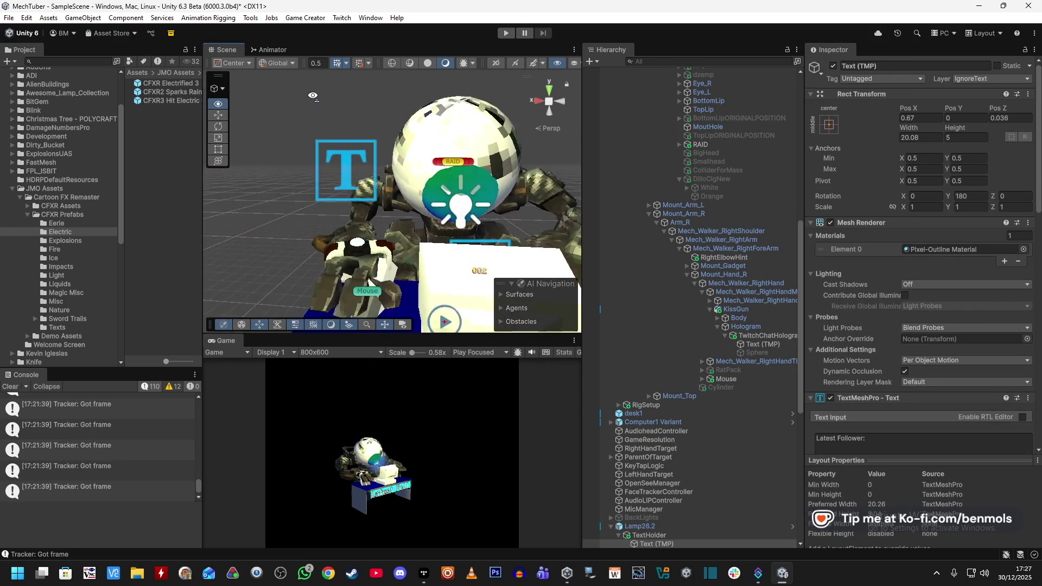
pyautogui.moveTo(309, 101); pyautogui.dragTo(366, 130)
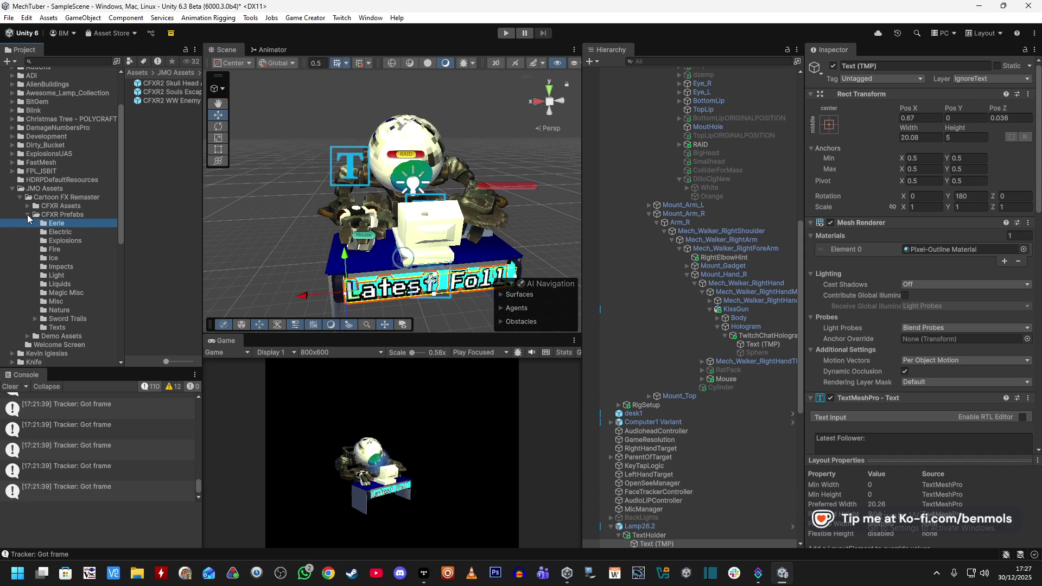
# Open CFXR Flash from the Misc folder, then inspect CFXR Magic Poof and CFXR2 Shiny Item (Loop)
pyautogui.click(60, 301)
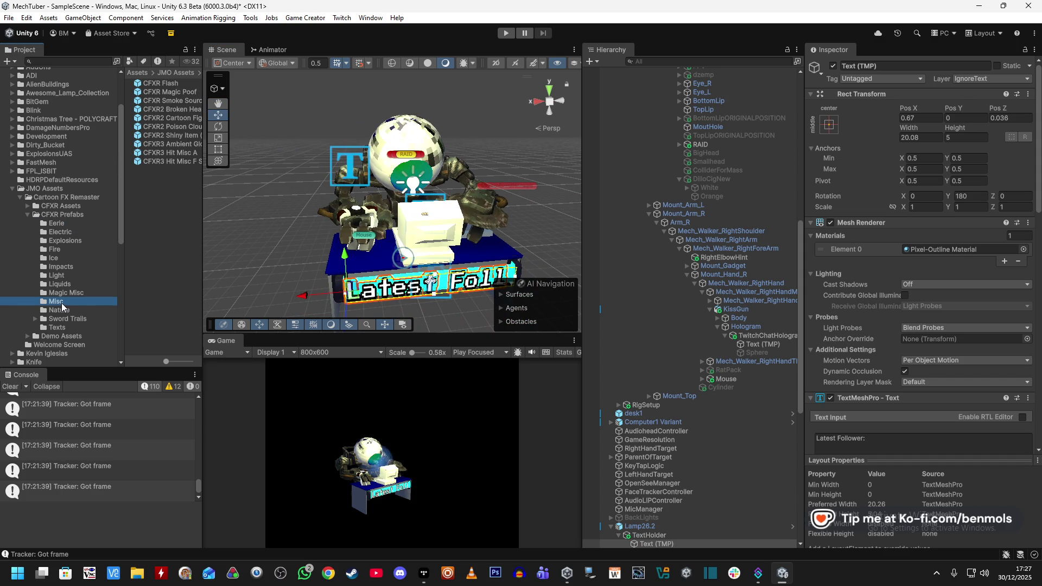
pyautogui.doubleClick(173, 85)
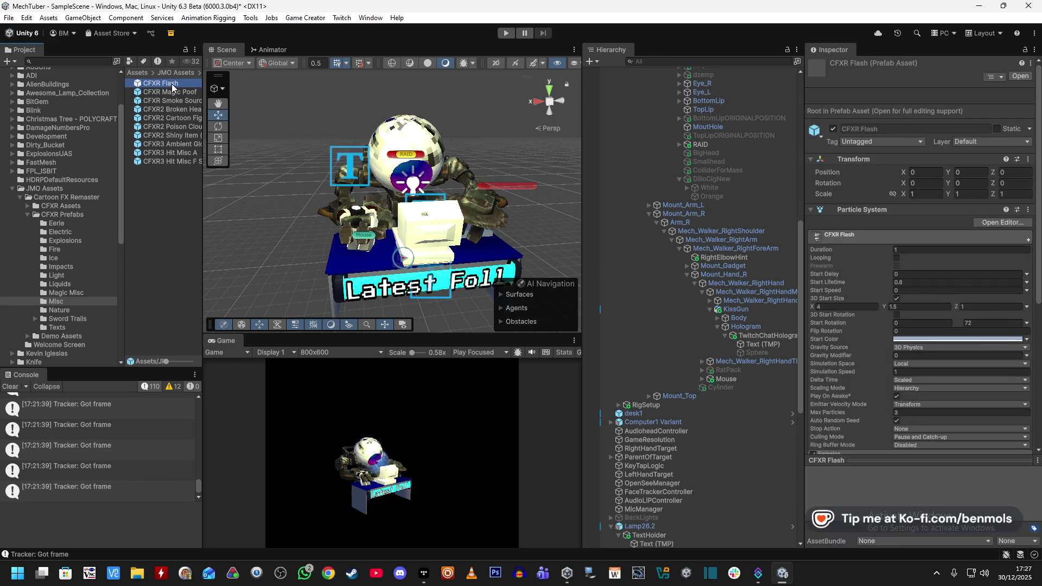
pyautogui.click(187, 92)
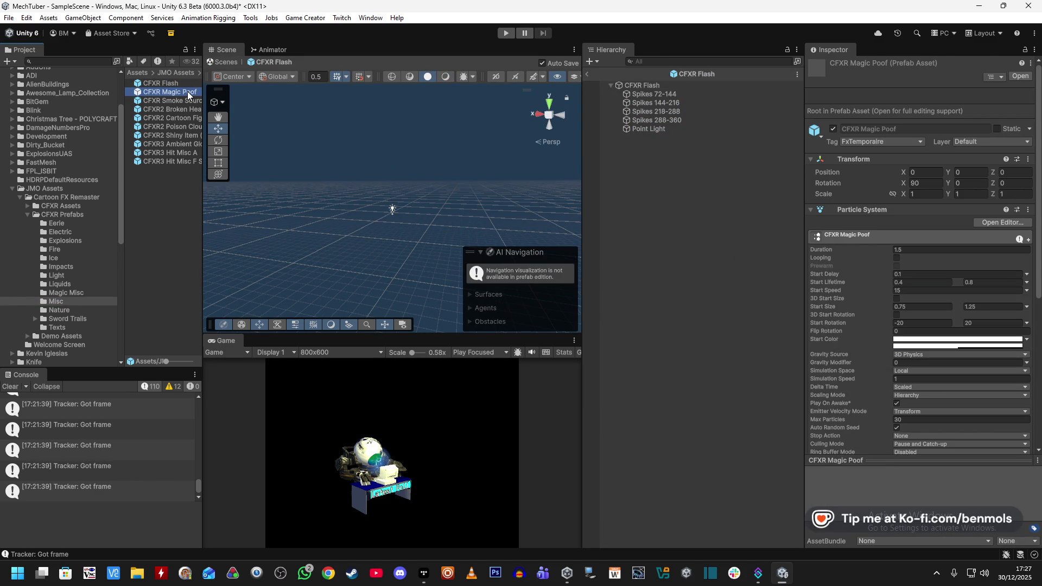
pyautogui.click(186, 161)
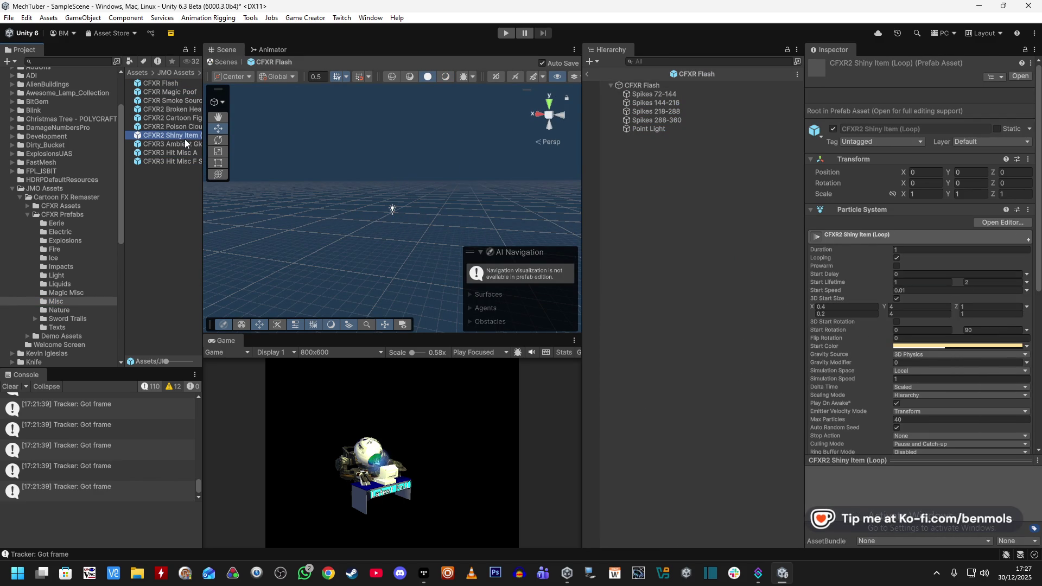
# Browse the Magic Misc folder and expand the VFXPACK_FIRE_WALLCOEUR effects folder
pyautogui.click(67, 293)
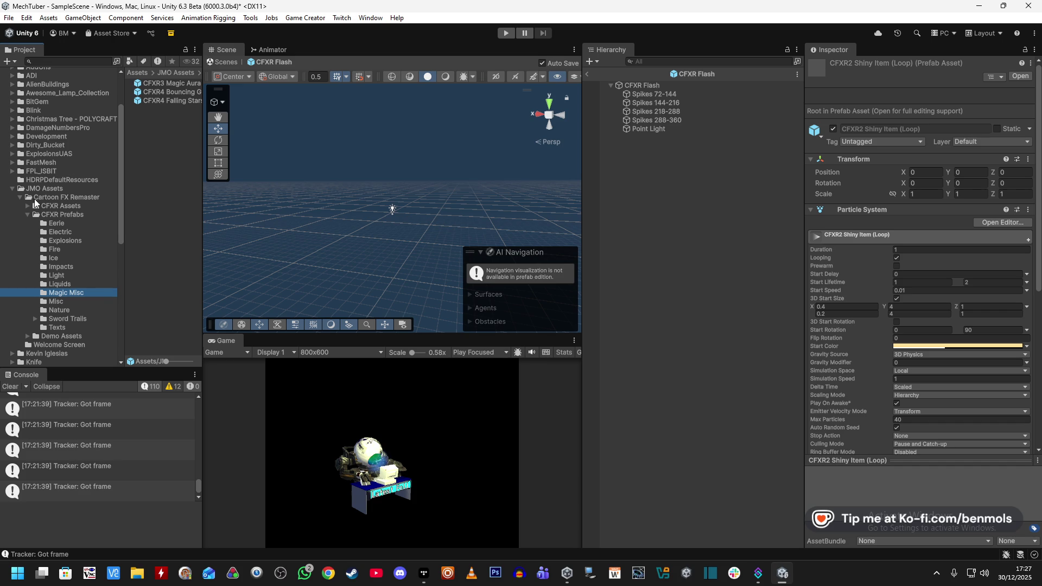
pyautogui.scroll(-5, 71, 213)
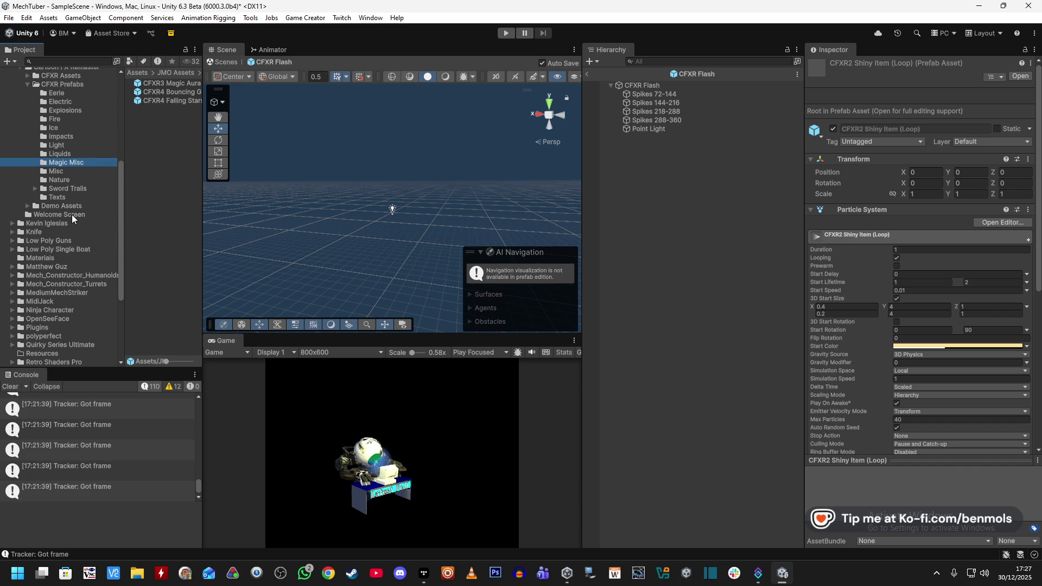
pyautogui.scroll(-1, 86, 324)
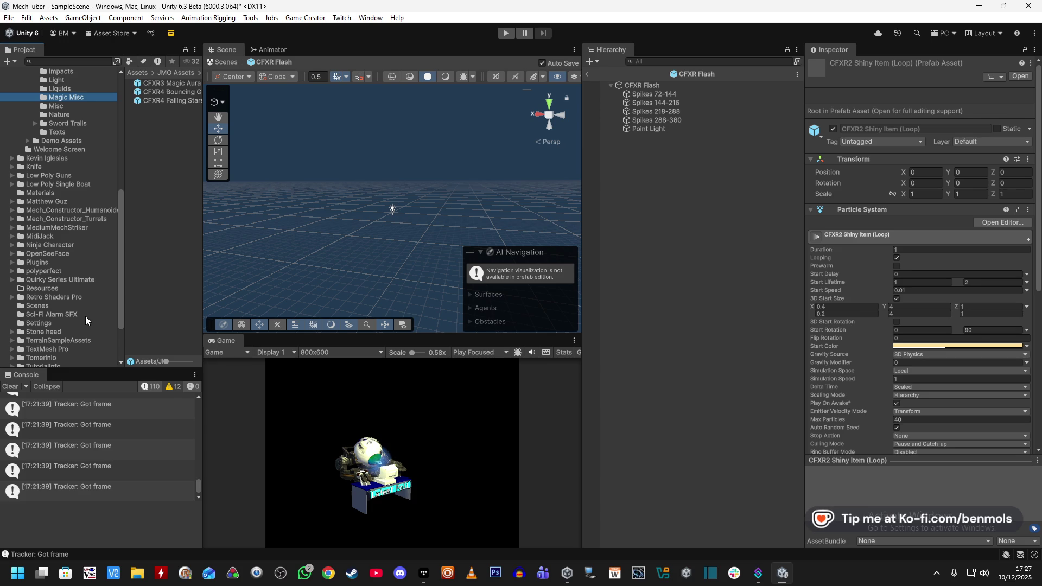
pyautogui.scroll(-3, 85, 319)
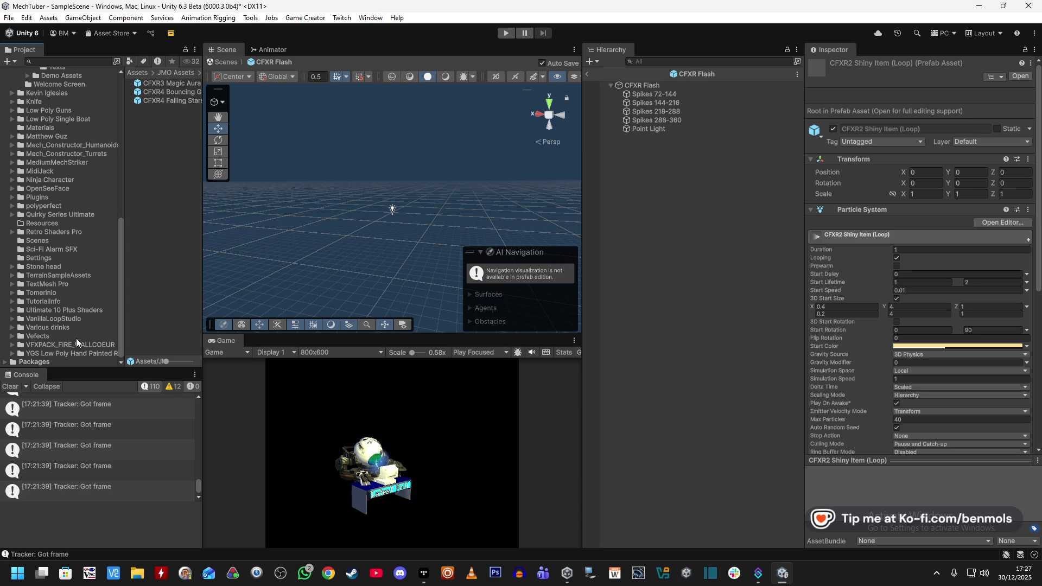
pyautogui.doubleClick(63, 346)
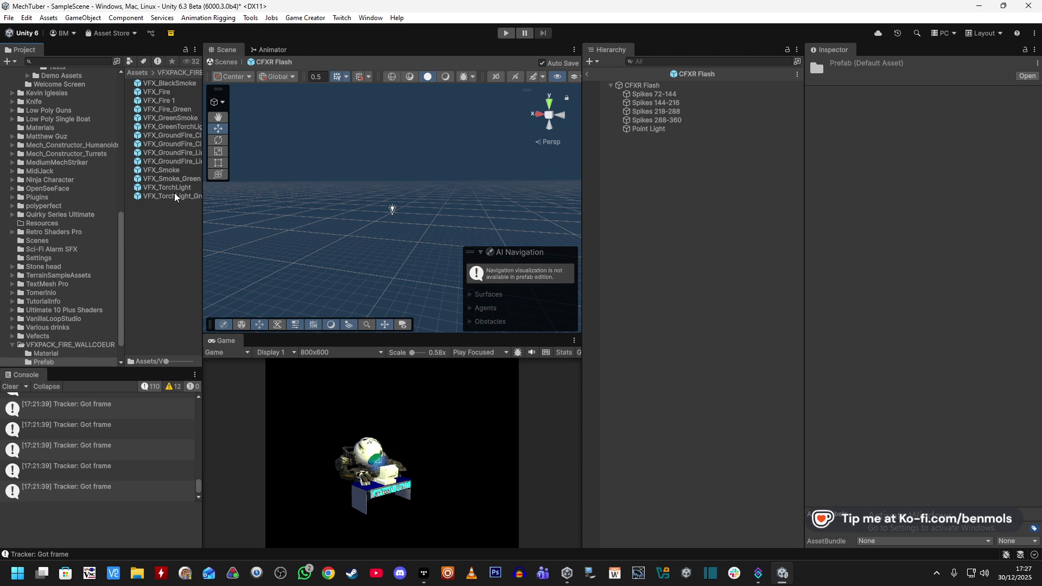
# Inspect the fire pack's green smoke, VFX_Smoke and VFX_TorchLight prefabs
pyautogui.click(177, 178)
pyautogui.click(178, 168)
pyautogui.click(178, 188)
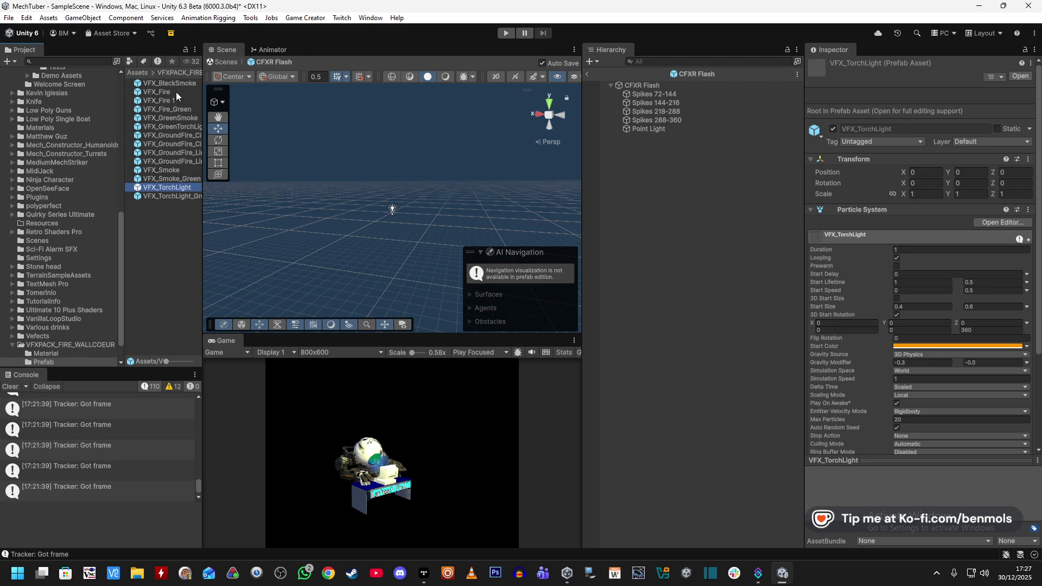
# Expand Vefects and show the Zap pack's Particles folder with its VFX_Zap prefabs
pyautogui.scroll(-2, 63, 272)
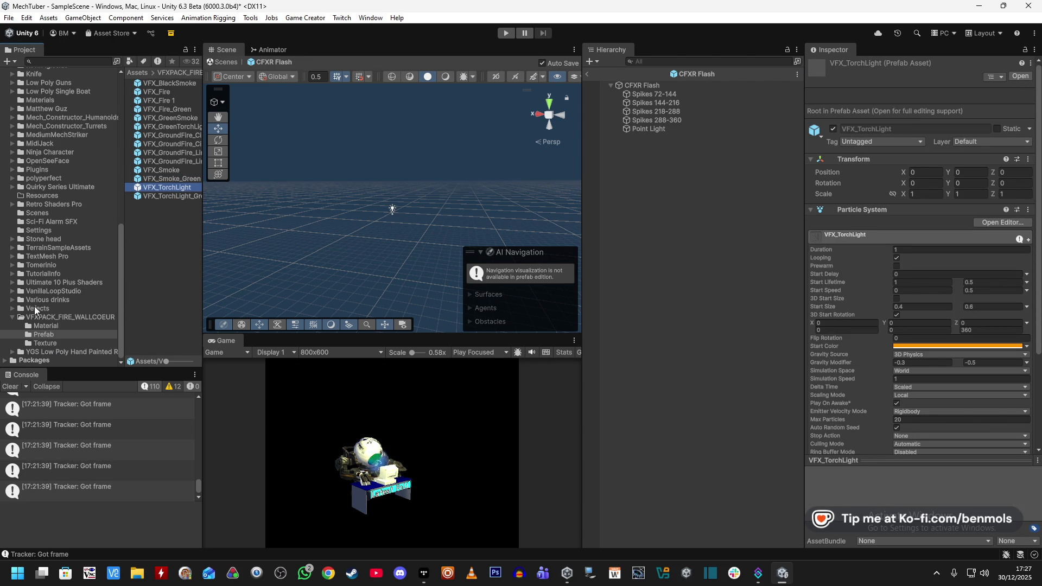
pyautogui.click(12, 308)
pyautogui.scroll(-5, 60, 303)
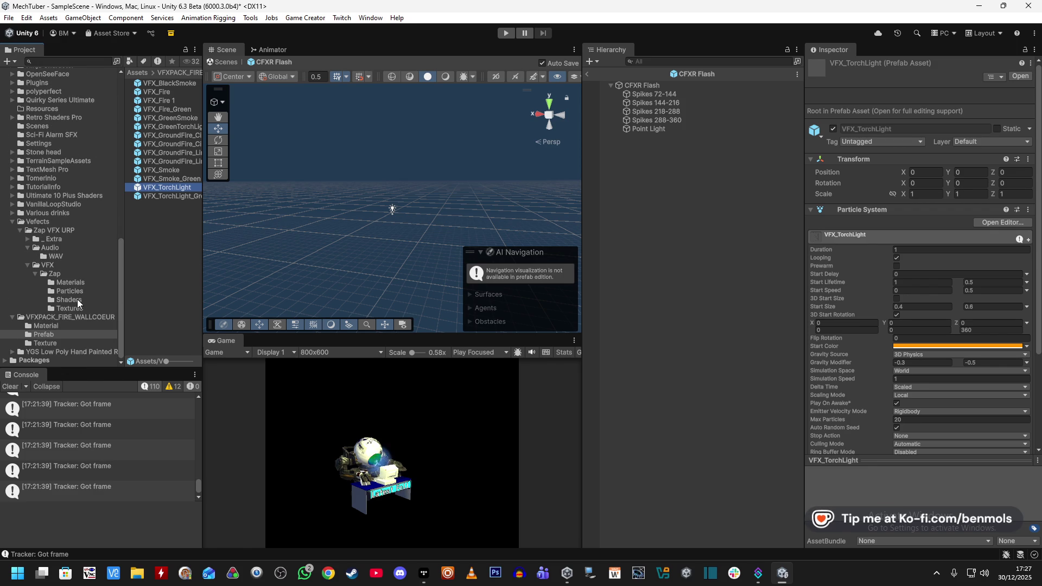
pyautogui.click(77, 291)
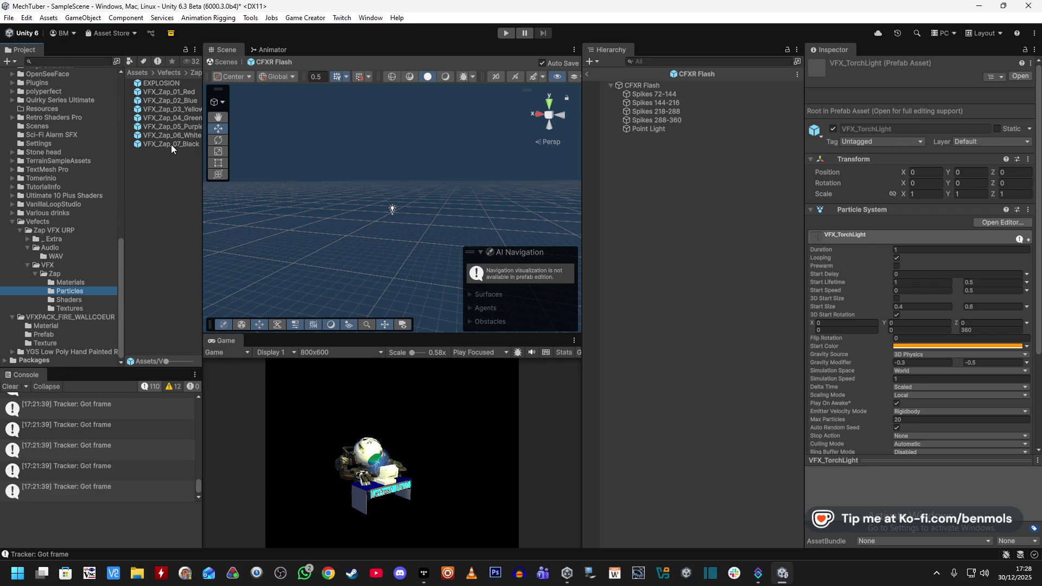
pyautogui.doubleClick(171, 100)
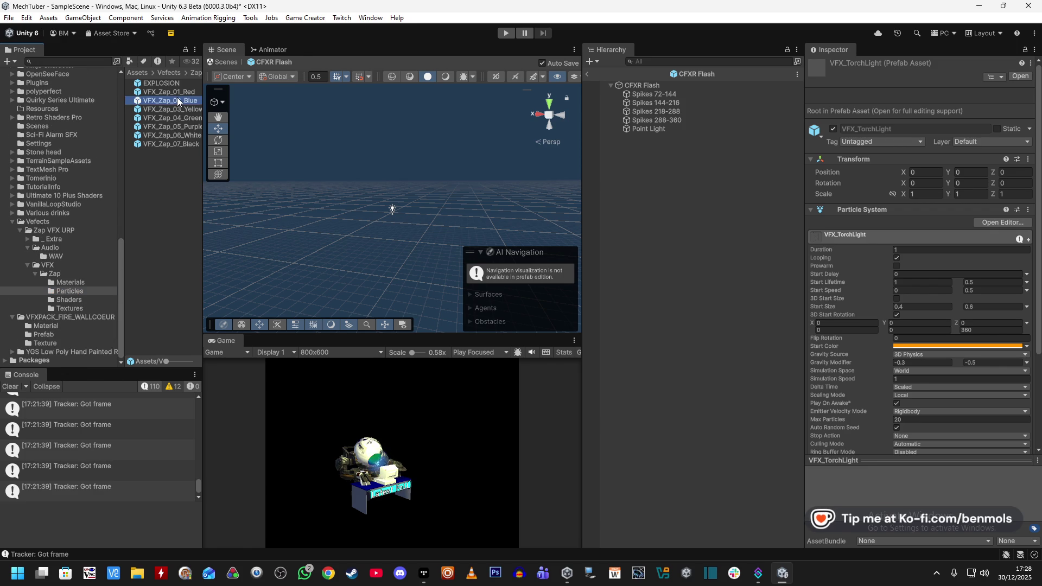
# Replay the VFX_Zap_02_Blue lightning several times, then select its Light Spawn child
pyautogui.click(519, 243)
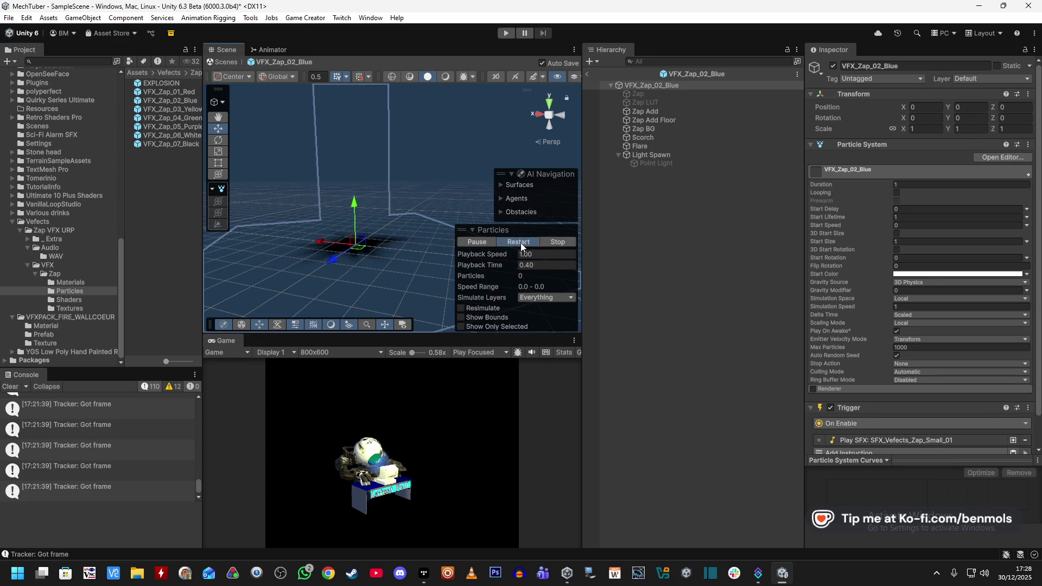
pyautogui.click(520, 242)
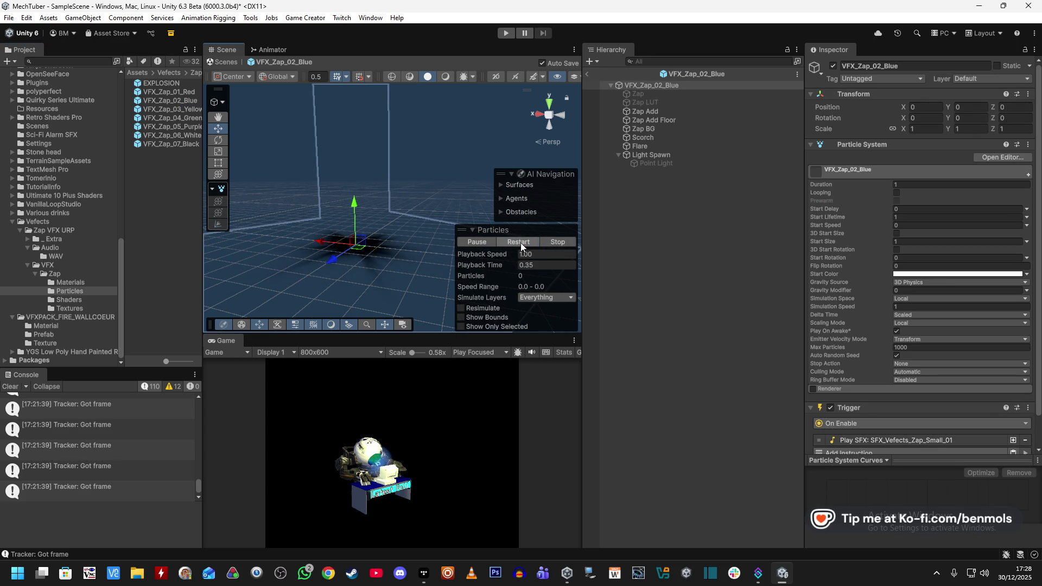
pyautogui.click(520, 242)
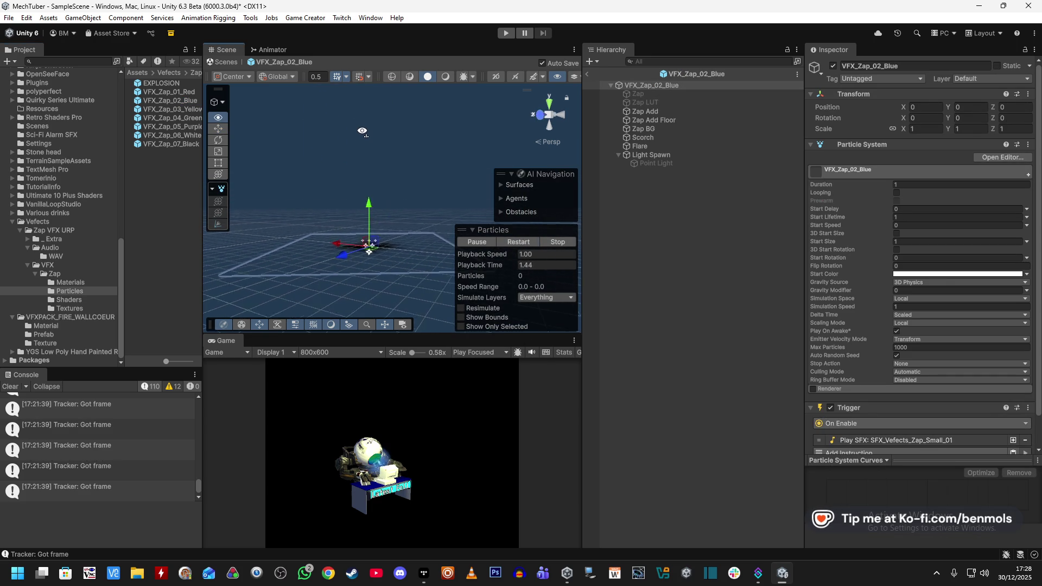
pyautogui.click(510, 240)
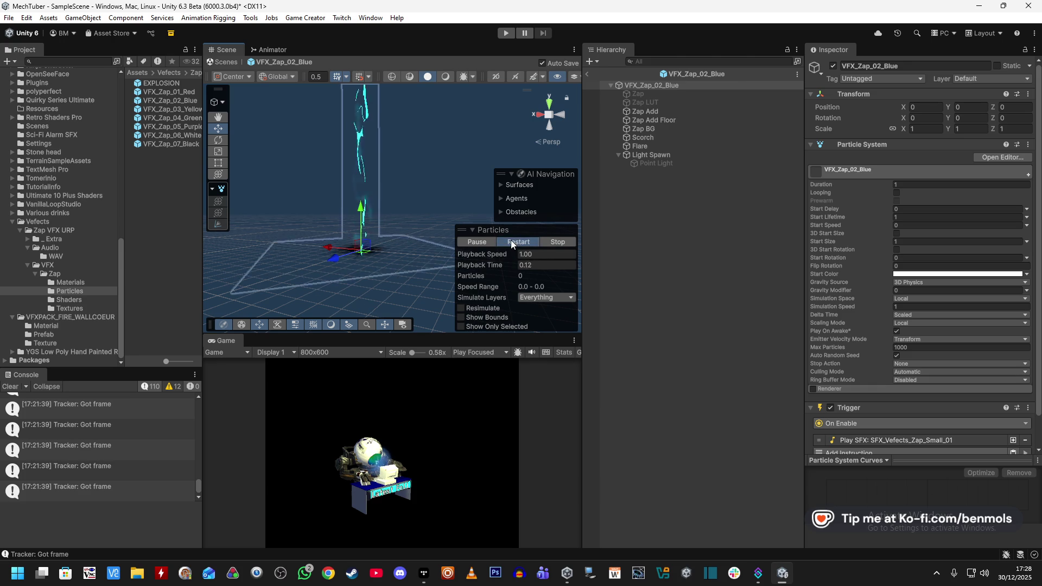
pyautogui.click(522, 245)
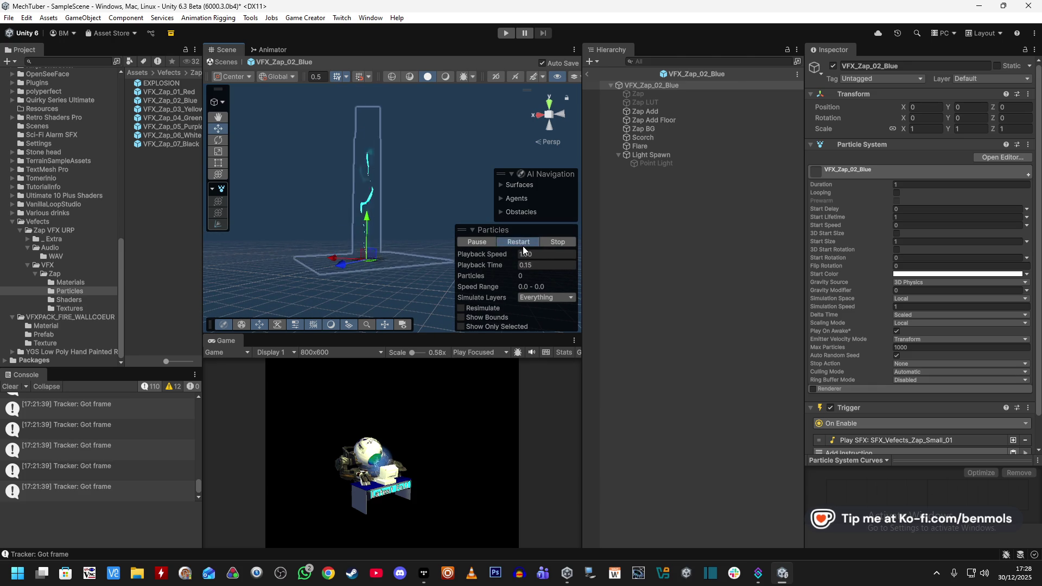
pyautogui.click(522, 245)
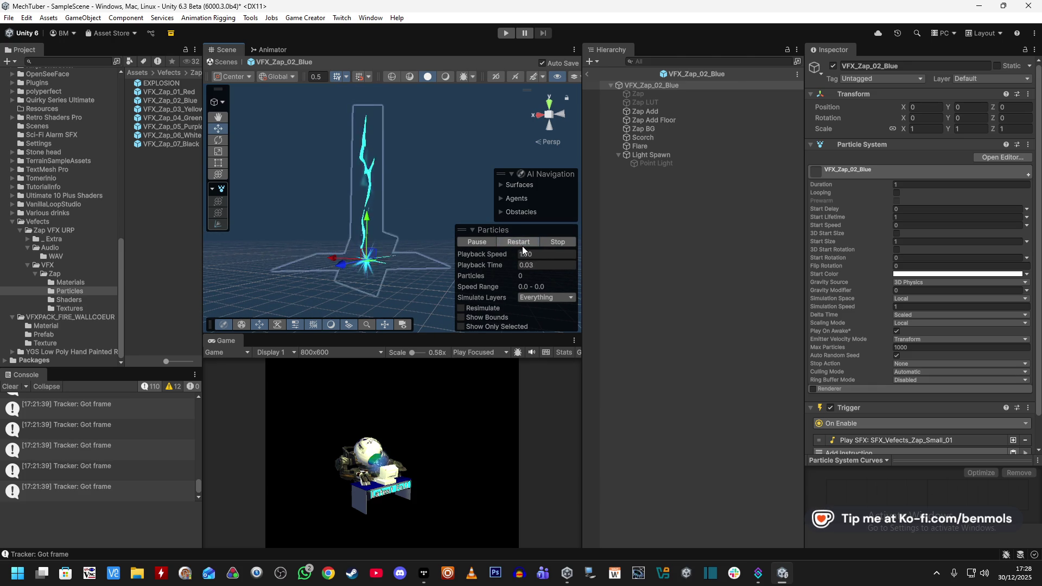
pyautogui.click(521, 244)
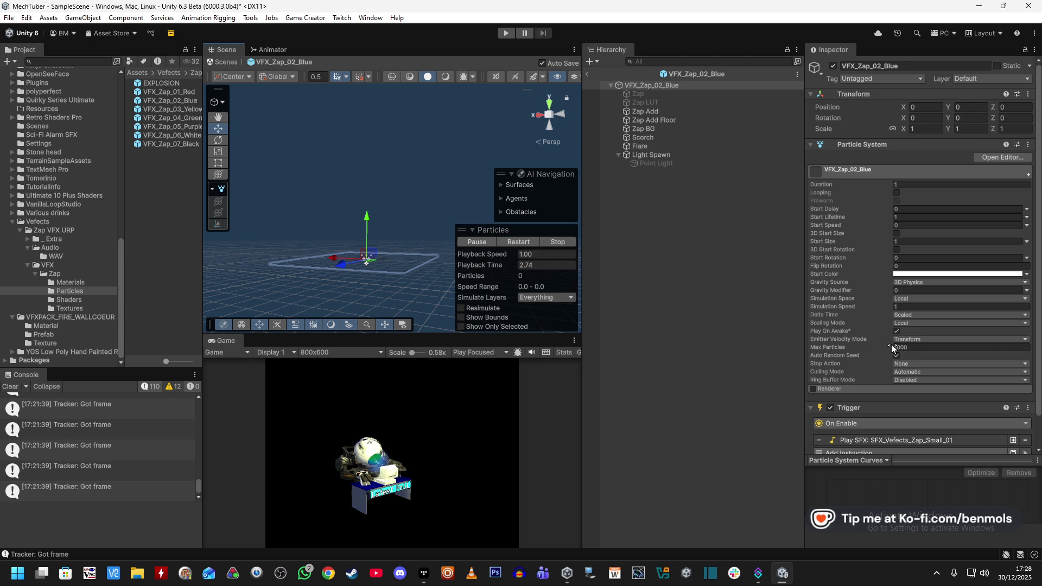
pyautogui.click(652, 155)
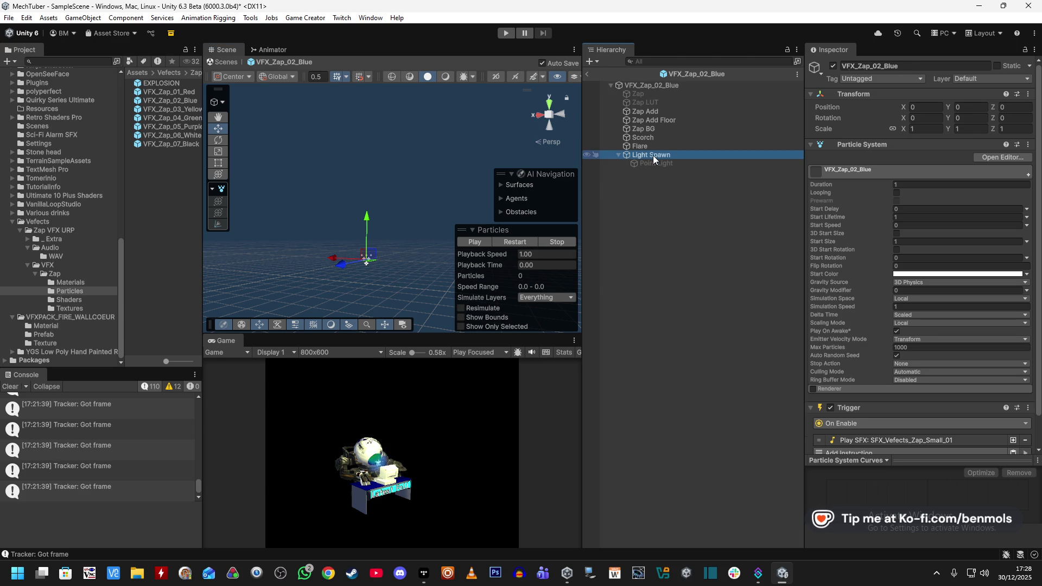
pyautogui.click(652, 146)
pyautogui.click(654, 138)
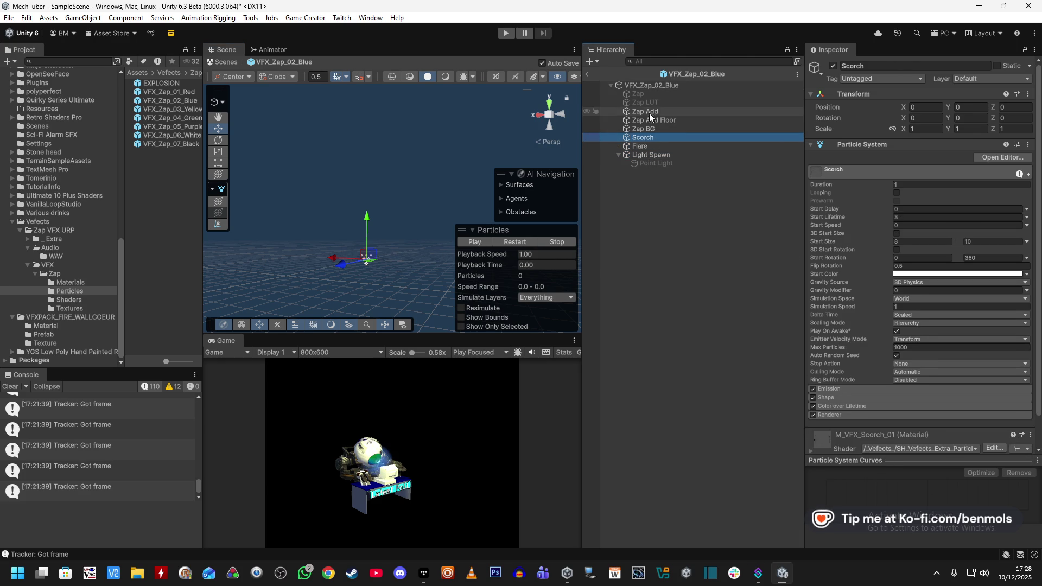
pyautogui.click(651, 85)
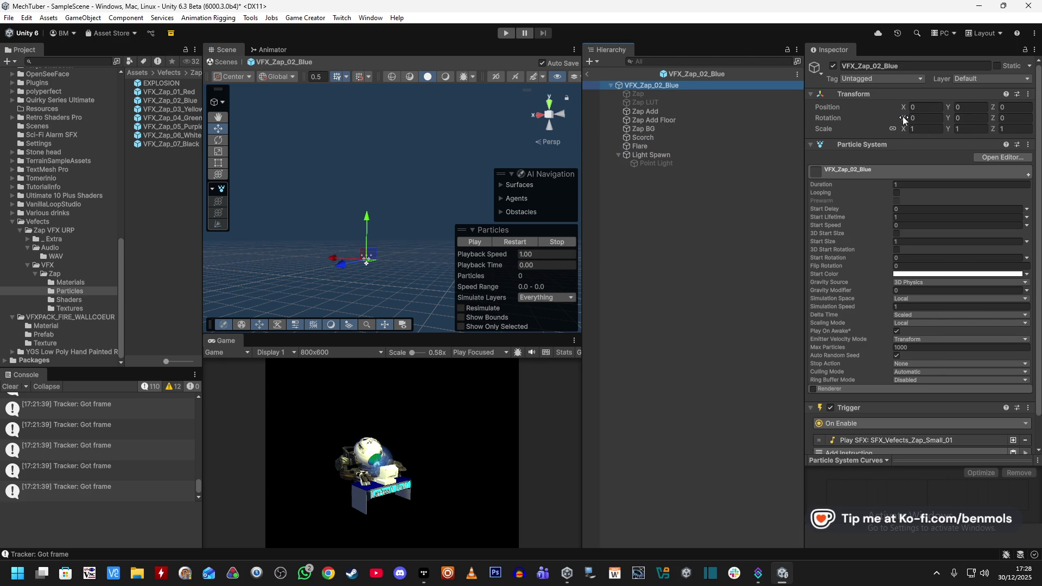
pyautogui.click(924, 119)
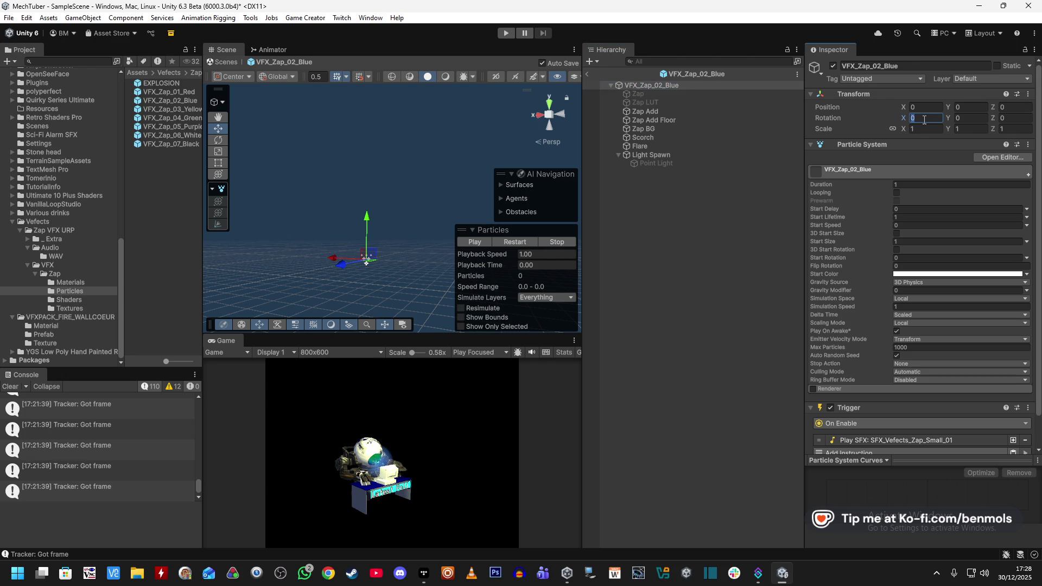
pyautogui.write('90')
pyautogui.press('Tab')
pyautogui.write('90')
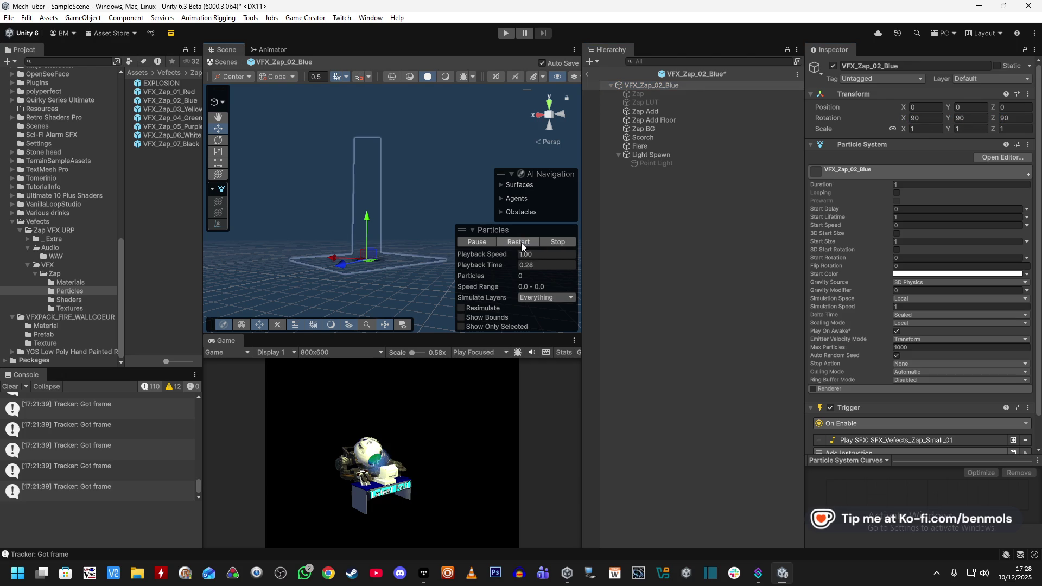
pyautogui.click(519, 243)
pyautogui.click(521, 242)
pyautogui.click(924, 117)
pyautogui.write('0')
pyautogui.press('Tab')
pyautogui.write('0')
pyautogui.press('Tab')
pyautogui.write('0')
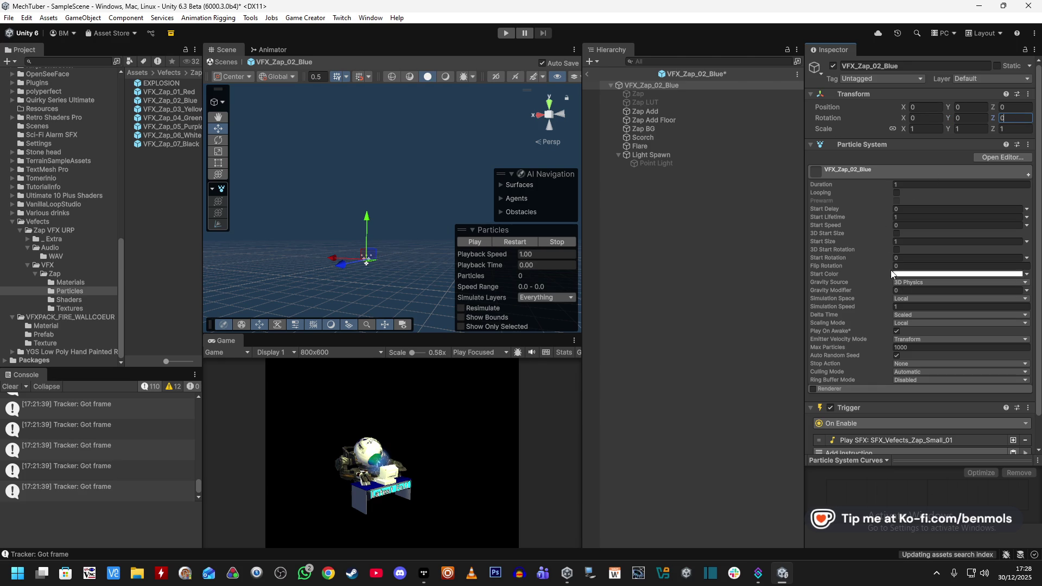
# Enable 3D Start Rotation with Y and Z at 90 and replay the zap
pyautogui.click(895, 251)
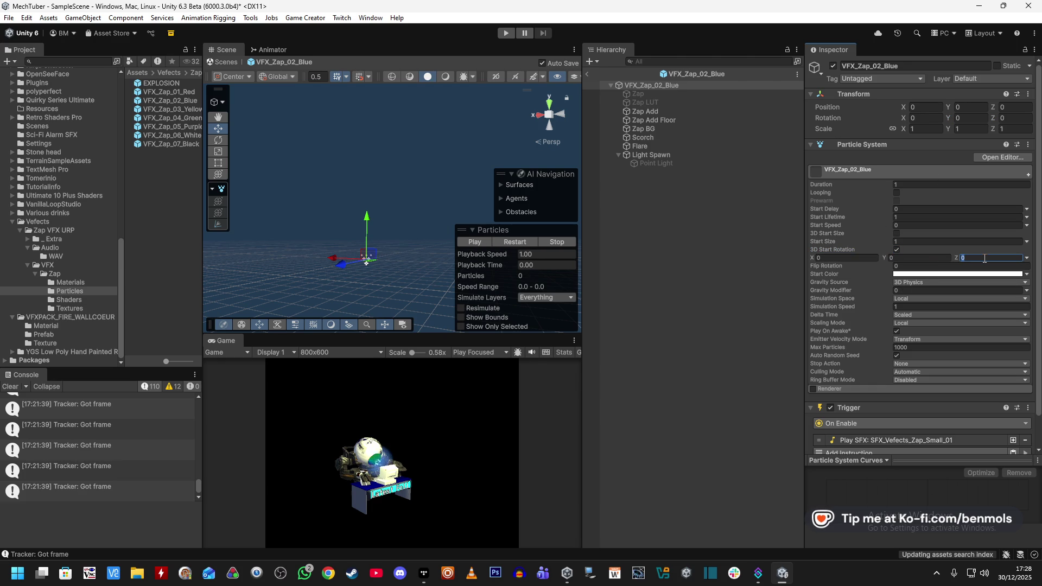
pyautogui.write('90')
pyautogui.click(917, 258)
pyautogui.write('90')
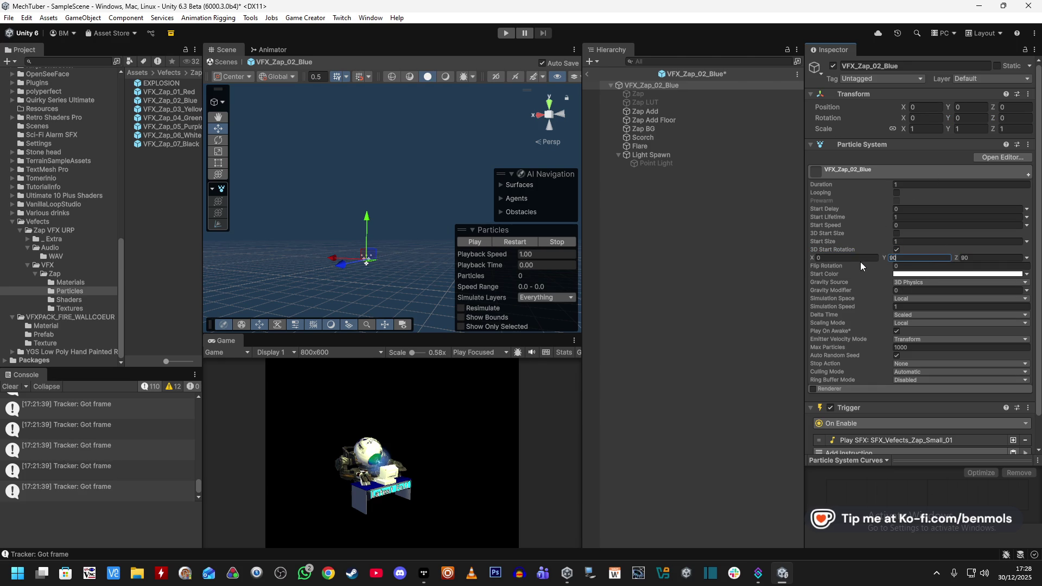
pyautogui.click(517, 240)
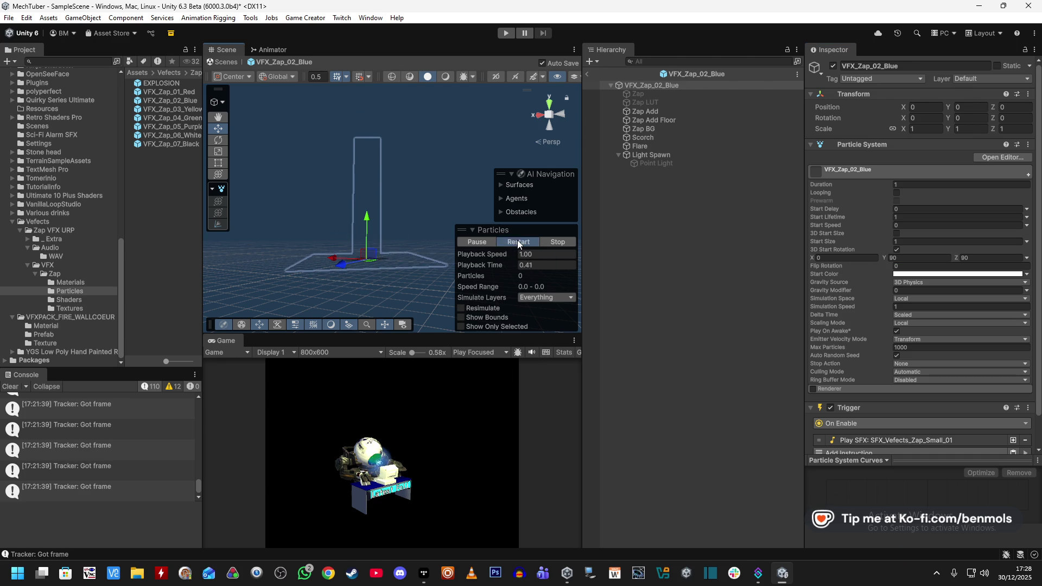
pyautogui.click(523, 241)
# Set Flip Rotation to 0.5, preview the zap, and select the Zap Add particle system
pyautogui.click(899, 267)
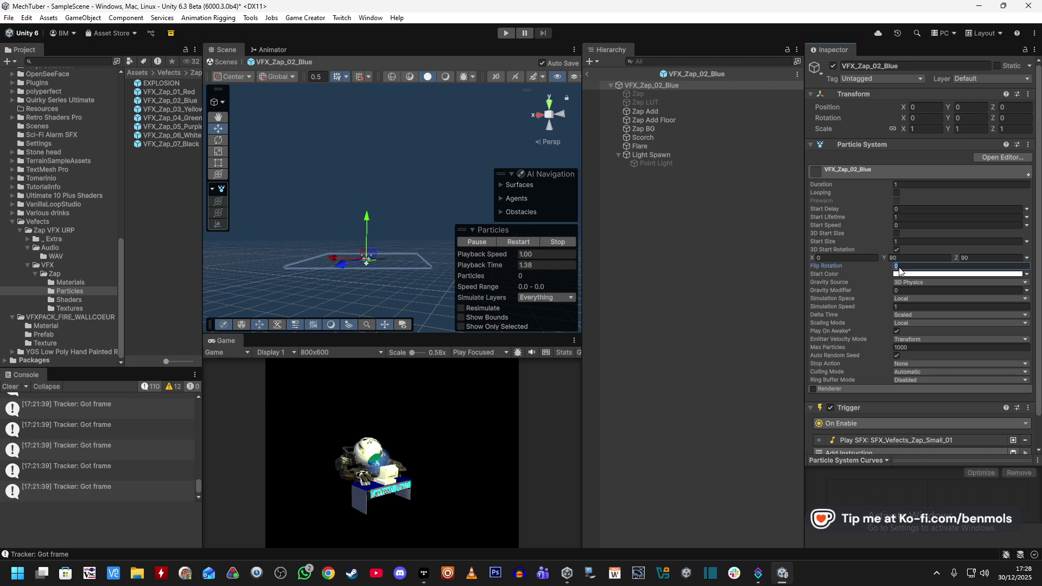
pyautogui.write('0.5')
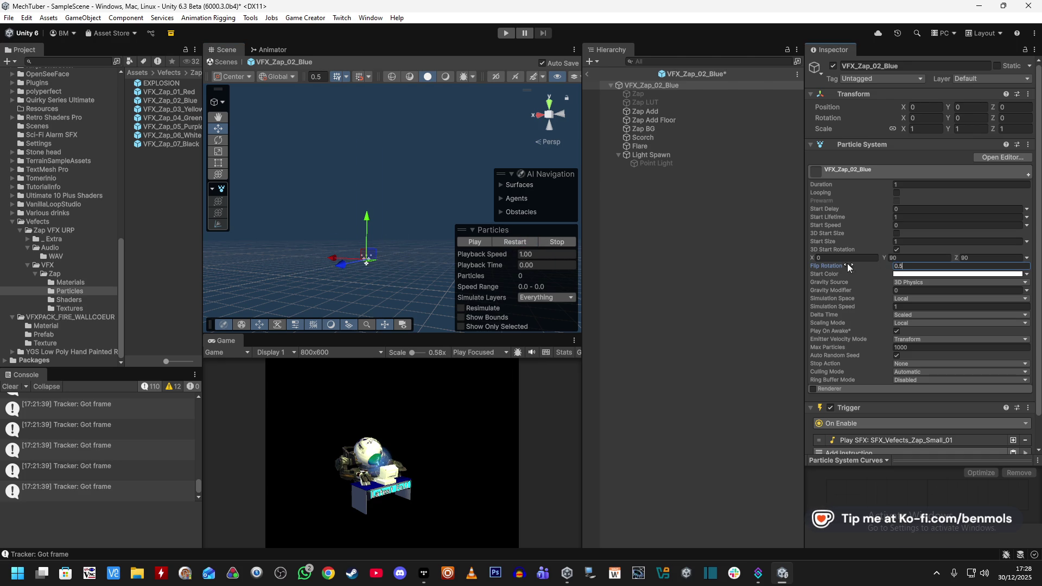
pyautogui.click(517, 242)
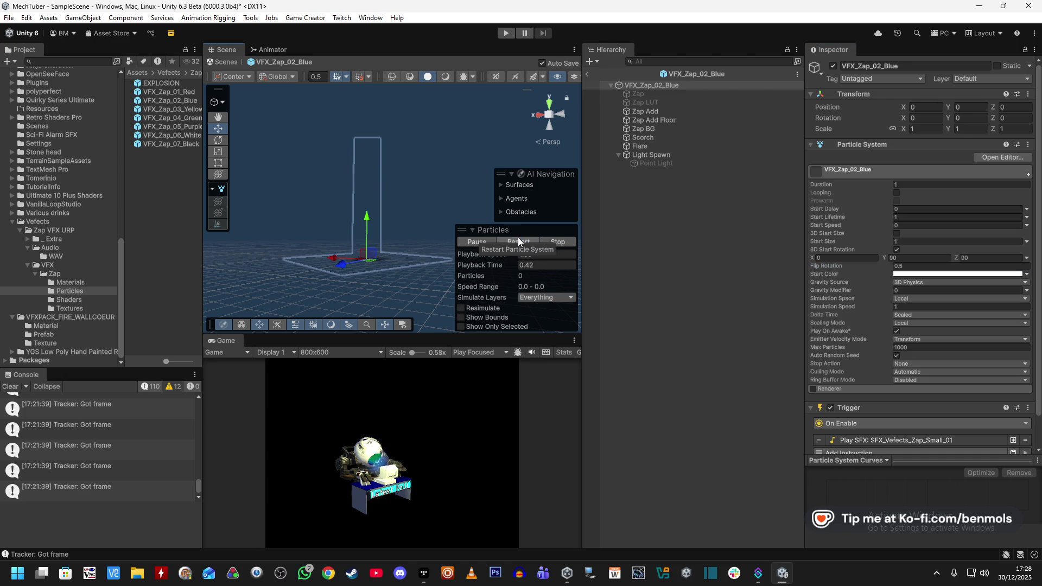
pyautogui.click(518, 238)
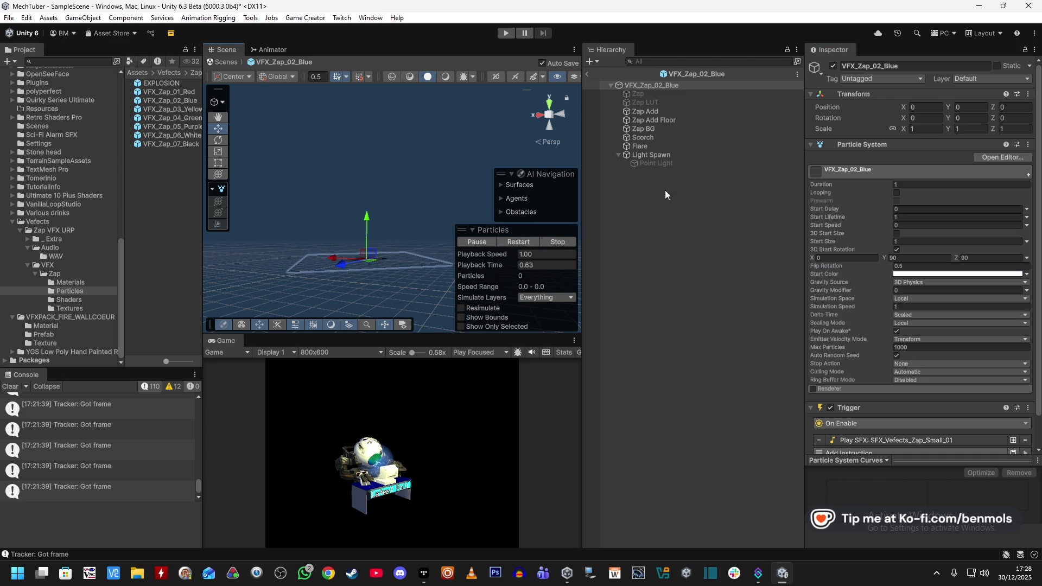
pyautogui.click(653, 111)
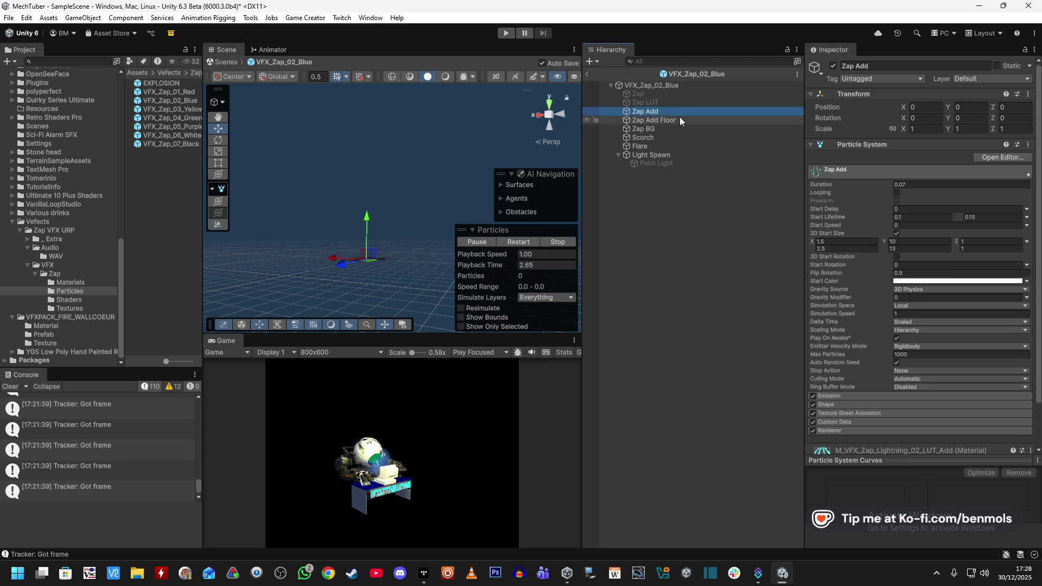
# Enable 3D Start Rotation on Zap Add and set its Flip Rotation to 0
pyautogui.click(671, 119)
pyautogui.click(665, 111)
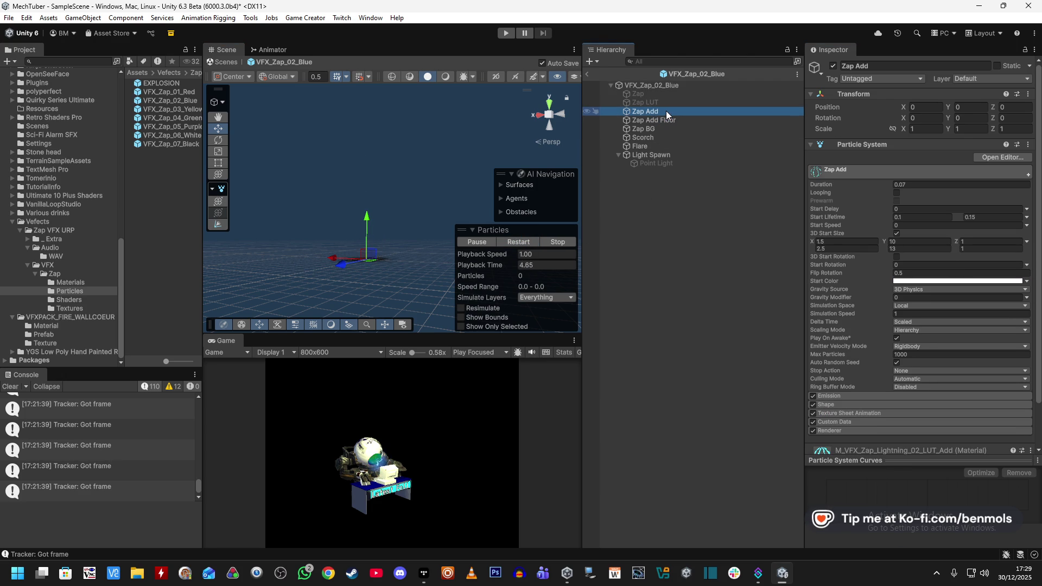
pyautogui.click(908, 264)
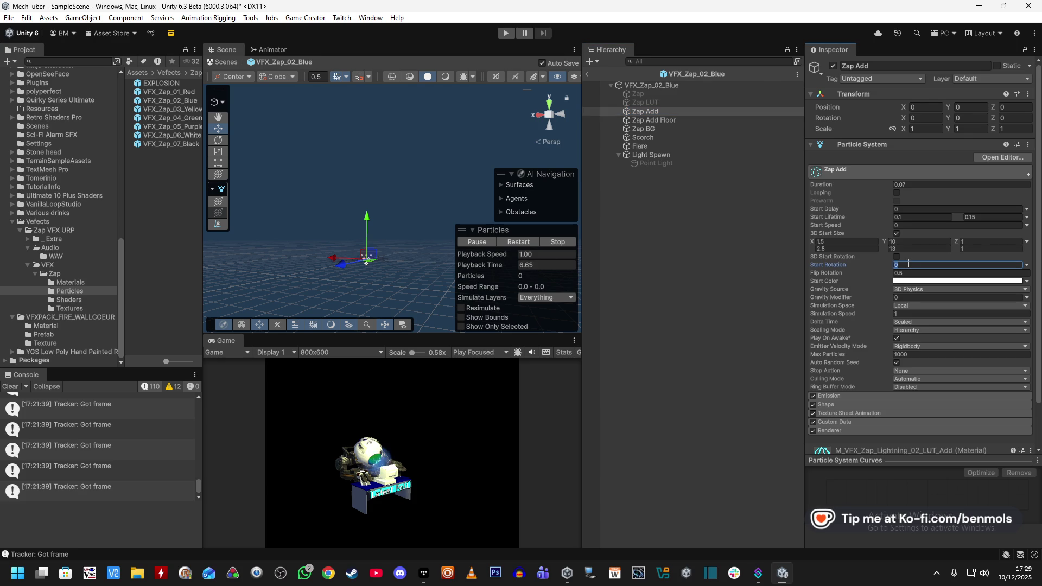
pyautogui.write('90')
pyautogui.click(895, 256)
pyautogui.click(904, 265)
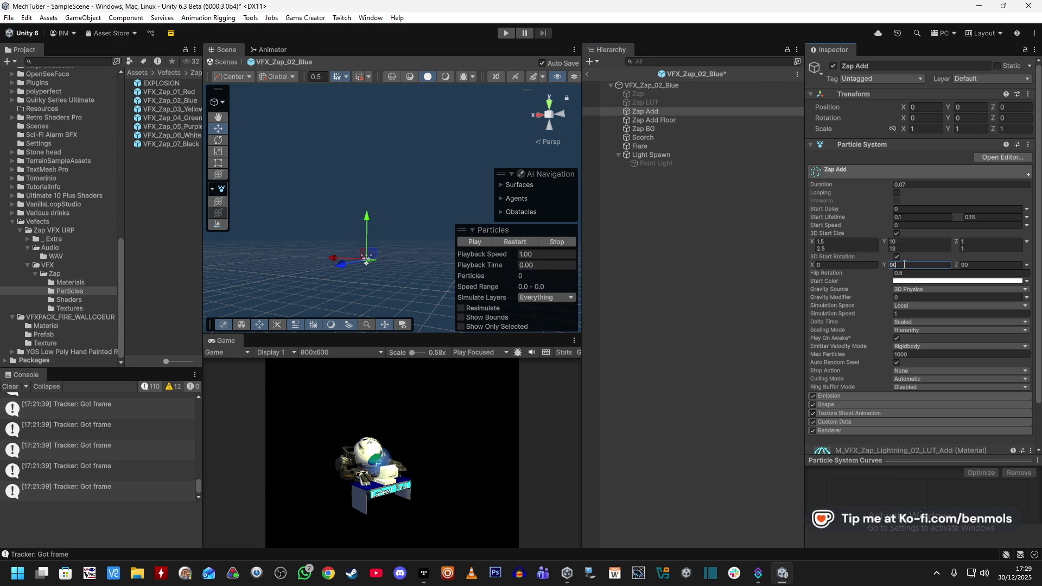
pyautogui.click(526, 242)
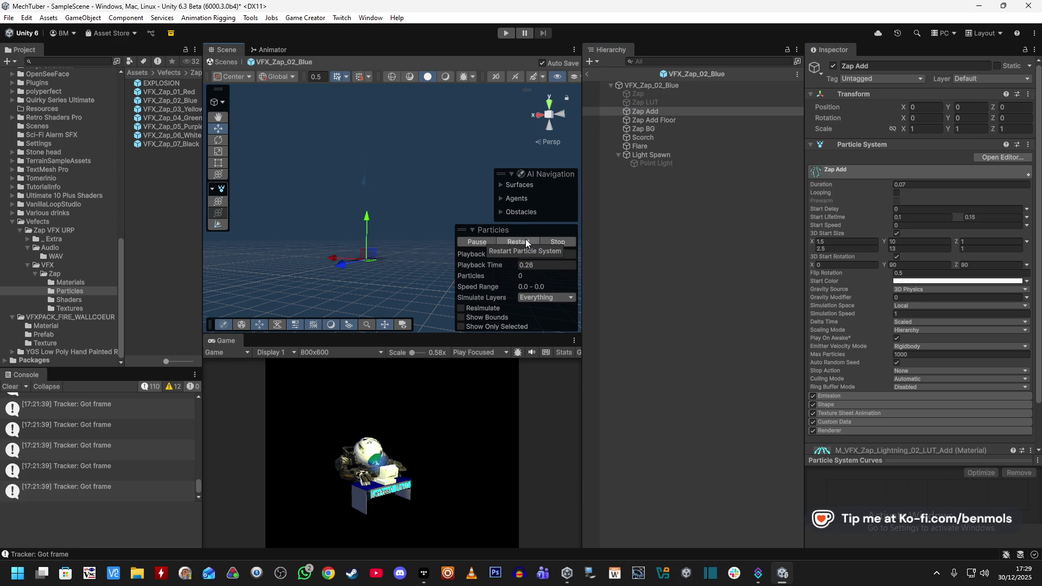
pyautogui.click(525, 242)
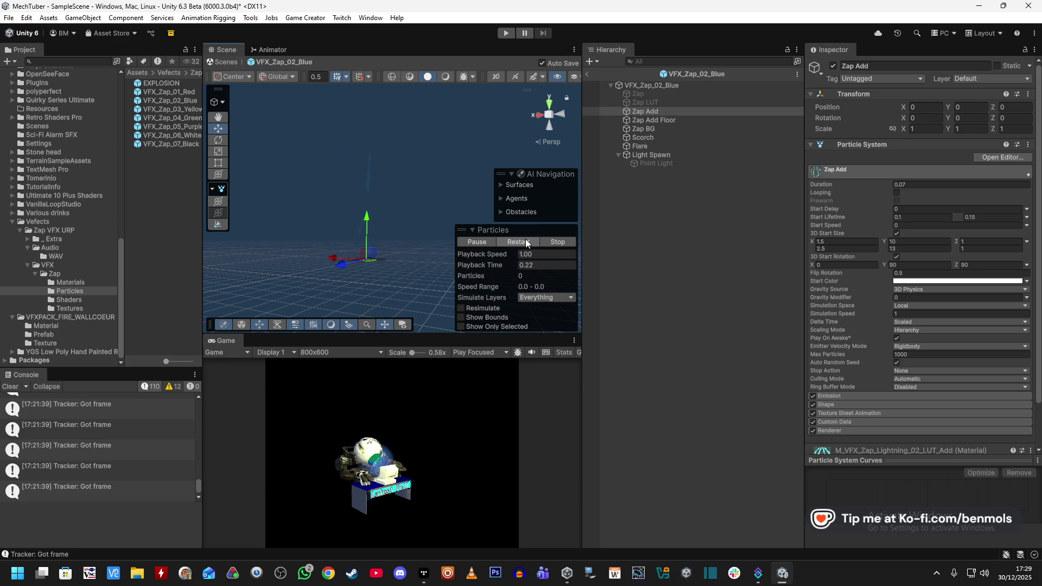
pyautogui.moveTo(821, 274)
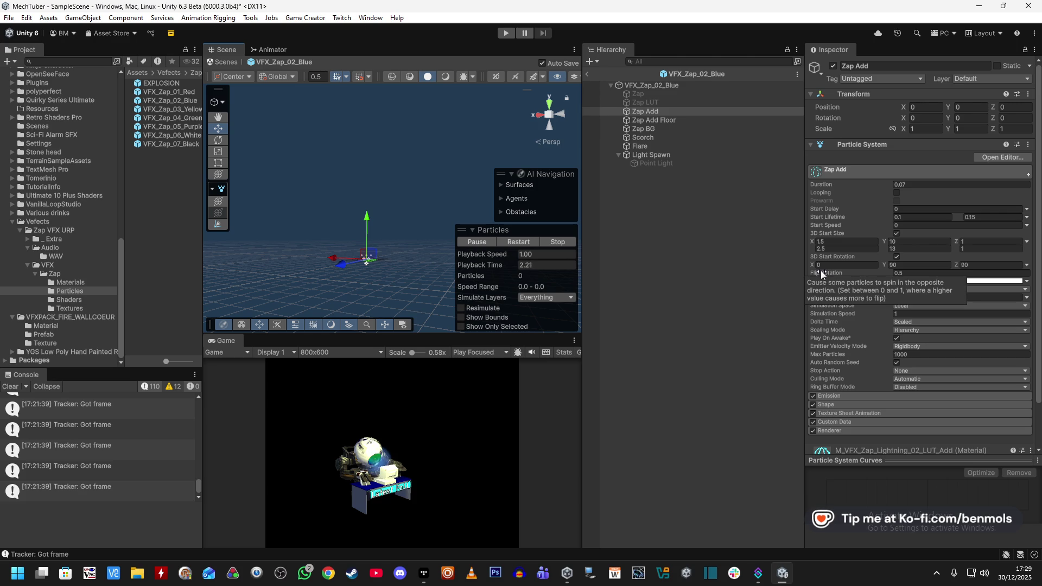
pyautogui.click(911, 274)
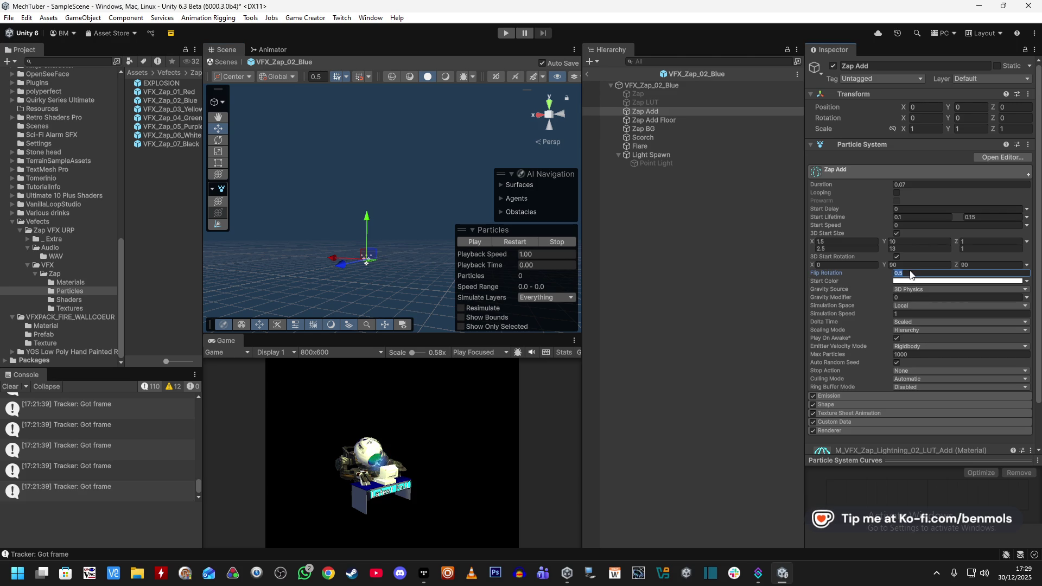
pyautogui.write('0')
# Set Zap Add's X start rotation to 90 and replay the zap several times
pyautogui.click(653, 86)
pyautogui.click(685, 112)
pyautogui.click(525, 242)
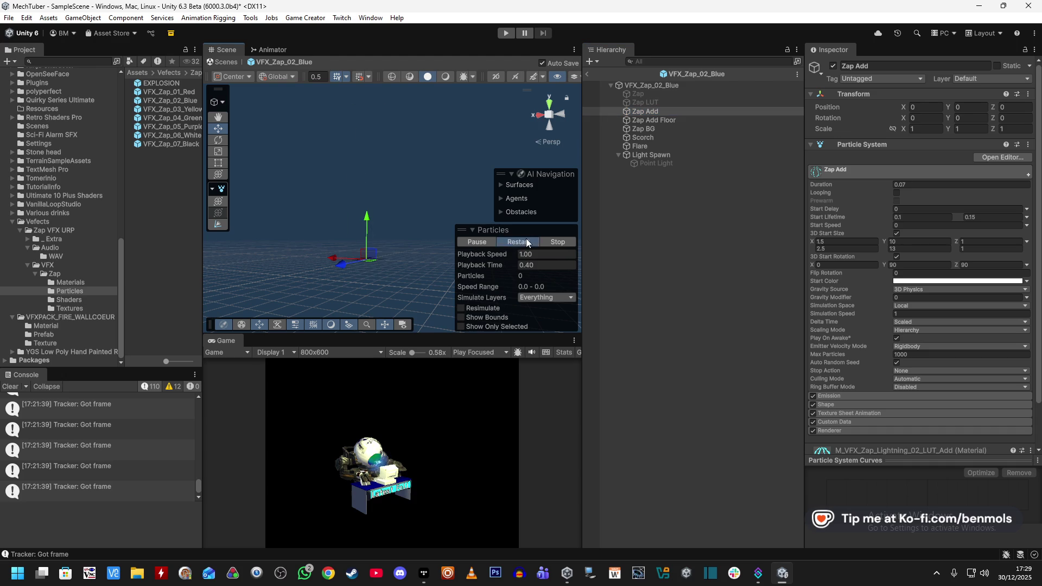
pyautogui.click(526, 240)
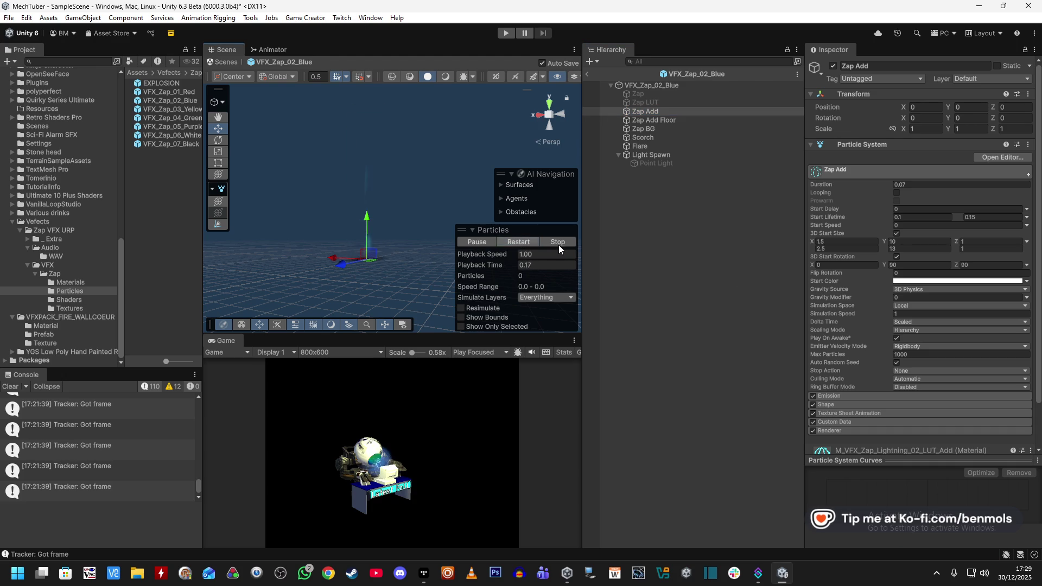
pyautogui.click(843, 265)
pyautogui.write('90')
pyautogui.click(522, 243)
pyautogui.click(519, 240)
pyautogui.click(519, 240)
pyautogui.click(519, 240)
pyautogui.click(519, 240)
pyautogui.click(519, 241)
pyautogui.click(520, 241)
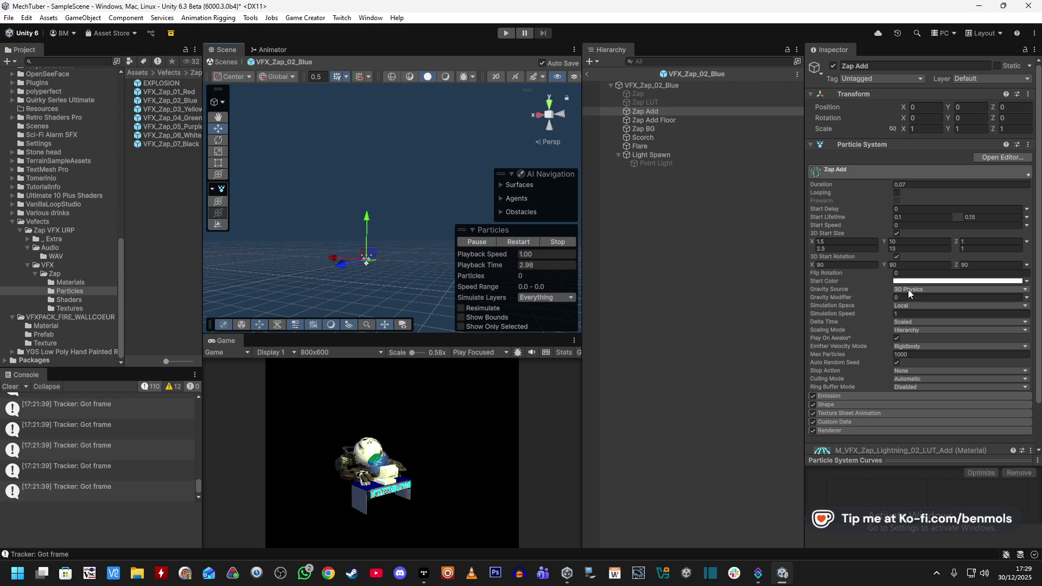
# Keep 3D Physics as the gravity source and expand the Emission and Shape modules
pyautogui.click(907, 290)
pyautogui.click(862, 293)
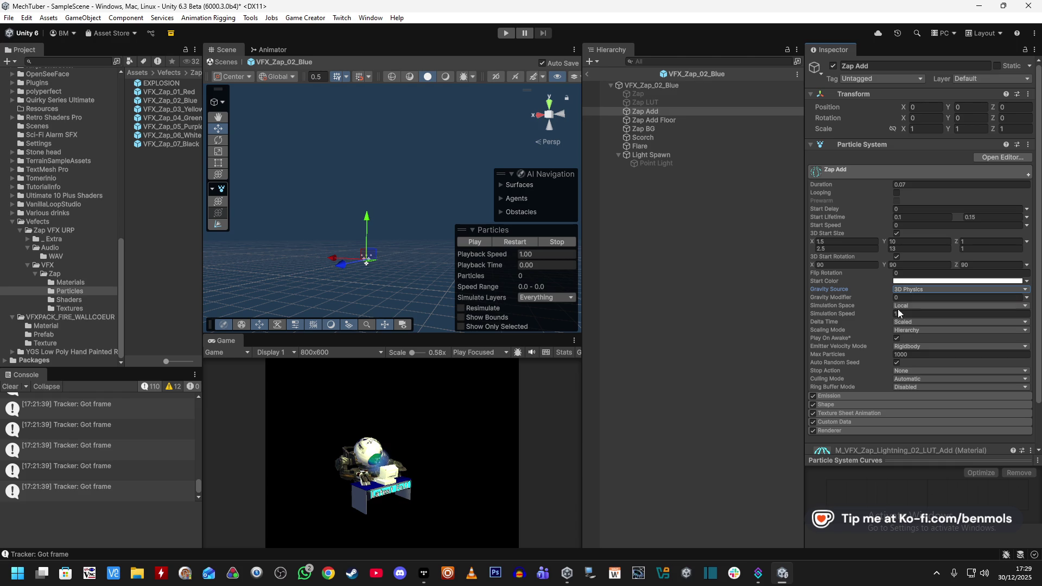
pyautogui.scroll(-1, 865, 324)
pyautogui.click(838, 366)
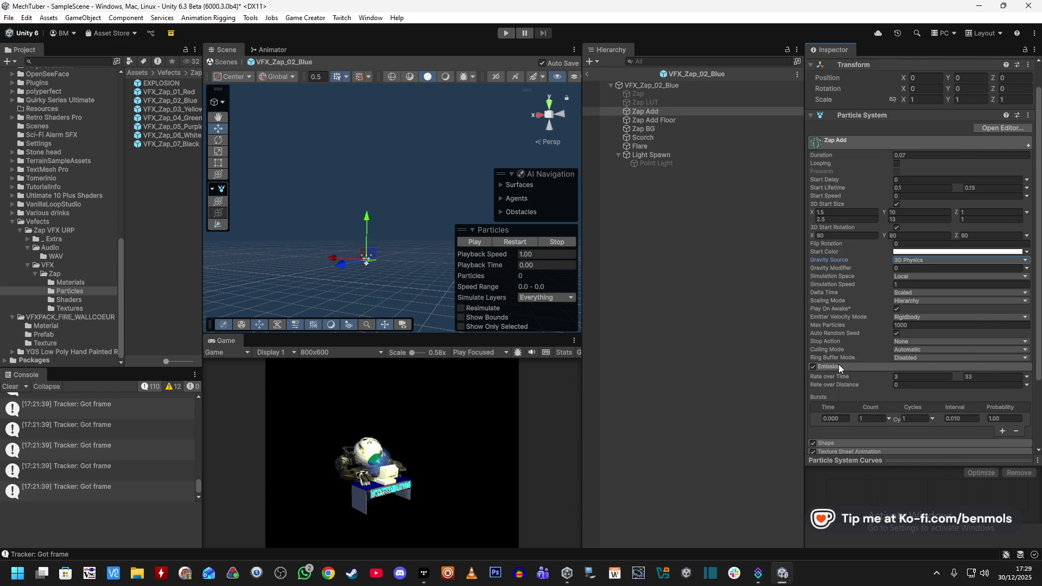
pyautogui.scroll(-1, 860, 347)
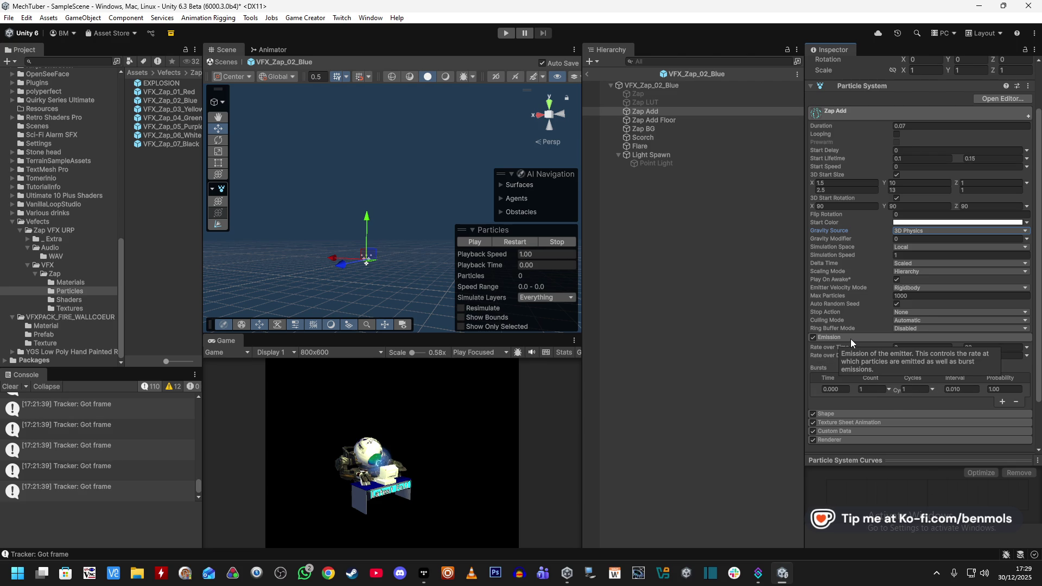
pyautogui.scroll(-1, 890, 406)
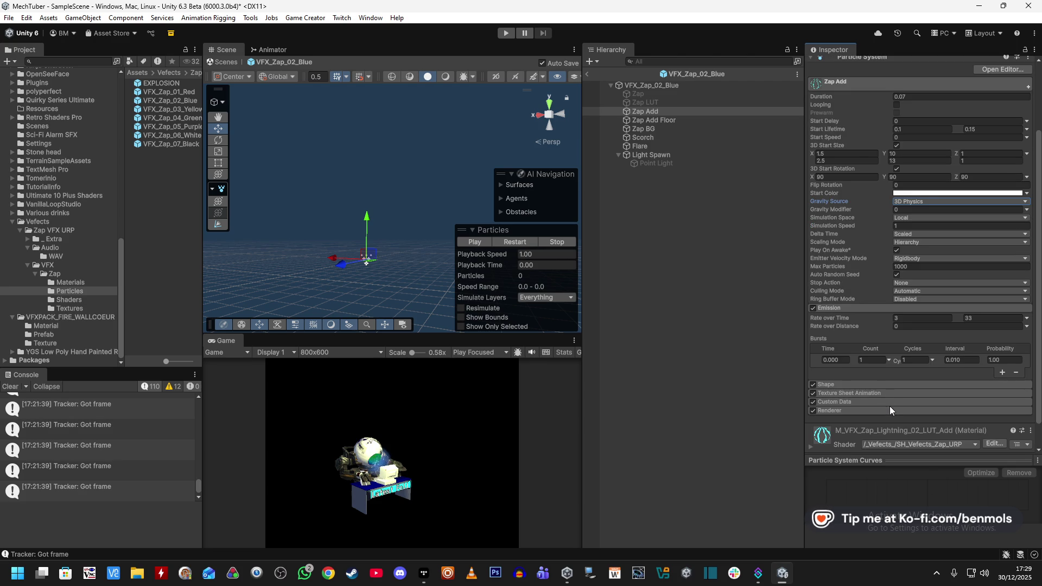
pyautogui.scroll(-1, 886, 386)
pyautogui.click(851, 357)
pyautogui.scroll(-2, 851, 357)
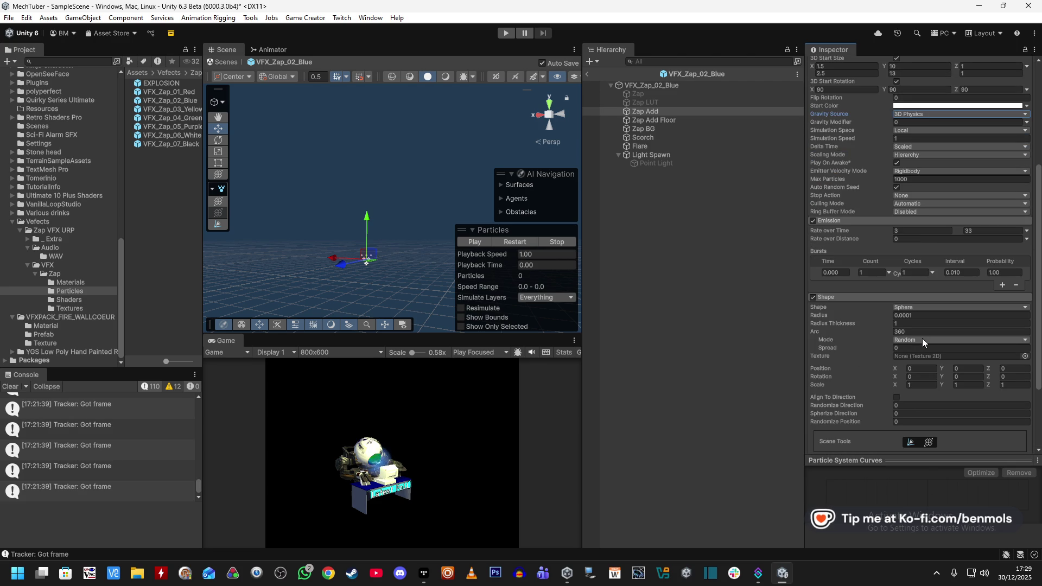
pyautogui.moveTo(405, 206)
pyautogui.mouseDown()
pyautogui.moveTo(319, 278)
pyautogui.moveTo(317, 298)
pyautogui.moveTo(360, 272)
pyautogui.moveTo(477, 272)
pyautogui.mouseUp()
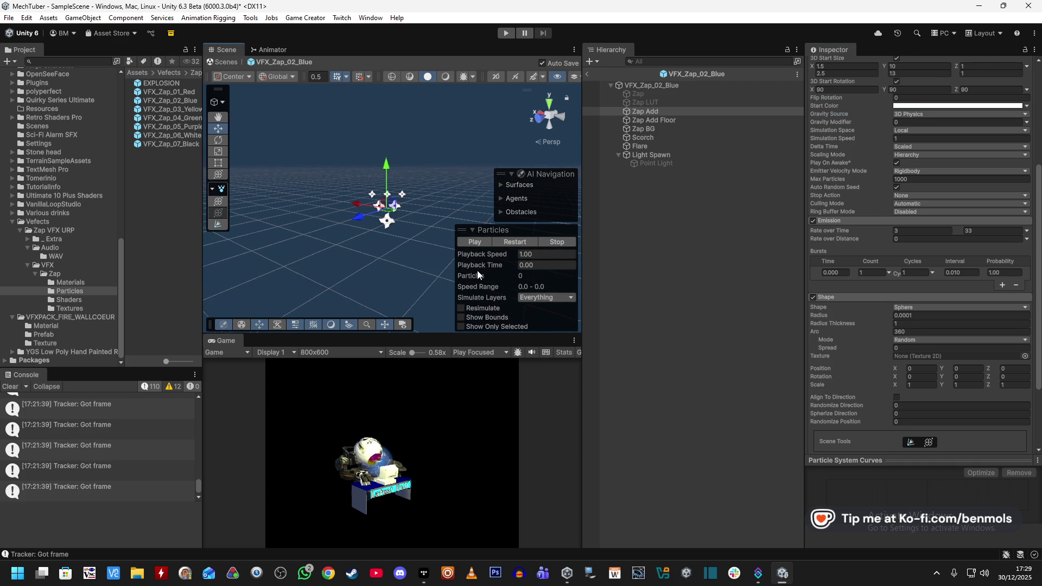
# Change Zap Add's emitter shape to a Cone with a 90° angle and restart the preview
pyautogui.click(914, 307)
pyautogui.click(924, 342)
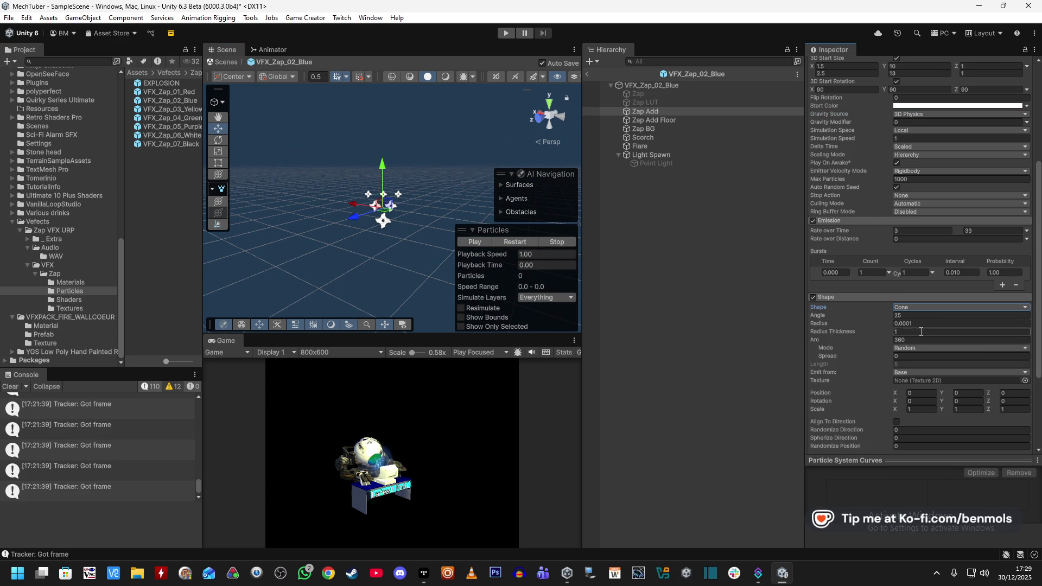
pyautogui.click(887, 316)
pyautogui.click(913, 315)
pyautogui.write('90')
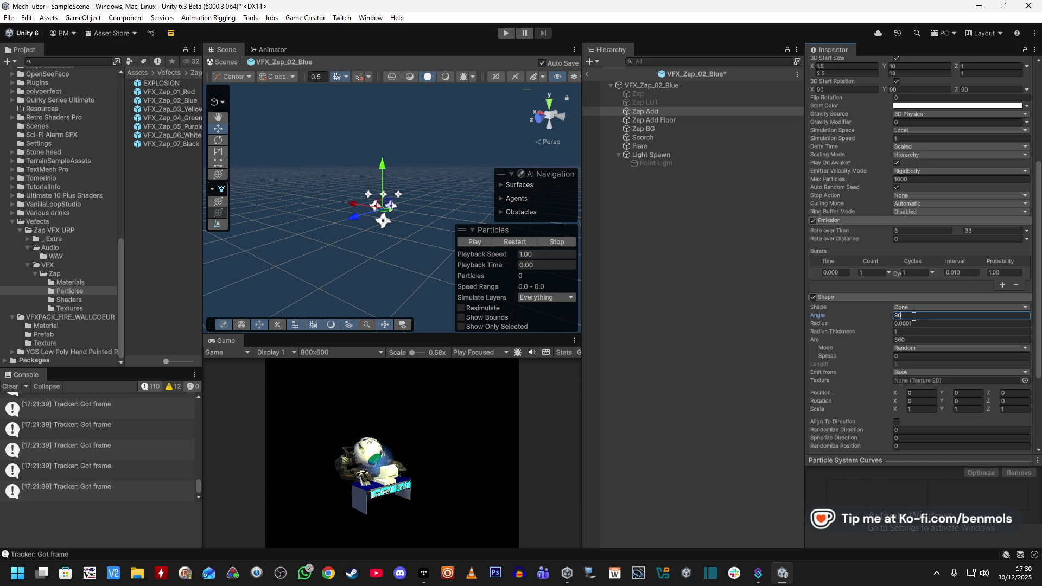
pyautogui.click(514, 242)
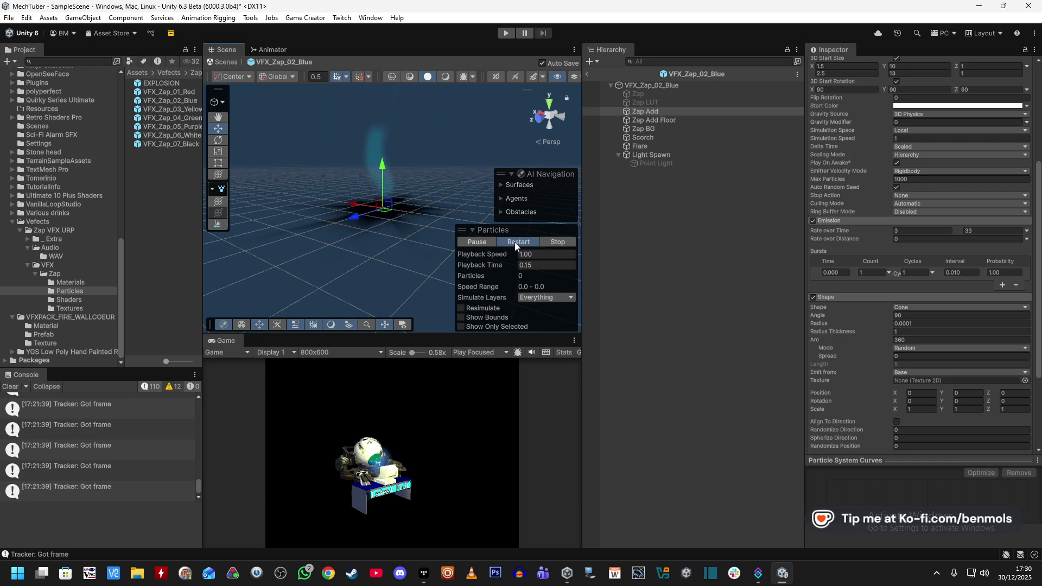
pyautogui.click(522, 240)
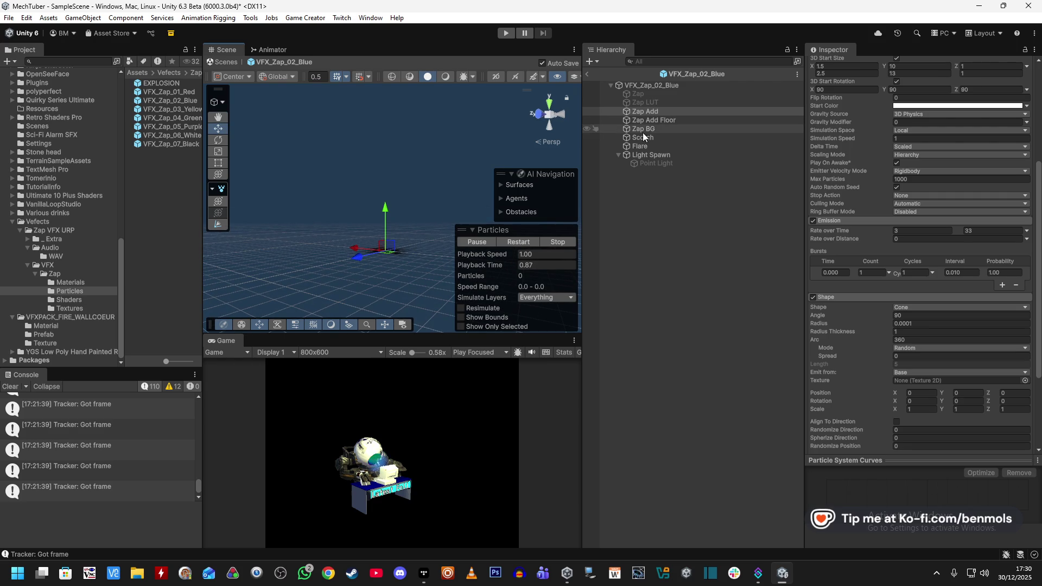
# Deactivate the zap parts from Zap Add to Light Spawn, reactivate only Zap Add, and replay it
pyautogui.moveTo(656, 120); pyautogui.dragTo(649, 155)
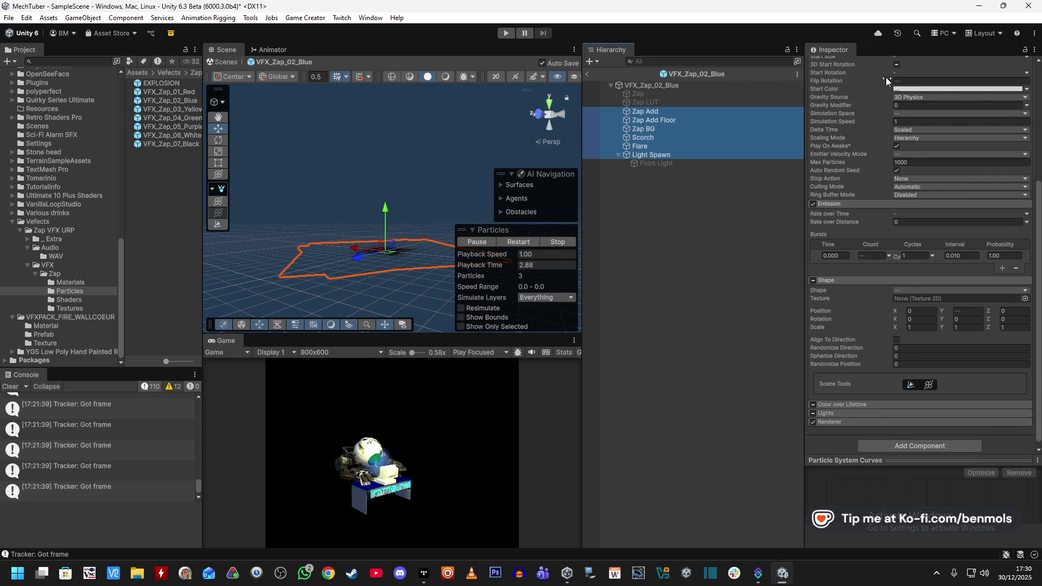
pyautogui.click(833, 66)
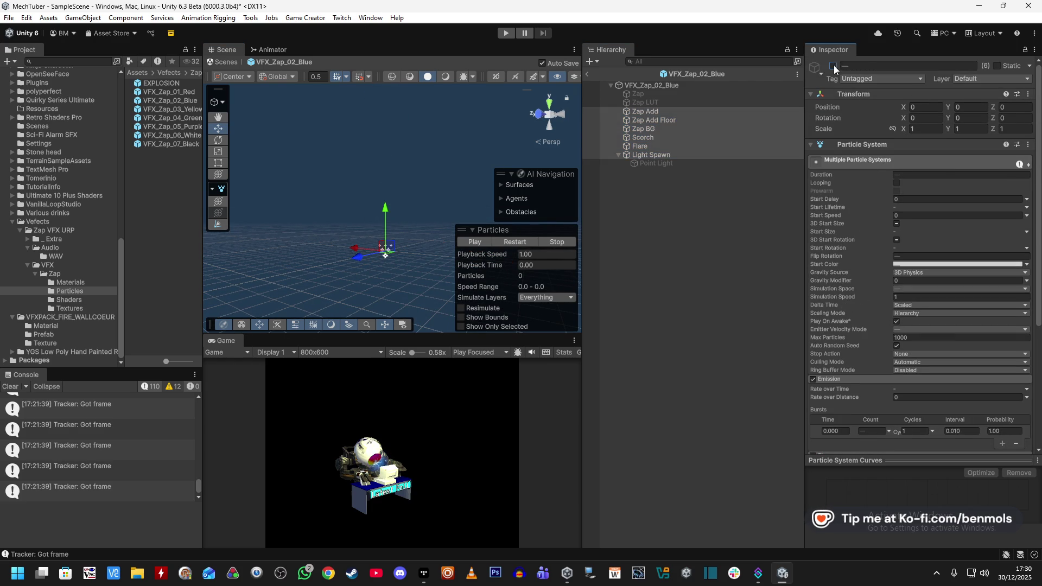
pyautogui.click(659, 111)
pyautogui.click(518, 240)
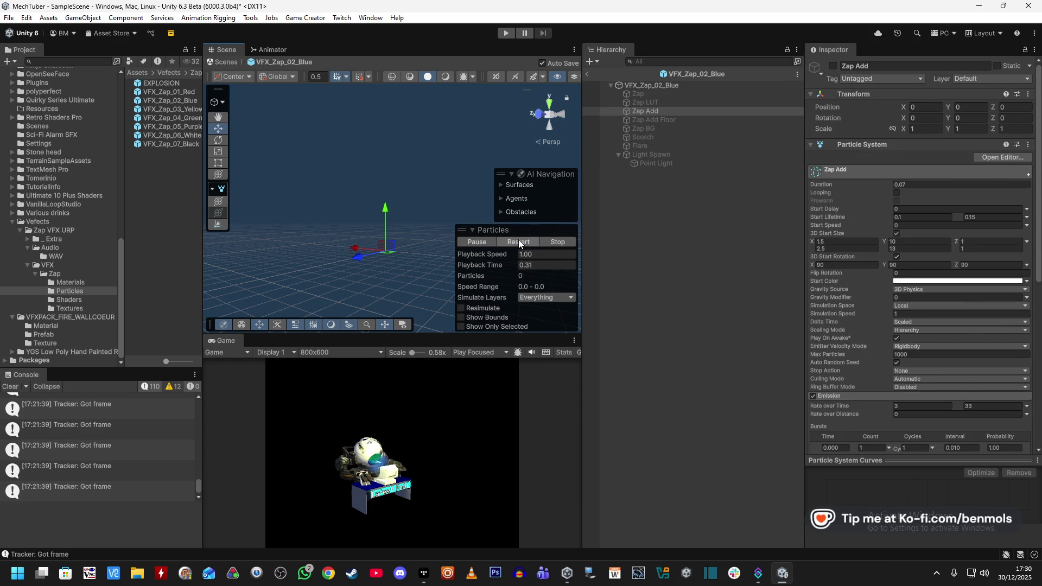
pyautogui.click(833, 65)
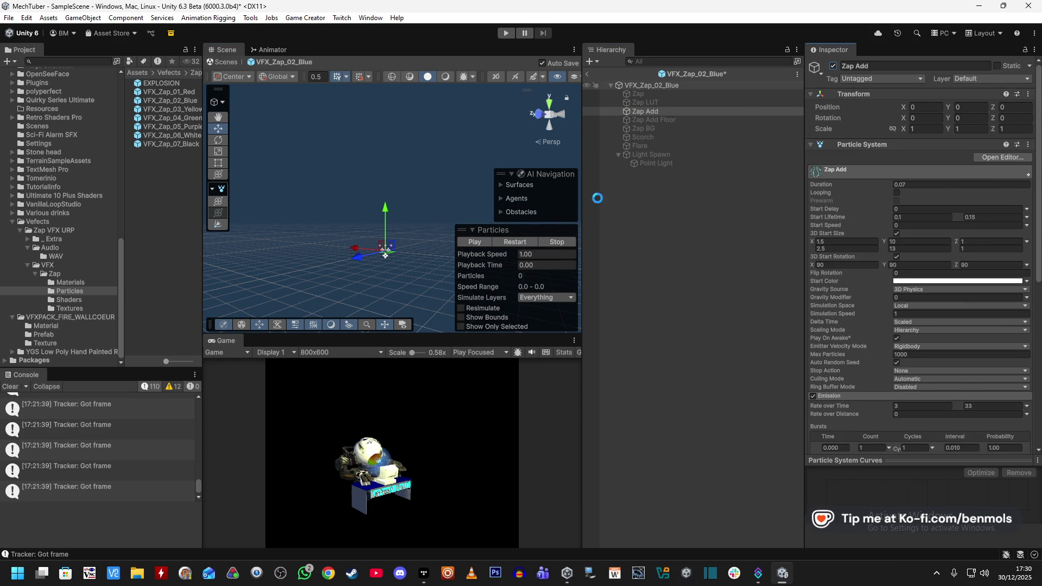
pyautogui.click(522, 240)
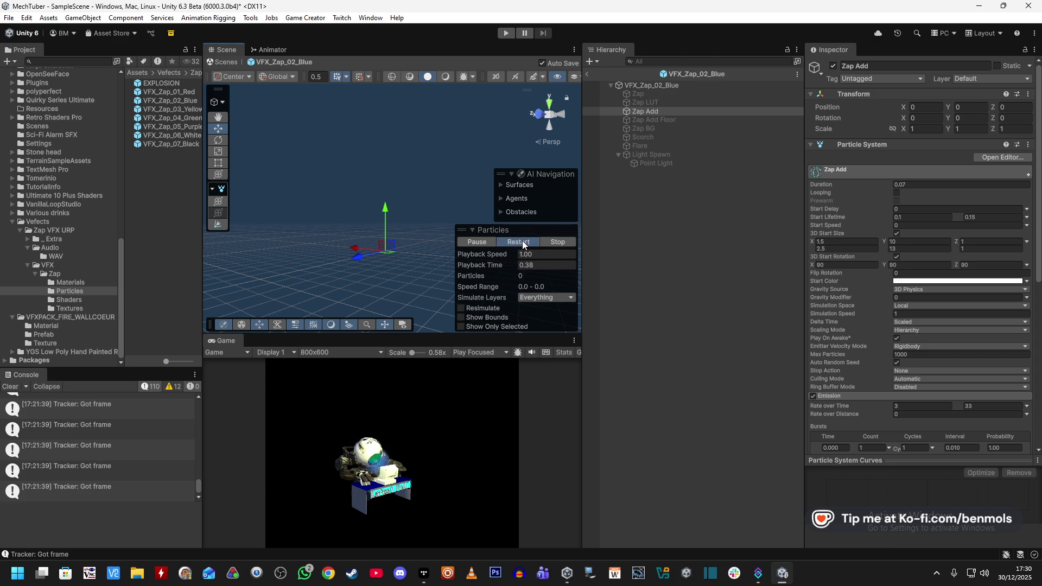
pyautogui.click(522, 241)
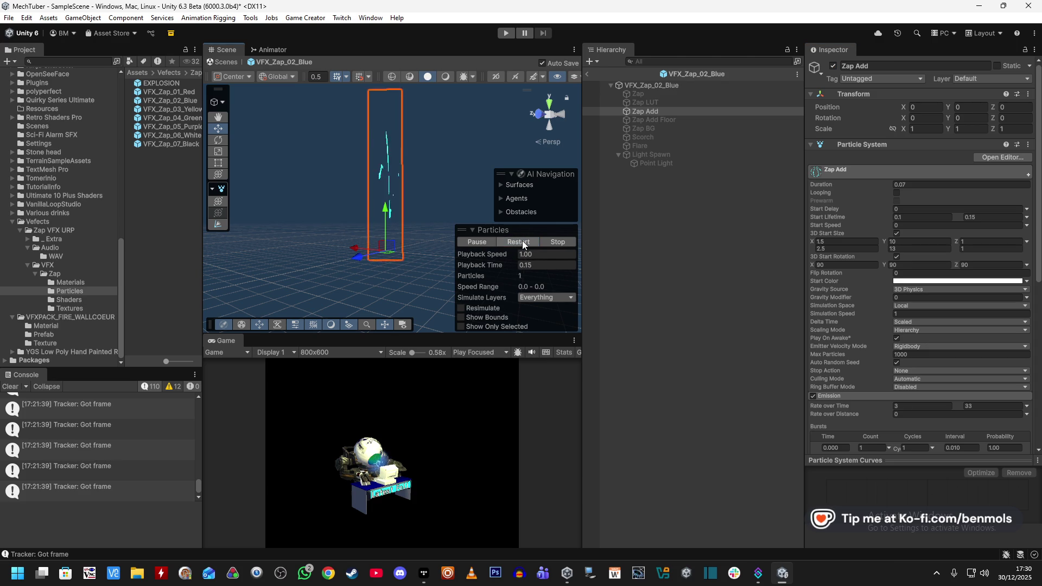
pyautogui.click(521, 241)
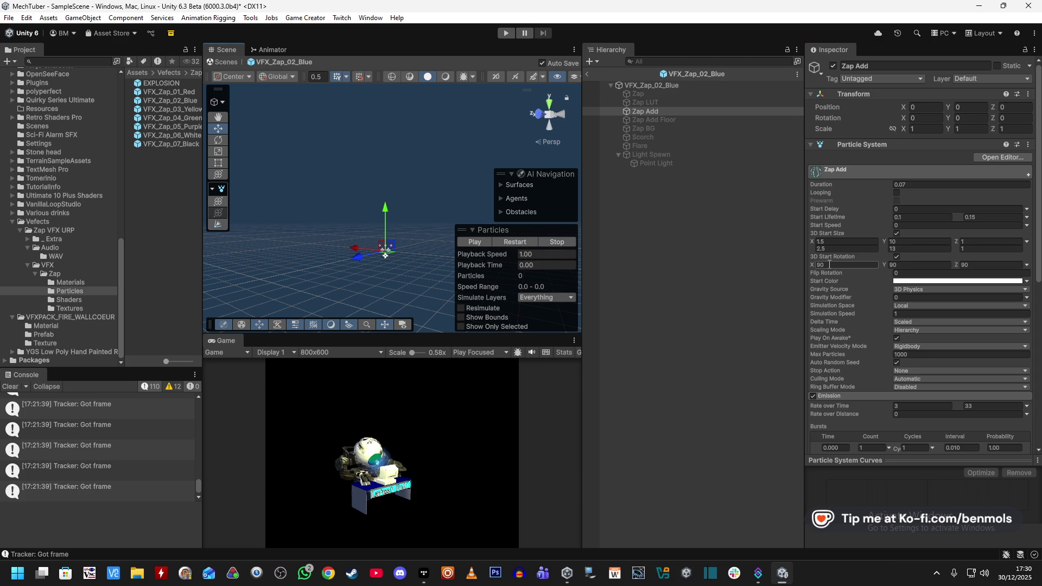
pyautogui.scroll(-5, 834, 279)
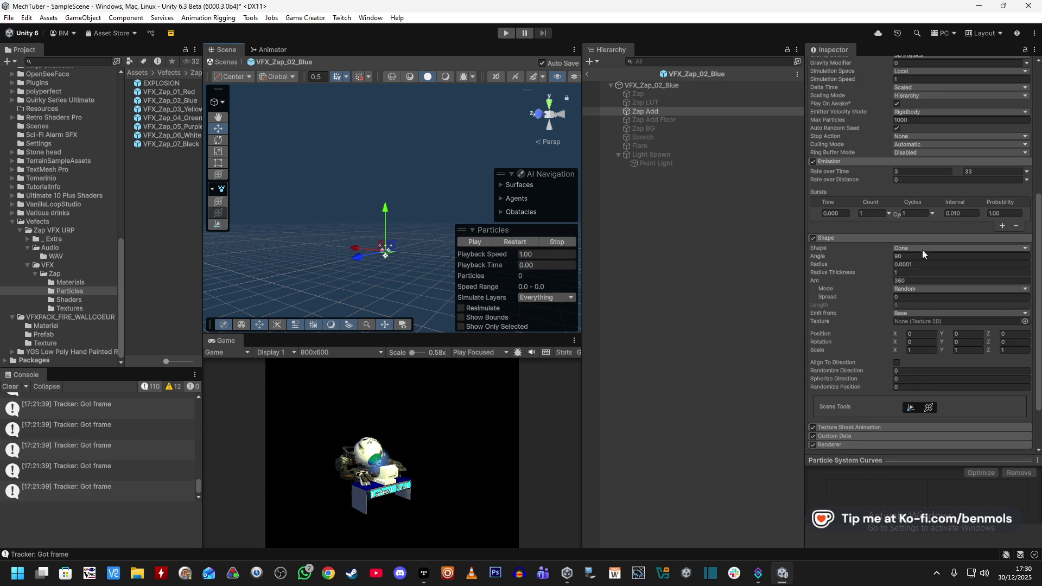
# Switch Zap Add's emitter shape back to Sphere and preview the zap
pyautogui.click(923, 249)
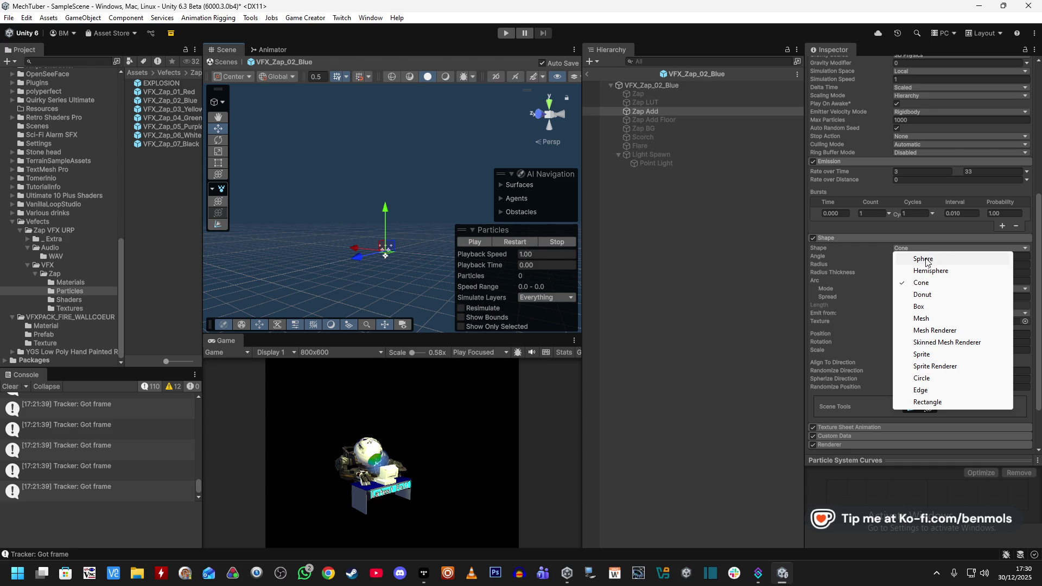
pyautogui.click(925, 260)
pyautogui.click(521, 242)
# Set Zap Add's 3D start rotation X, Y and Z to 0 and replay the zap
pyautogui.scroll(5, 900, 263)
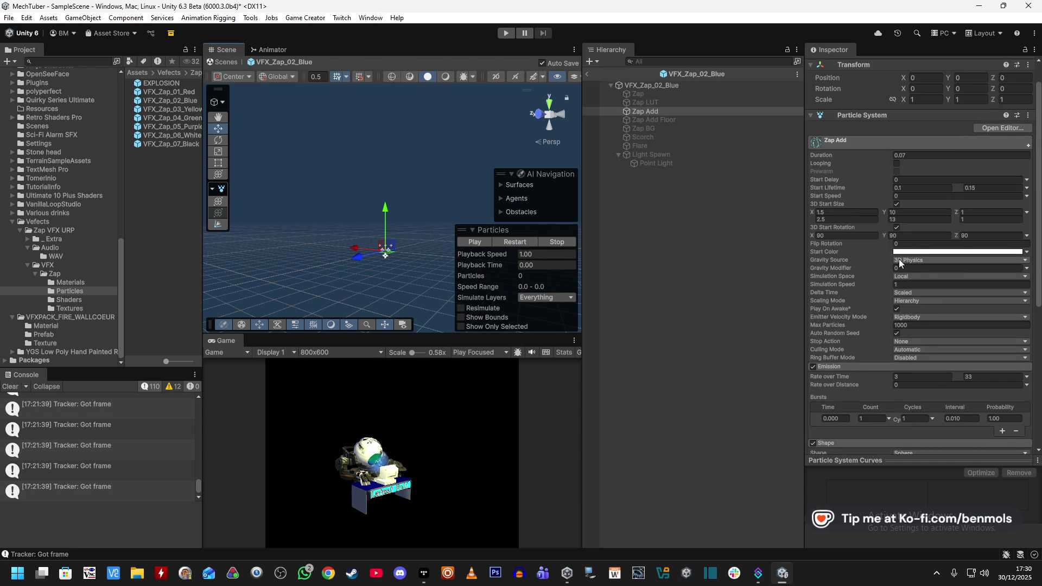
pyautogui.click(847, 235)
pyautogui.write('0')
pyautogui.click(946, 234)
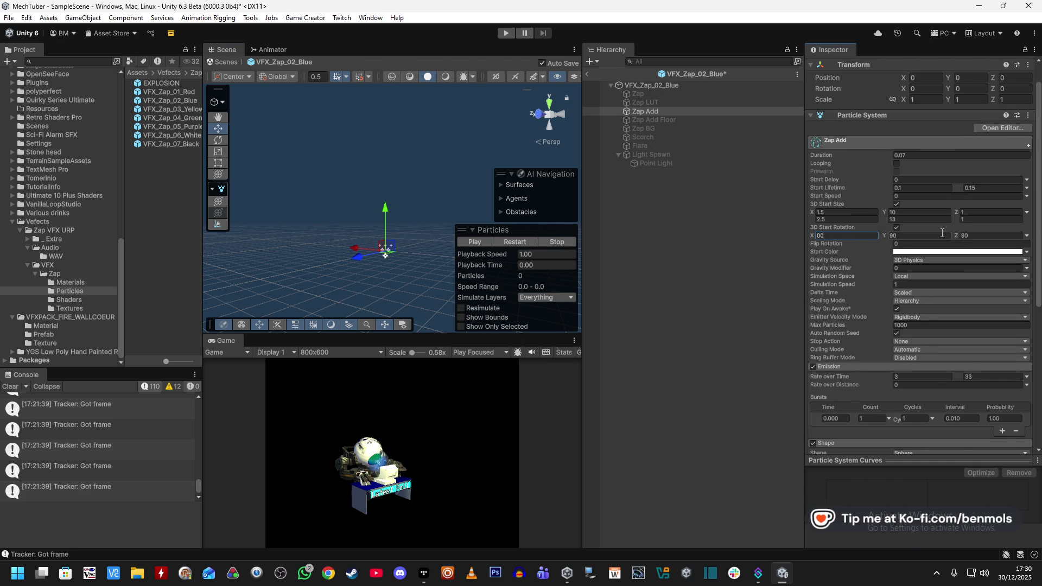
pyautogui.write('0')
pyautogui.click(977, 235)
pyautogui.write('0')
pyautogui.click(522, 241)
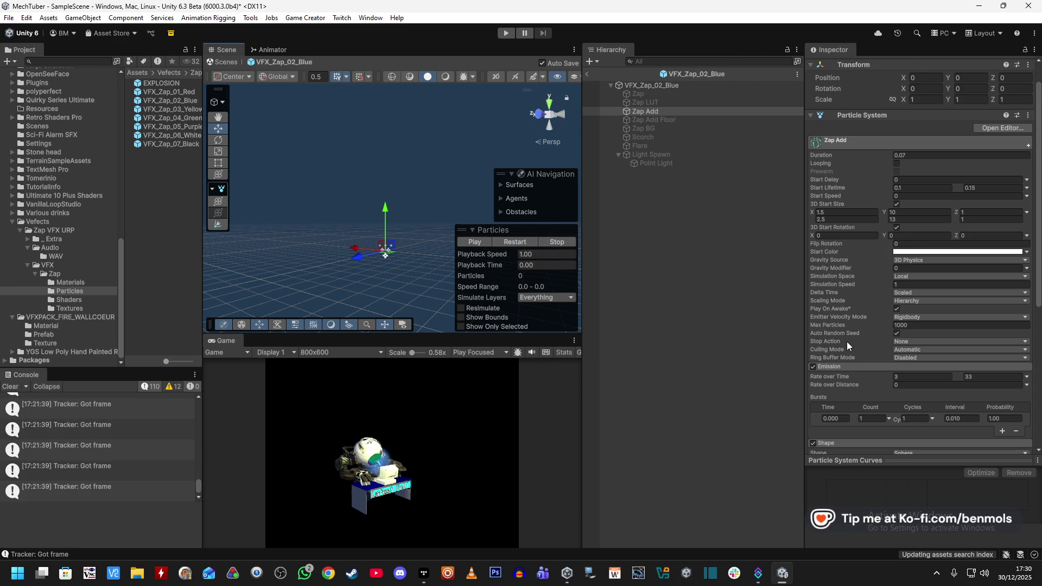
pyautogui.scroll(-4, 846, 341)
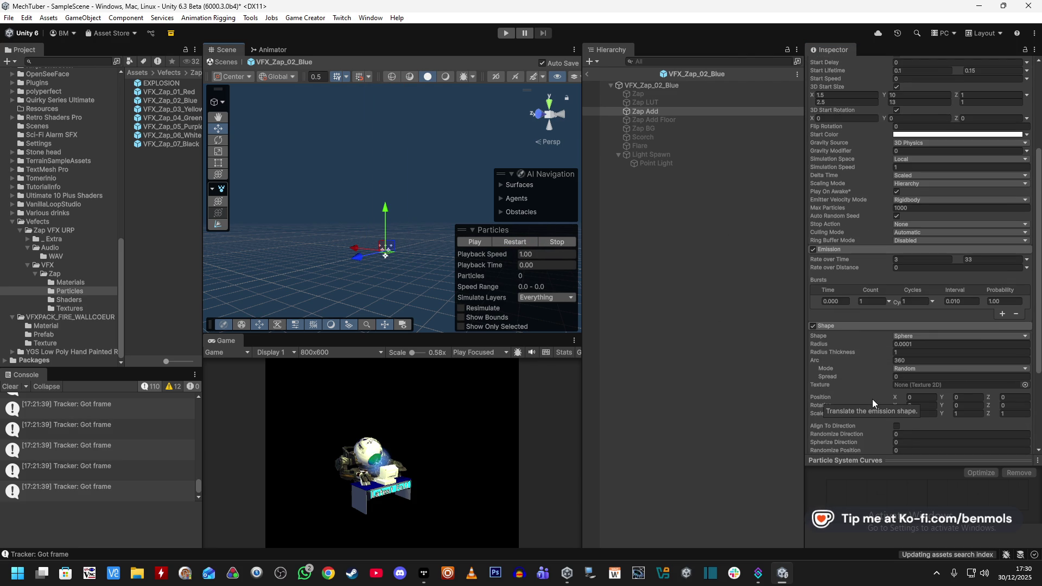
pyautogui.scroll(2, 871, 399)
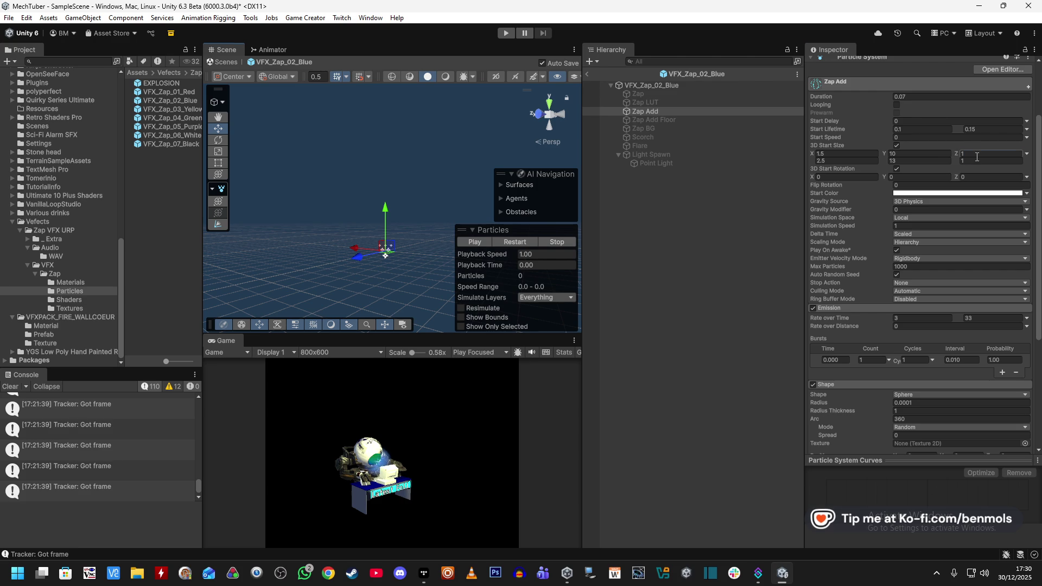
# Set Zap Add's second-row Z start size to 13 and preview the zap
pyautogui.write('10')
pyautogui.click(932, 162)
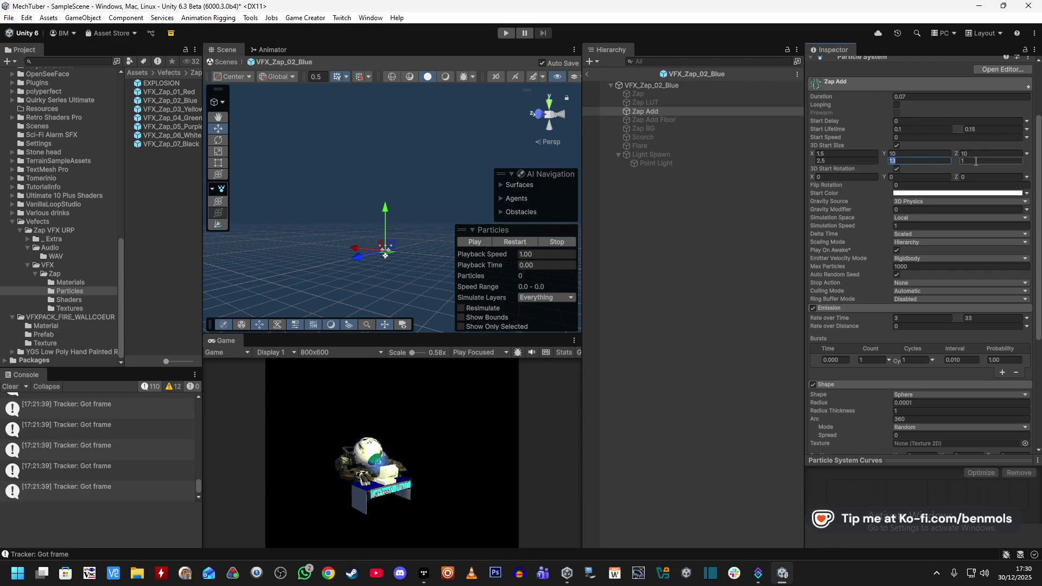
pyautogui.click(928, 157)
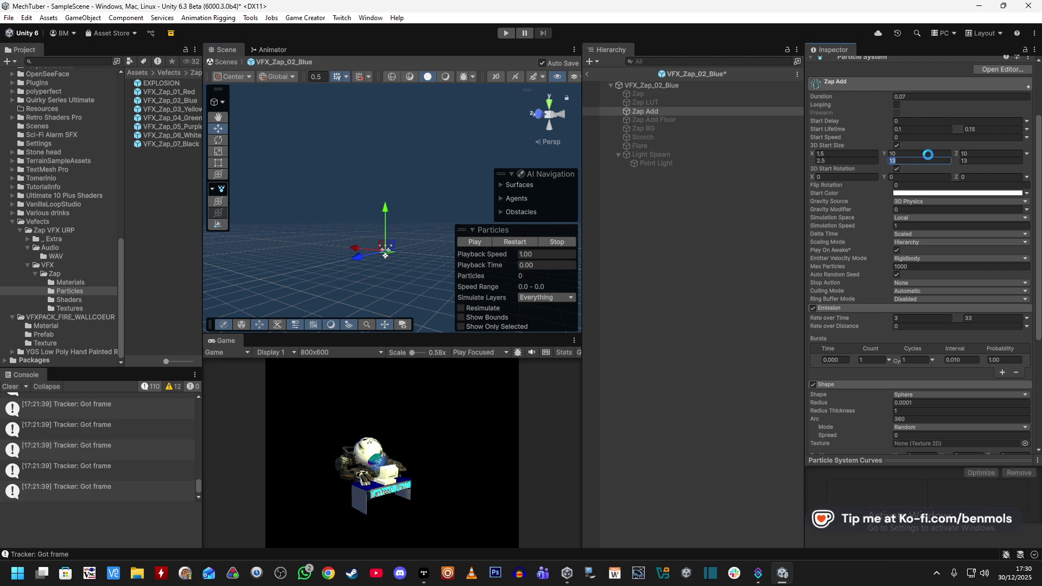
pyautogui.click(513, 242)
pyautogui.click(513, 241)
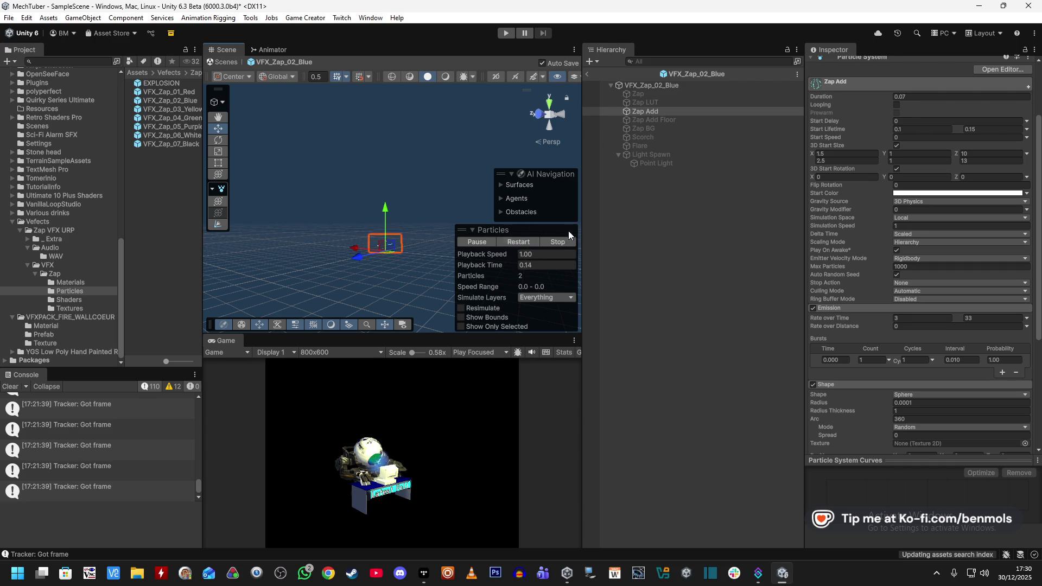
# Rotate Zap Add's 3D start rotation to 0, 90, 90 and replay the zap
pyautogui.click(911, 177)
pyautogui.write('90')
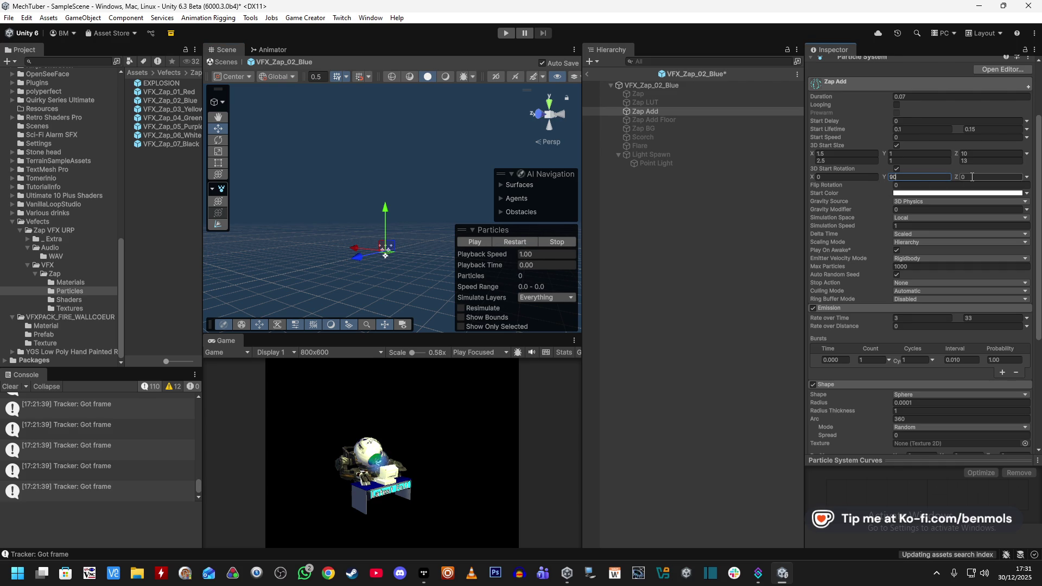
pyautogui.press('Return')
pyautogui.click(522, 239)
pyautogui.click(520, 239)
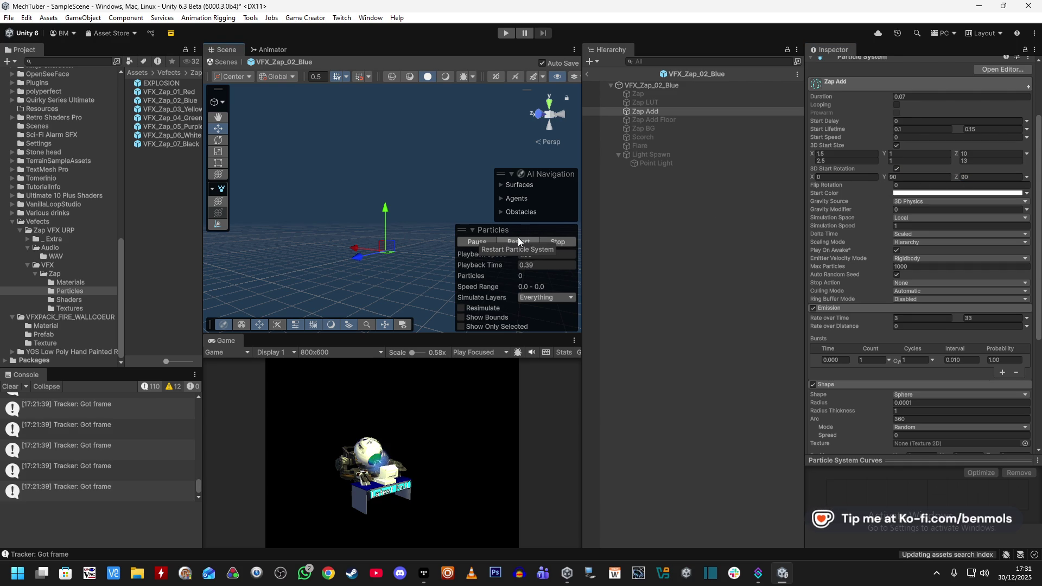
pyautogui.moveTo(466, 255); pyautogui.dragTo(421, 277)
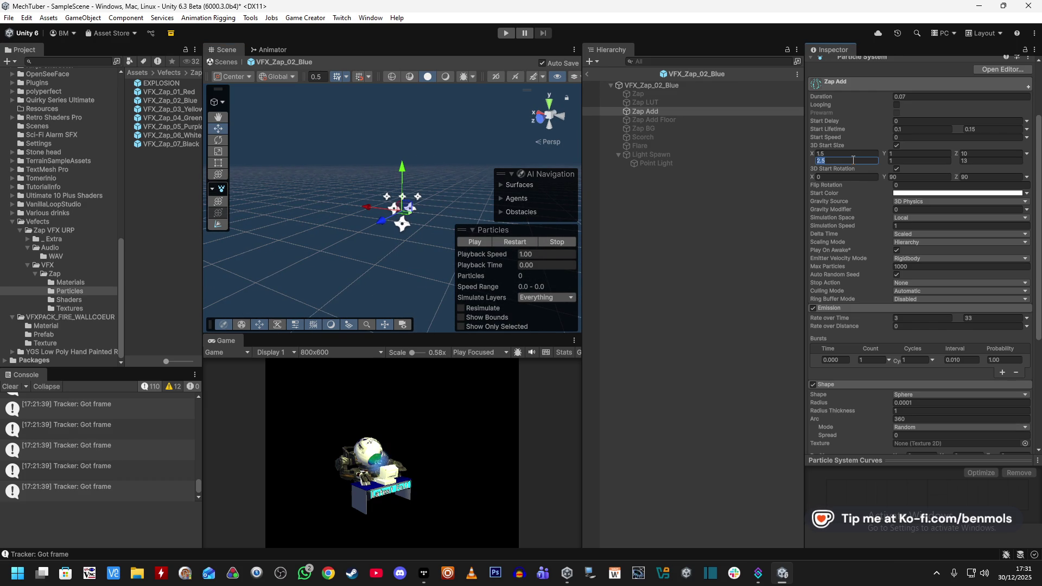
# Set the second-row X start size to 13 and replay the zap preview
pyautogui.write('13')
pyautogui.click(513, 241)
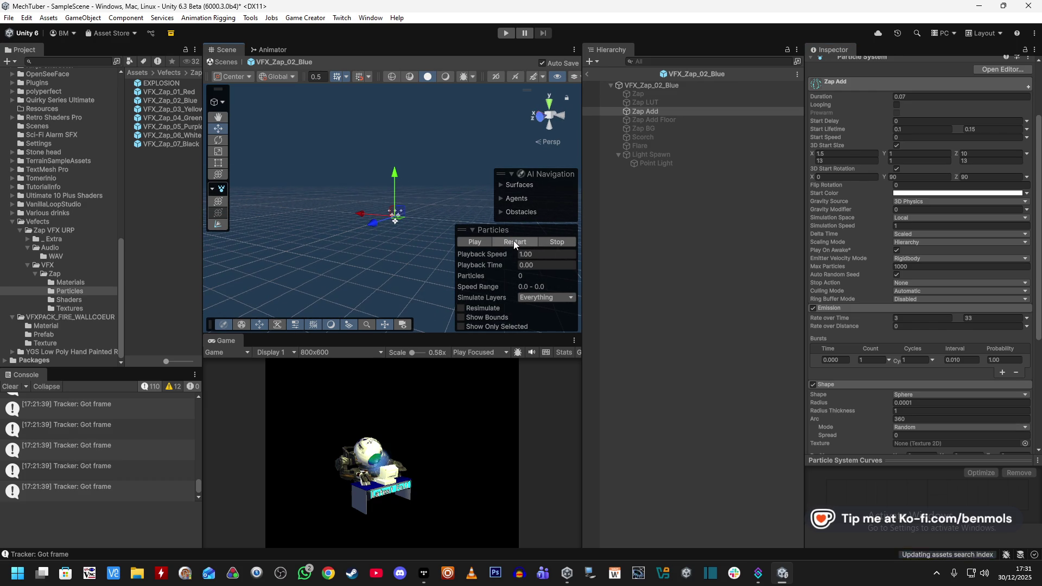
pyautogui.click(513, 239)
pyautogui.click(513, 239)
pyautogui.click(513, 239)
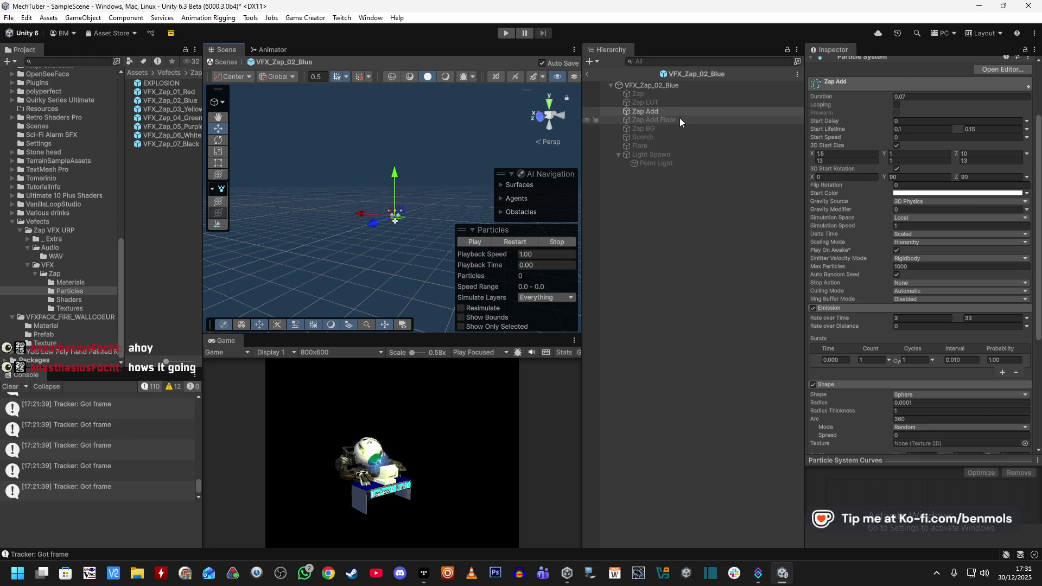
# Inspect Zap Add Floor's settings, then go back to Zap Add and replay the zap
pyautogui.click(679, 118)
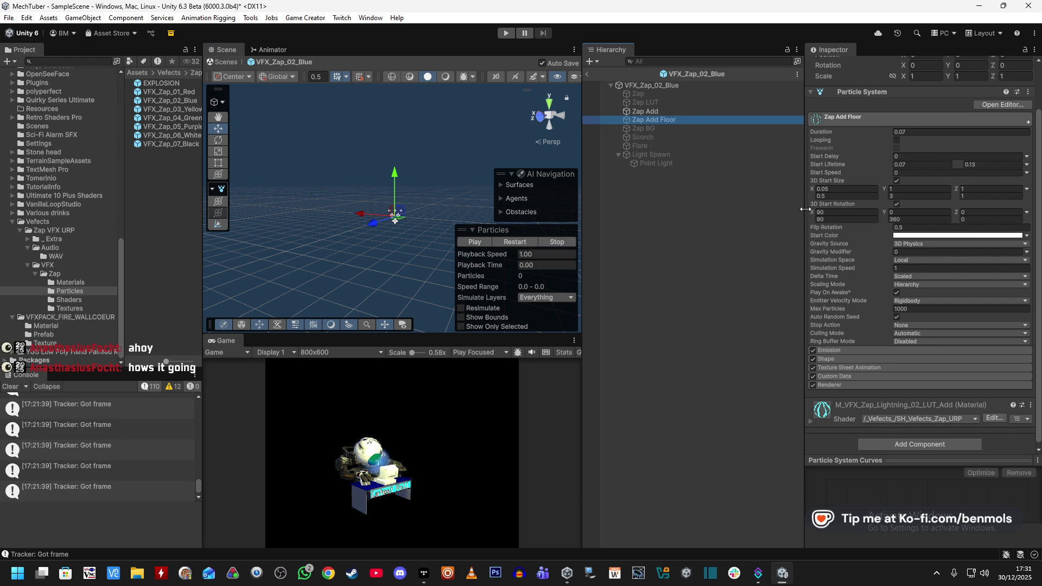
pyautogui.scroll(3, 808, 197)
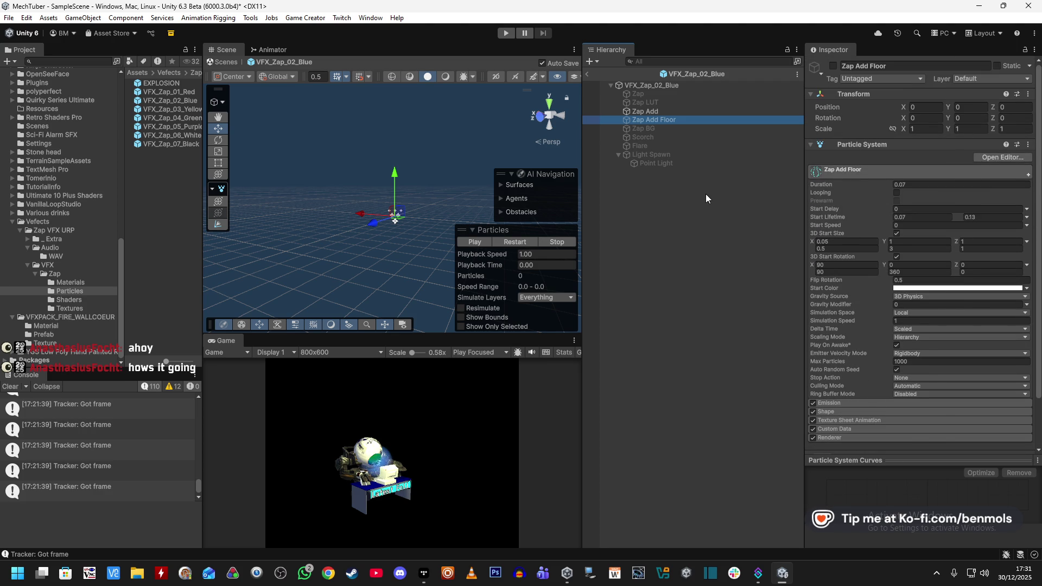
pyautogui.click(674, 111)
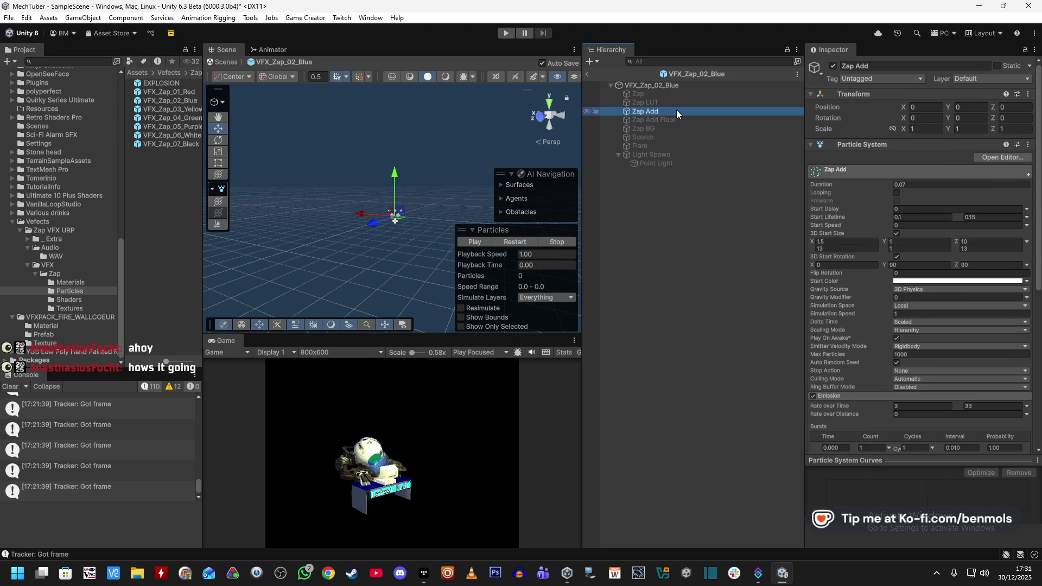
pyautogui.click(529, 243)
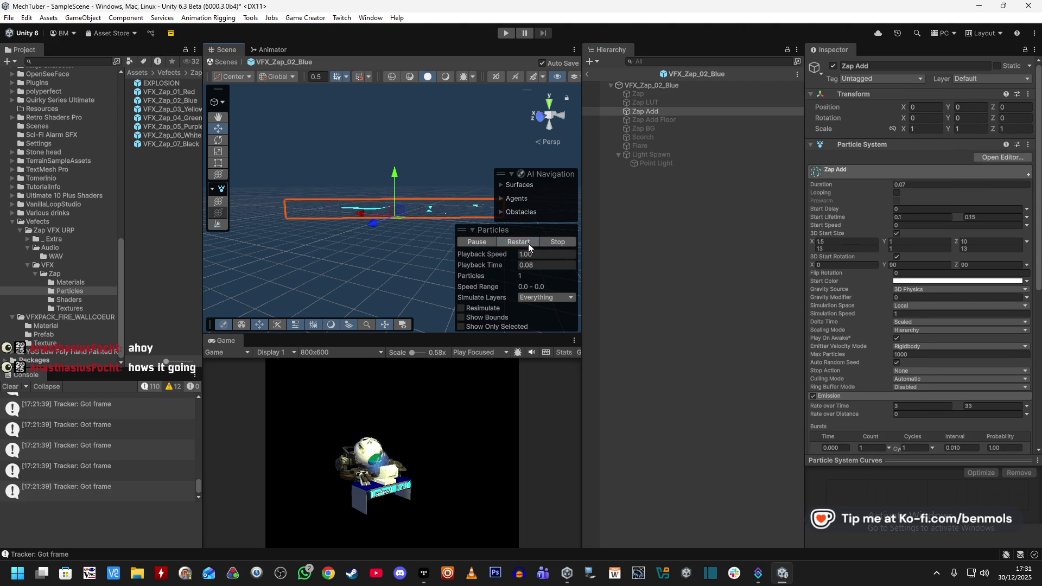
pyautogui.click(529, 243)
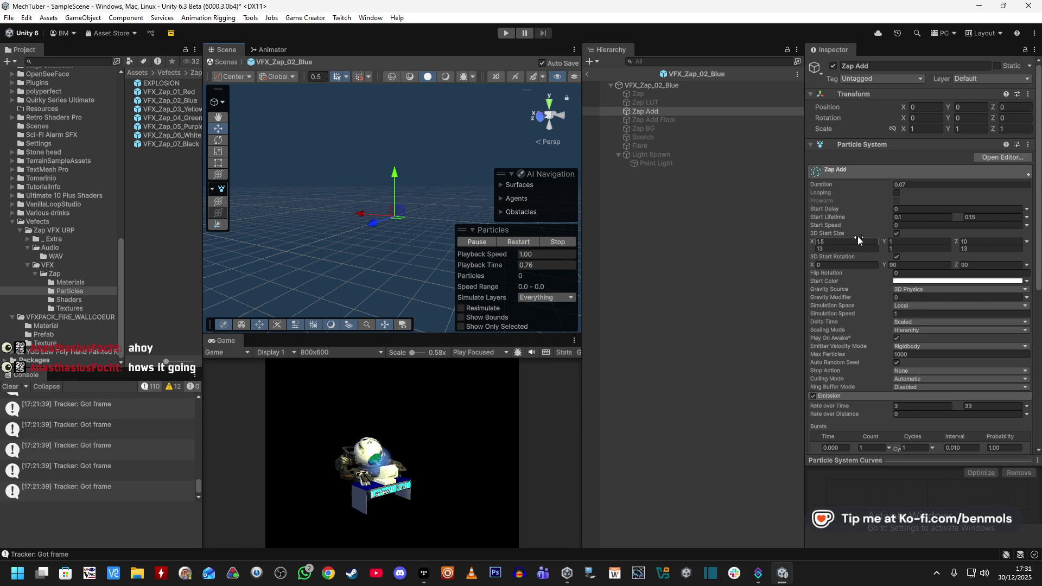
# Change Zap Add's second-row X start size to 28, then 18, replaying the zap each time
pyautogui.click(846, 249)
pyautogui.write('28')
pyautogui.click(520, 240)
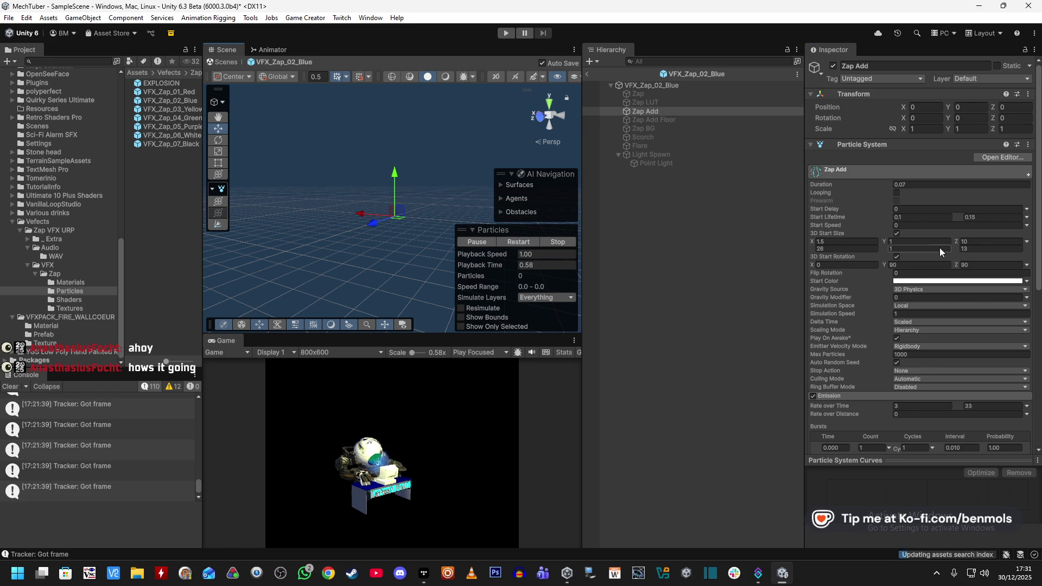
pyautogui.write('18')
pyautogui.click(521, 244)
pyautogui.click(520, 243)
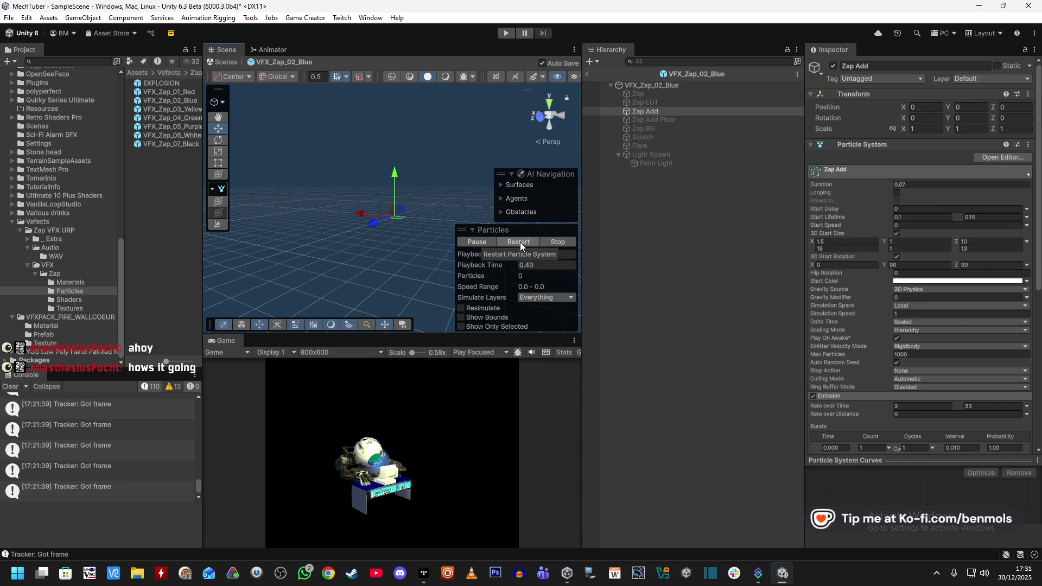
pyautogui.click(520, 243)
pyautogui.click(520, 242)
pyautogui.click(519, 242)
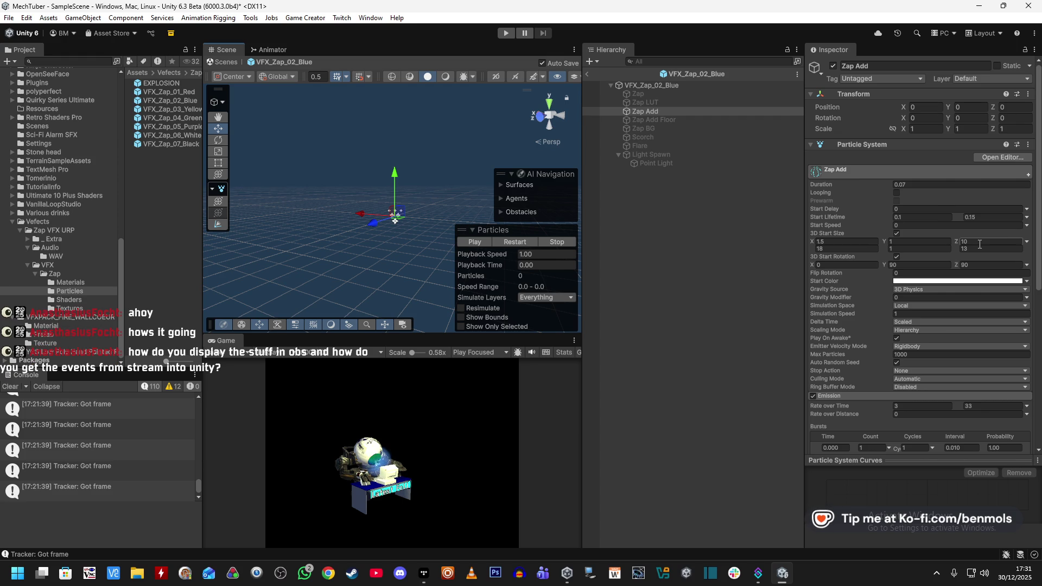
pyautogui.click(758, 573)
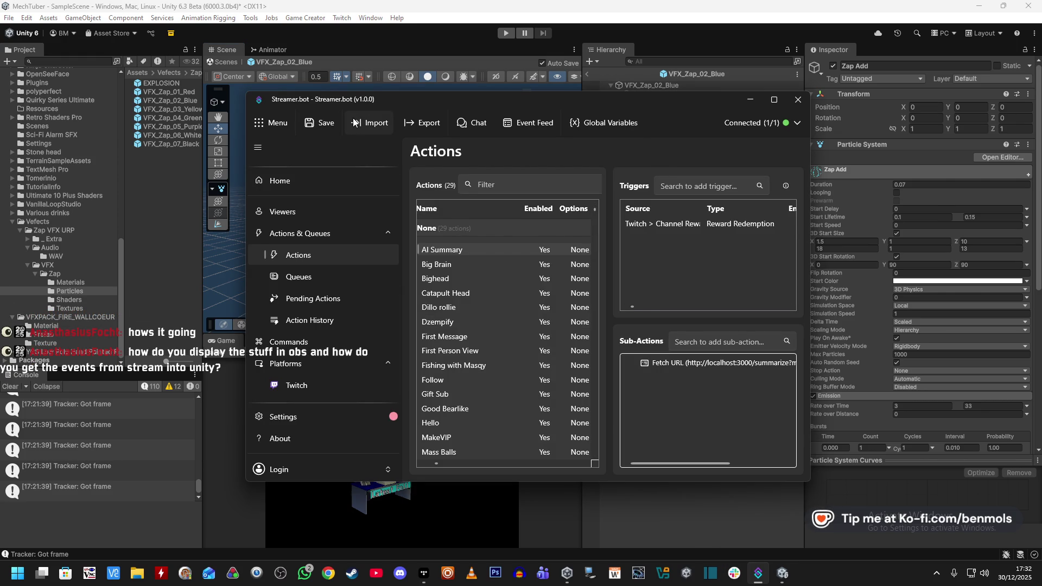
# Switch between Unity and Streamer.bot to view the Actions list
pyautogui.click(704, 14)
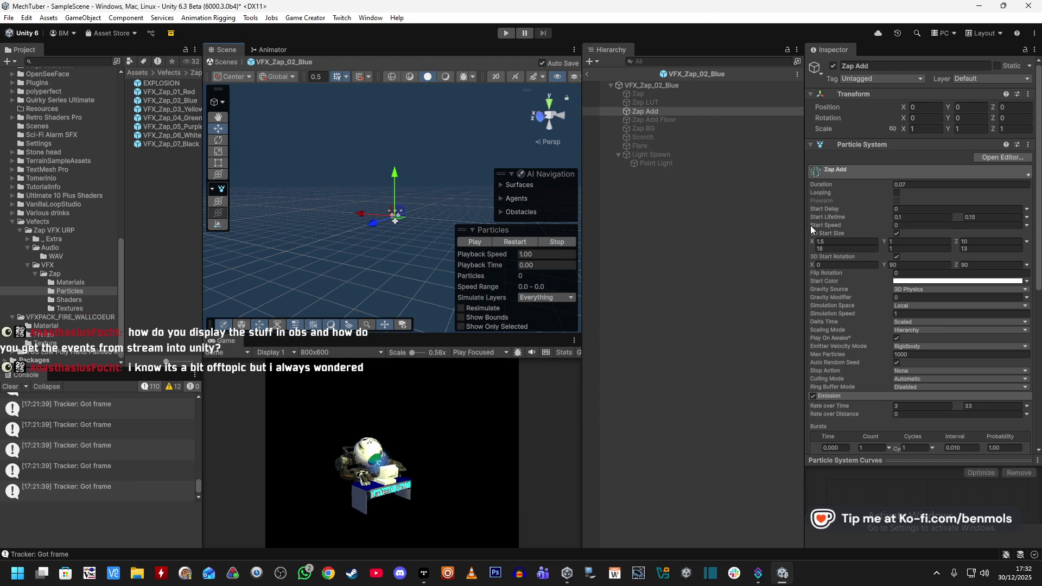
pyautogui.click(758, 573)
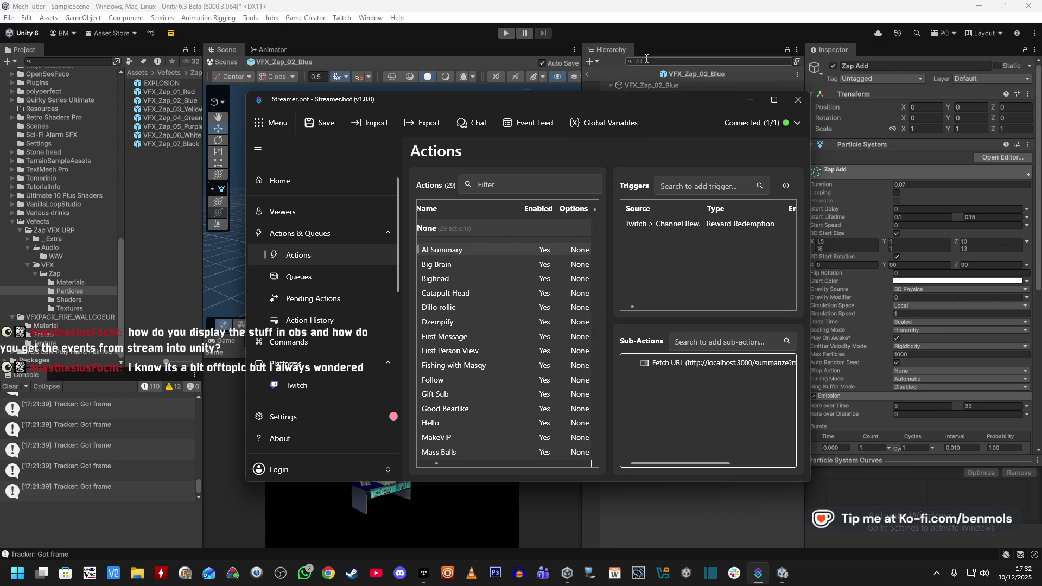
pyautogui.click(696, 25)
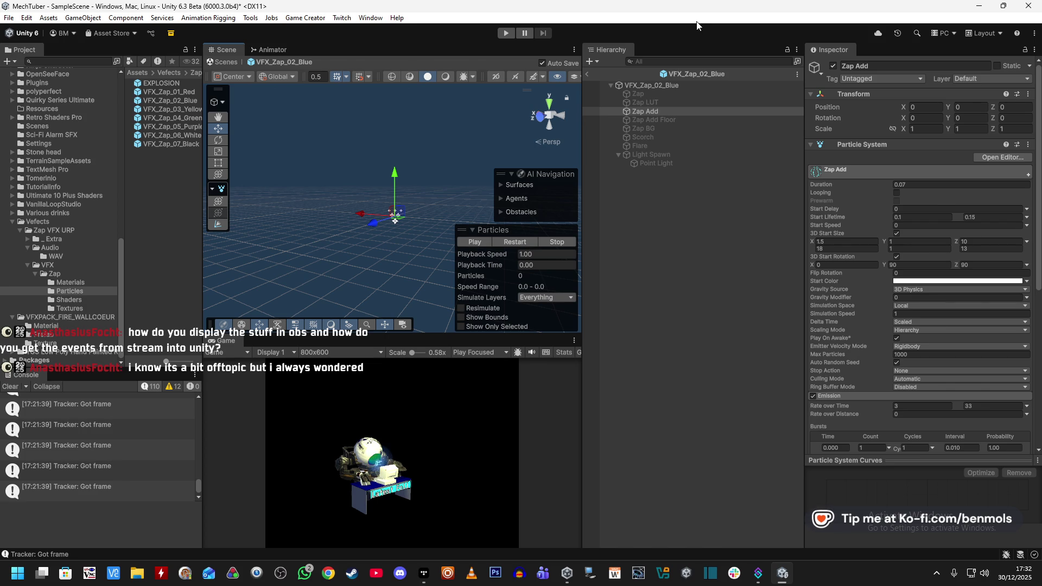
pyautogui.click(754, 573)
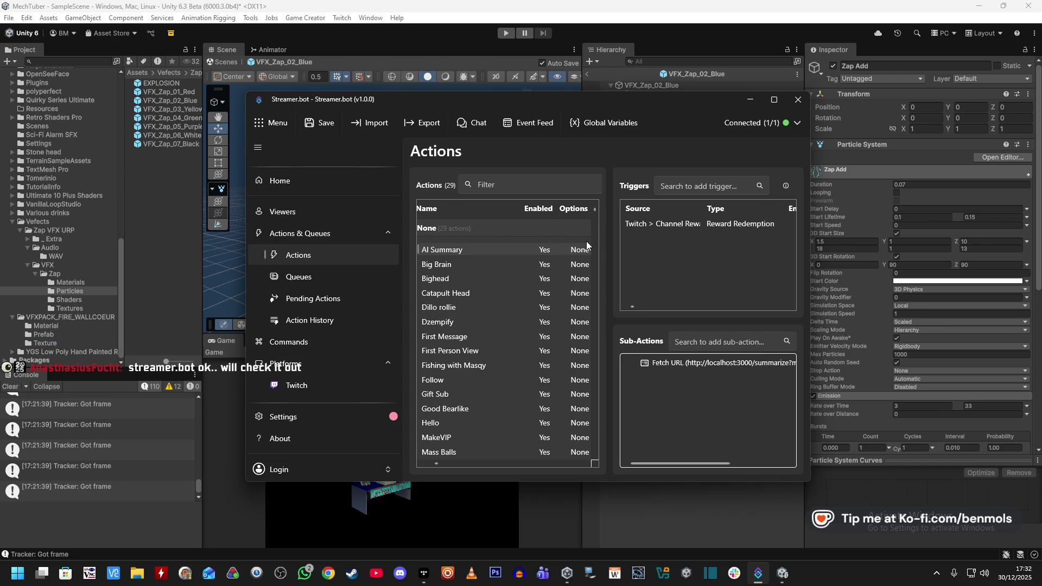
pyautogui.click(675, 24)
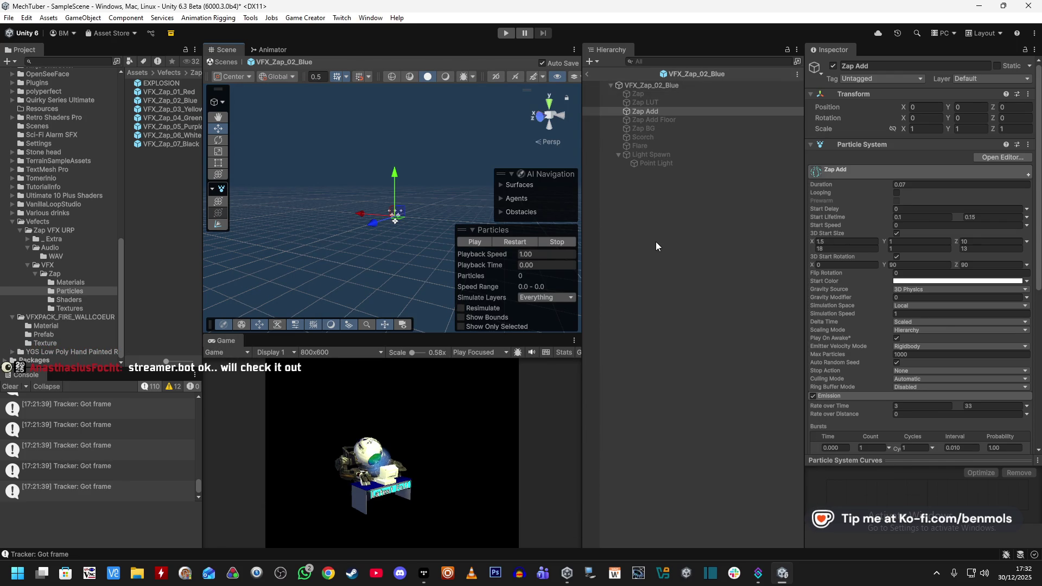
# Select Zap Add Floor in Unity and switch it on
pyautogui.click(513, 241)
pyautogui.click(673, 119)
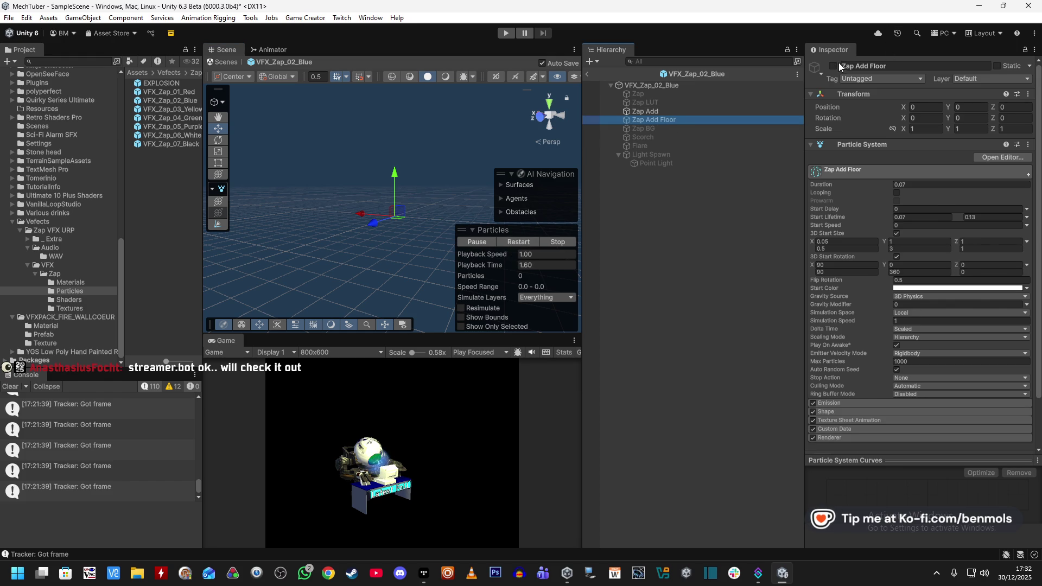
pyautogui.click(833, 65)
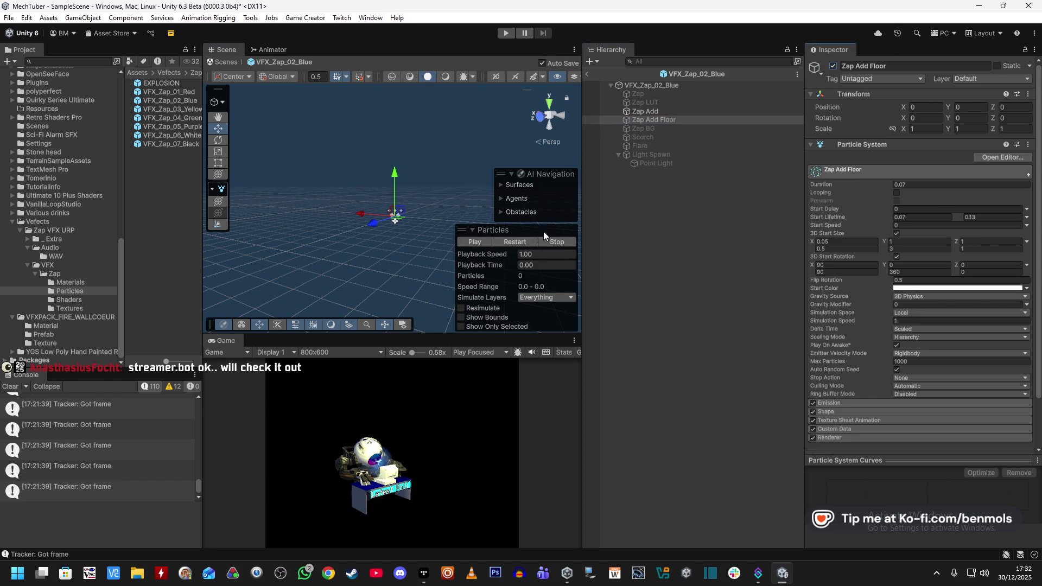
# Turn Zap Add Floor back off and select Zap BG to preview its effect
pyautogui.click(523, 242)
pyautogui.moveTo(501, 240)
pyautogui.mouseDown()
pyautogui.moveTo(427, 200)
pyautogui.moveTo(450, 195)
pyautogui.mouseUp()
pyautogui.hotkey('ctrl', 'z')
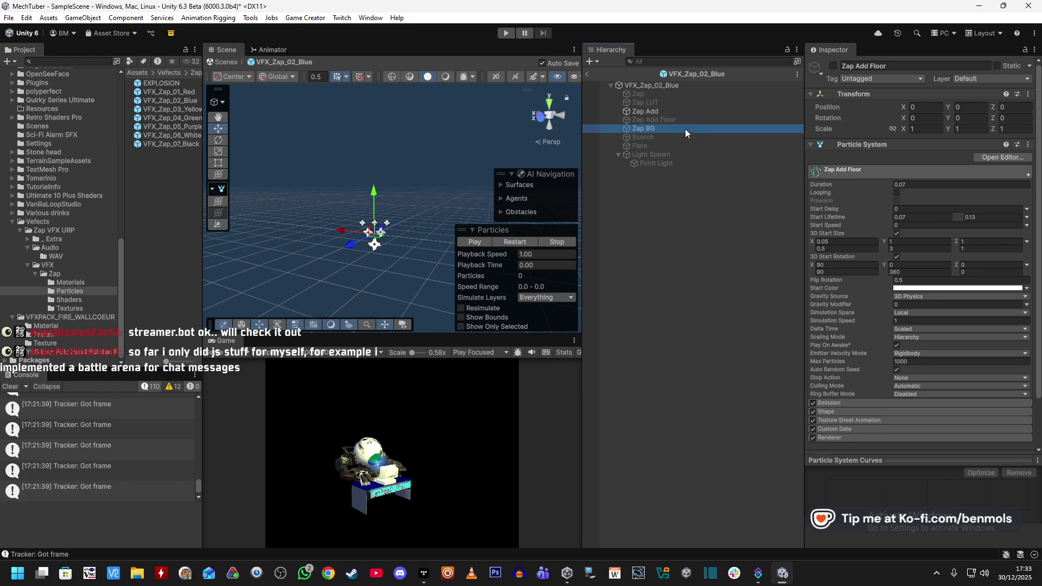
pyautogui.click(685, 128)
pyautogui.click(515, 240)
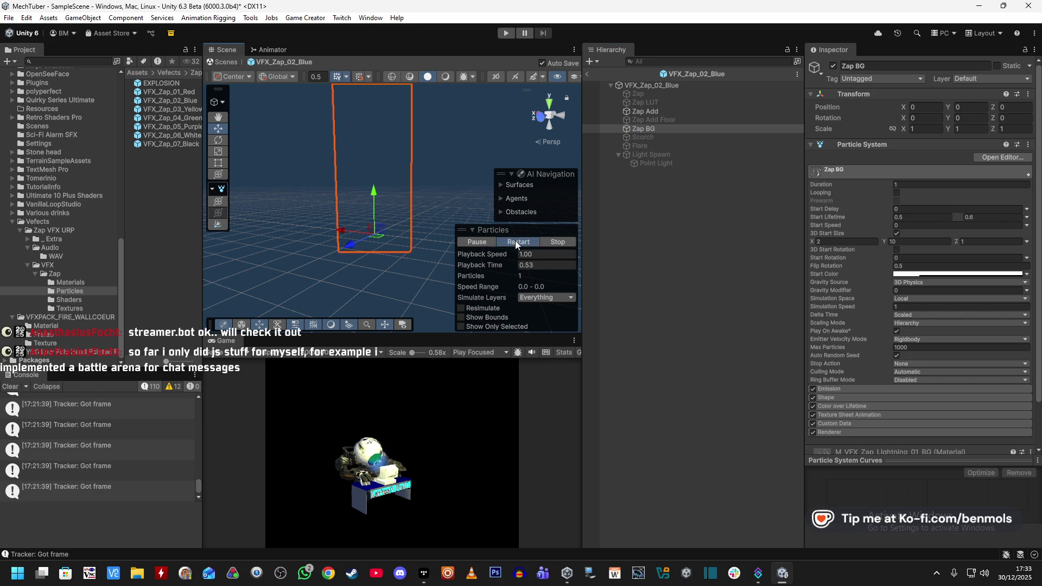
pyautogui.moveTo(441, 187); pyautogui.dragTo(428, 165)
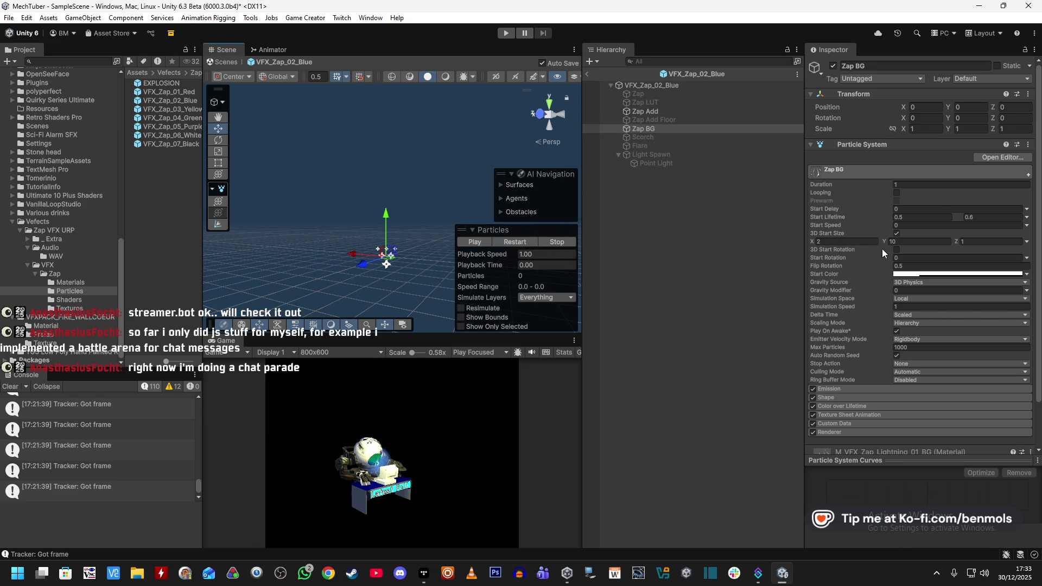
# Give Zap BG a 3D start rotation of Y 90 and a 3D start size of 10, 1, 2
pyautogui.click(896, 249)
pyautogui.click(910, 258)
pyautogui.write('90')
pyautogui.click(978, 258)
pyautogui.click(964, 241)
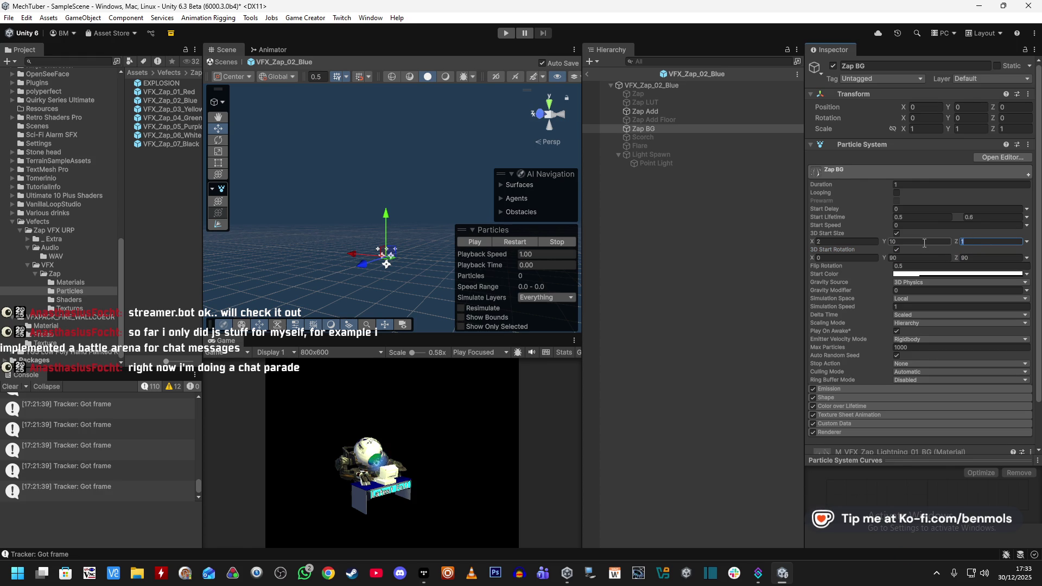
pyautogui.write('2')
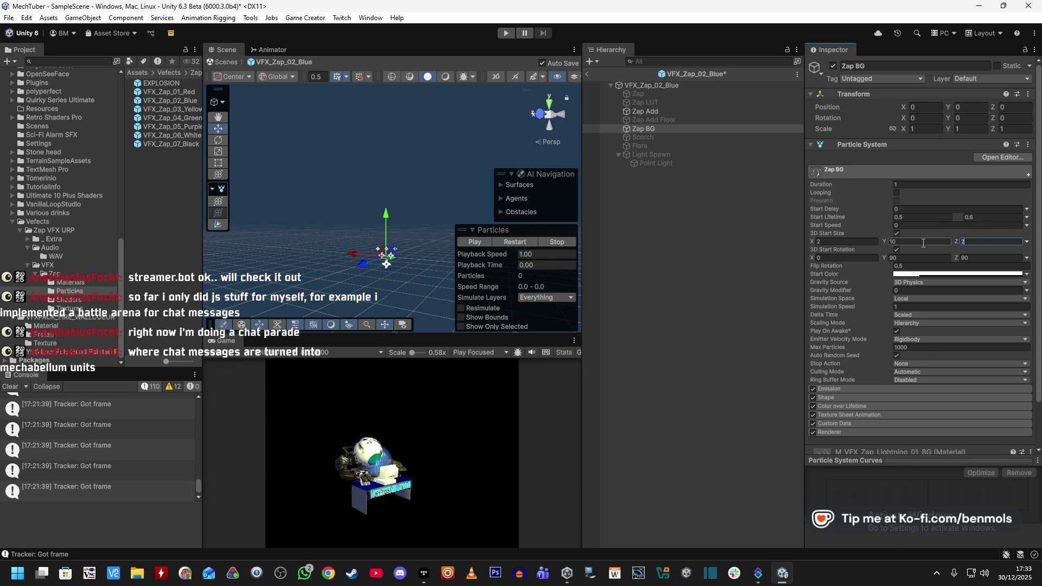
pyautogui.click(846, 241)
pyautogui.write('10')
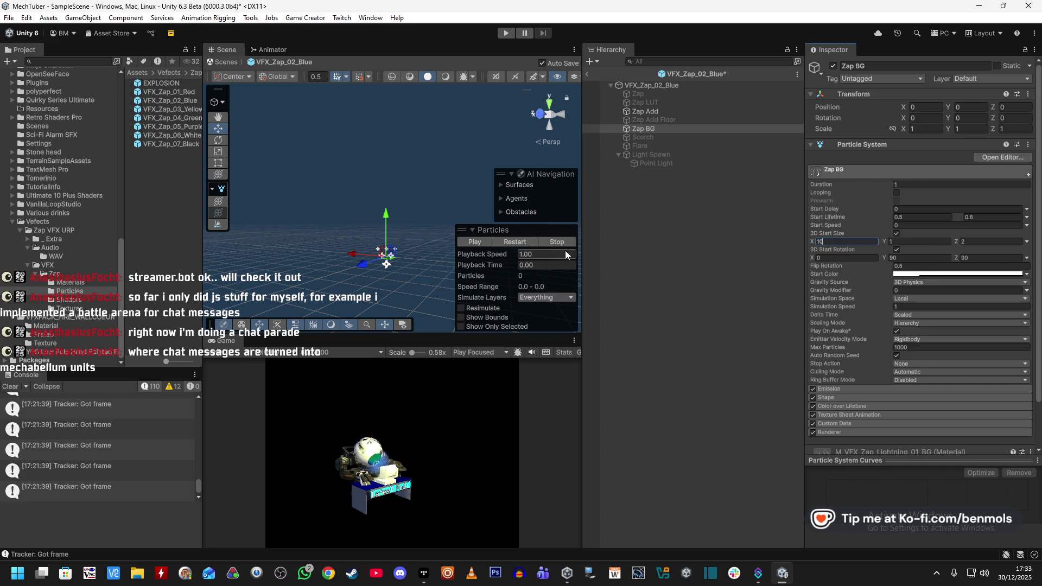
pyautogui.click(510, 242)
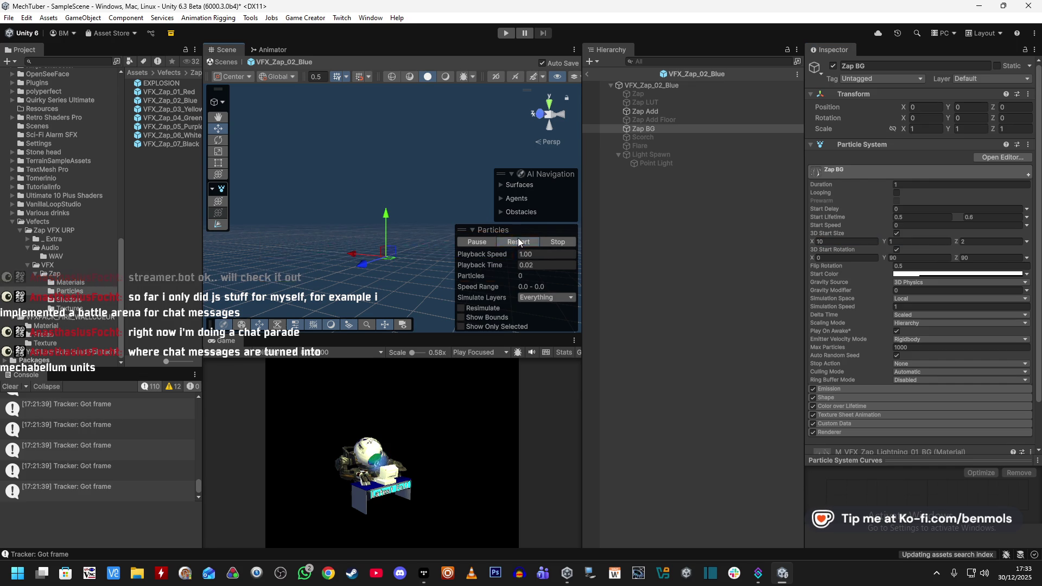
# Set Zap BG's Flip Rotation to 0 and replay the preview
pyautogui.click(909, 267)
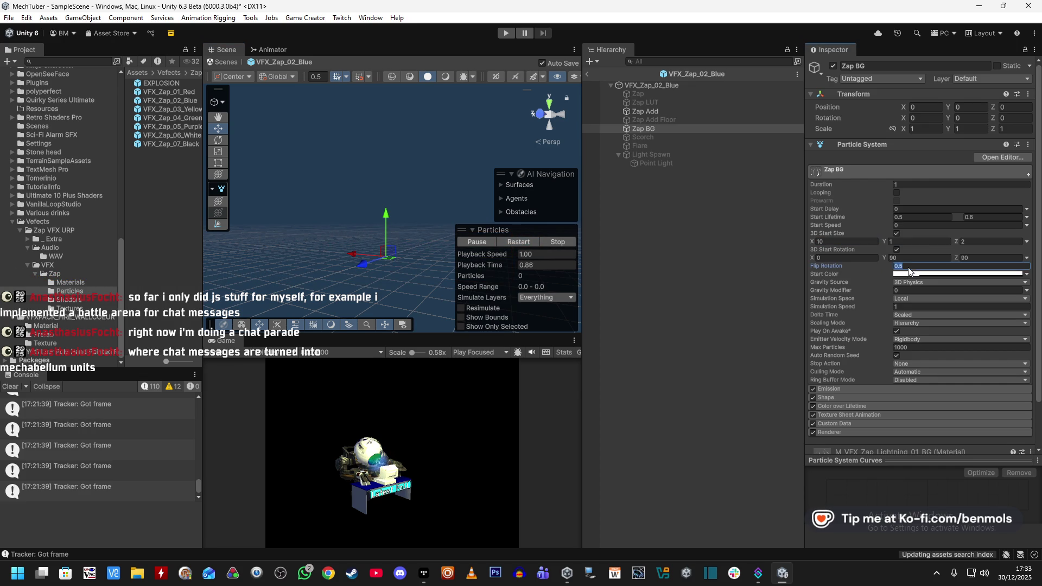
pyautogui.write('0')
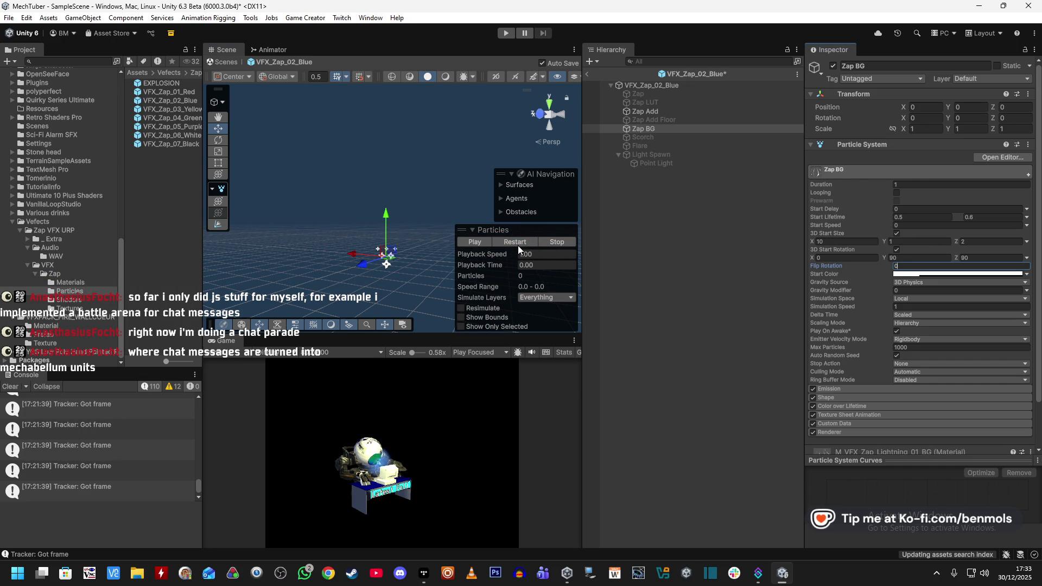
pyautogui.click(510, 244)
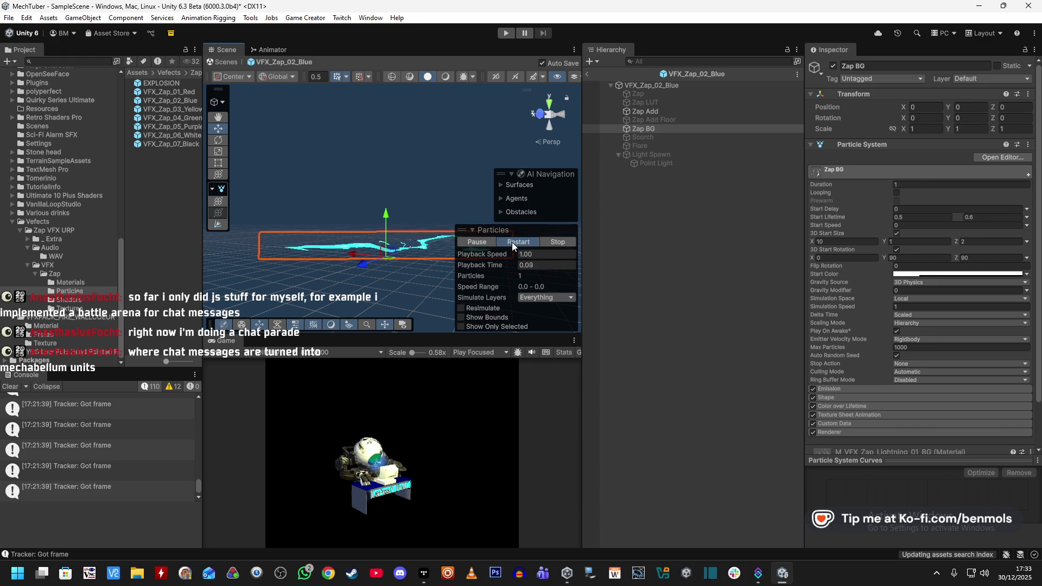
# Preview the Scorch particle system and turn it off
pyautogui.click(519, 241)
pyautogui.click(520, 242)
pyautogui.keyDown('alt'); pyautogui.moveTo(405, 171); pyautogui.dragTo(409, 186); pyautogui.keyUp('alt')
pyautogui.click(649, 138)
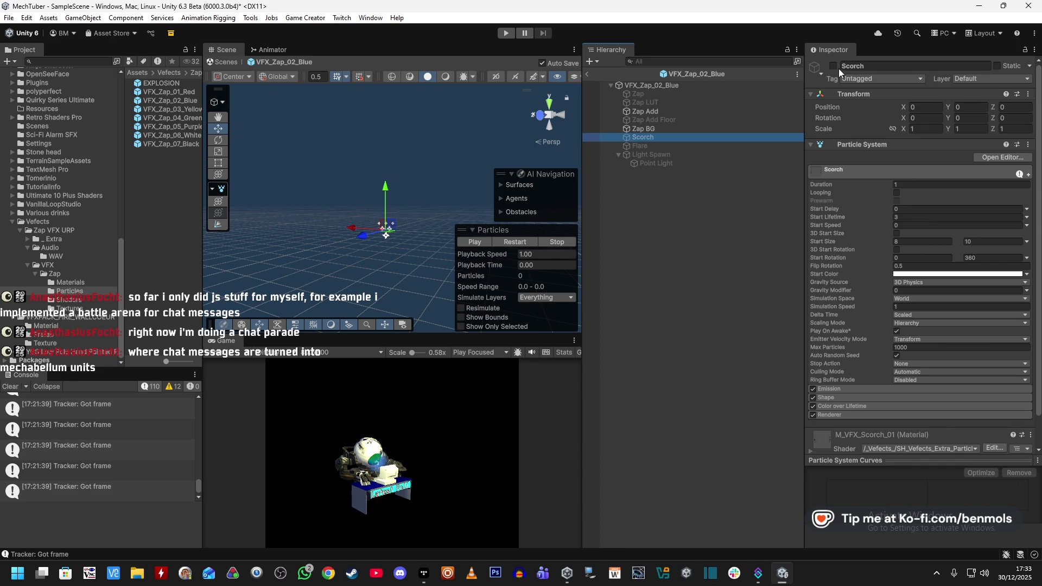
pyautogui.click(513, 239)
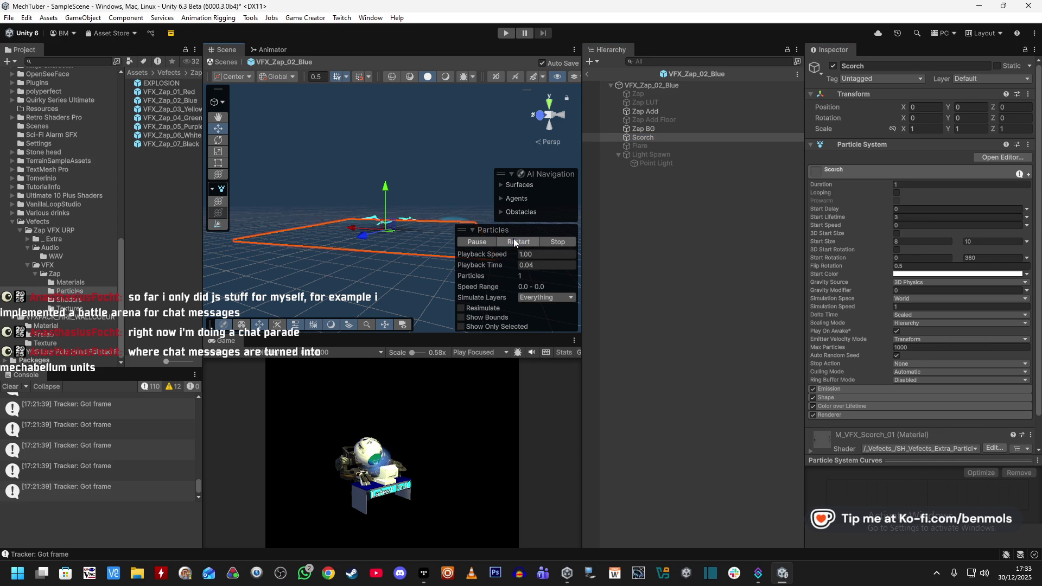
pyautogui.click(832, 66)
# Switch on the Flare effect and drag it sideways along X
pyautogui.click(640, 146)
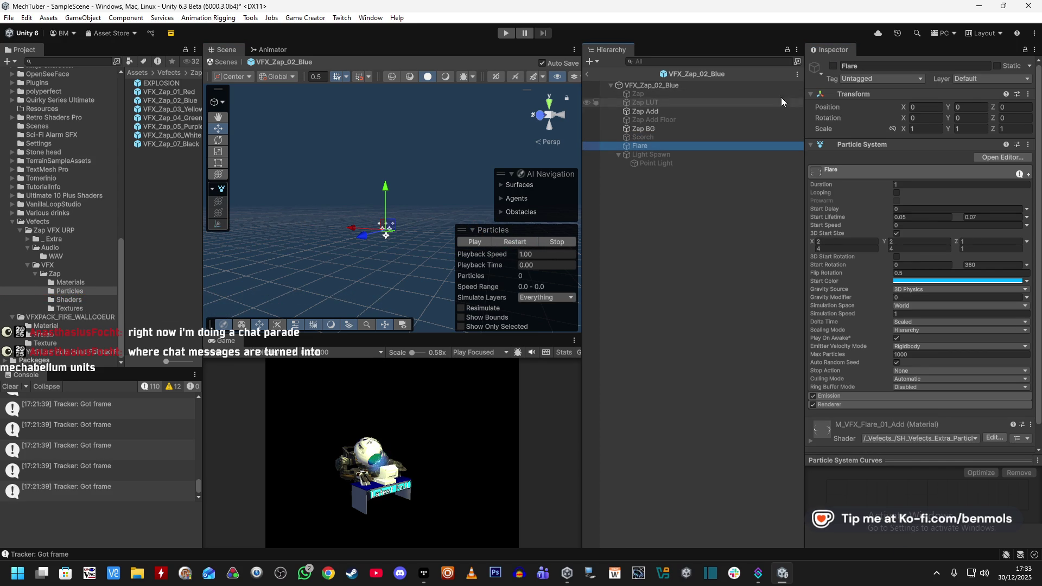
pyautogui.click(832, 65)
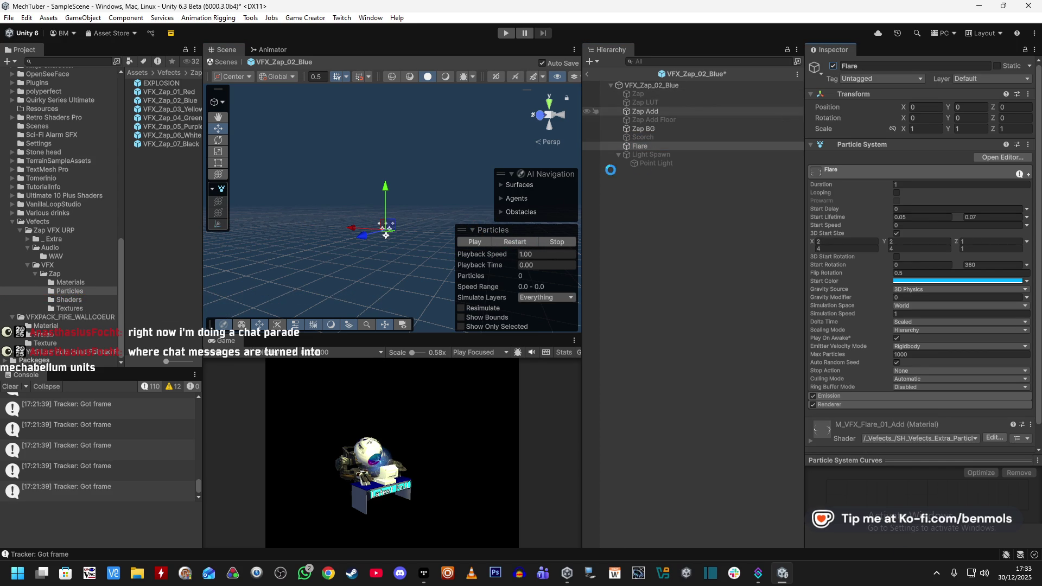
pyautogui.click(516, 242)
pyautogui.moveTo(437, 190)
pyautogui.mouseDown()
pyautogui.moveTo(460, 284)
pyautogui.moveTo(516, 415)
pyautogui.moveTo(696, 428)
pyautogui.moveTo(478, 386)
pyautogui.moveTo(516, 427)
pyautogui.mouseUp()
pyautogui.click(517, 242)
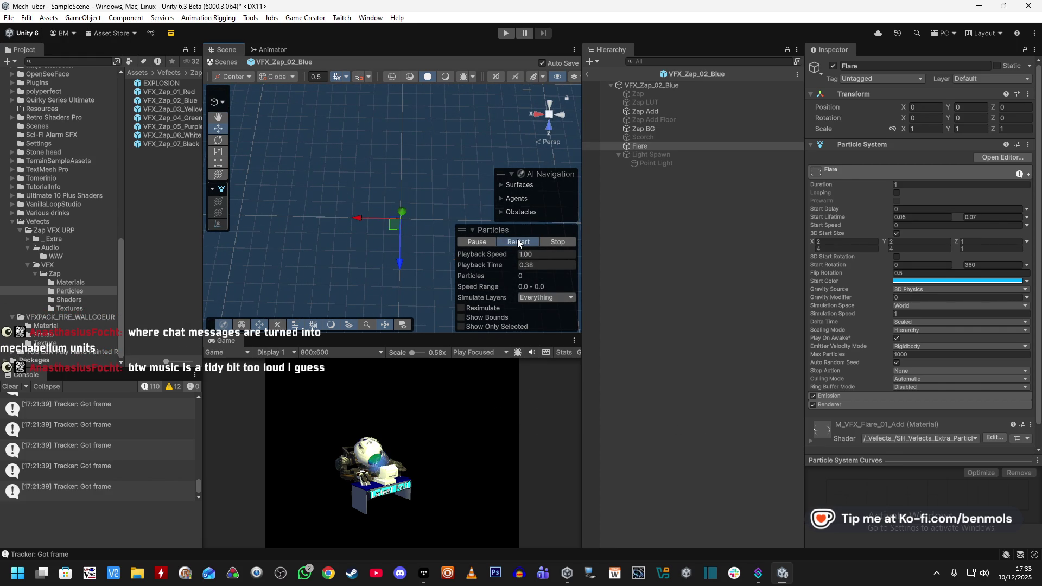
pyautogui.moveTo(359, 218); pyautogui.dragTo(278, 217)
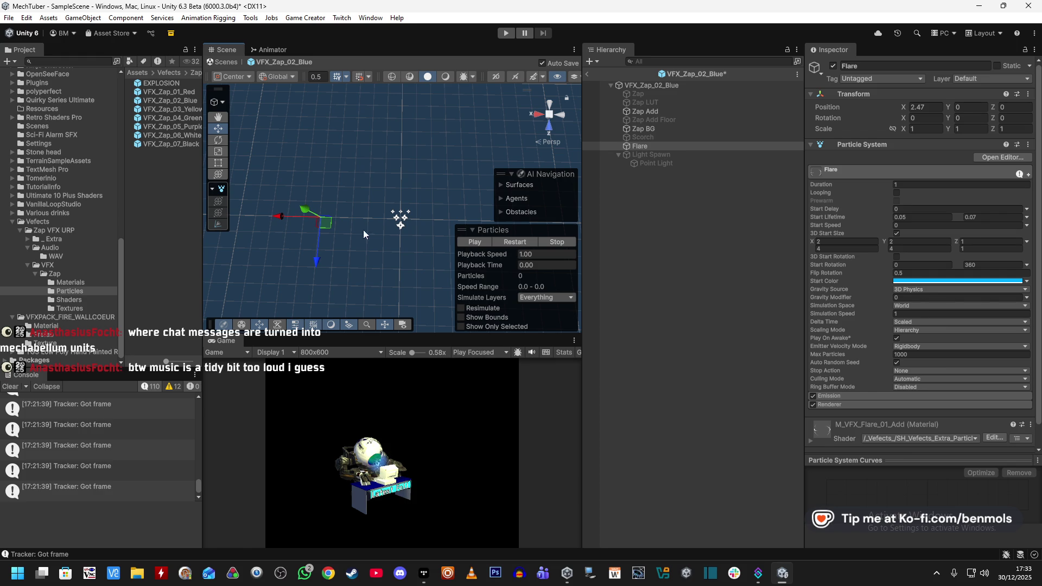
pyautogui.click(518, 243)
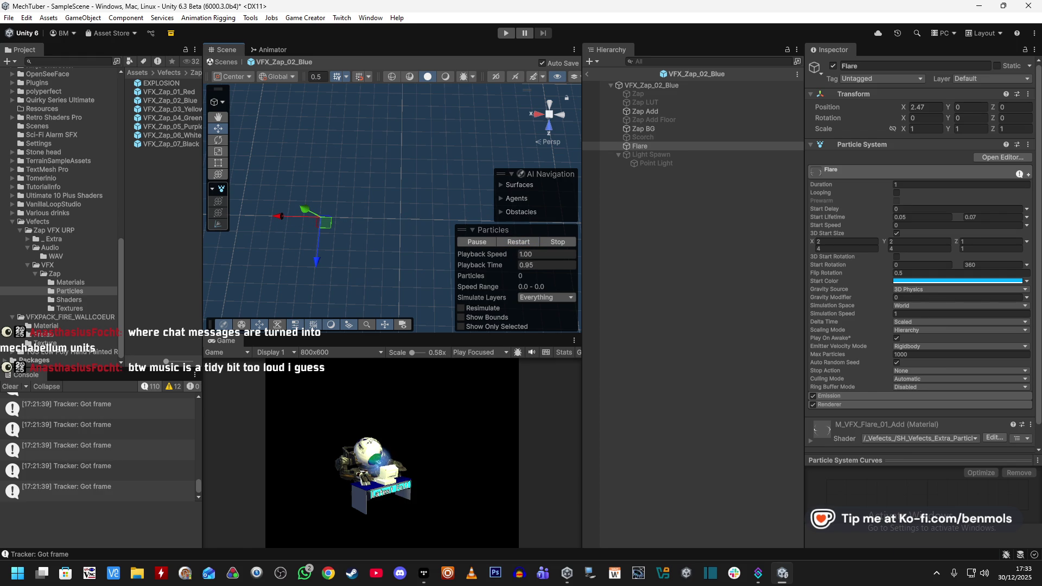
# Set Flare's X position to 2.5 and replay its flash
pyautogui.click(932, 112)
pyautogui.write('2.5')
pyautogui.press('Return')
pyautogui.click(522, 240)
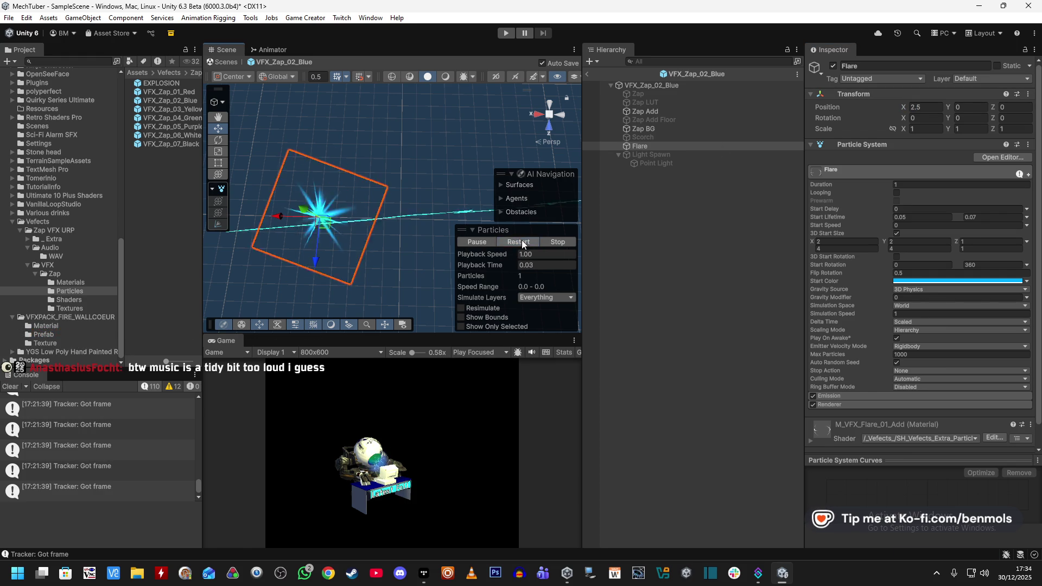
pyautogui.click(522, 239)
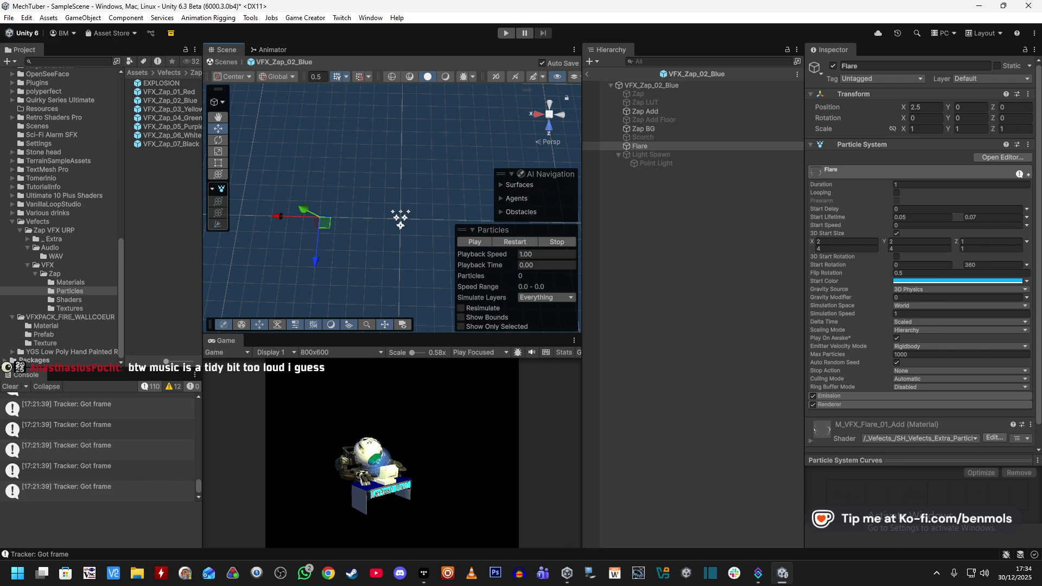
pyautogui.hotkey('alt', 'Tab')
pyautogui.hotkey('alt', 'Tab')
pyautogui.hotkey('alt', 'Tab')
pyautogui.hotkey('alt', 'Tab')
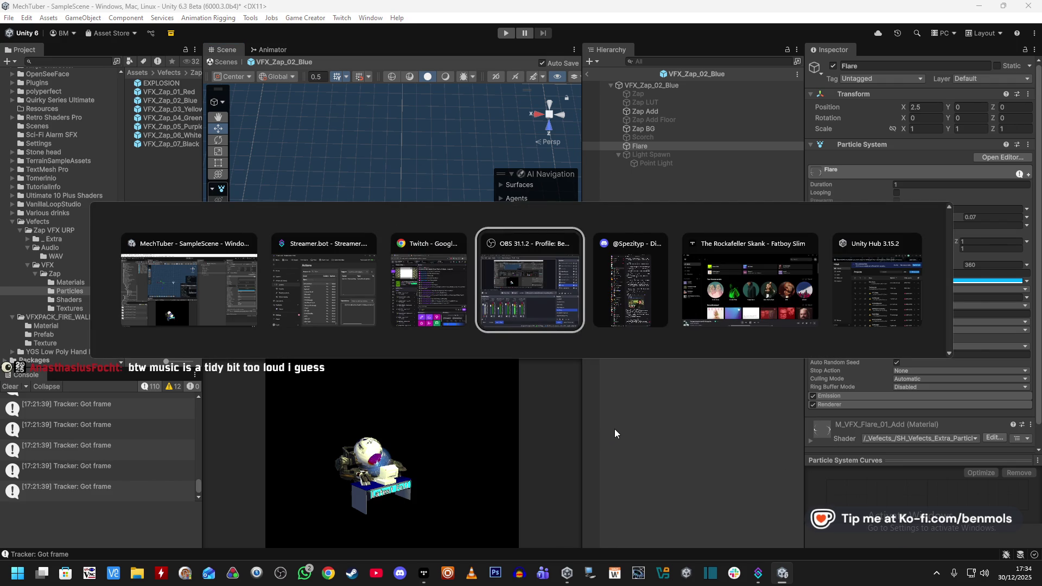
pyautogui.hotkey('alt', 'Tab')
pyautogui.hotkey('alt', 'Tab')
pyautogui.hotkey('alt', 'Tab')
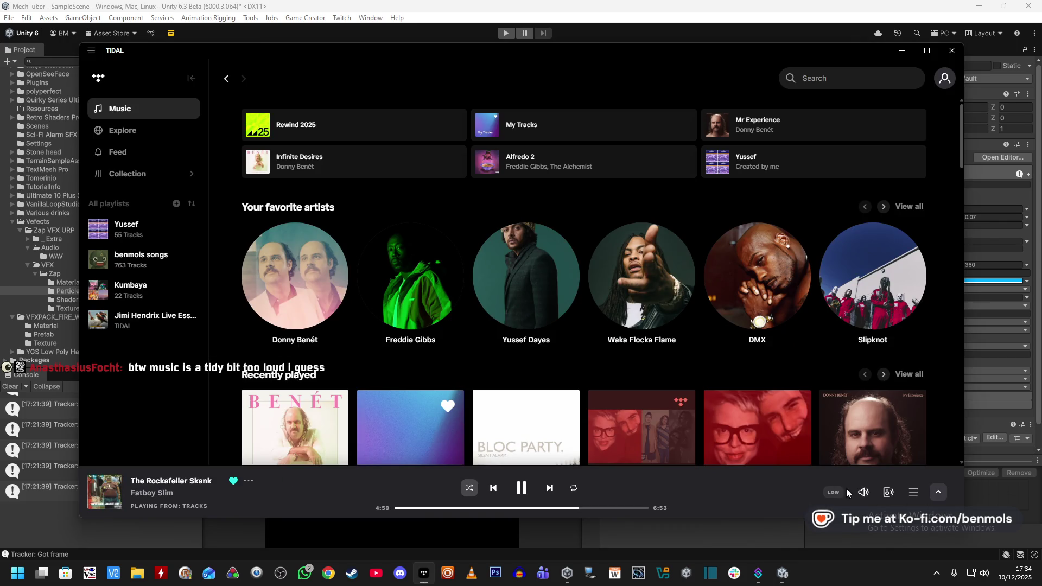
pyautogui.moveTo(862, 491)
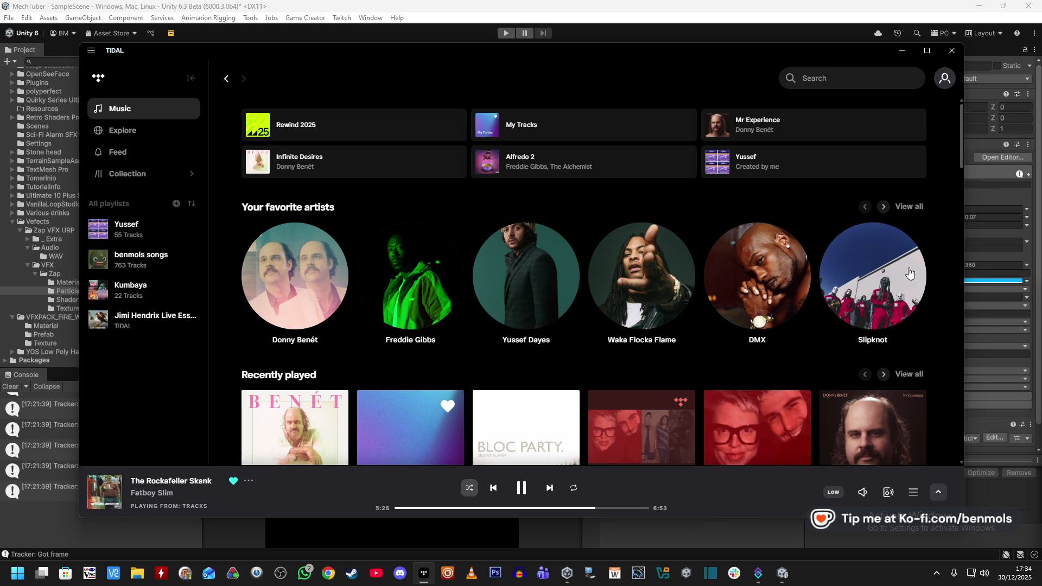
pyautogui.click(584, 34)
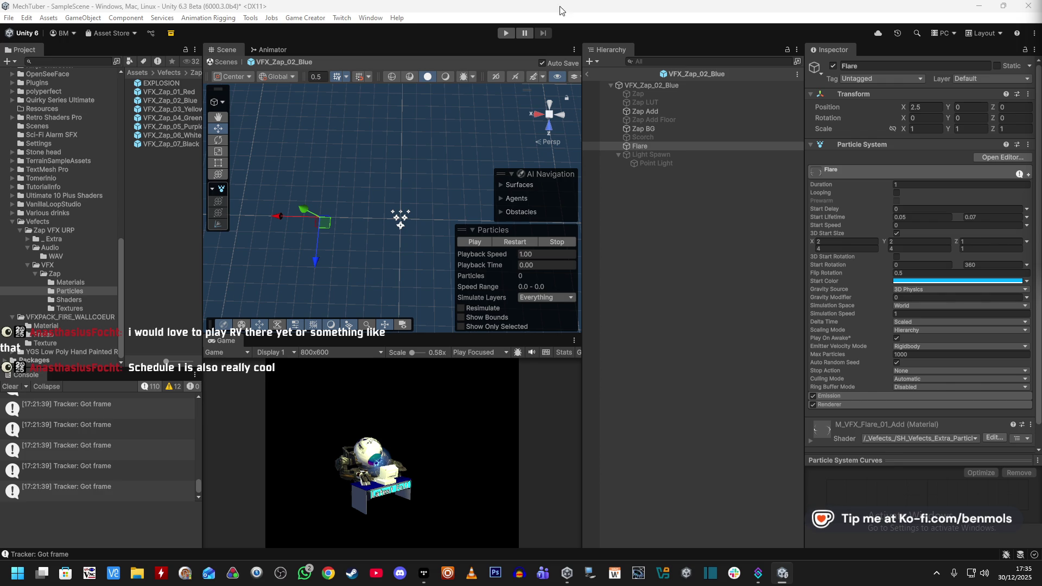
# Enter play mode and leave the prefab to return to the main scene
pyautogui.click(508, 37)
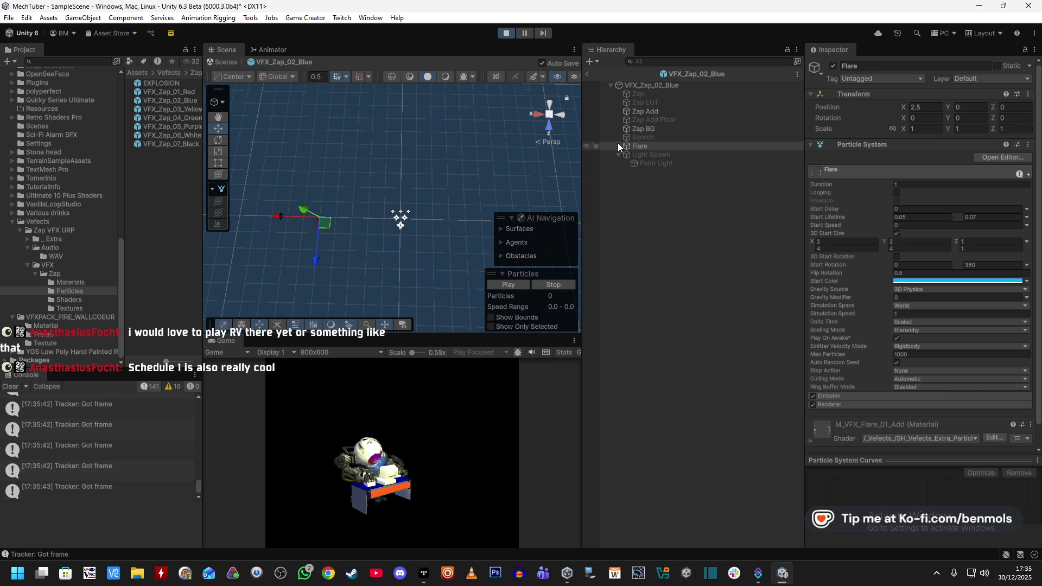
pyautogui.click(587, 75)
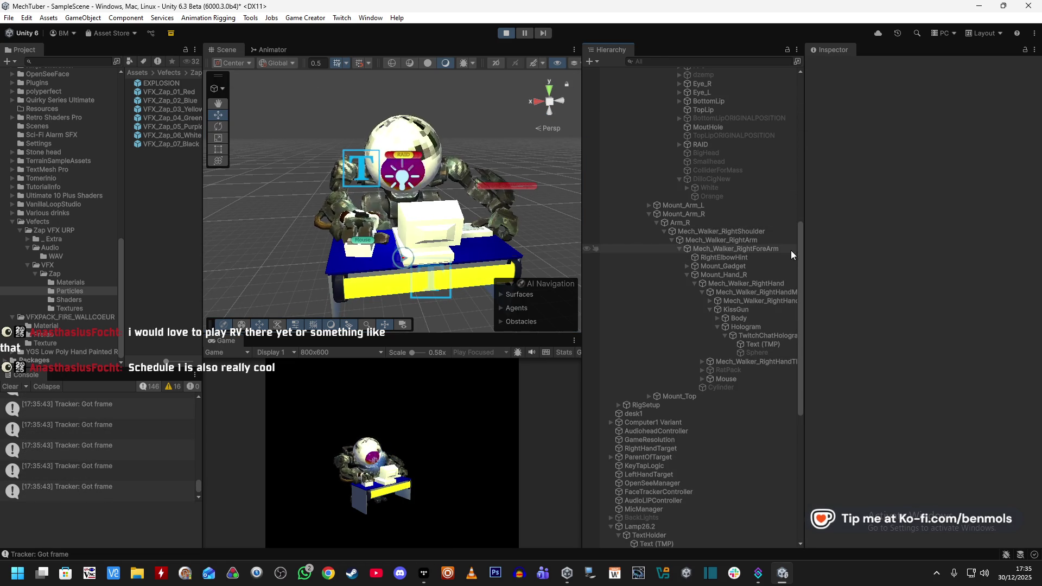
pyautogui.moveTo(798, 244); pyautogui.dragTo(803, 145)
# Select Eye_R's Fire object and fire its VFX_Zap_02_Blue zap action twice
pyautogui.click(730, 228)
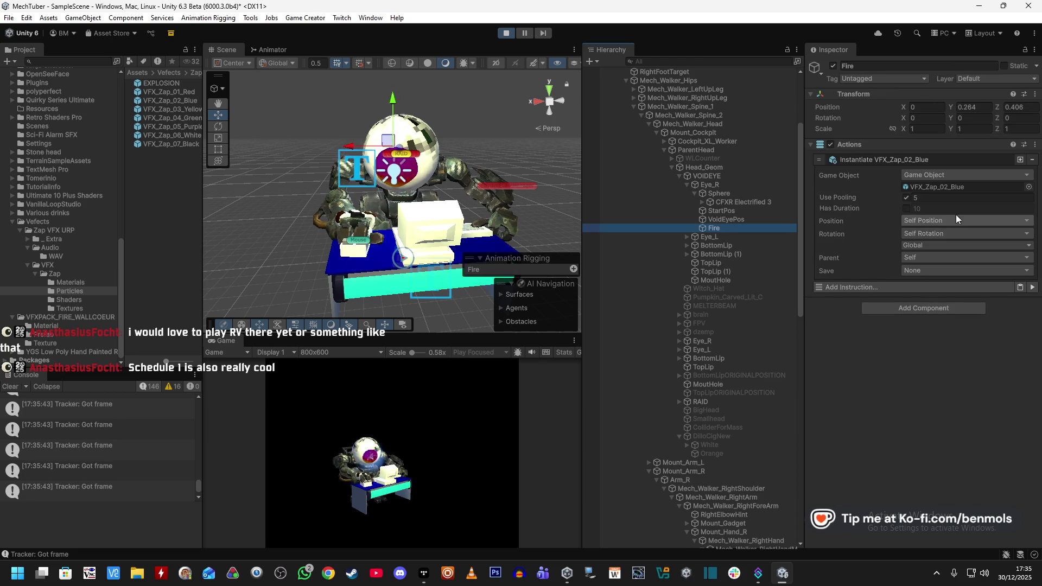
pyautogui.click(1032, 288)
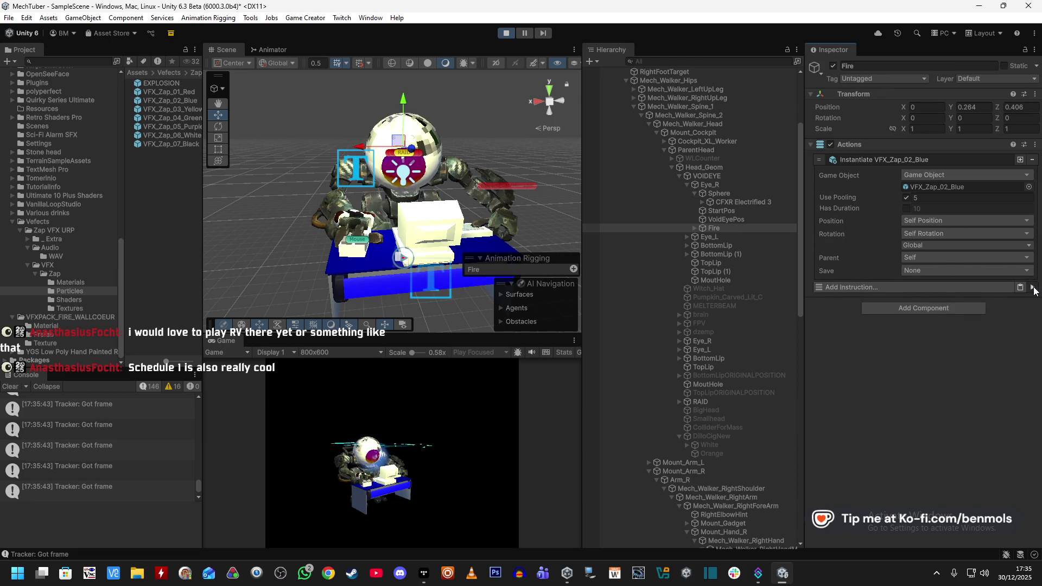
pyautogui.doubleClick(713, 228)
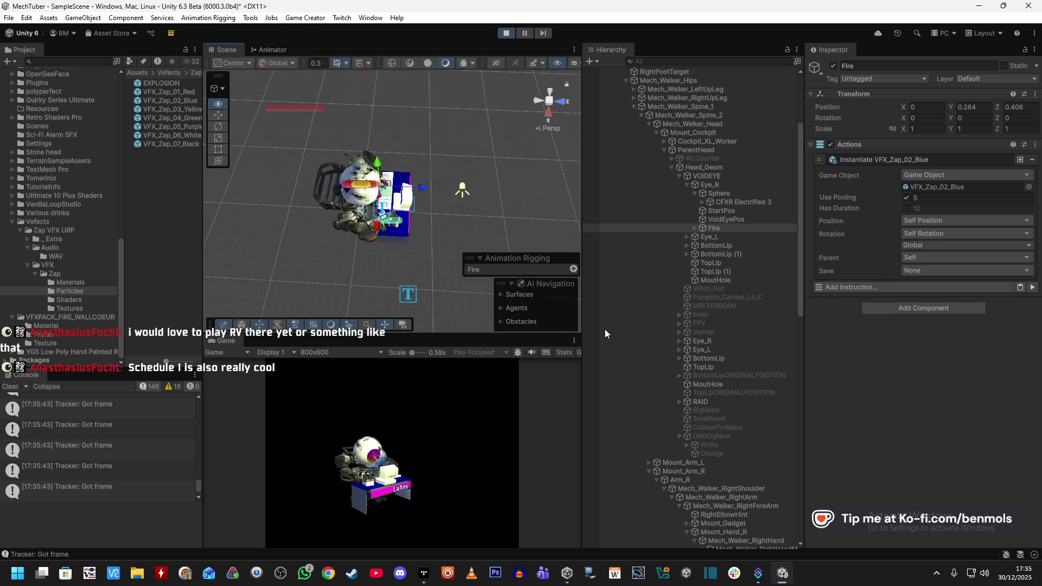
pyautogui.click(1031, 288)
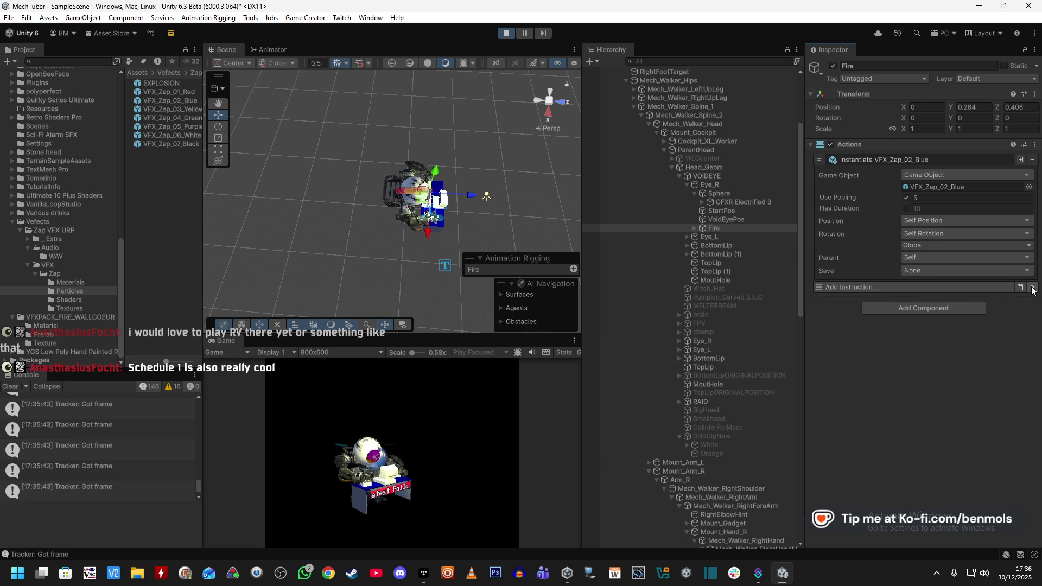
pyautogui.click(939, 222)
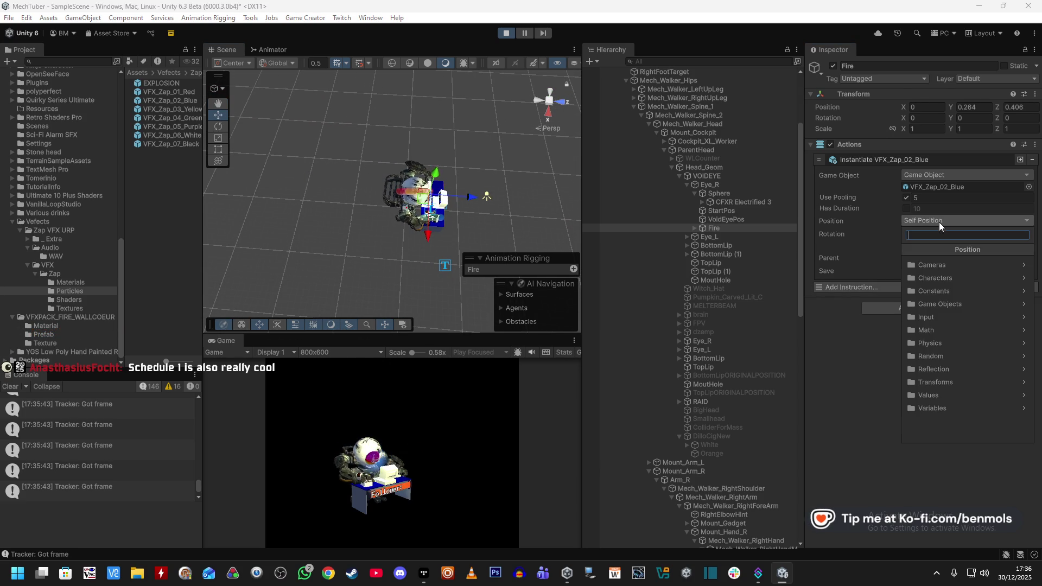
# Spawn the zap at Fire's position and Fire's local-space rotation, then test-fire it twice
pyautogui.click(947, 292)
pyautogui.click(947, 266)
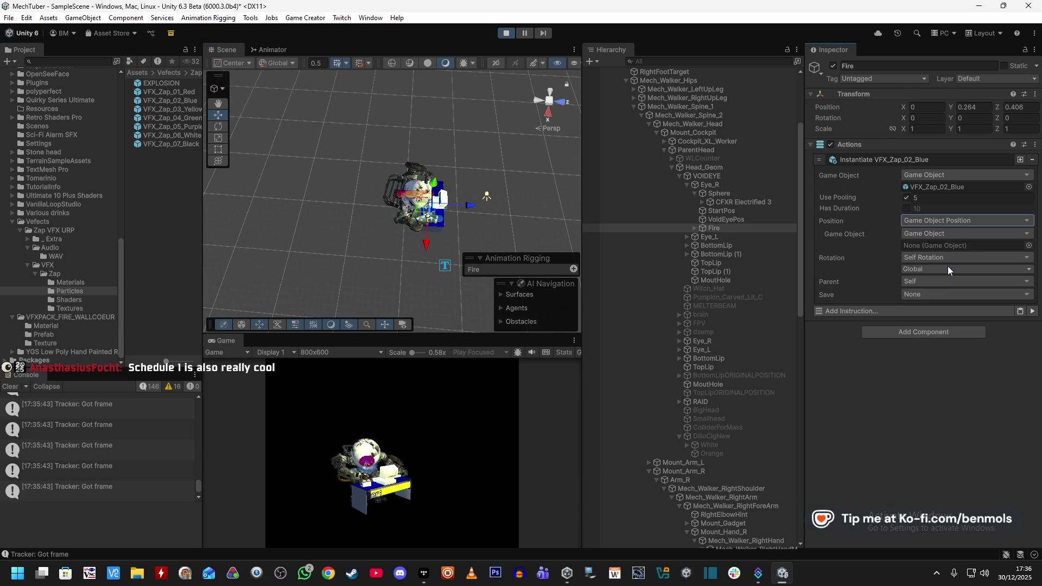
pyautogui.moveTo(715, 228); pyautogui.dragTo(931, 247)
pyautogui.click(930, 256)
pyautogui.click(947, 341)
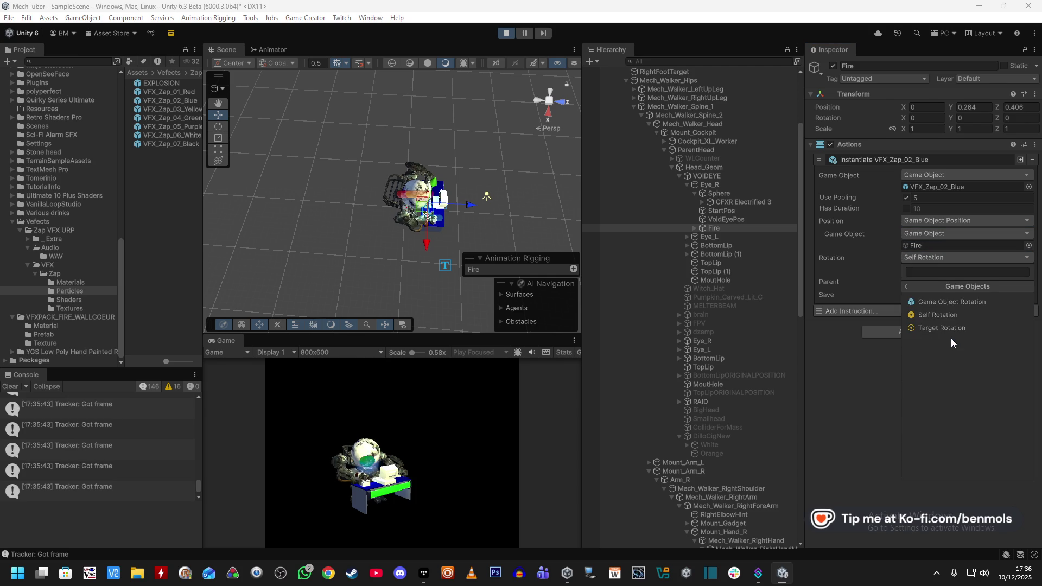
pyautogui.click(949, 304)
pyautogui.moveTo(724, 228)
pyautogui.mouseDown()
pyautogui.moveTo(932, 253)
pyautogui.moveTo(939, 282)
pyautogui.mouseUp()
pyautogui.click(930, 292)
pyautogui.click(930, 303)
pyautogui.click(1032, 334)
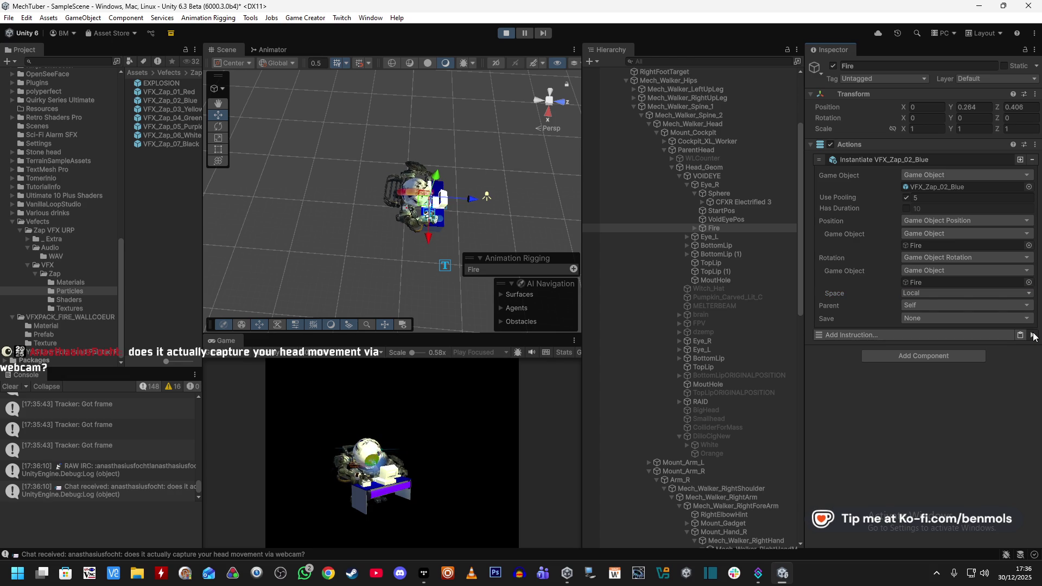
pyautogui.click(1033, 336)
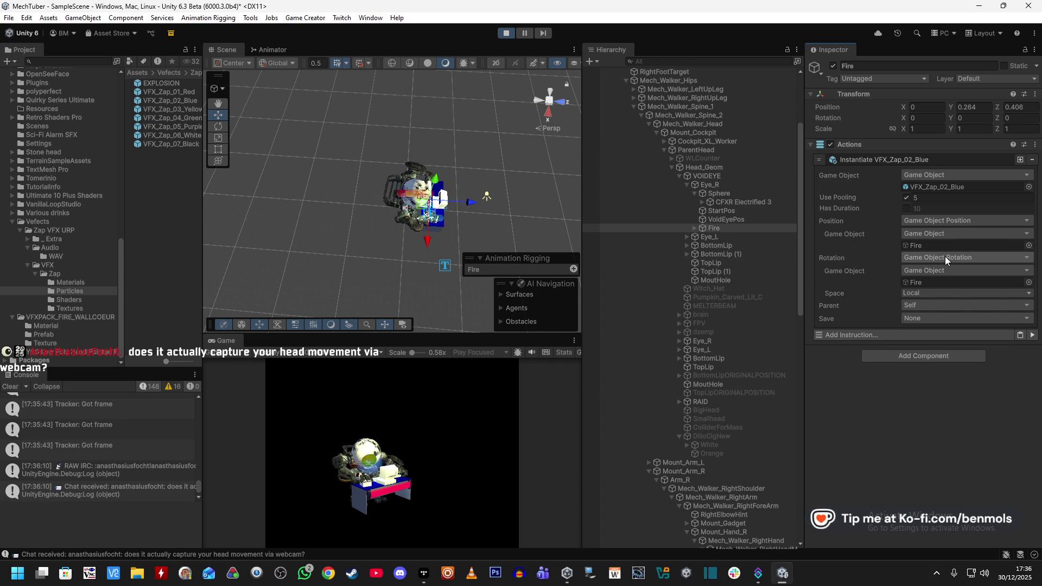
# Change the spawn position to Add Positions with a Transforms > Transform Point second position
pyautogui.click(942, 219)
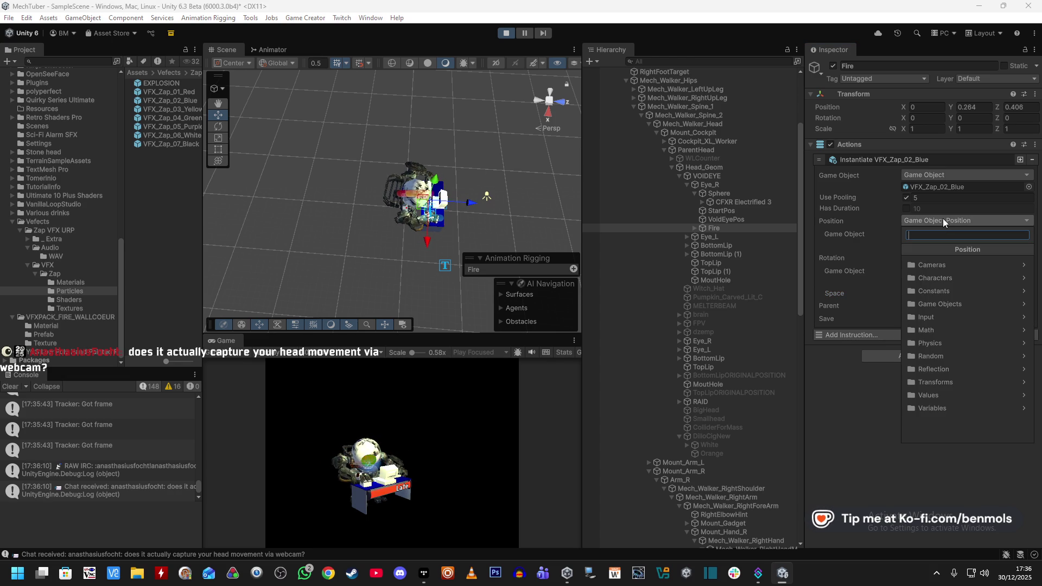
pyautogui.click(945, 329)
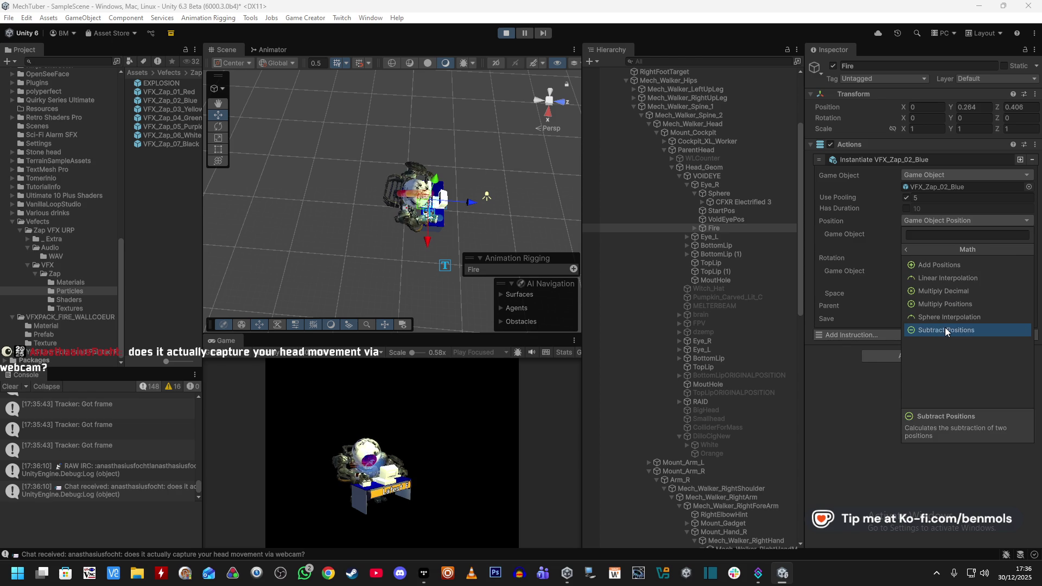
pyautogui.click(951, 265)
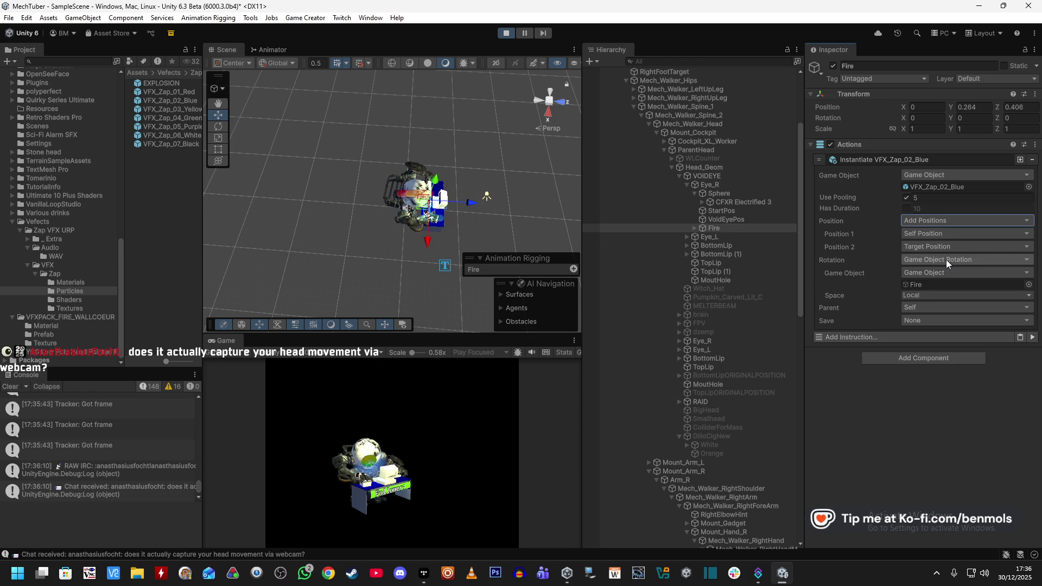
pyautogui.click(938, 247)
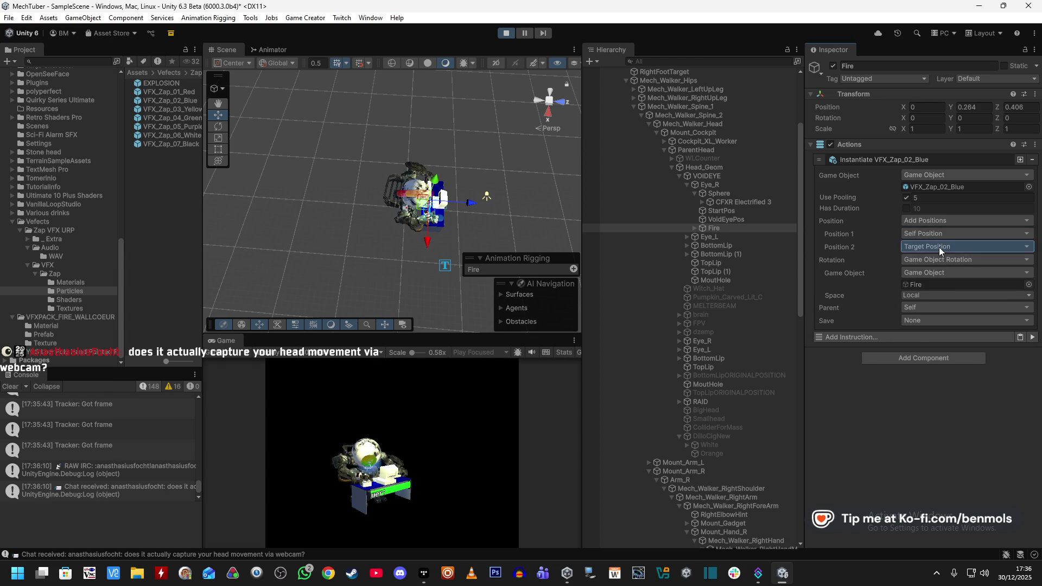
pyautogui.click(950, 406)
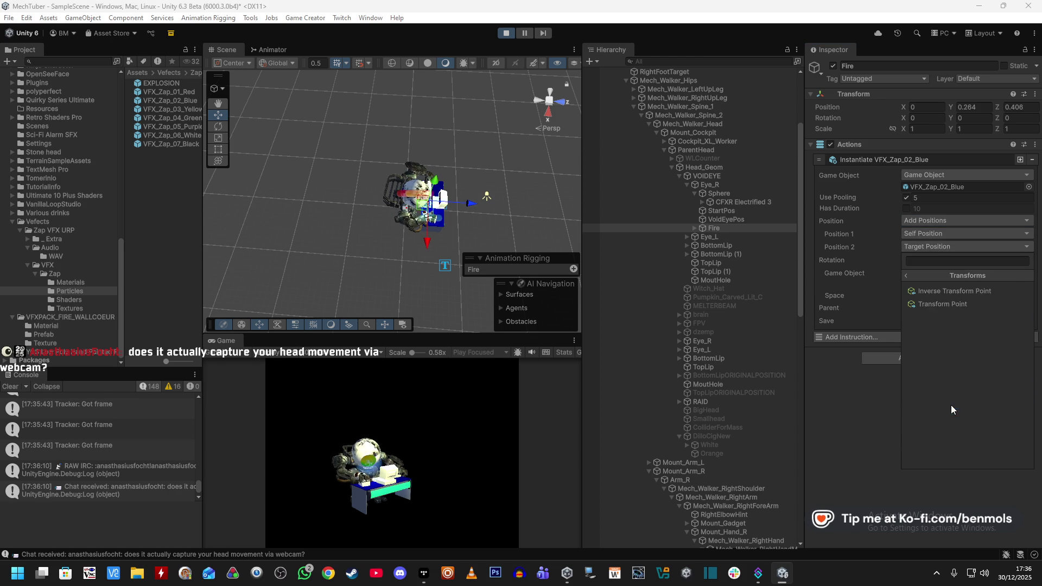
pyautogui.click(942, 304)
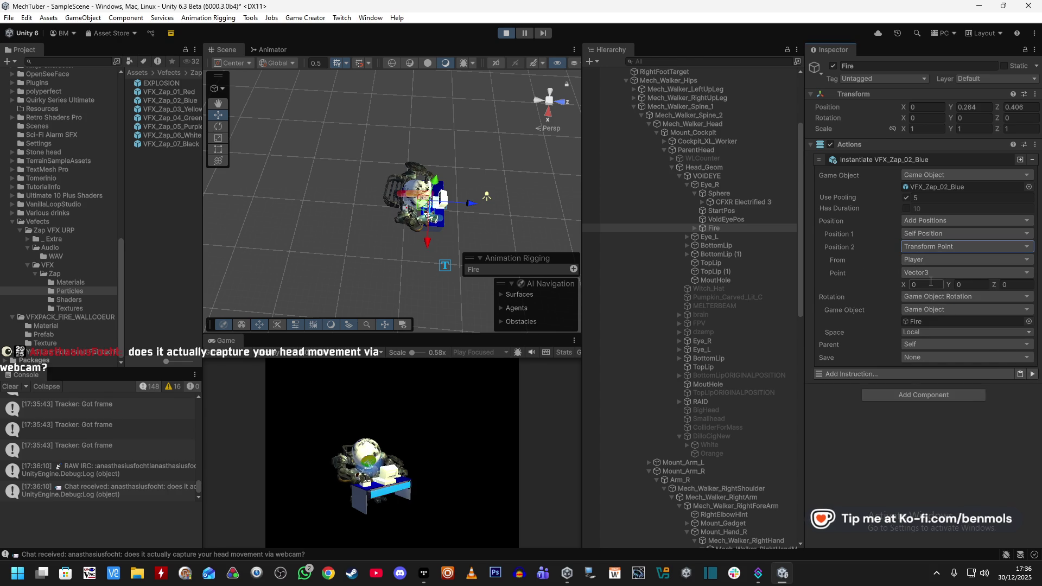
# Inspect the VFX_Zap_02_Blue prefab, then return to the Fire object's settings
pyautogui.click(178, 100)
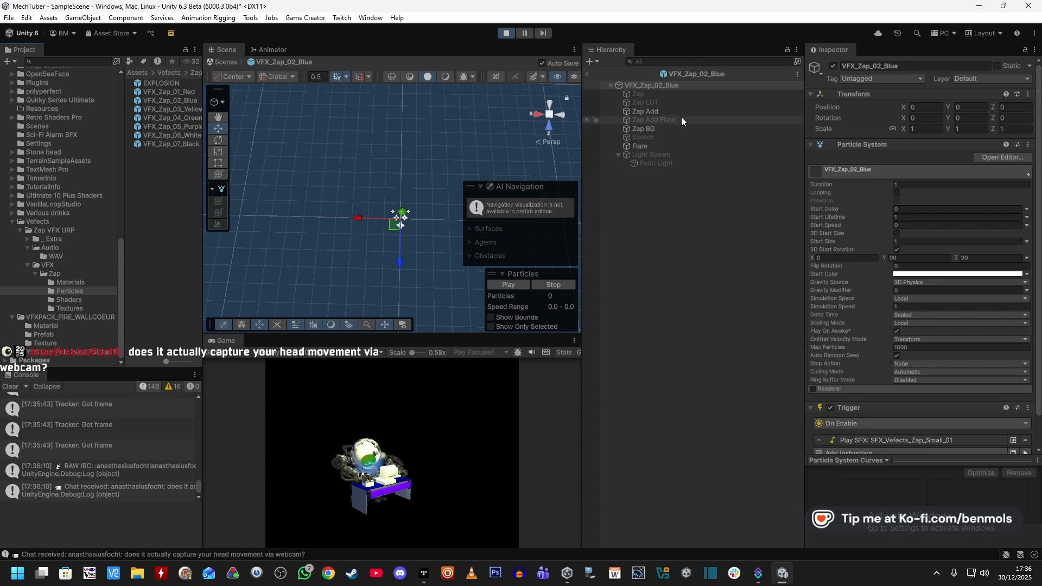
pyautogui.click(646, 146)
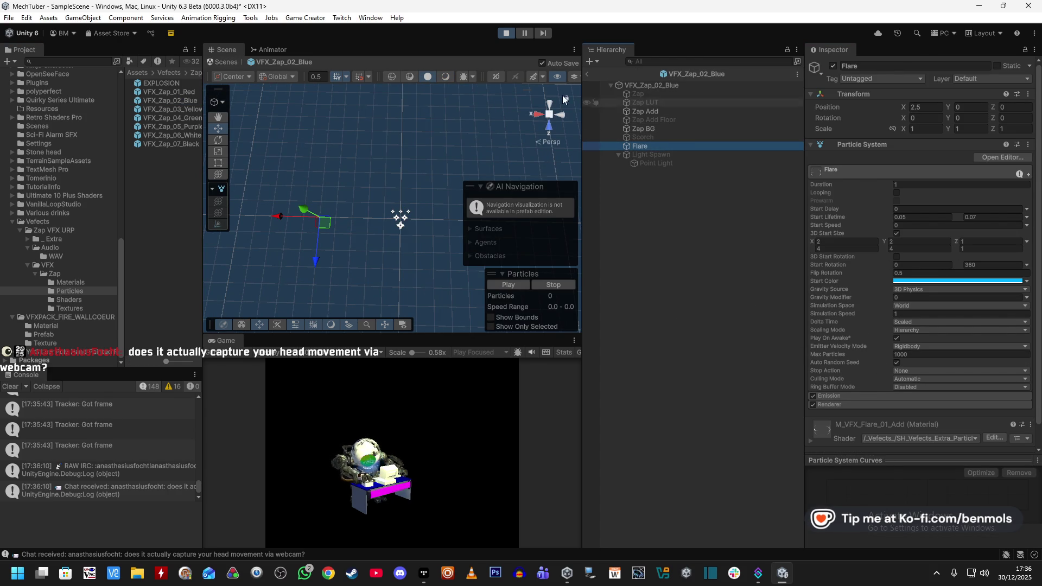
pyautogui.click(588, 75)
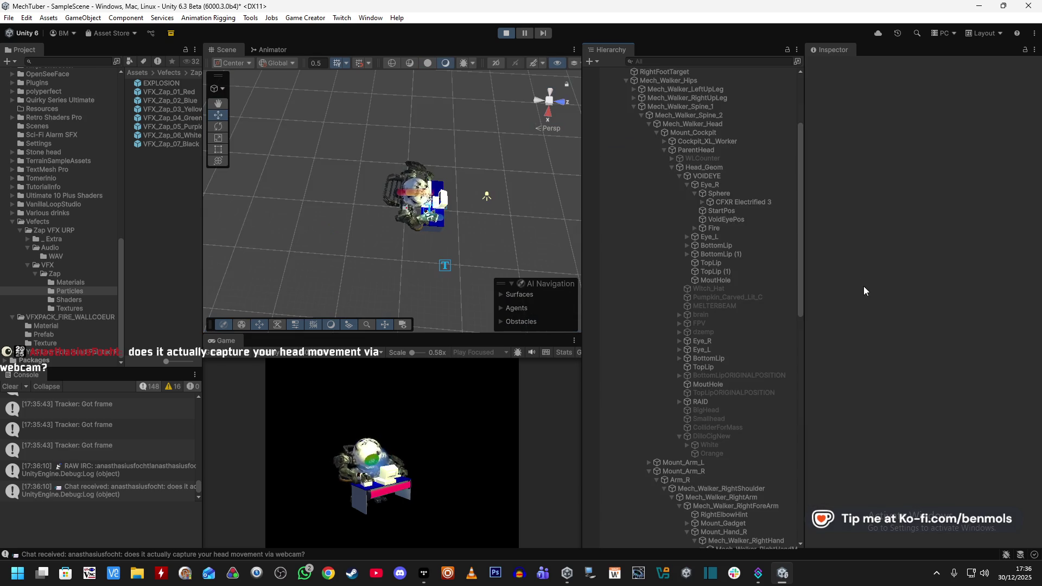
pyautogui.click(728, 227)
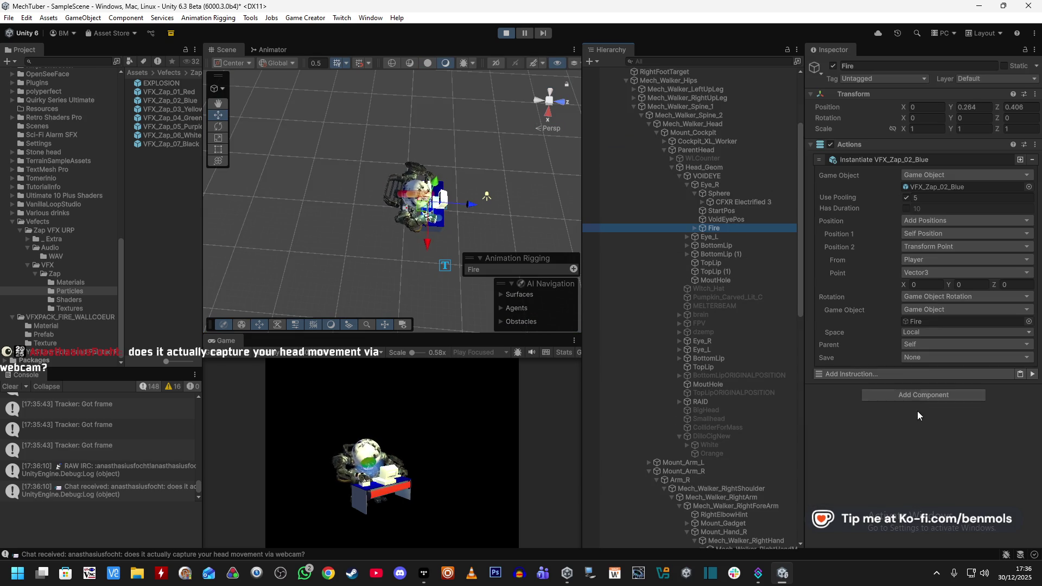
# Set the offset point's X to -2.5 and Y to -1, test-firing the zap
pyautogui.click(934, 285)
pyautogui.write('-2.5')
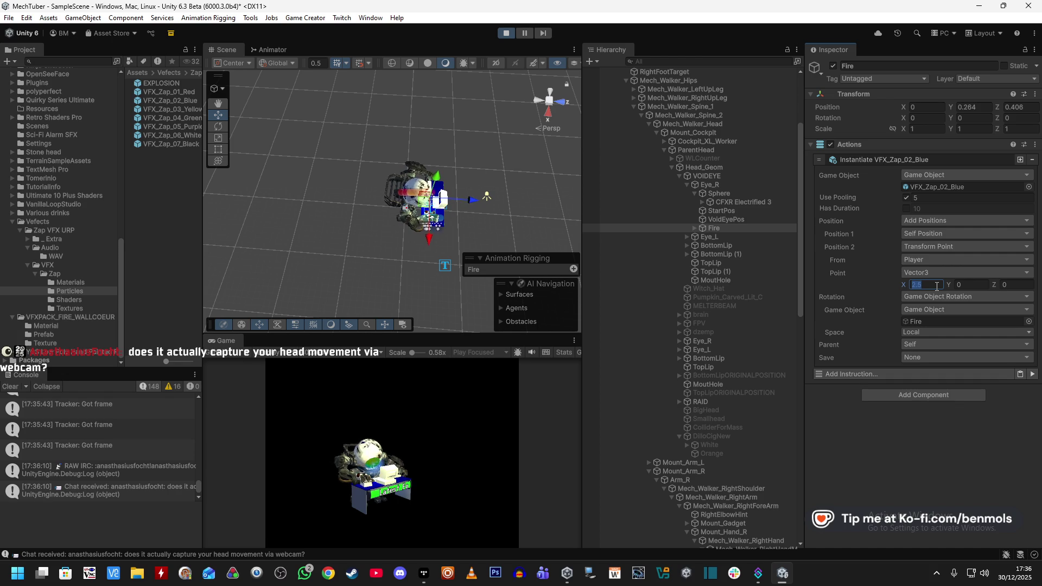
pyautogui.click(1033, 374)
pyautogui.click(982, 284)
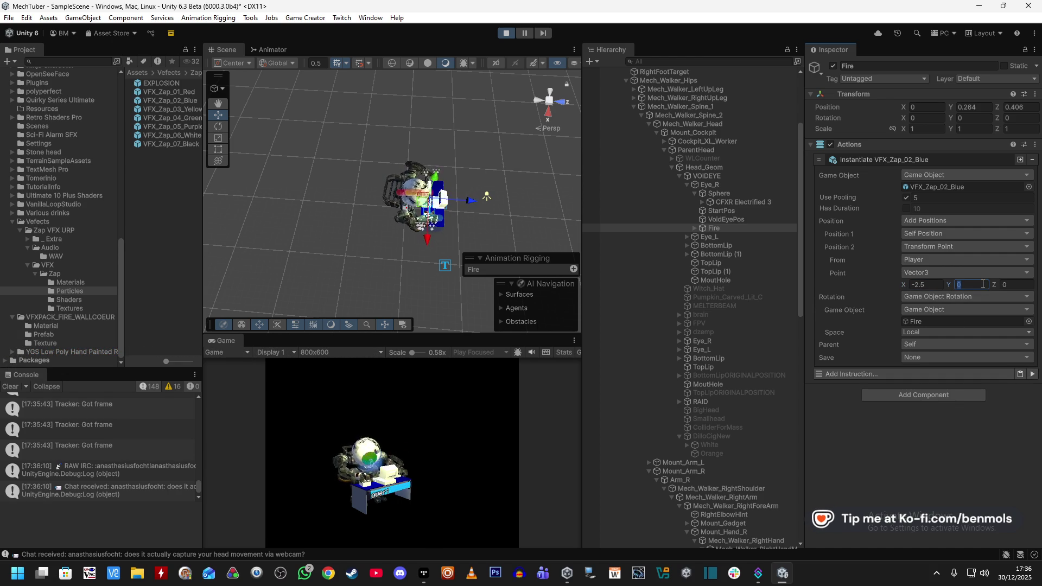
pyautogui.write('-1')
pyautogui.click(1032, 374)
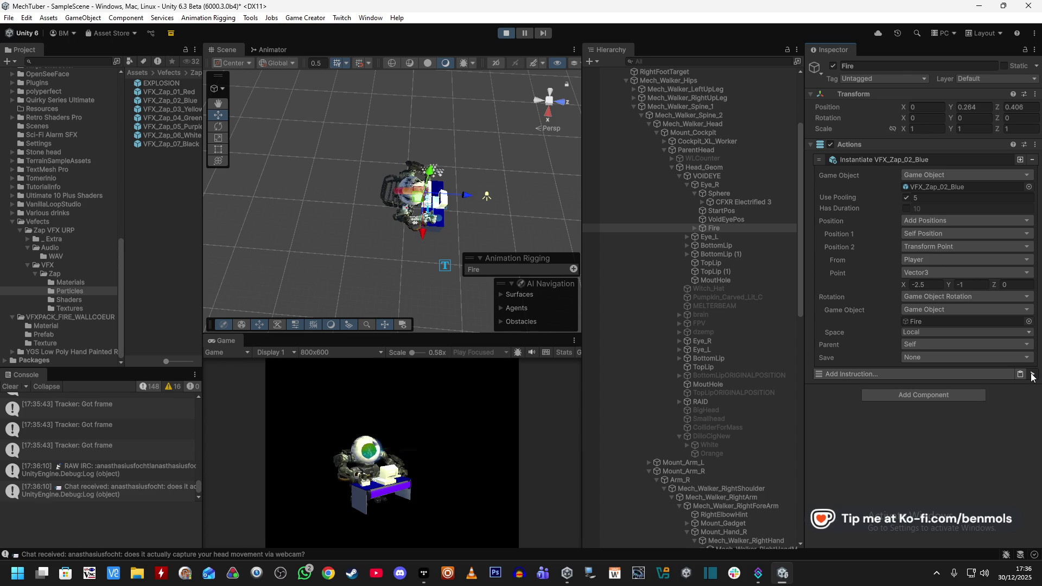
# Fire the zap three times and move the Scene view to watch it on the mech
pyautogui.click(1032, 374)
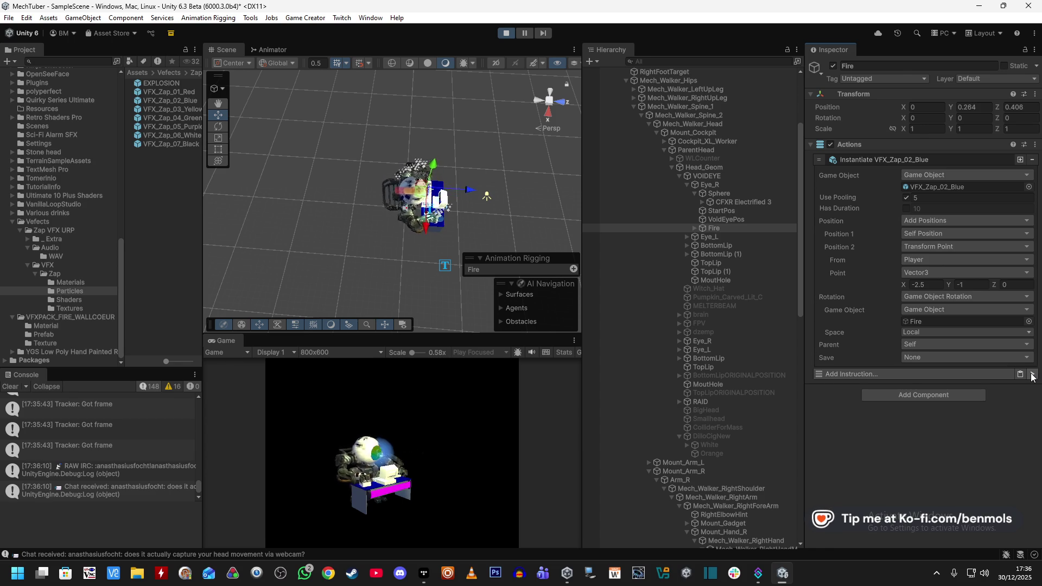
pyautogui.click(1032, 374)
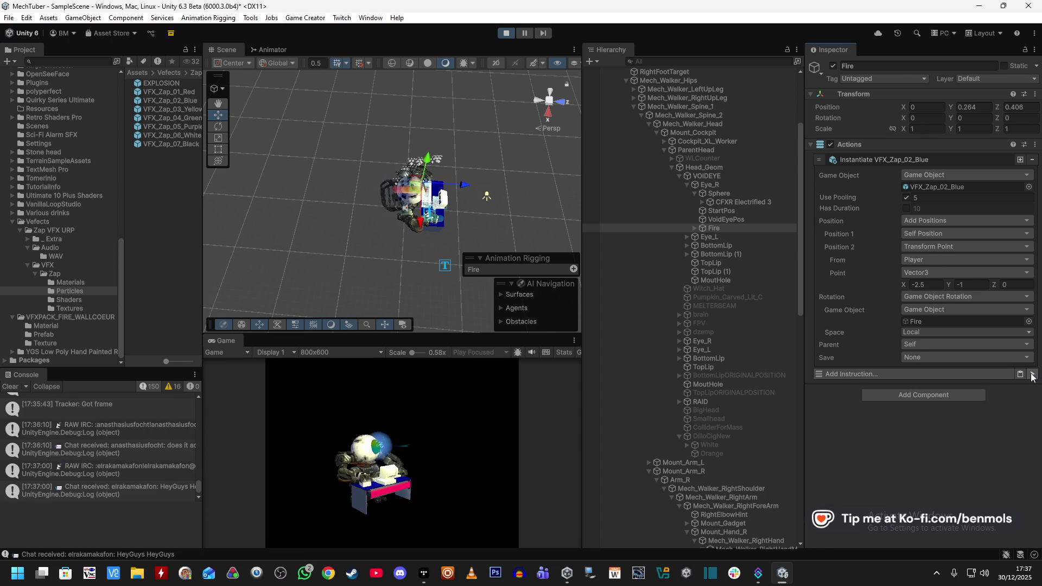
pyautogui.click(1032, 374)
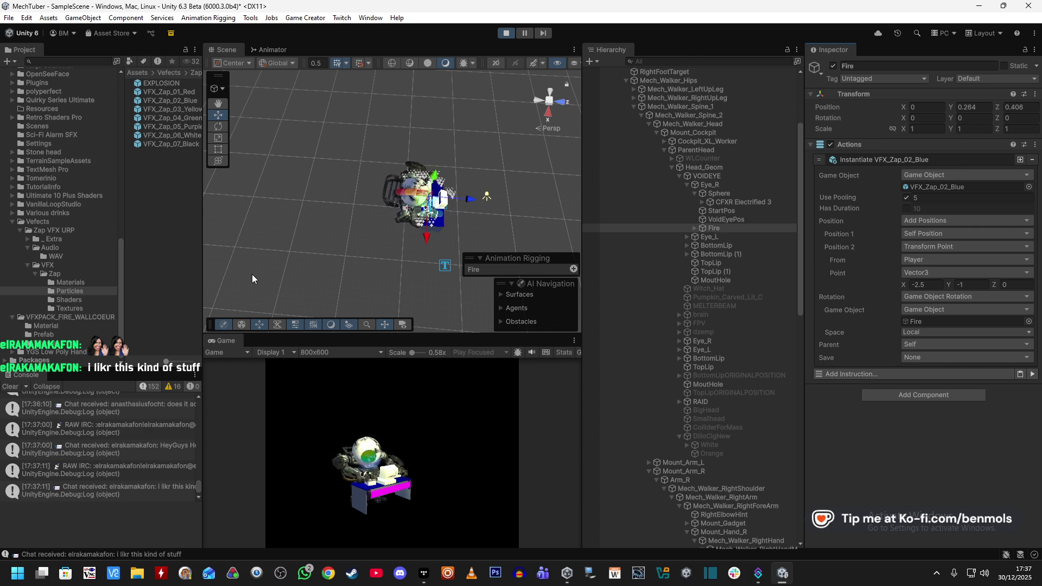
pyautogui.moveTo(447, 223)
pyautogui.mouseDown()
pyautogui.moveTo(452, 232)
pyautogui.moveTo(316, 141)
pyautogui.moveTo(283, 145)
pyautogui.moveTo(287, 139)
pyautogui.mouseUp()
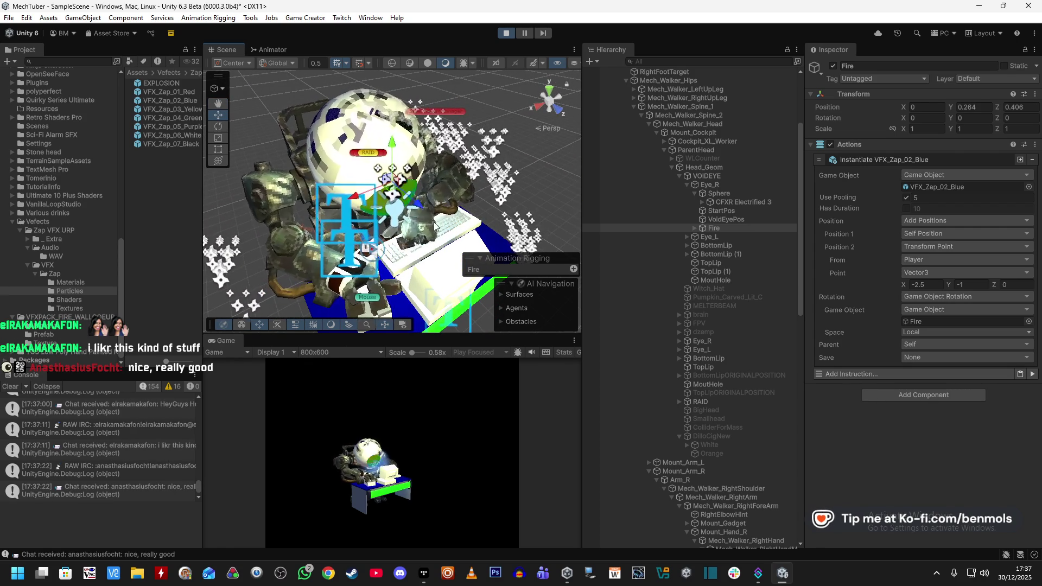
pyautogui.moveTo(432, 230); pyautogui.dragTo(437, 262)
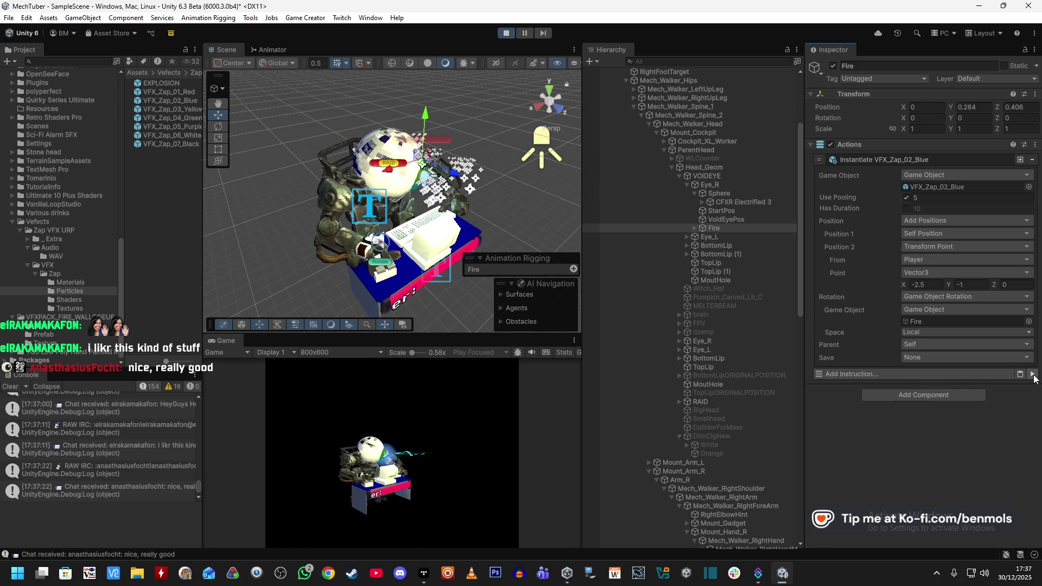
pyautogui.click(740, 213)
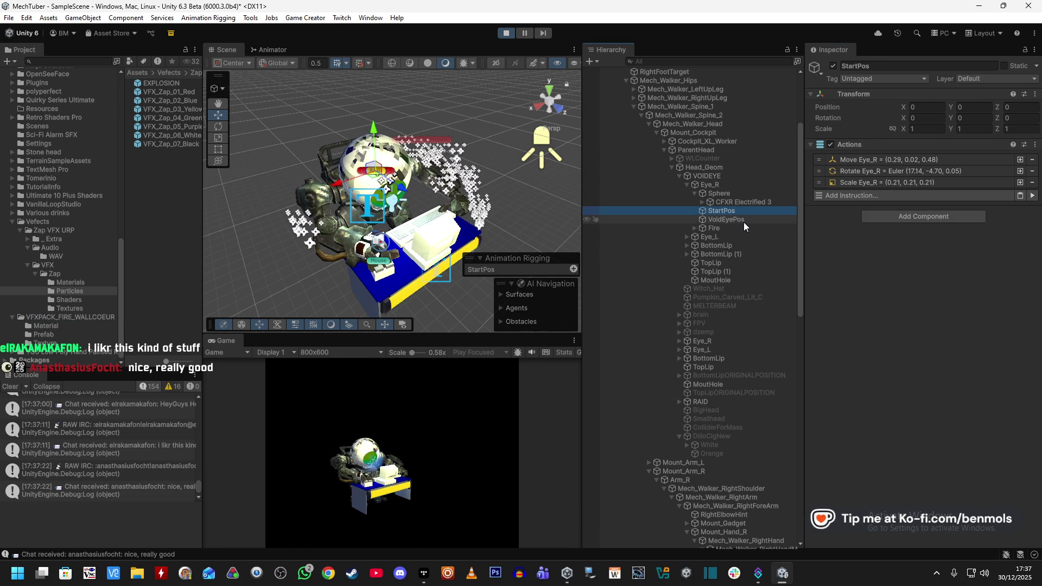
# Run the eye's StartPos actions and orbit closely around the mech's head
pyautogui.click(1031, 197)
pyautogui.press('f')
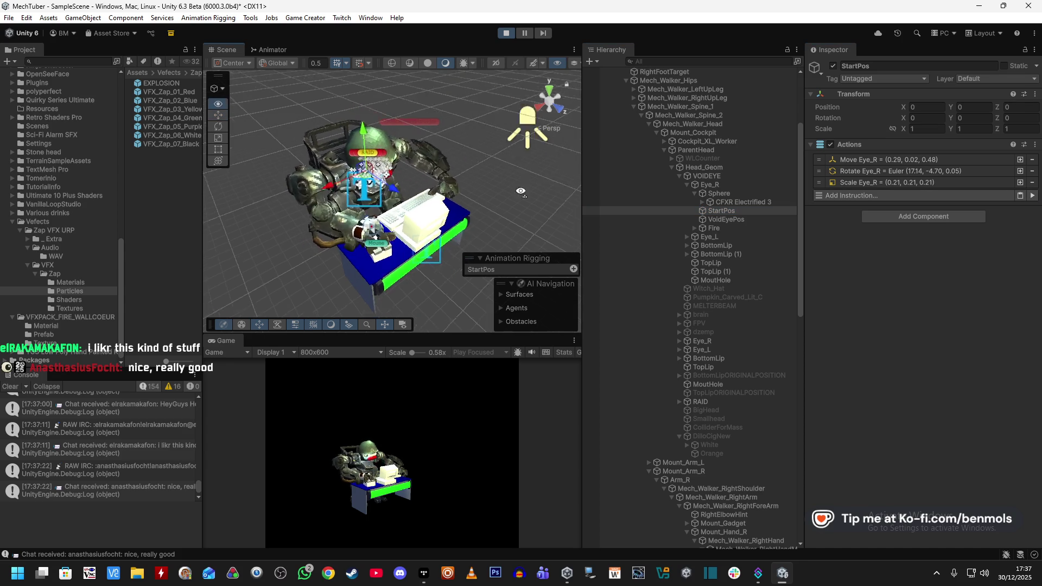
pyautogui.moveTo(379, 125)
pyautogui.mouseDown()
pyautogui.moveTo(391, 91)
pyautogui.moveTo(421, 186)
pyautogui.mouseUp()
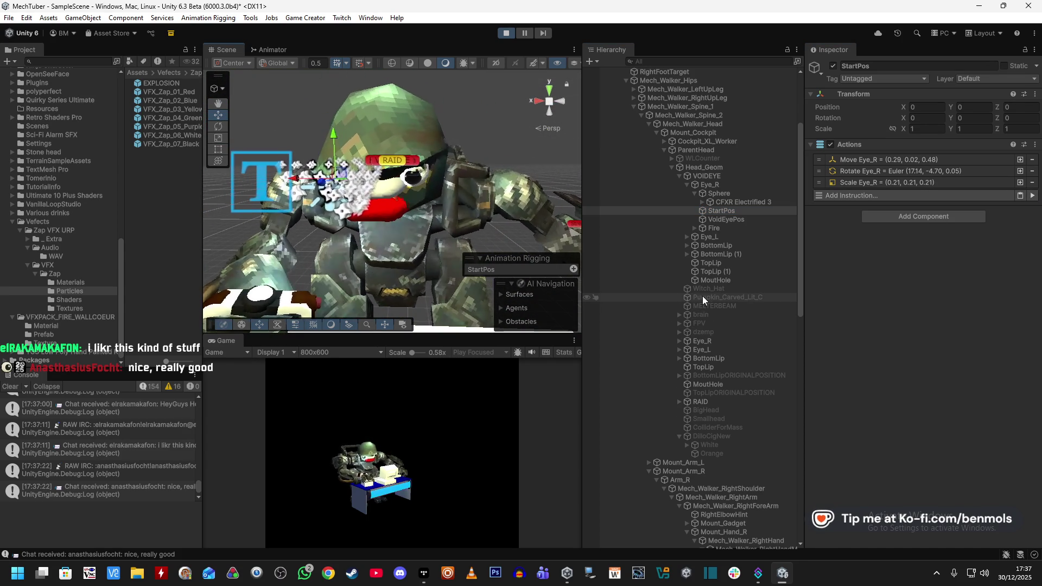
# Inspect VoidEyePos's actions, select BottomLip, and stop play mode
pyautogui.click(780, 219)
pyautogui.moveTo(462, 189); pyautogui.dragTo(501, 219)
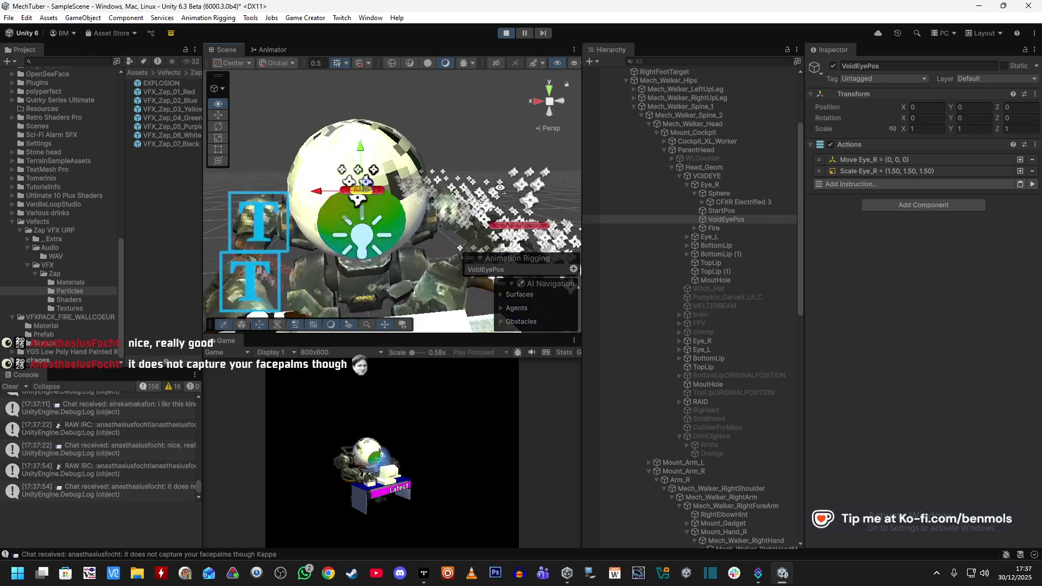
pyautogui.click(688, 246)
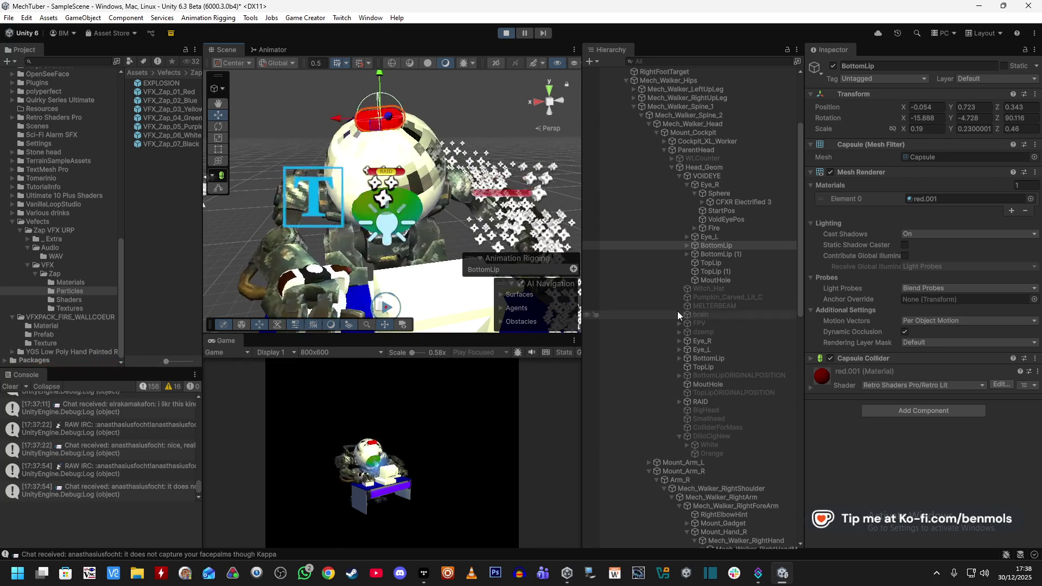
pyautogui.click(508, 31)
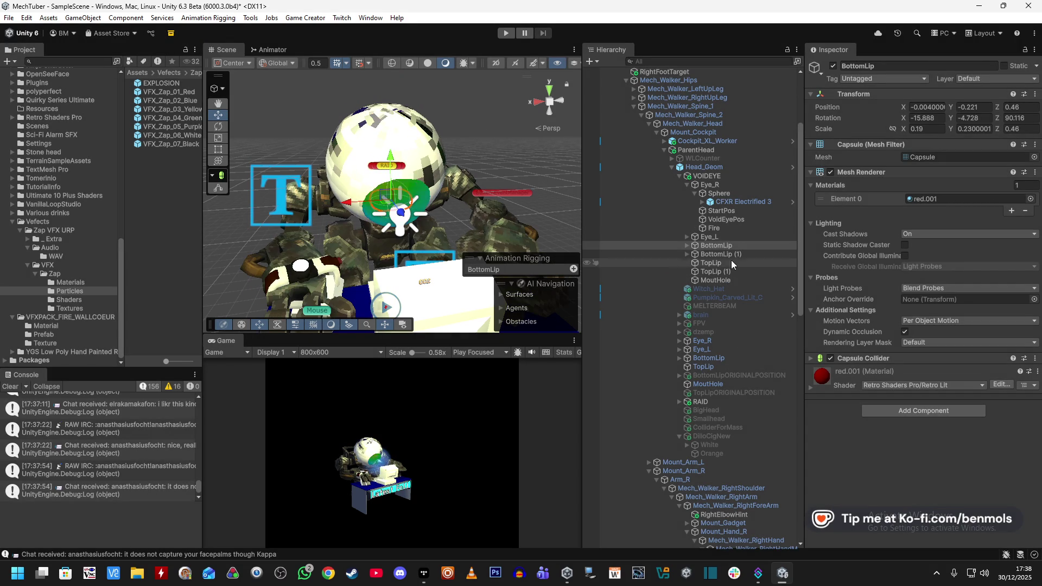
pyautogui.click(731, 227)
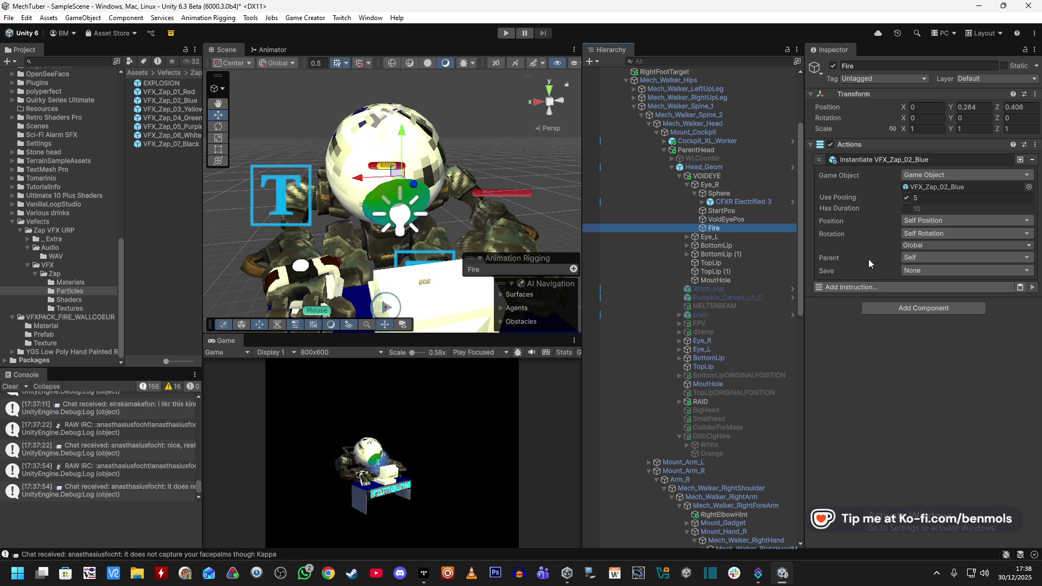
pyautogui.click(723, 219)
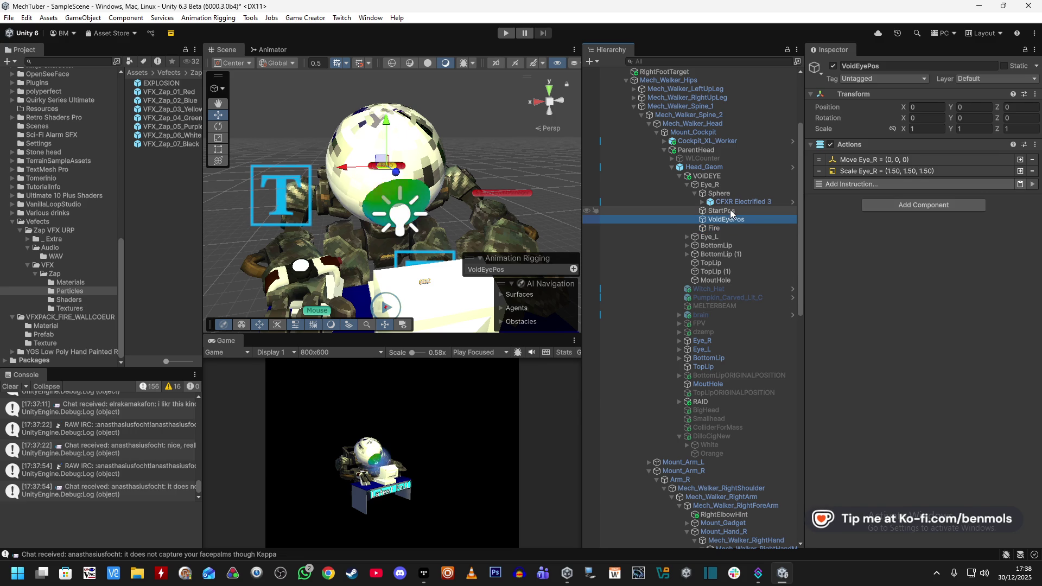
pyautogui.click(729, 212)
pyautogui.click(729, 220)
pyautogui.click(731, 245)
pyautogui.press('f')
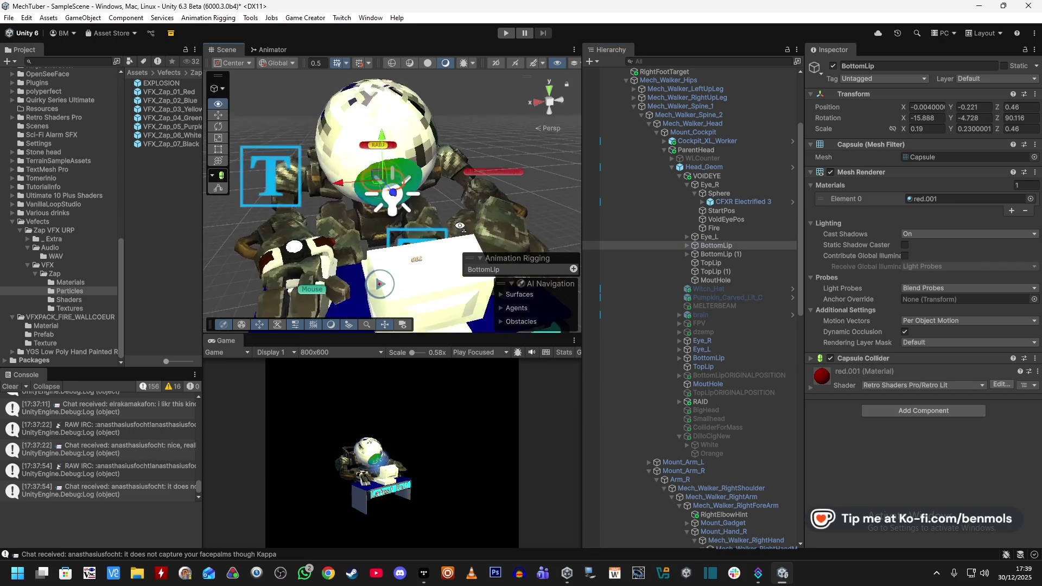
# Add an empty child under BottomLip and delete the DilloCig and DilloCigNew objects
pyautogui.rightClick(715, 246)
pyautogui.click(754, 237)
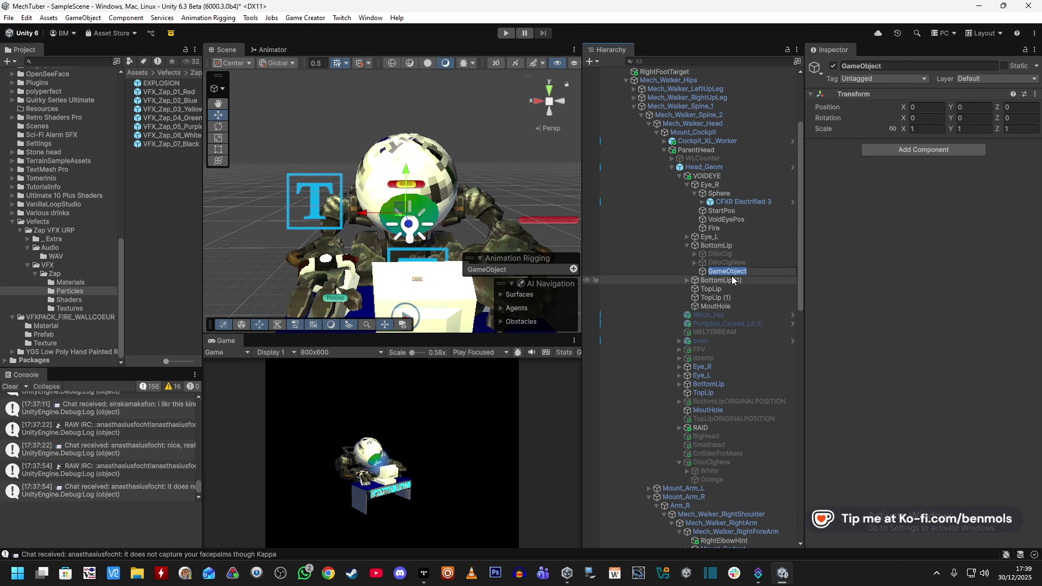
pyautogui.click(720, 254)
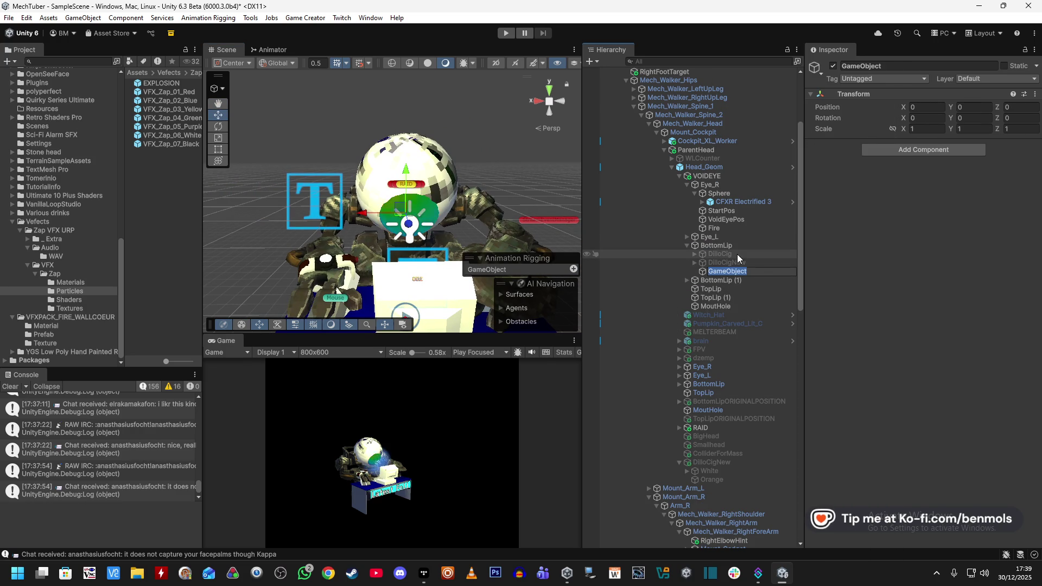
pyautogui.keyDown('shift'); pyautogui.click(736, 264); pyautogui.keyUp('shift')
pyautogui.press('Delete')
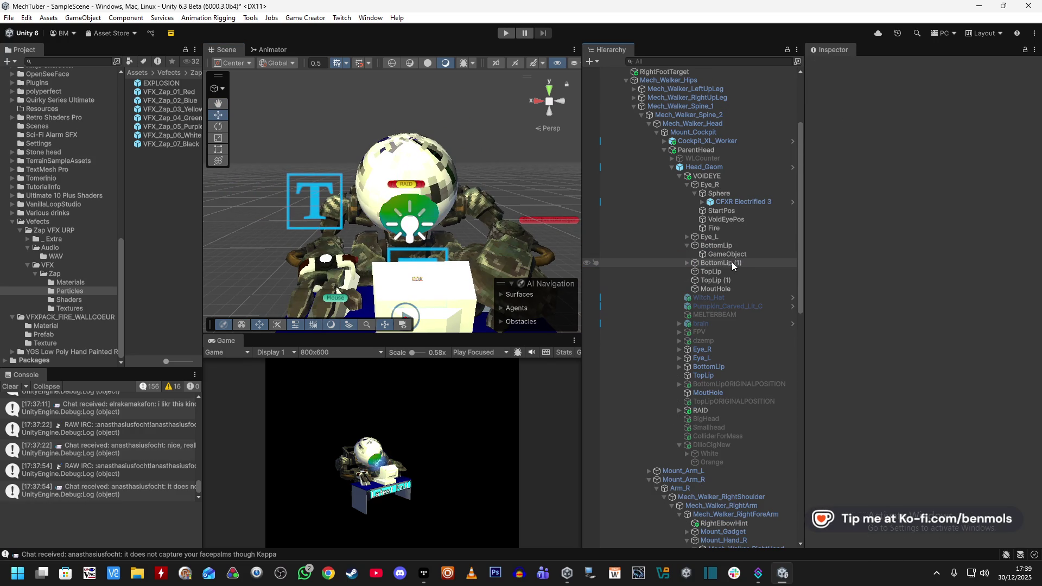
pyautogui.click(688, 262)
pyautogui.click(731, 281)
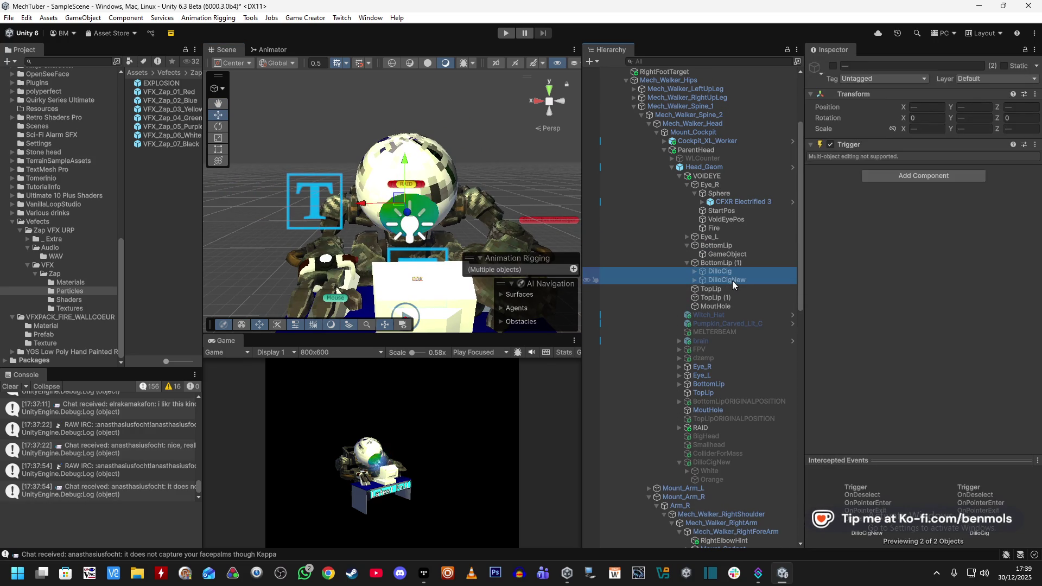
pyautogui.keyDown('ctrl'); pyautogui.click(731, 281); pyautogui.keyUp('ctrl')
# Rename the new empty child to StartPos and duplicate it
pyautogui.click(743, 255)
pyautogui.click(741, 247)
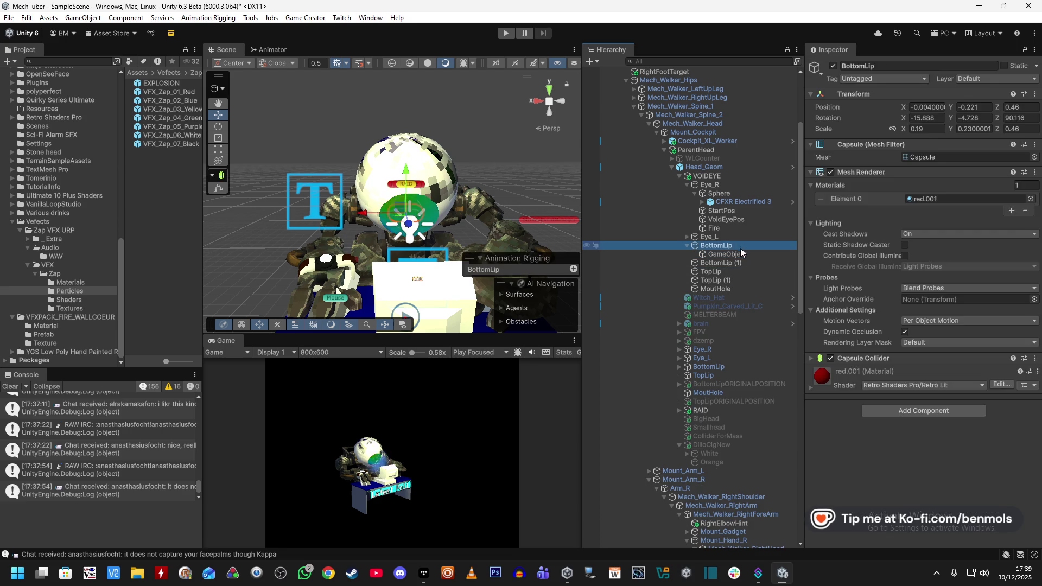
pyautogui.click(741, 254)
pyautogui.click(911, 65)
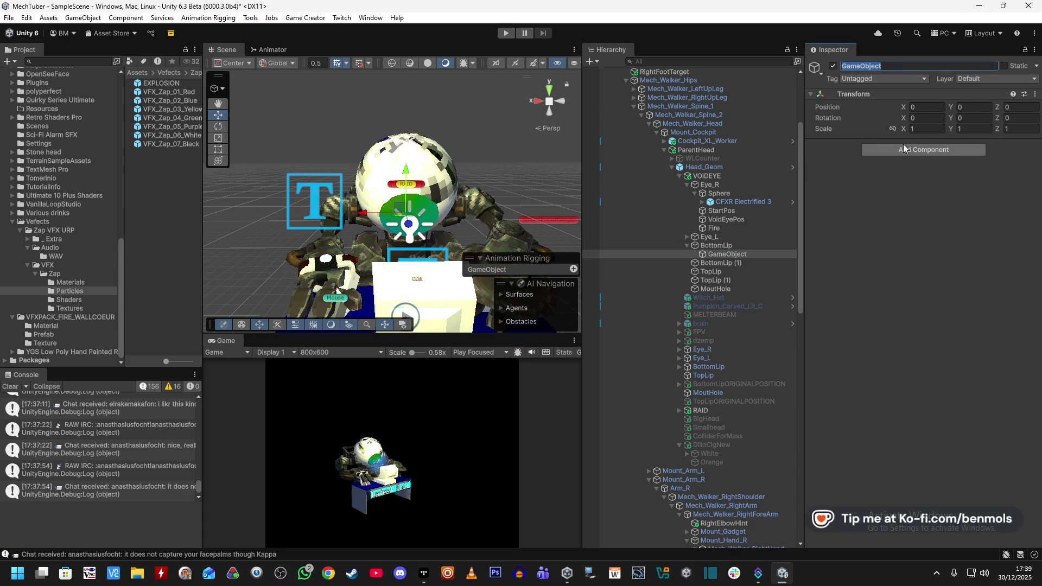
pyautogui.write('StartPos')
pyautogui.press('Return')
pyautogui.click(735, 253)
pyautogui.hotkey('ctrl', 'd')
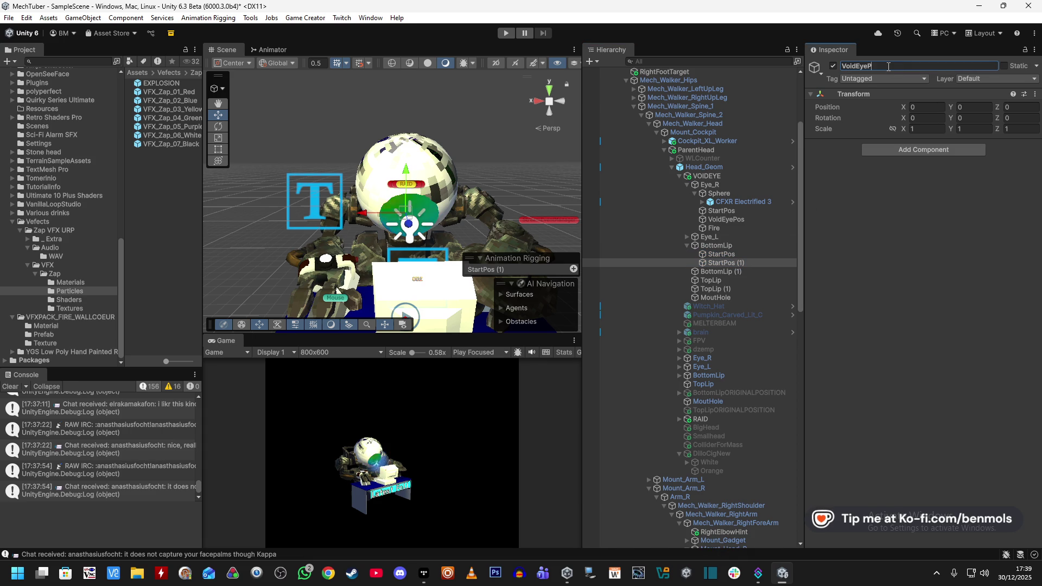
# Add an Actions component to BottomLip's StartPos
pyautogui.click(742, 255)
pyautogui.click(887, 149)
pyautogui.write('actions')
pyautogui.press('Return')
pyautogui.click(881, 161)
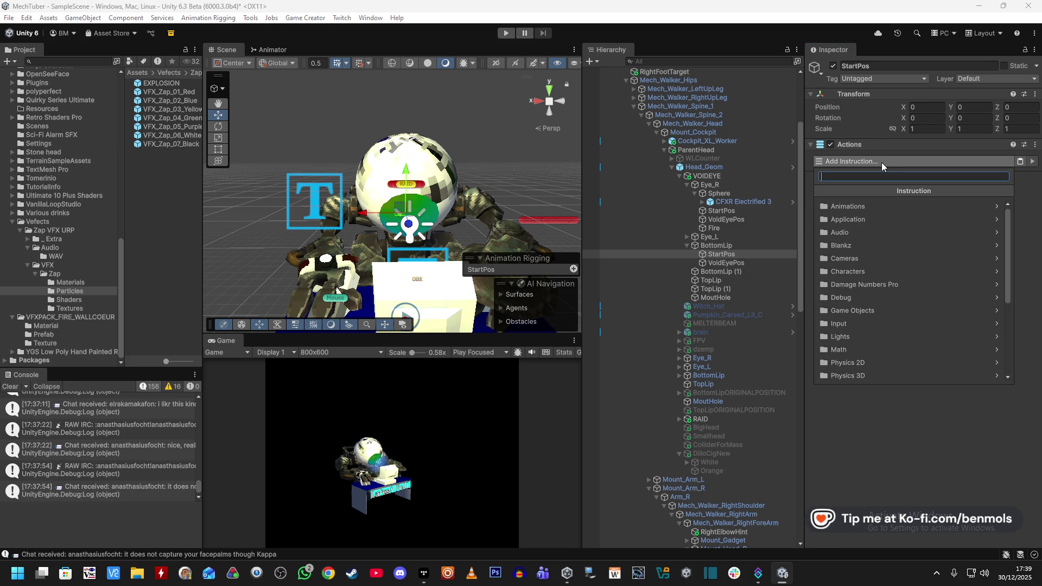
# Copy the eye StartPos's Actions component and paste it as new onto BottomLip's StartPos
pyautogui.click(929, 473)
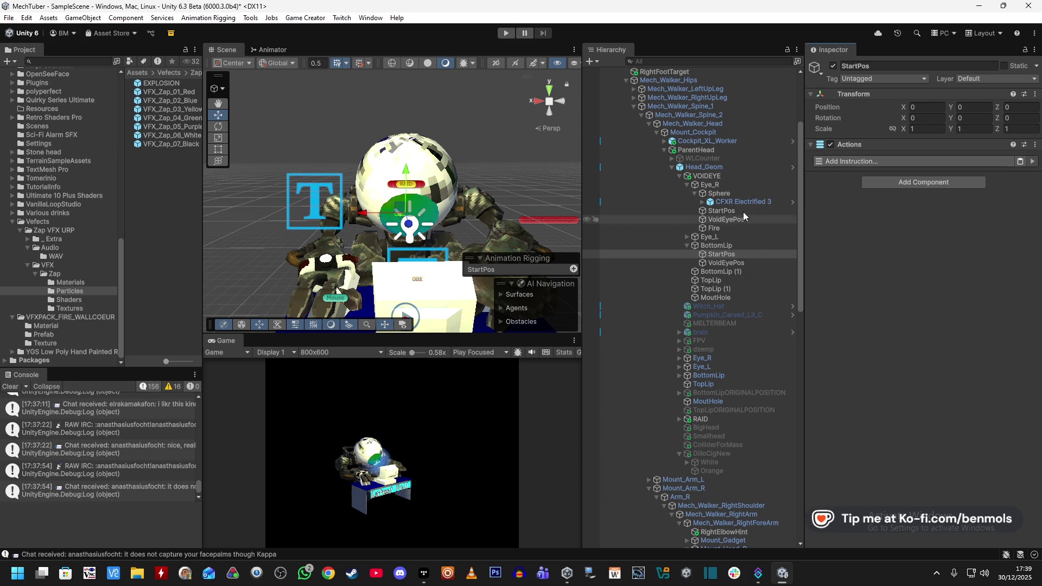
pyautogui.click(733, 213)
pyautogui.rightClick(848, 146)
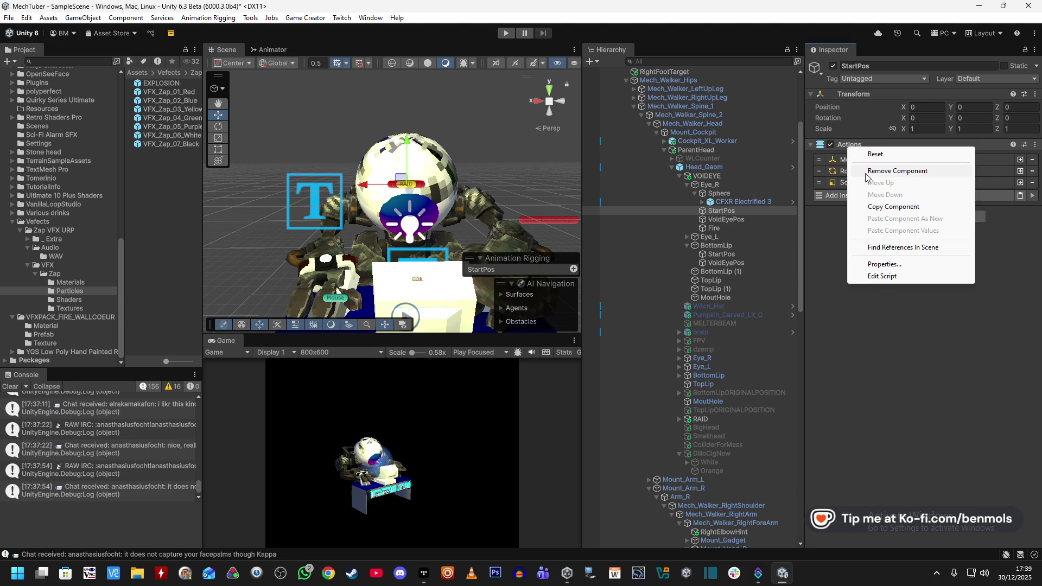
pyautogui.click(880, 206)
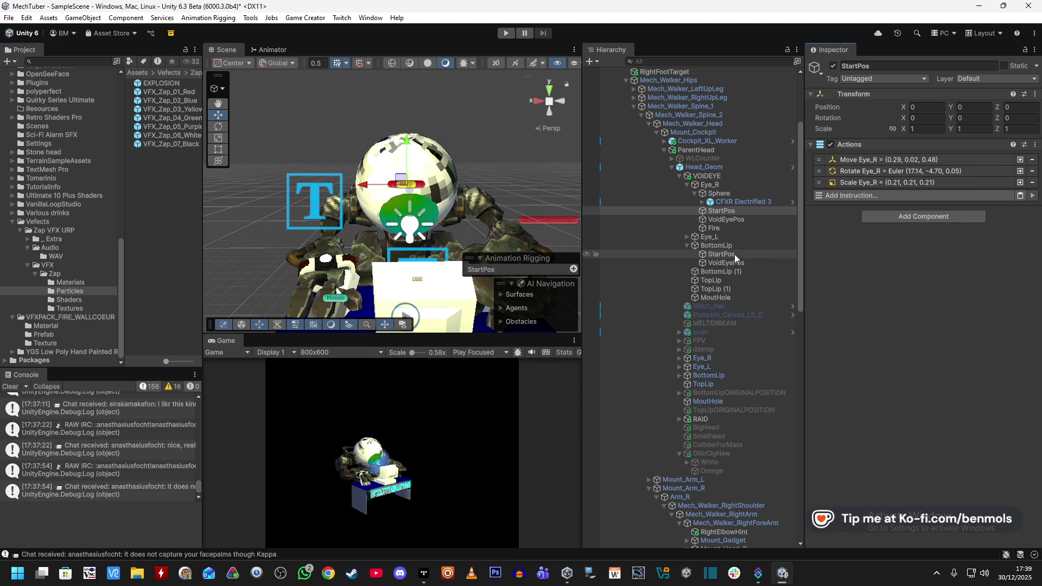
pyautogui.click(734, 253)
pyautogui.rightClick(869, 146)
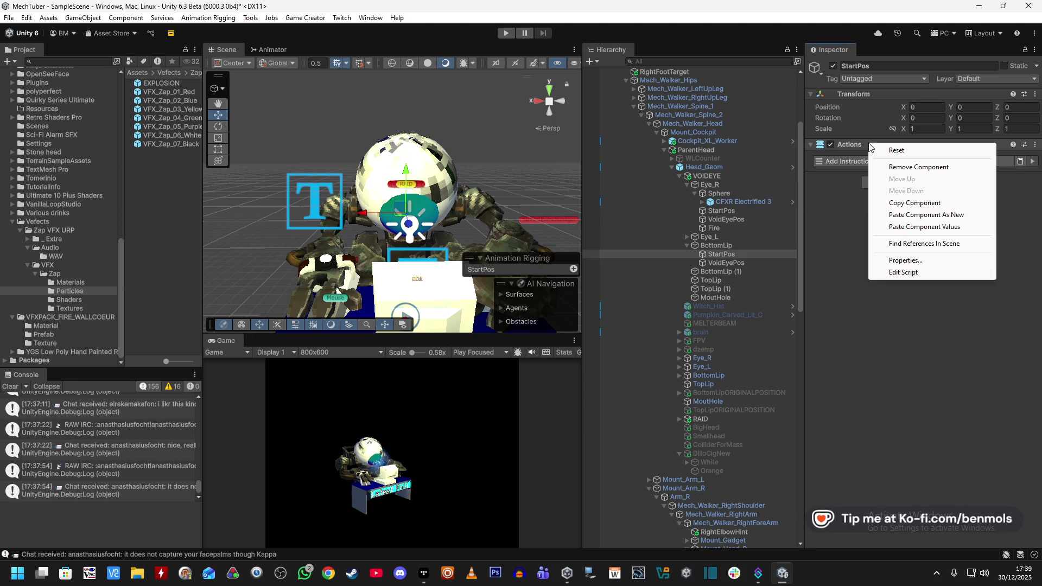
pyautogui.click(895, 216)
# Retarget the pasted Move, Rotate and Scale actions to BottomLip
pyautogui.click(879, 191)
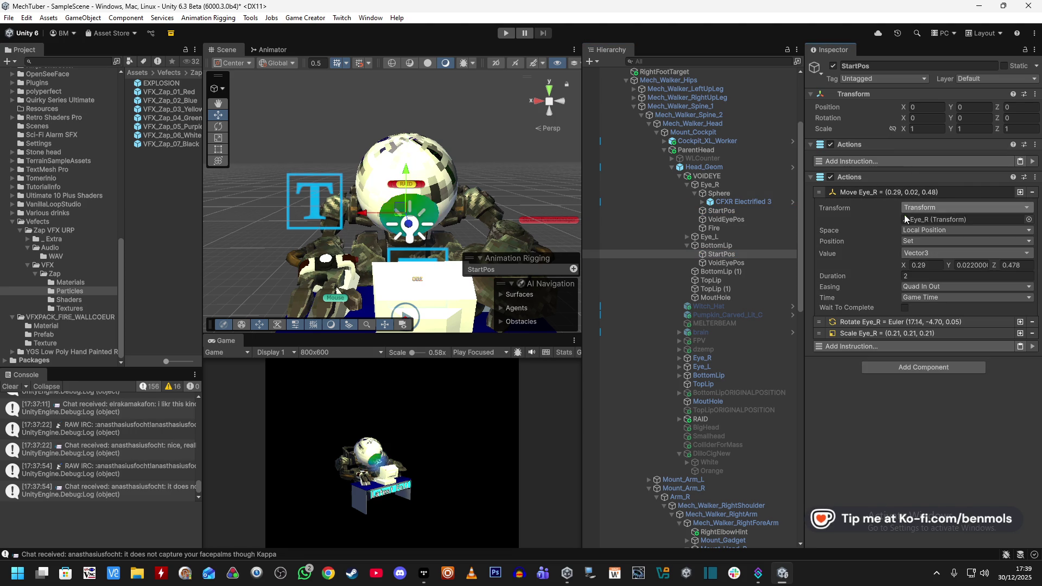
pyautogui.click(892, 322)
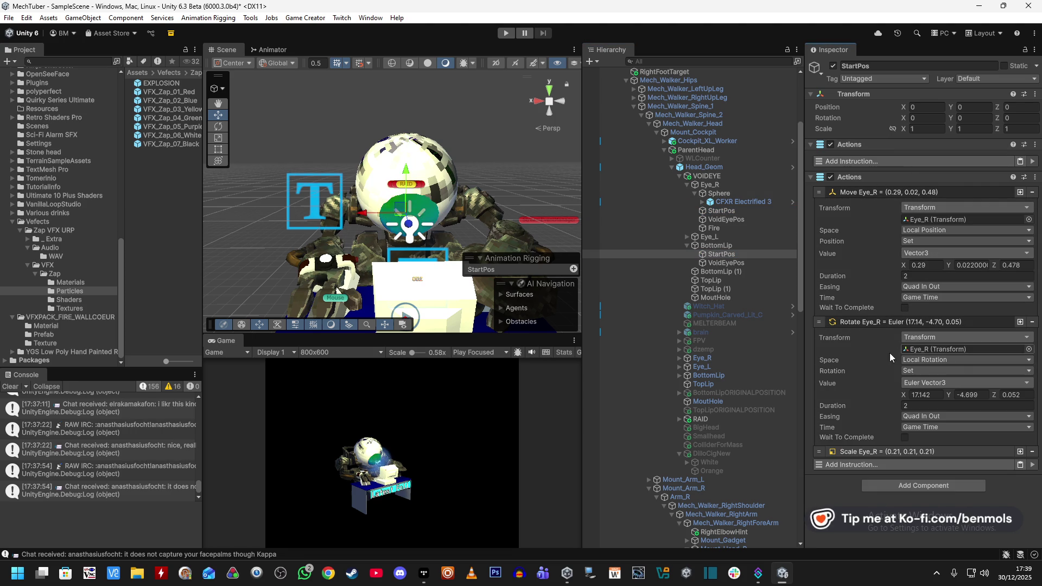
pyautogui.click(904, 451)
pyautogui.scroll(-2, 880, 325)
pyautogui.moveTo(722, 254); pyautogui.dragTo(955, 161)
pyautogui.moveTo(855, 285); pyautogui.dragTo(922, 291)
pyautogui.moveTo(716, 245)
pyautogui.mouseDown()
pyautogui.moveTo(895, 394)
pyautogui.moveTo(967, 422)
pyautogui.mouseUp()
# Paste BottomLip's current position into the Move action
pyautogui.click(714, 246)
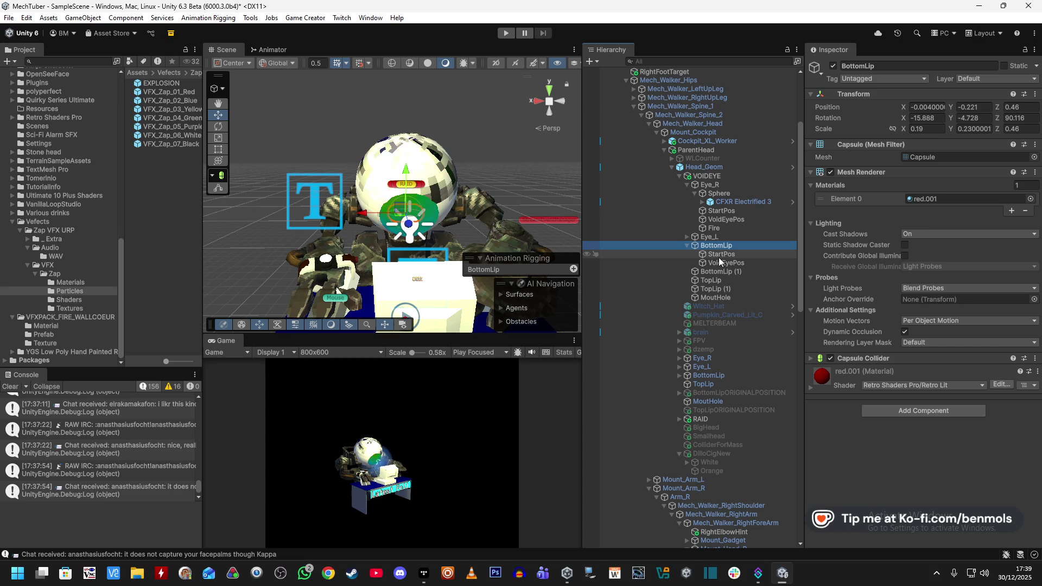
pyautogui.rightClick(881, 107)
pyautogui.click(917, 140)
pyautogui.click(711, 253)
pyautogui.rightClick(881, 265)
pyautogui.click(892, 289)
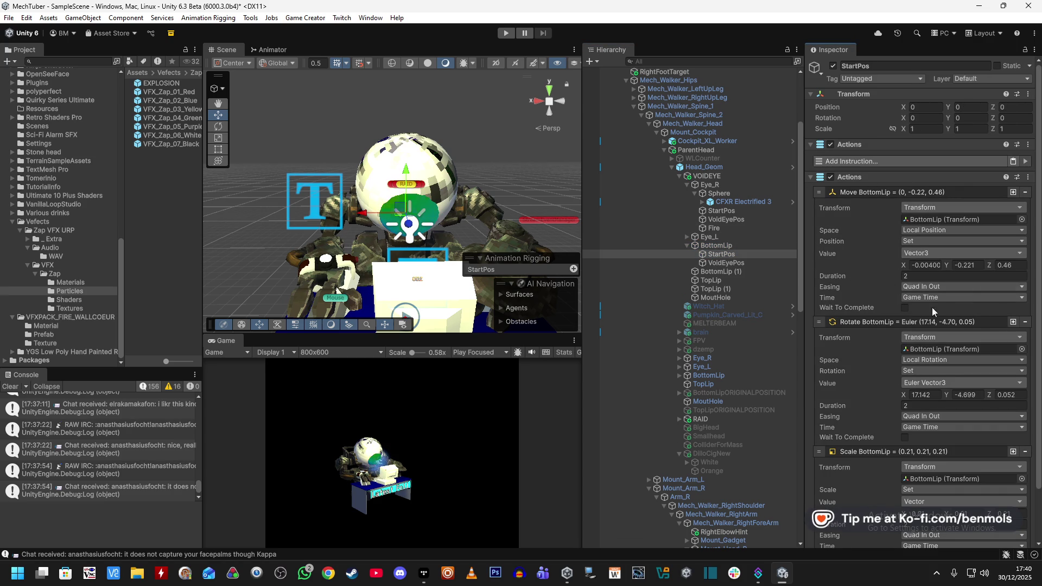
pyautogui.scroll(-3, 883, 399)
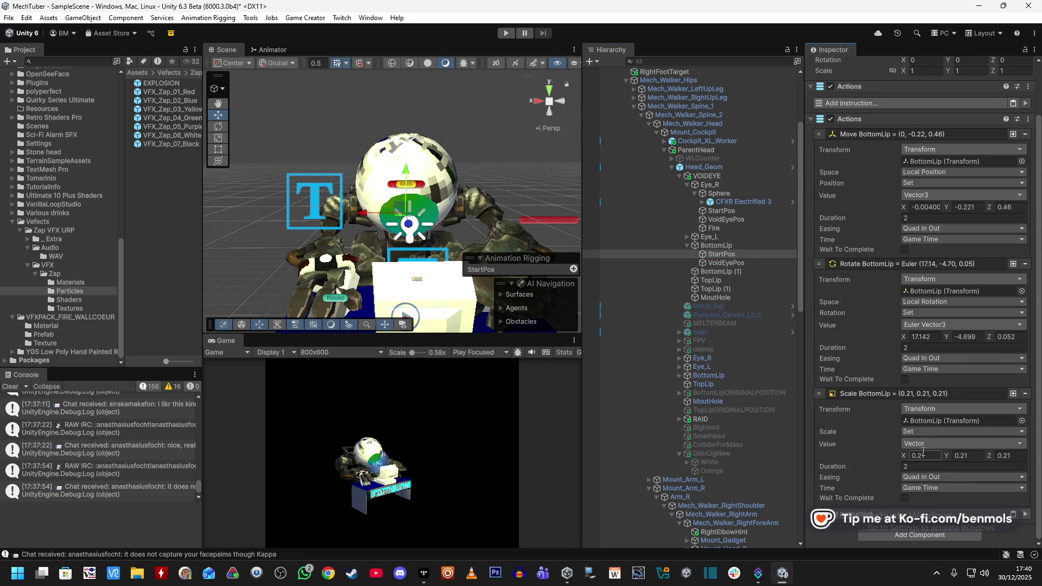
# Paste BottomLip's current scale (0.19, 0.23, 0.46) into the Scale action
pyautogui.click(722, 247)
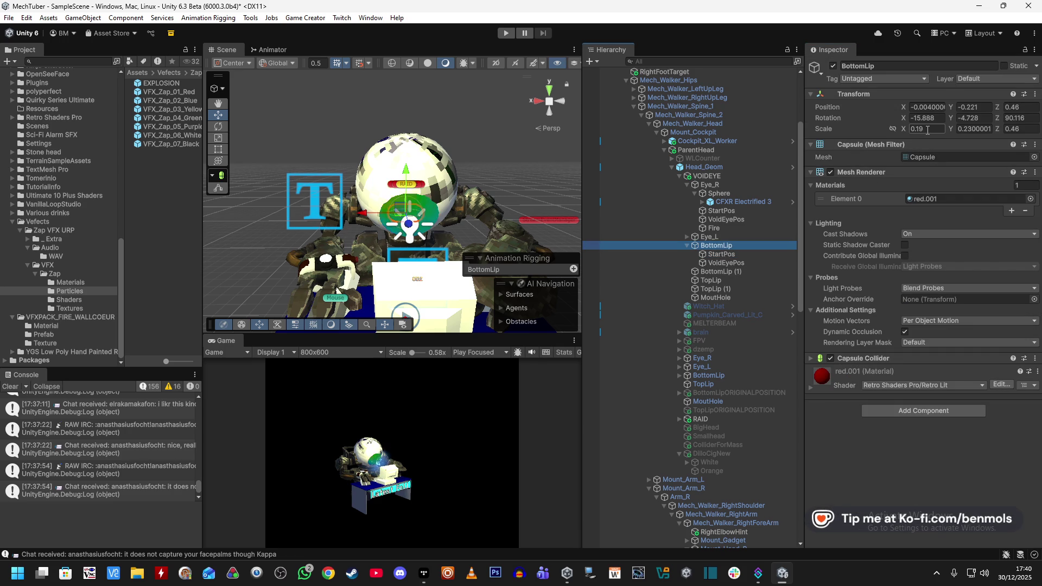
pyautogui.rightClick(835, 128)
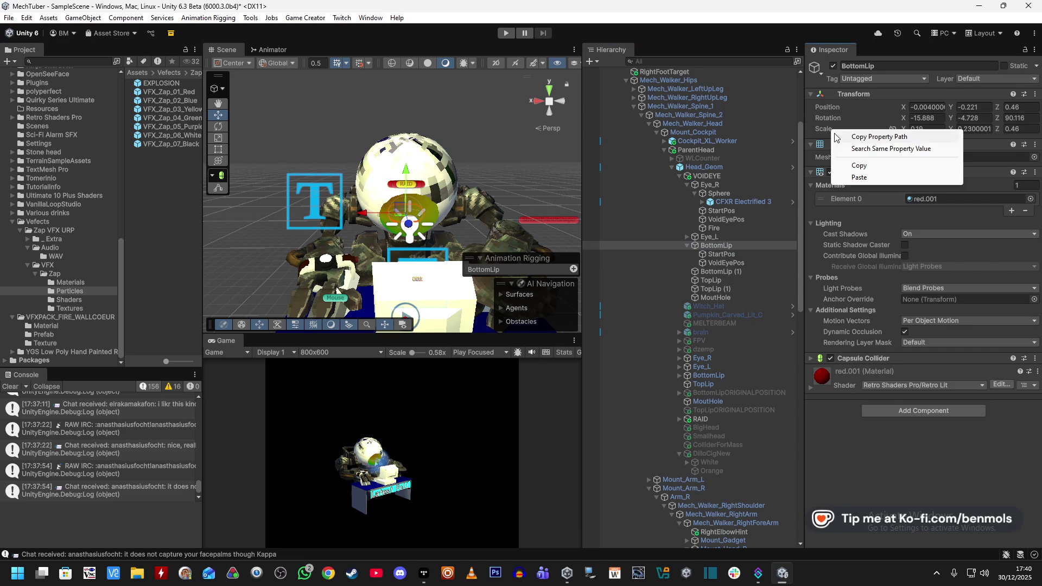
pyautogui.click(867, 166)
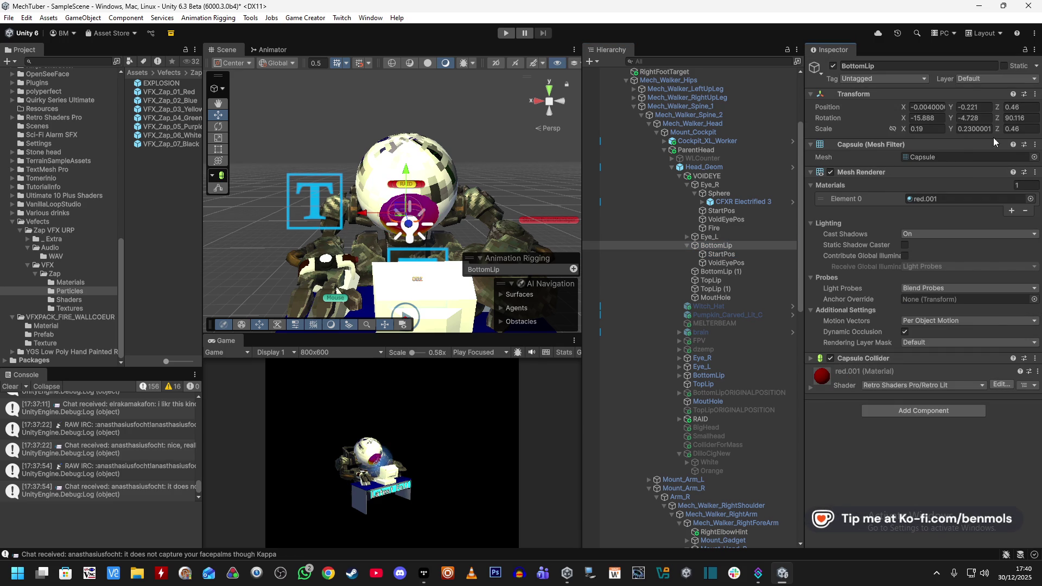
pyautogui.click(745, 255)
pyautogui.scroll(-3, 845, 367)
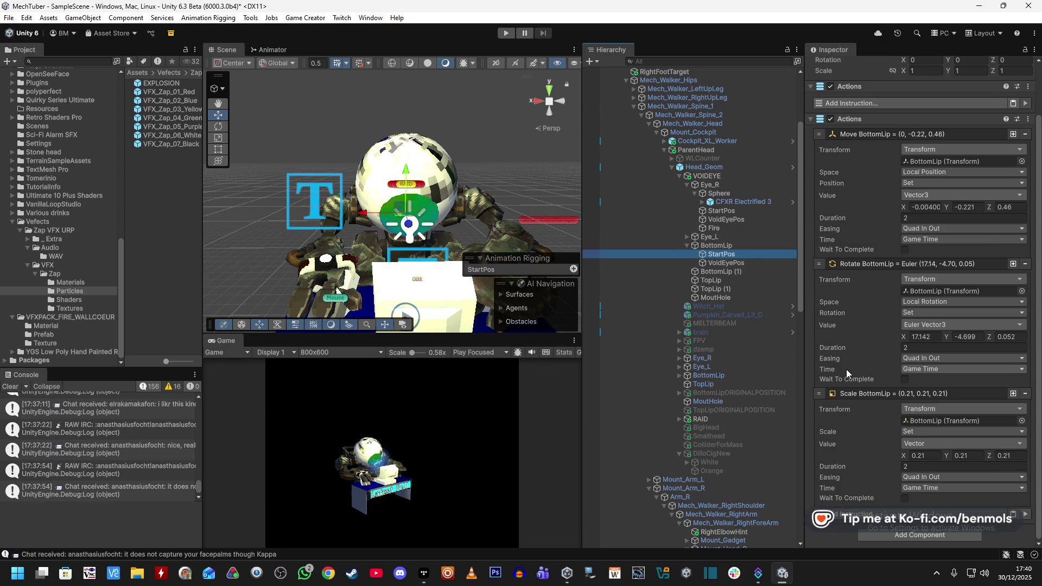
pyautogui.rightClick(903, 458)
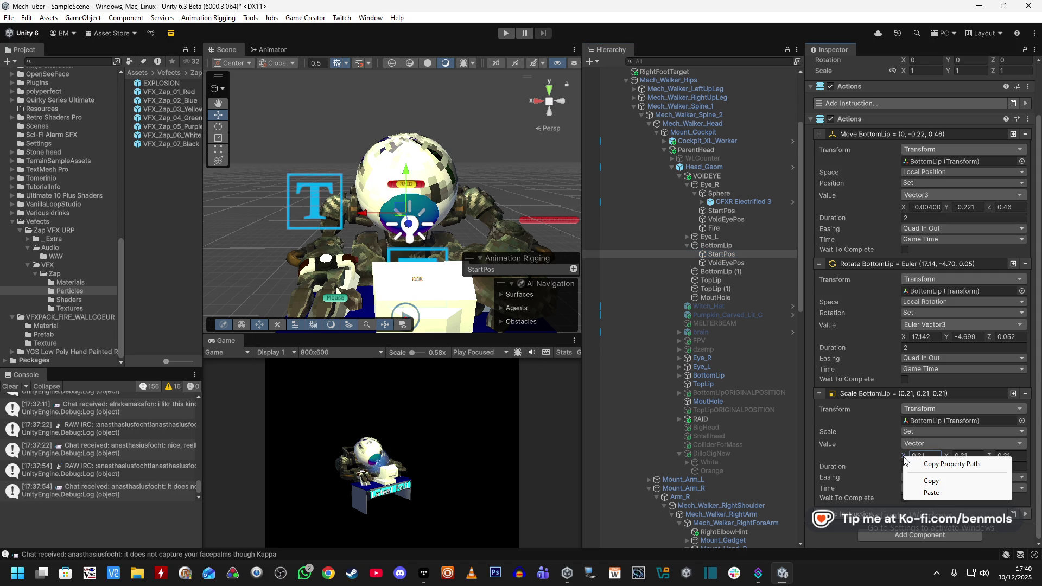
pyautogui.click(930, 493)
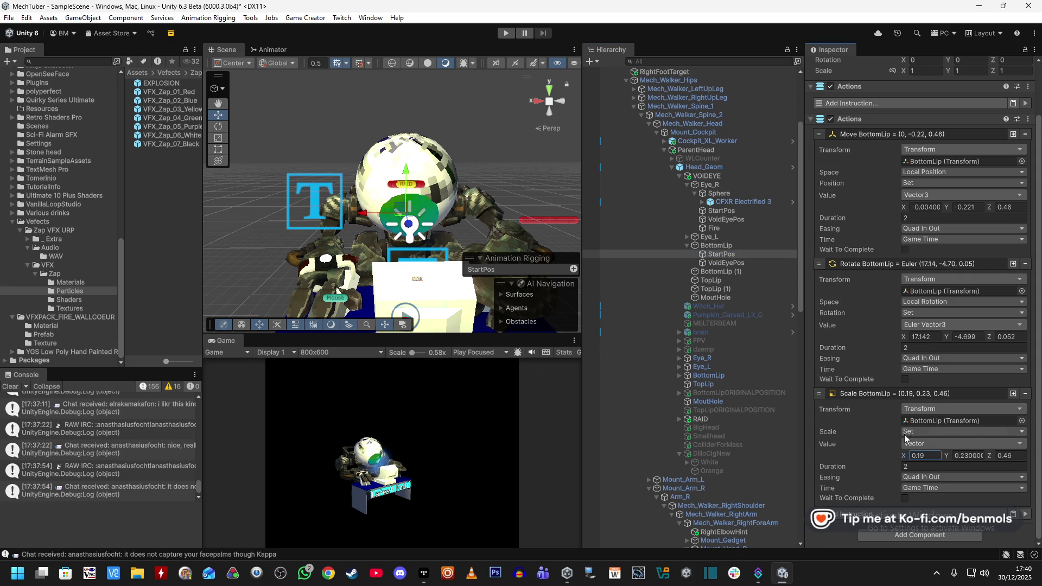
# Match the Rotate action to BottomLip's rotation -15.888, -4.728, 0.052
pyautogui.click(727, 245)
pyautogui.click(721, 254)
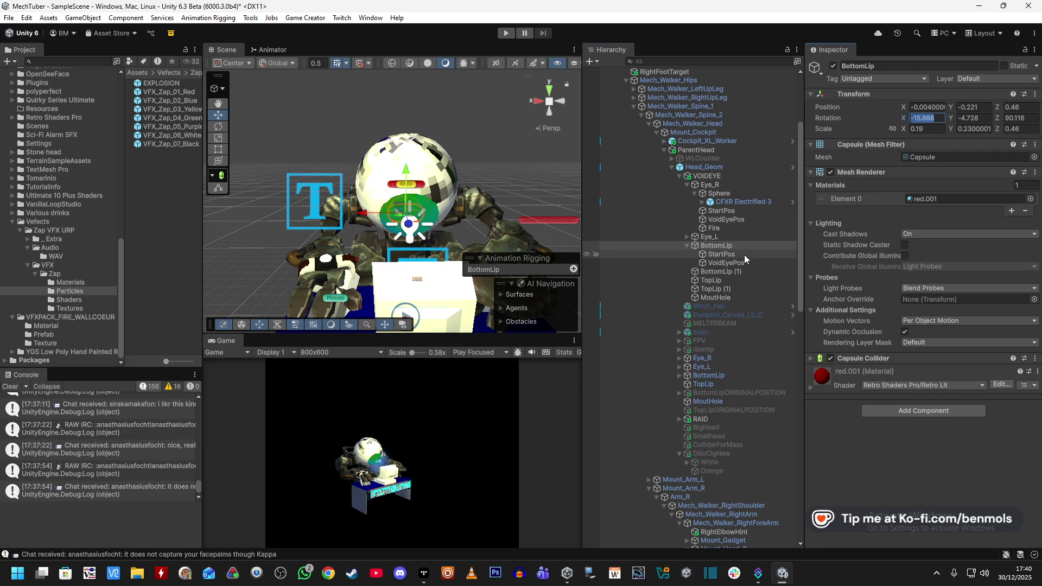
pyautogui.click(716, 245)
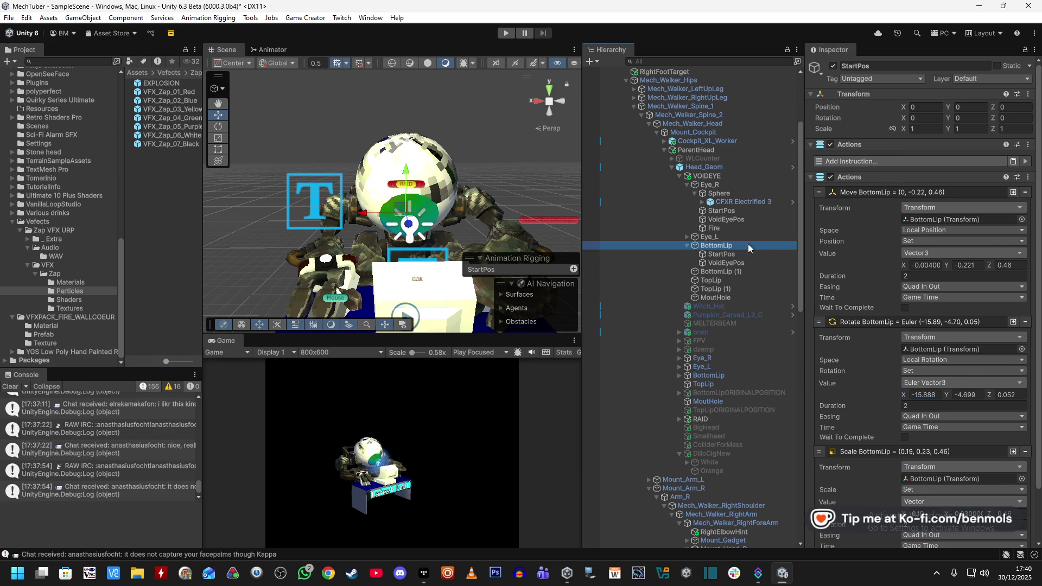
pyautogui.write('-4.728')
pyautogui.click(741, 255)
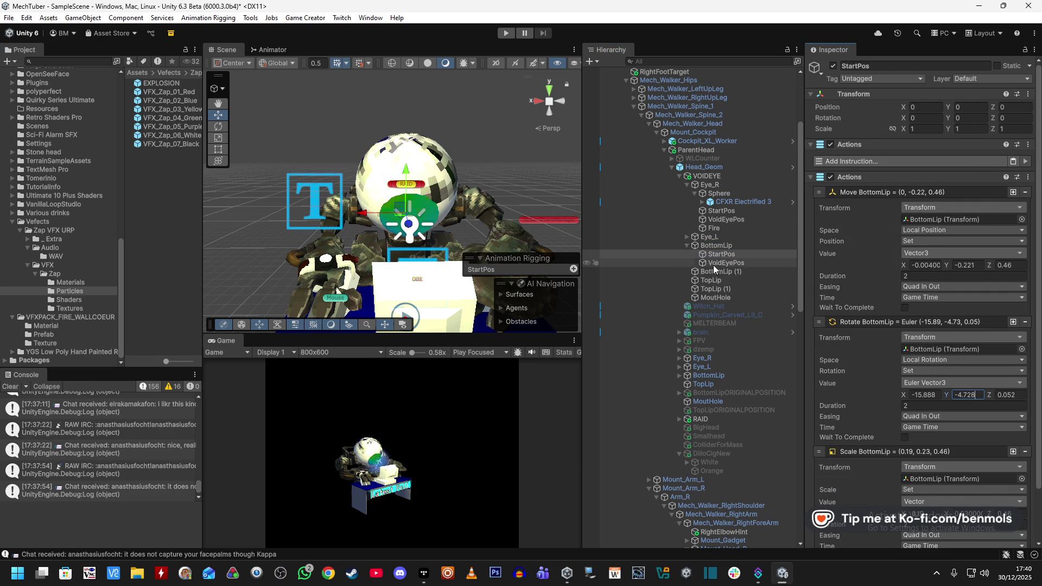
pyautogui.click(716, 245)
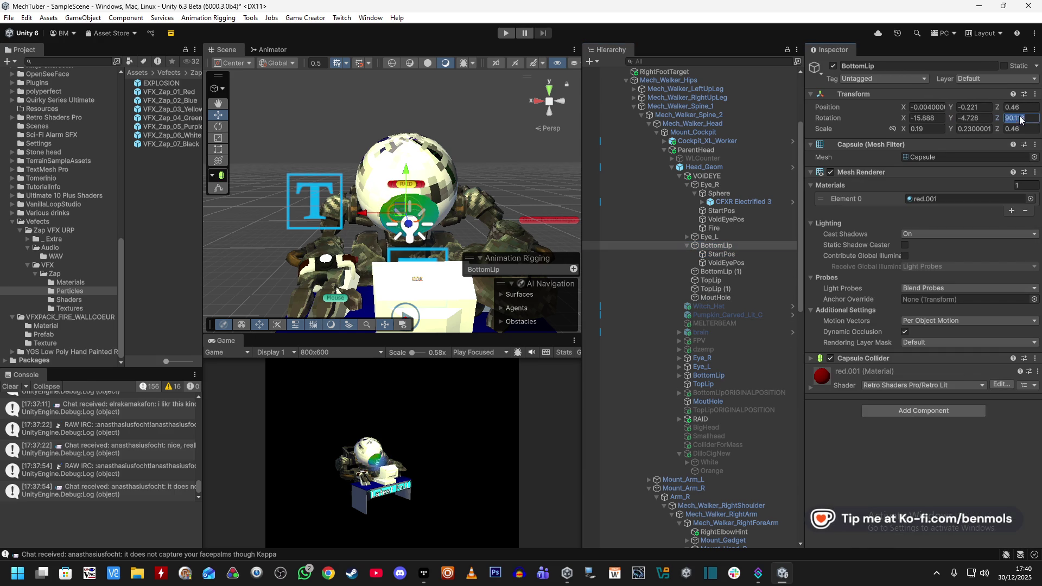
pyautogui.click(727, 254)
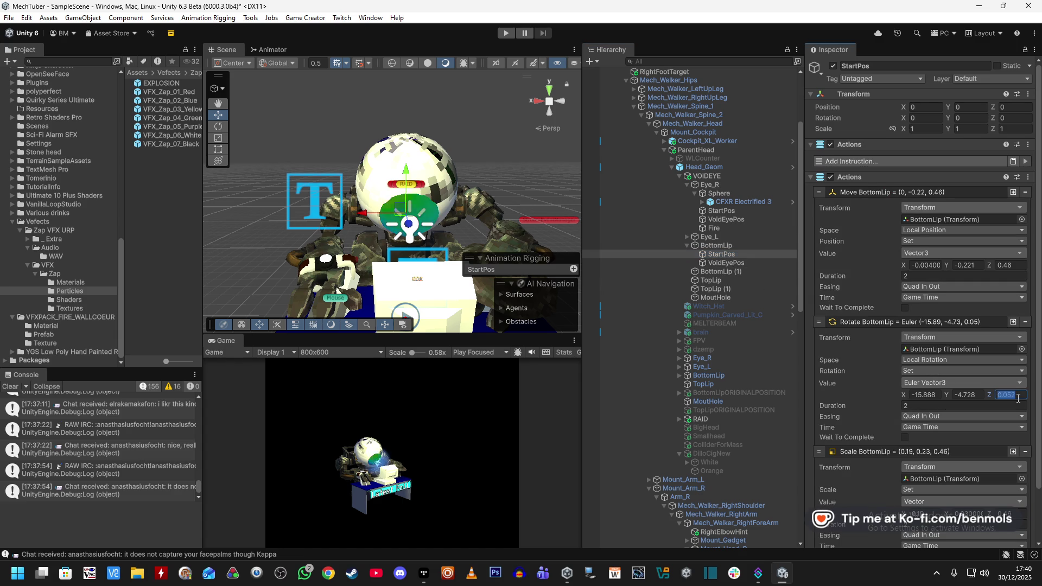
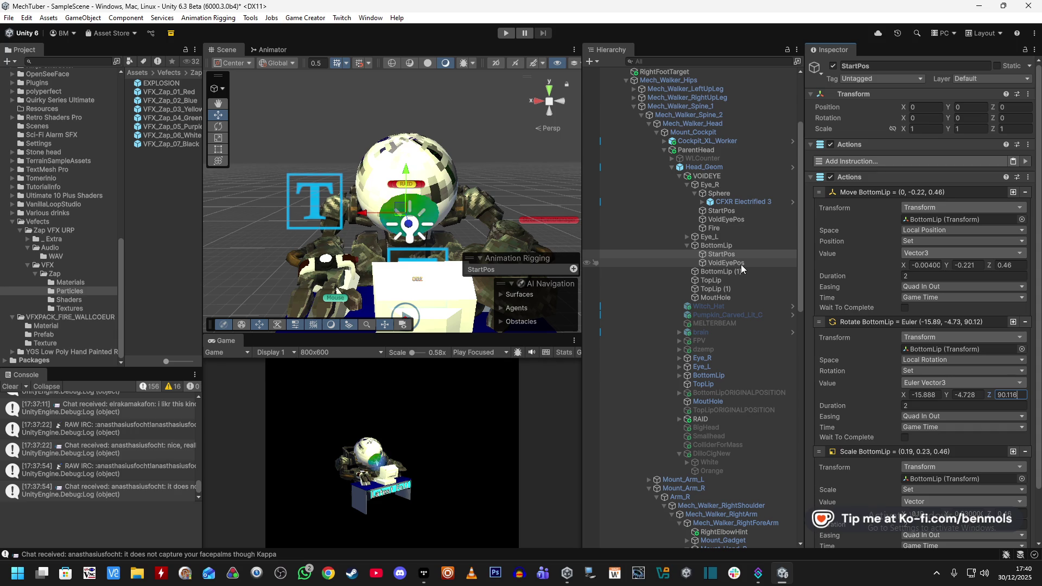
# Commit the Rotate BottomLip Z value of 90.116, then select VoidEyePos and BottomLip (1)
pyautogui.click(943, 405)
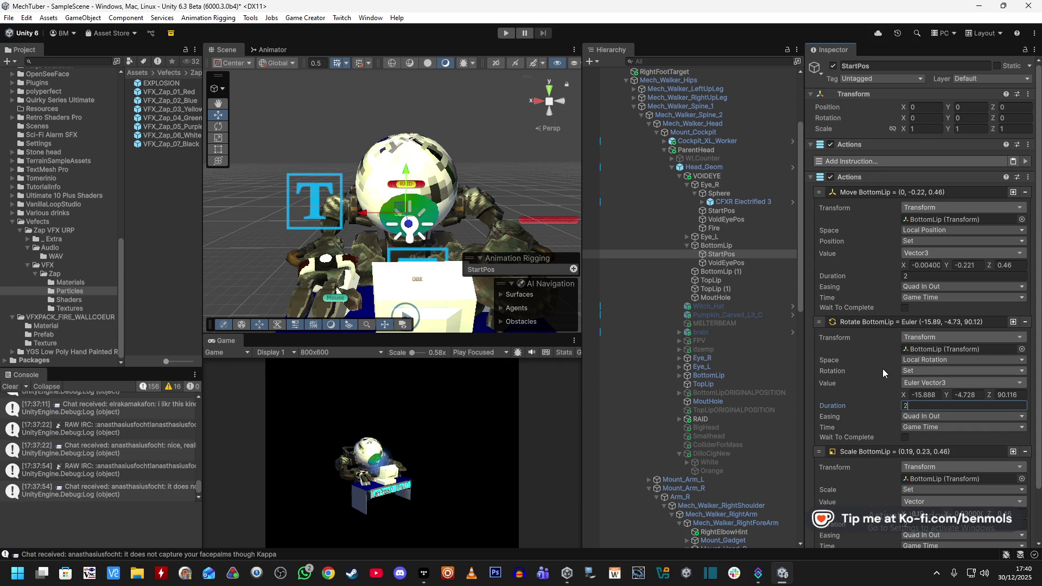
pyautogui.scroll(-2, 880, 365)
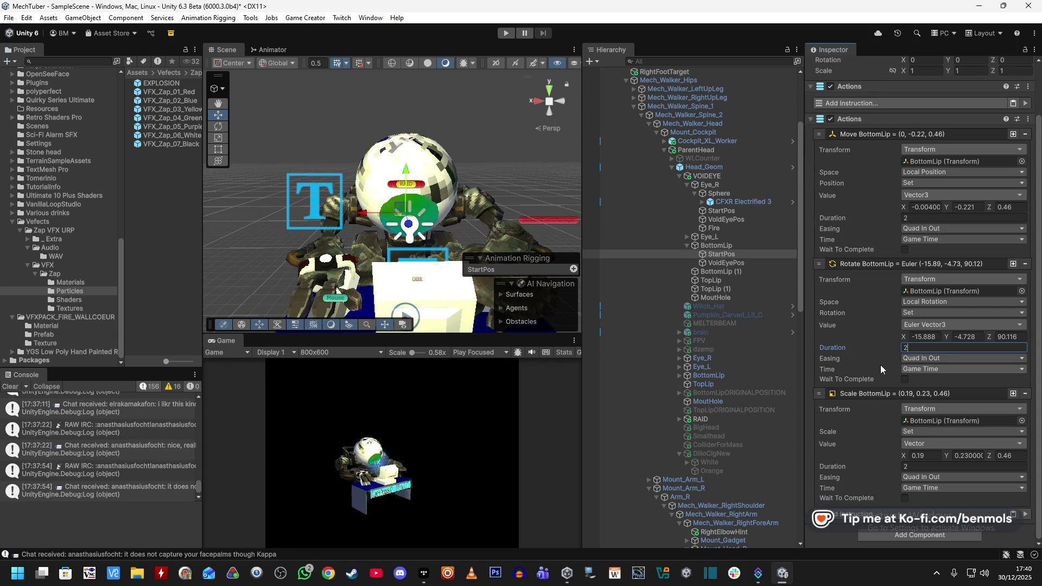
pyautogui.click(743, 263)
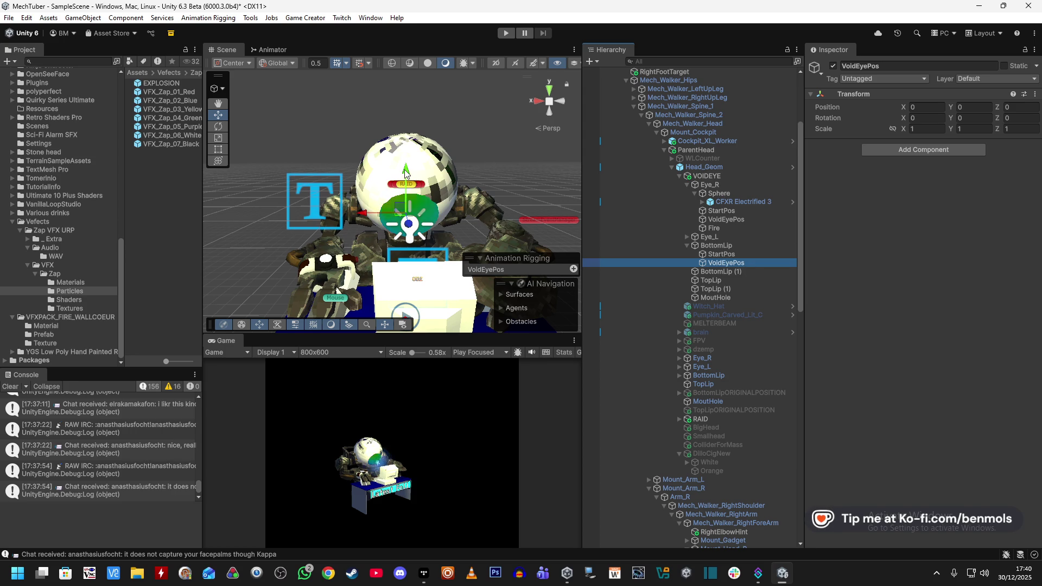
pyautogui.click(722, 273)
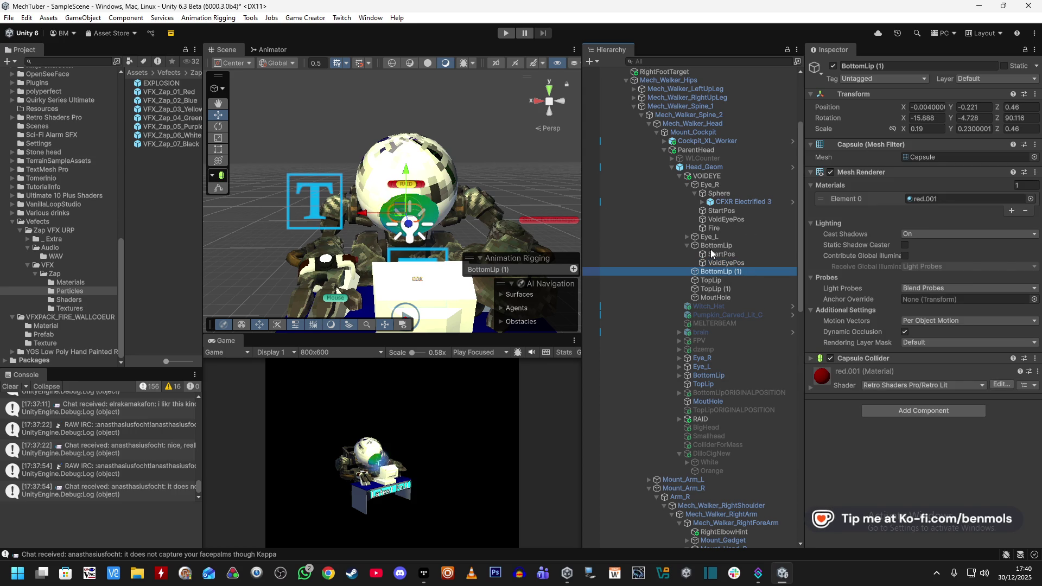
# Raise the BottomLip capsule upward and rotate it sideways
pyautogui.click(715, 247)
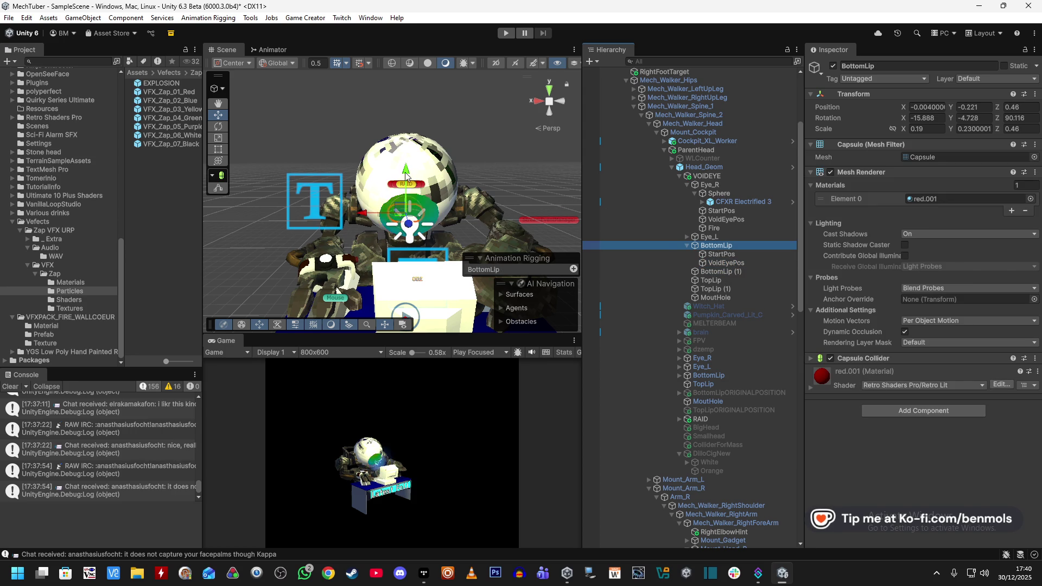
pyautogui.moveTo(404, 115); pyautogui.dragTo(404, 105)
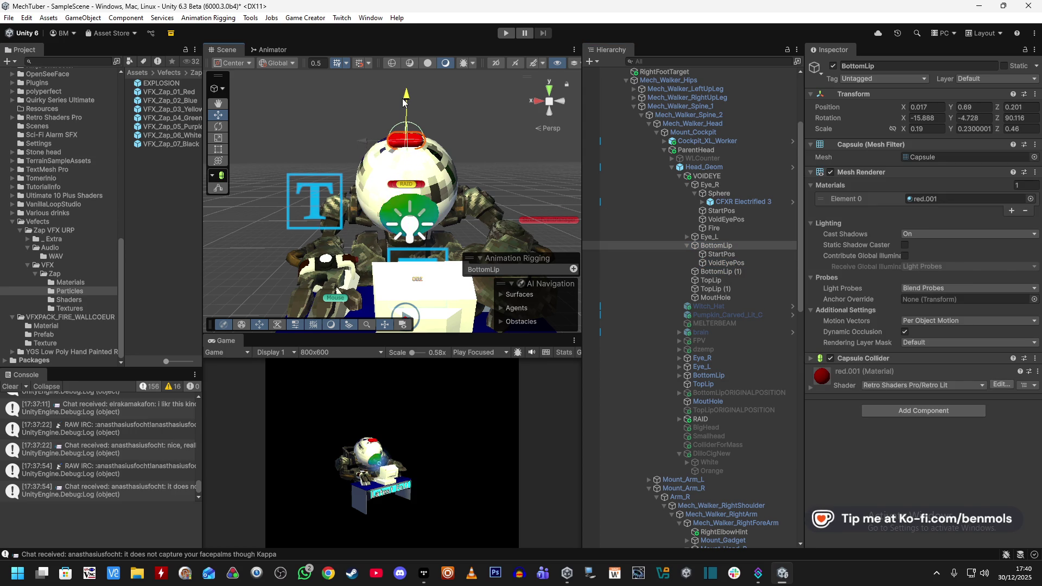
pyautogui.click(218, 126)
pyautogui.moveTo(418, 140); pyautogui.dragTo(423, 140)
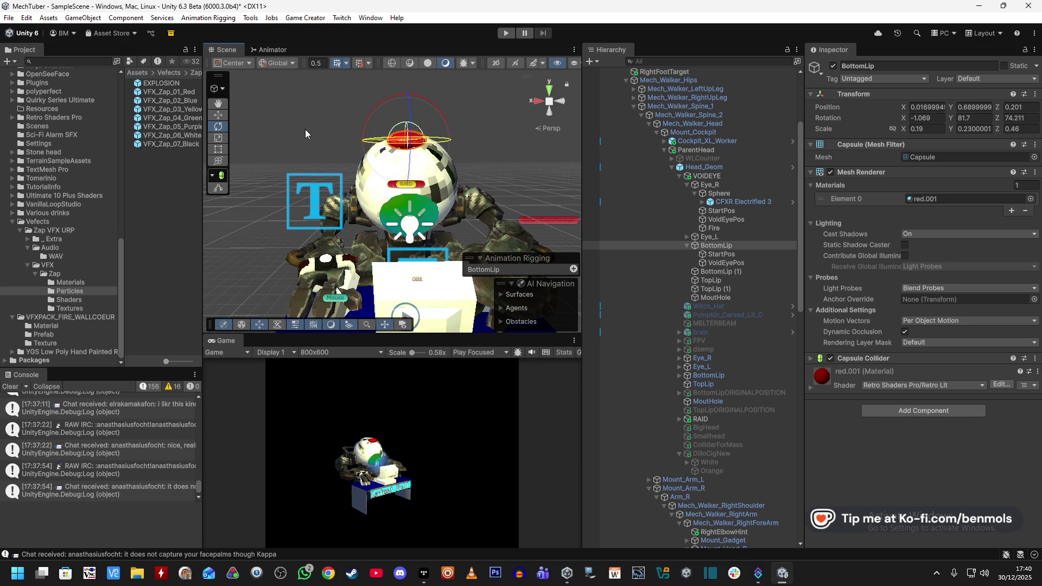
pyautogui.moveTo(298, 129)
pyautogui.mouseDown()
pyautogui.moveTo(383, 134)
pyautogui.moveTo(695, 217)
pyautogui.moveTo(694, 232)
pyautogui.moveTo(642, 227)
pyautogui.mouseUp()
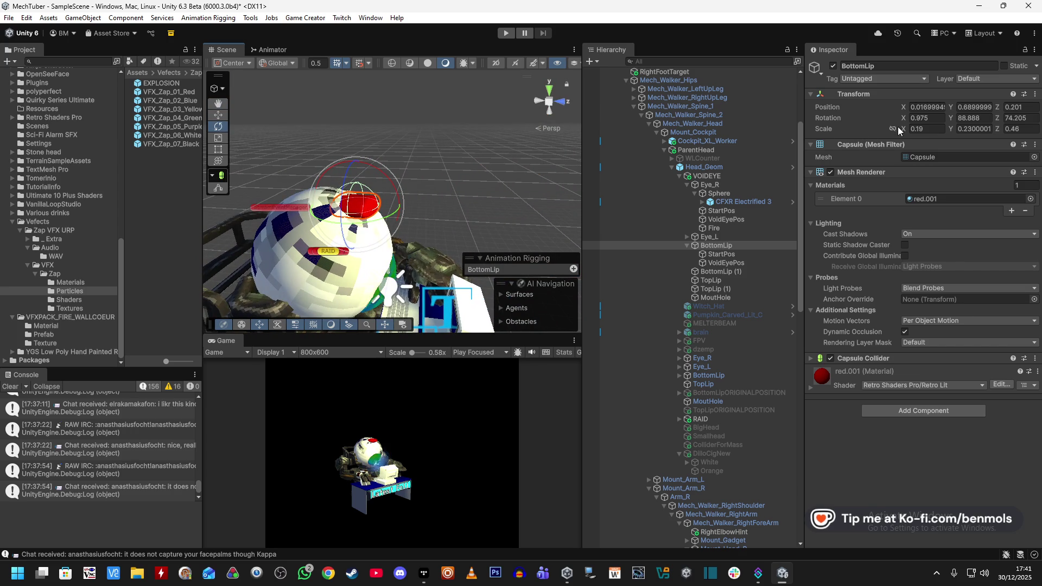
# Scale the lip uniformly to 0.52, then set its Z scale to 0.93
pyautogui.moveTo(903, 129); pyautogui.dragTo(910, 130)
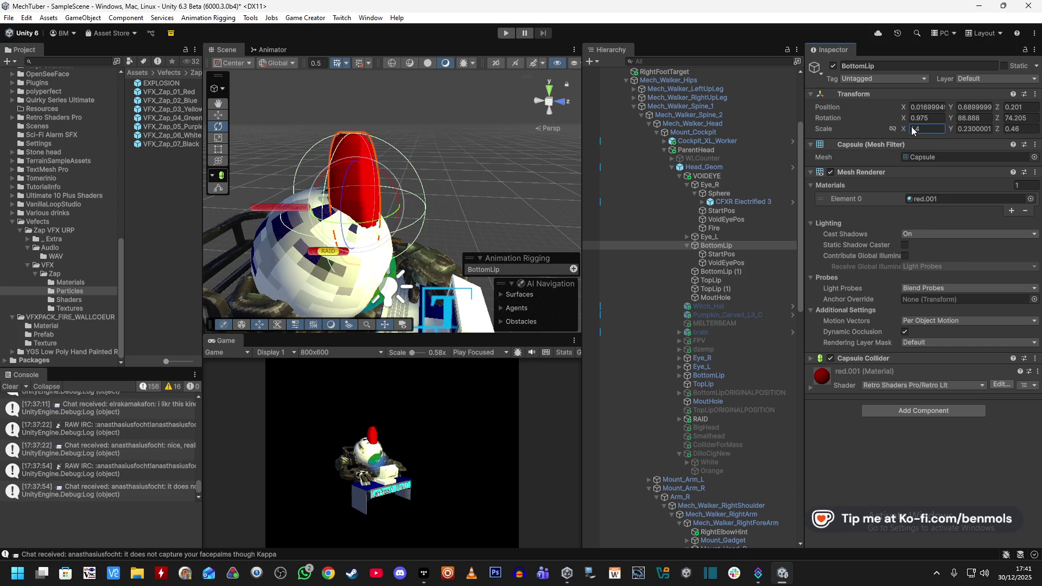
pyautogui.moveTo(904, 129); pyautogui.dragTo(918, 129)
pyautogui.moveTo(494, 142); pyautogui.dragTo(248, 88)
pyautogui.press('Tab')
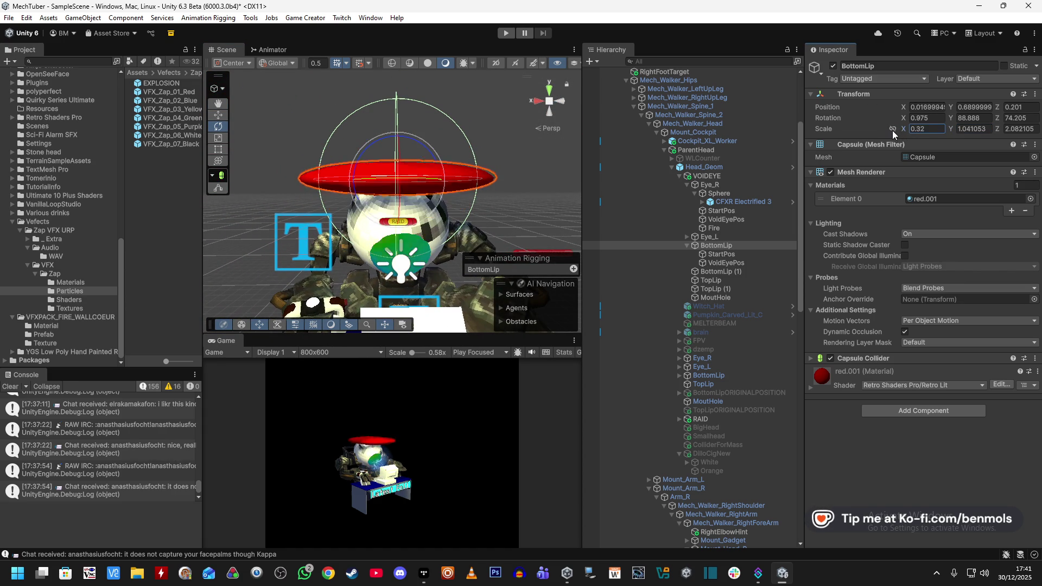
pyautogui.press('Tab')
pyautogui.write('1.72')
pyautogui.press('BackSpace')
pyautogui.press('BackSpace')
pyautogui.press('BackSpace')
pyautogui.write('0.93')
# Shrink the lip's X scale and stretch its Y scale to 1.3
pyautogui.click(924, 130)
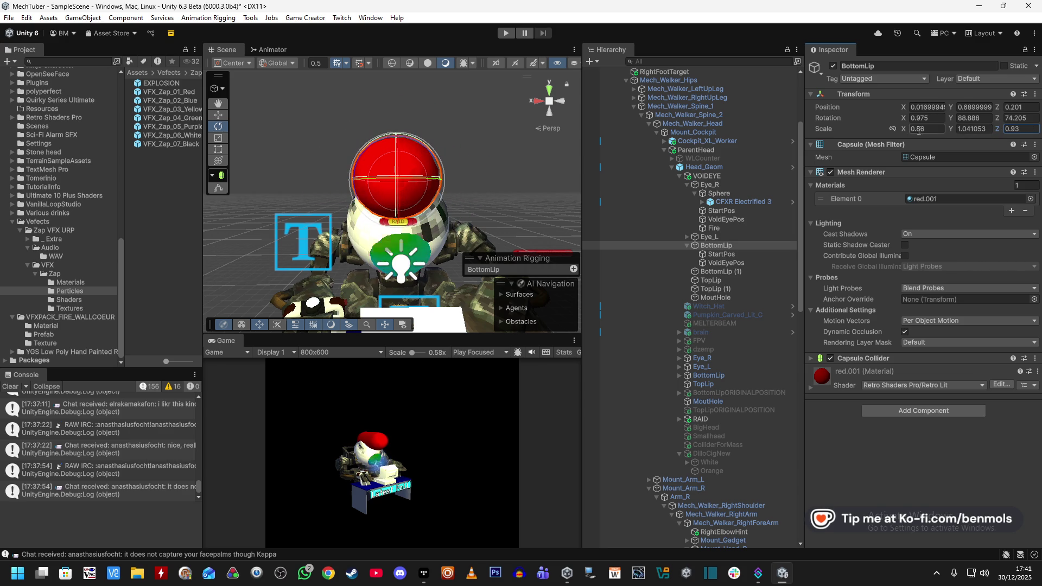
pyautogui.moveTo(904, 128); pyautogui.dragTo(897, 130)
pyautogui.moveTo(470, 158)
pyautogui.mouseDown()
pyautogui.moveTo(600, 177)
pyautogui.moveTo(708, 214)
pyautogui.moveTo(897, 142)
pyautogui.mouseUp()
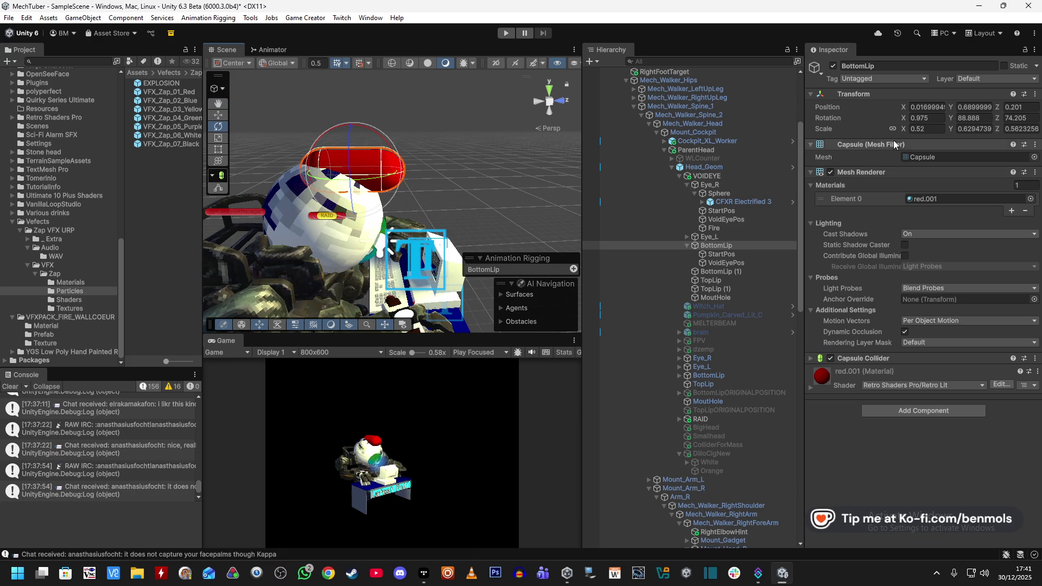
pyautogui.moveTo(955, 129); pyautogui.dragTo(966, 130)
pyautogui.press('BackSpace')
pyautogui.moveTo(380, 217)
pyautogui.mouseDown()
pyautogui.moveTo(223, 122)
pyautogui.moveTo(597, 192)
pyautogui.moveTo(463, 185)
pyautogui.moveTo(478, 182)
pyautogui.mouseUp()
pyautogui.moveTo(1041, 114)
pyautogui.mouseDown()
pyautogui.moveTo(630, 116)
pyautogui.moveTo(656, 6)
pyautogui.moveTo(700, 32)
pyautogui.moveTo(681, 108)
pyautogui.moveTo(699, 109)
pyautogui.mouseUp()
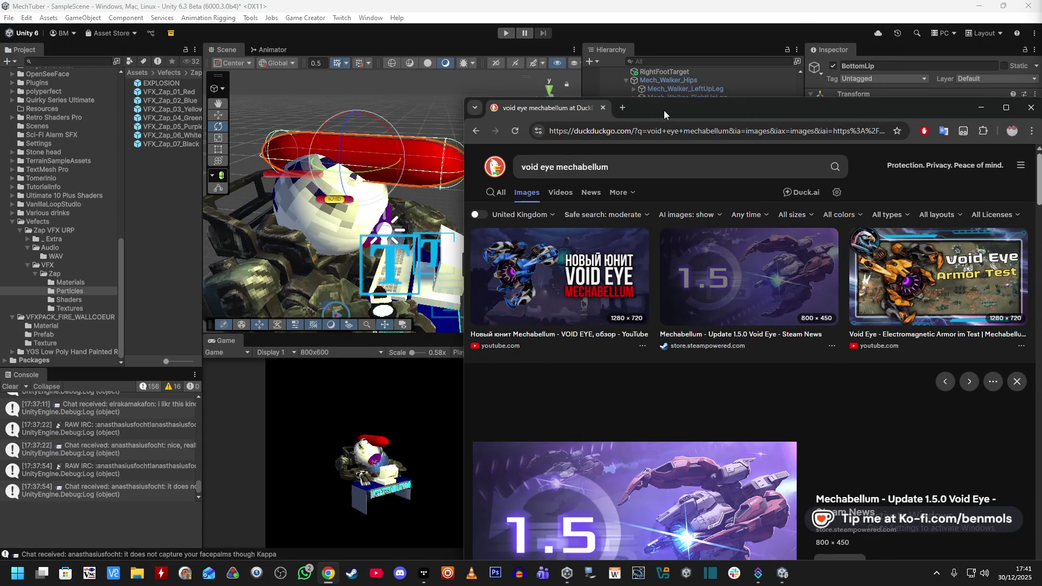
# Open the Steam Update 1.5.0 article and scroll through it
pyautogui.click(664, 478)
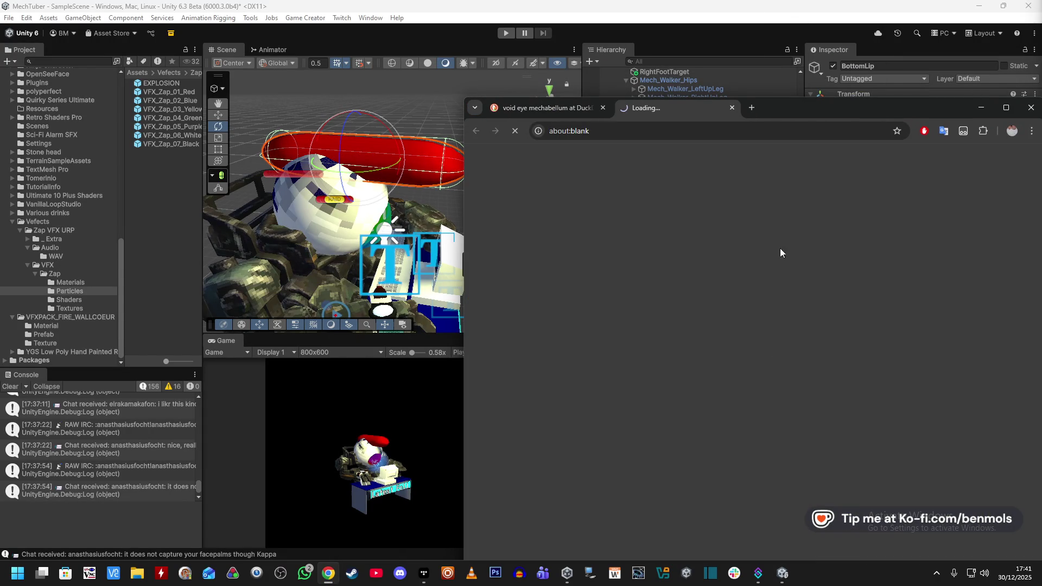
pyautogui.moveTo(784, 115); pyautogui.dragTo(780, 86)
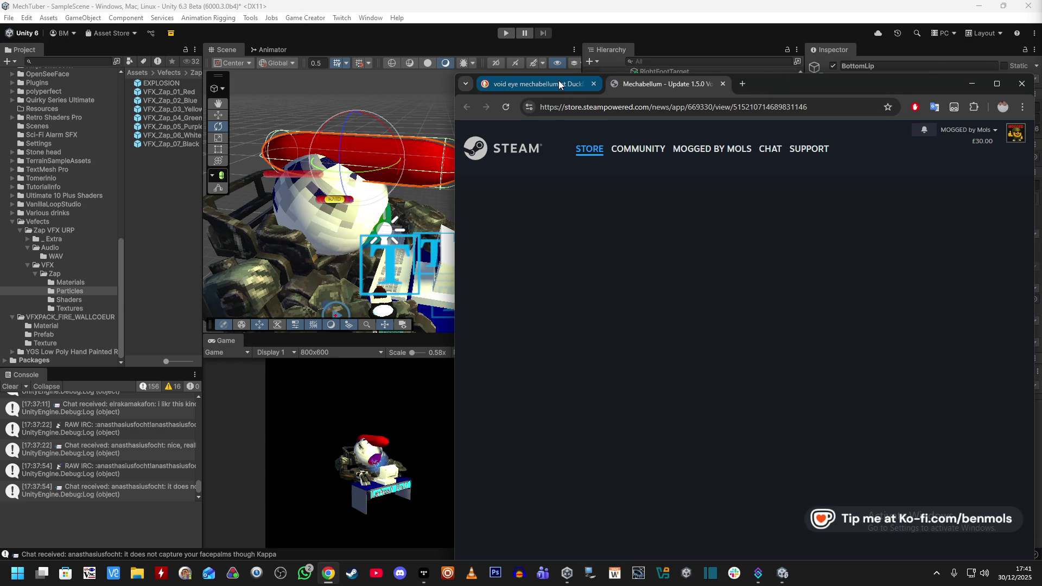
pyautogui.scroll(-10, 679, 419)
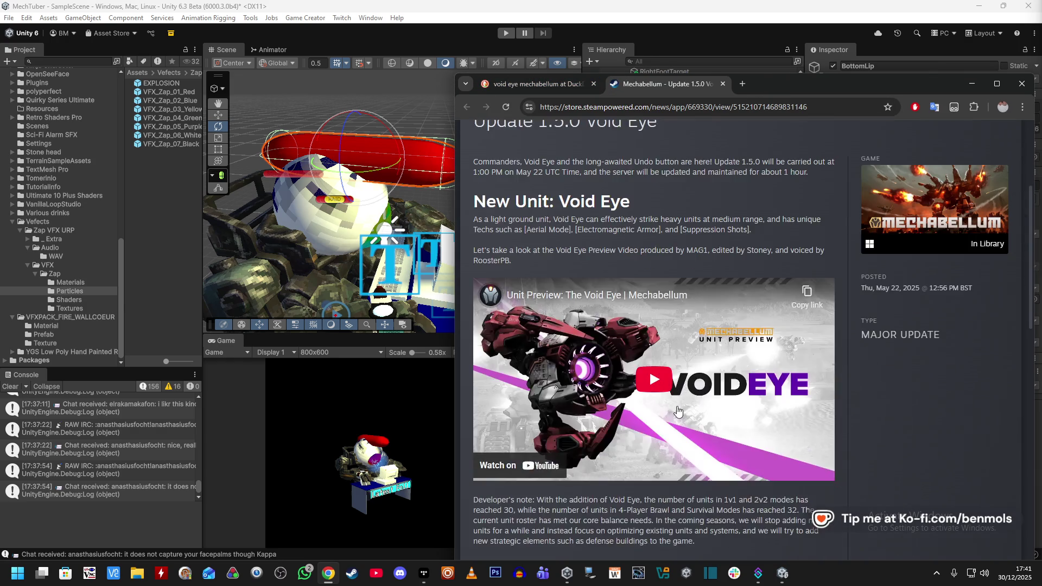
pyautogui.scroll(5, 679, 418)
pyautogui.middleClick(539, 80)
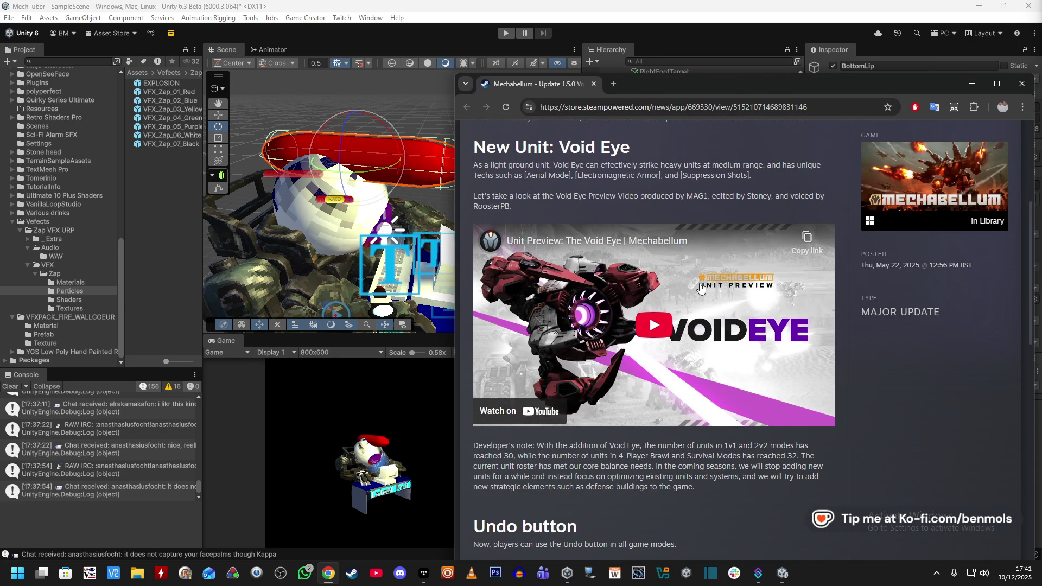
pyautogui.scroll(-15, 724, 309)
pyautogui.scroll(5, 723, 322)
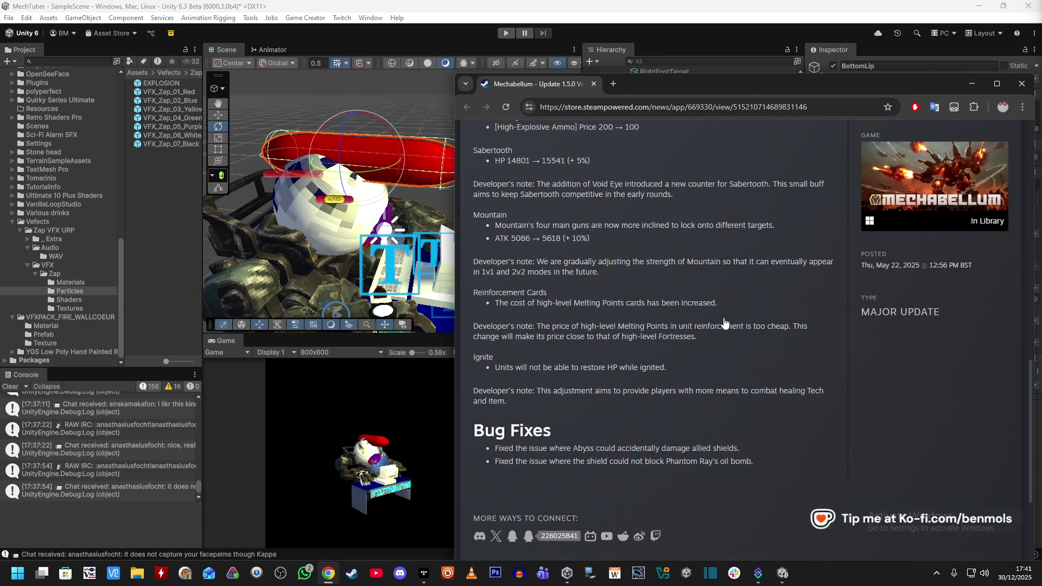
pyautogui.scroll(5, 726, 322)
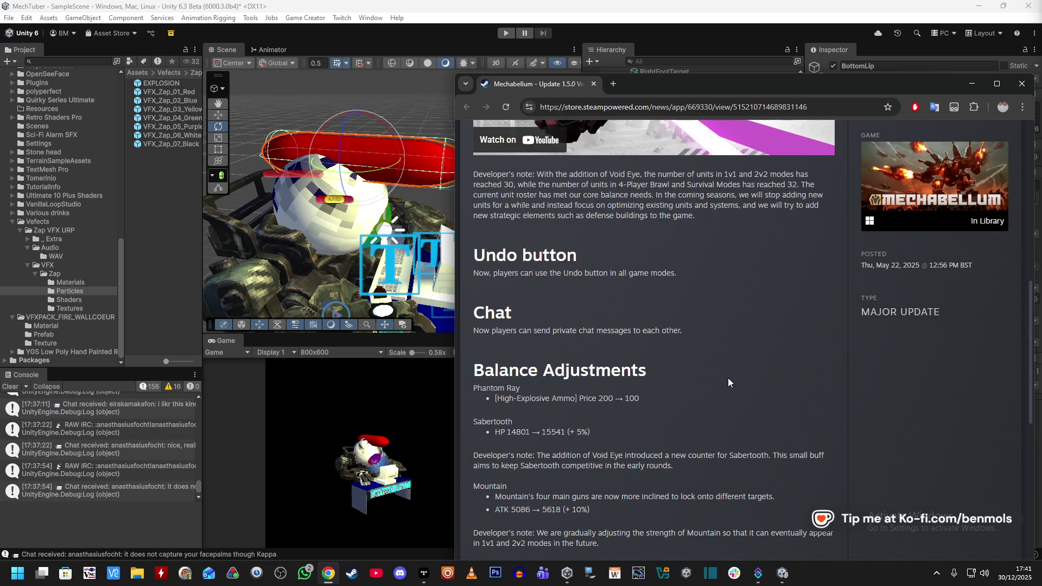
pyautogui.scroll(2, 721, 389)
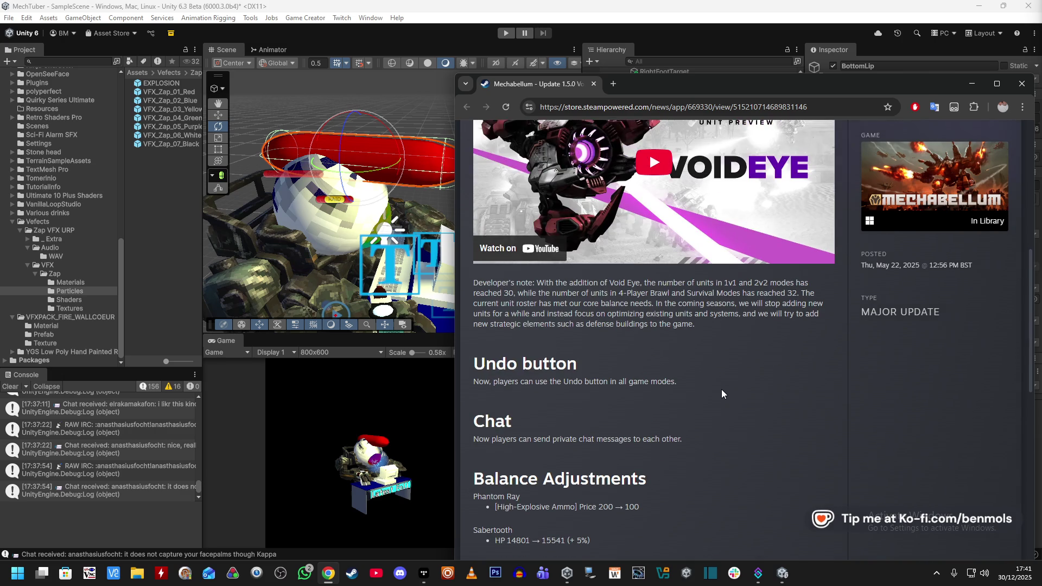
pyautogui.scroll(3, 763, 411)
pyautogui.scroll(5, 640, 243)
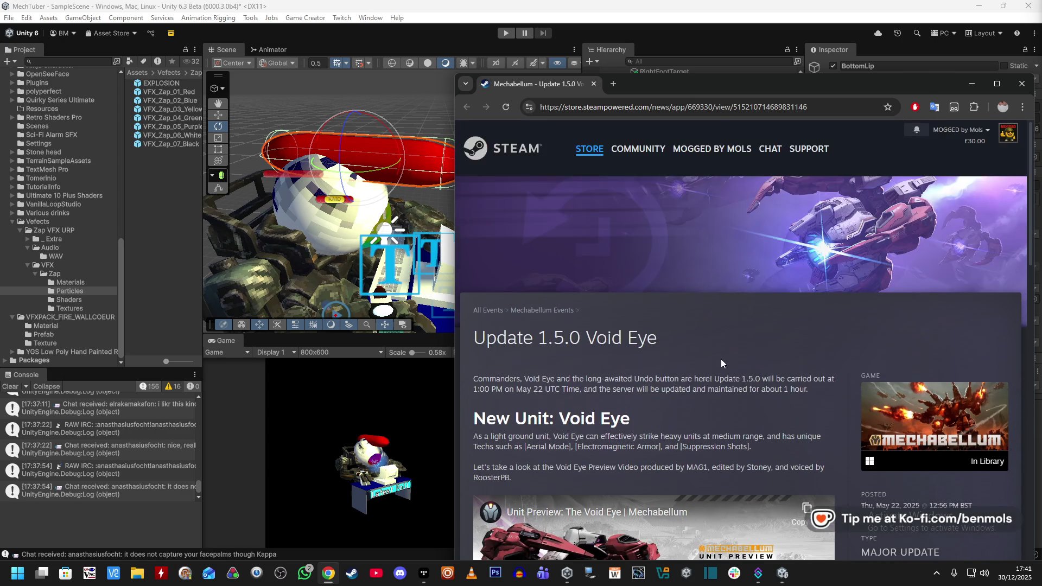
pyautogui.rightClick(839, 241)
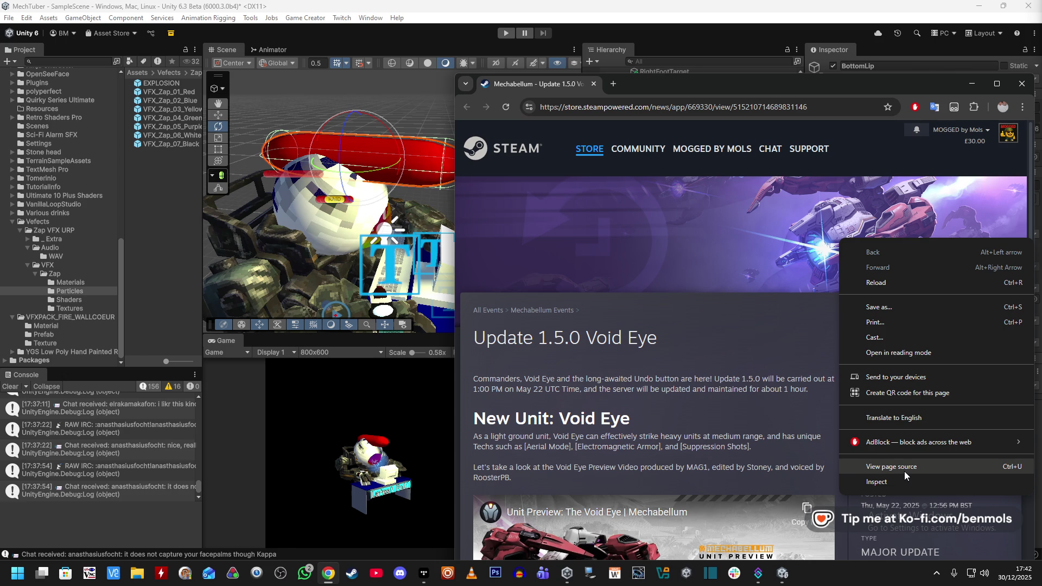
pyautogui.click(796, 225)
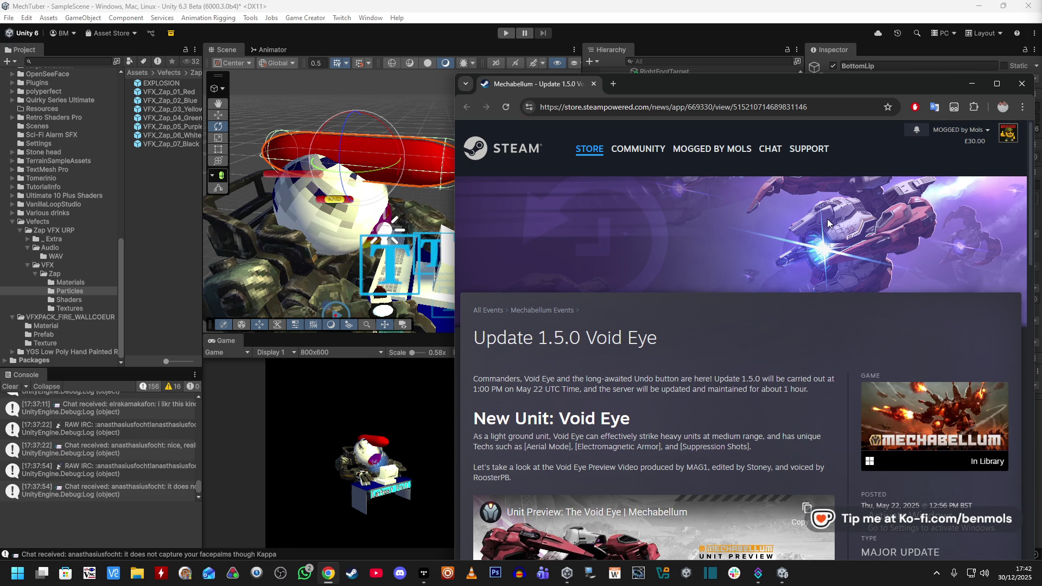
# Search images for 'void eye mechabellum' and open the full-size 1.5 Steam News image
pyautogui.click(613, 84)
pyautogui.write('void eye mechabellum')
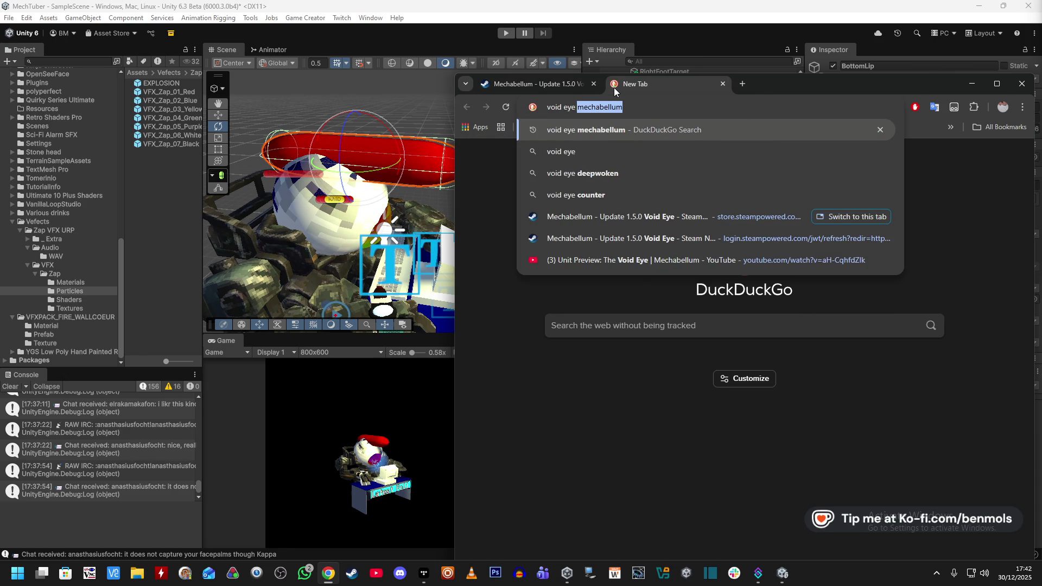
pyautogui.press('Return')
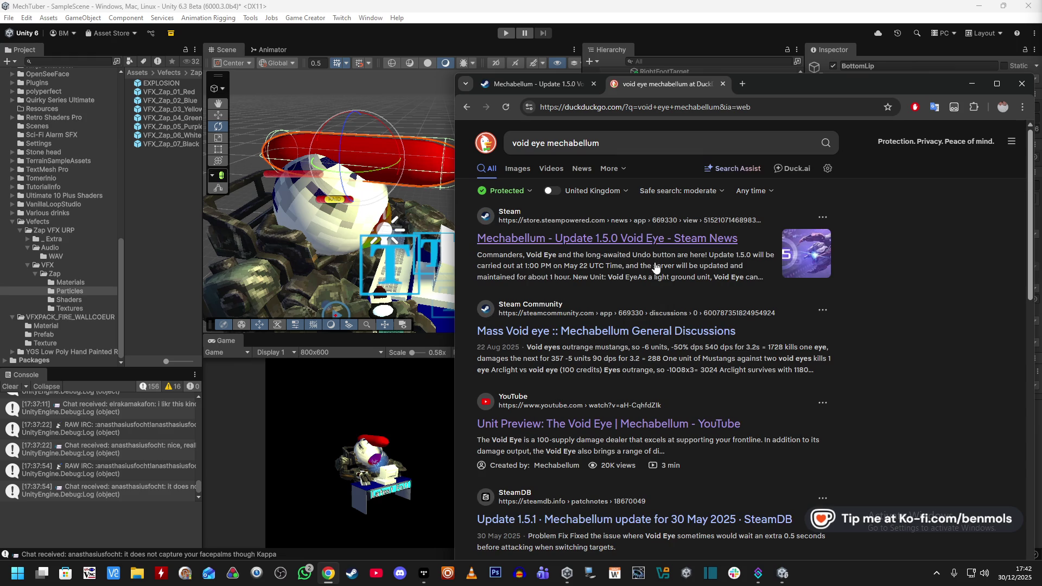
pyautogui.click(518, 169)
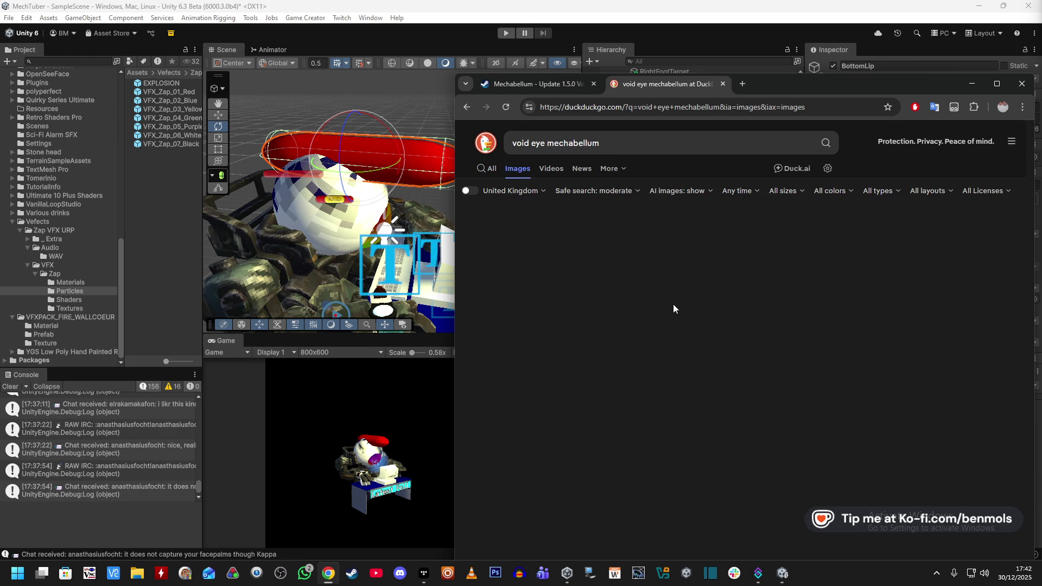
pyautogui.click(757, 249)
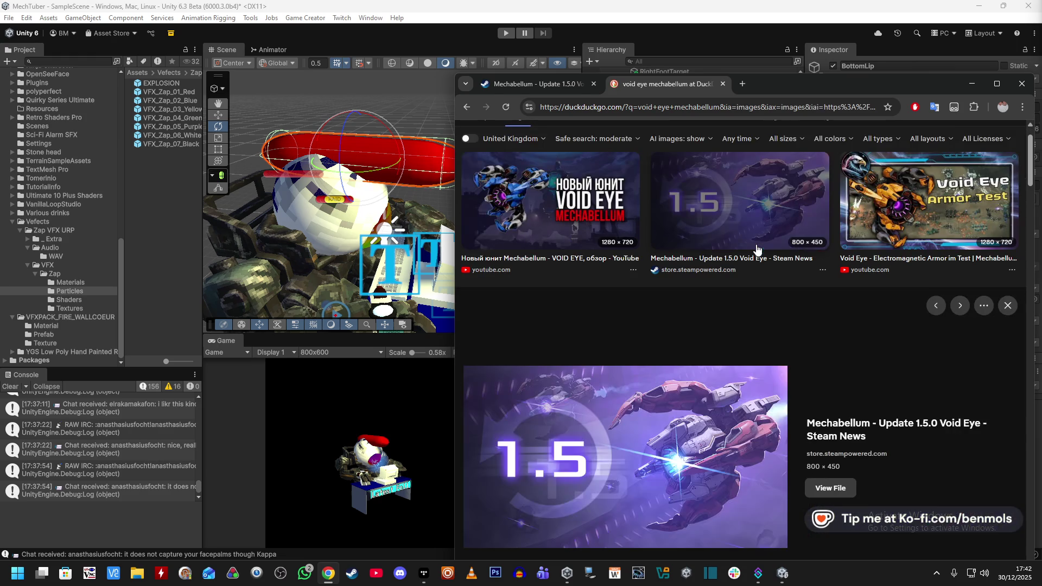
pyautogui.click(832, 488)
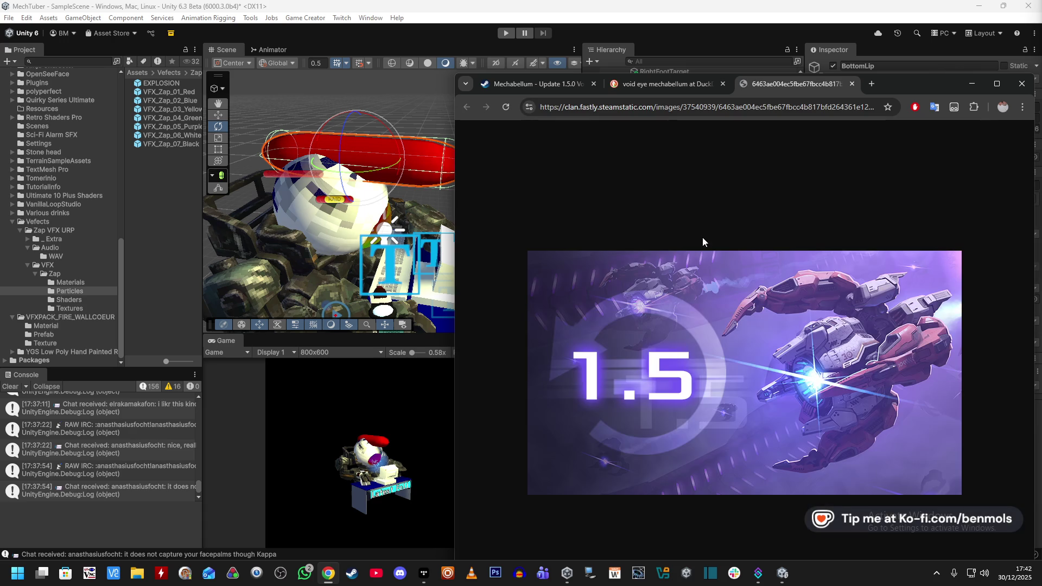
# Close the other tabs and shrink Chrome so Unity's panels show beside it
pyautogui.middleClick(646, 87)
pyautogui.middleClick(551, 82)
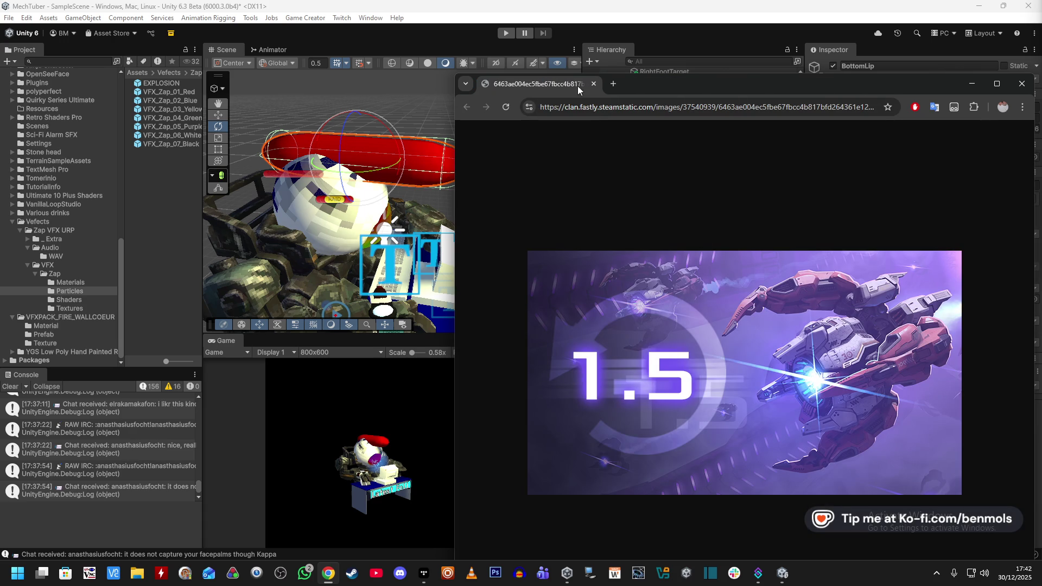
pyautogui.moveTo(680, 91); pyautogui.dragTo(671, 34)
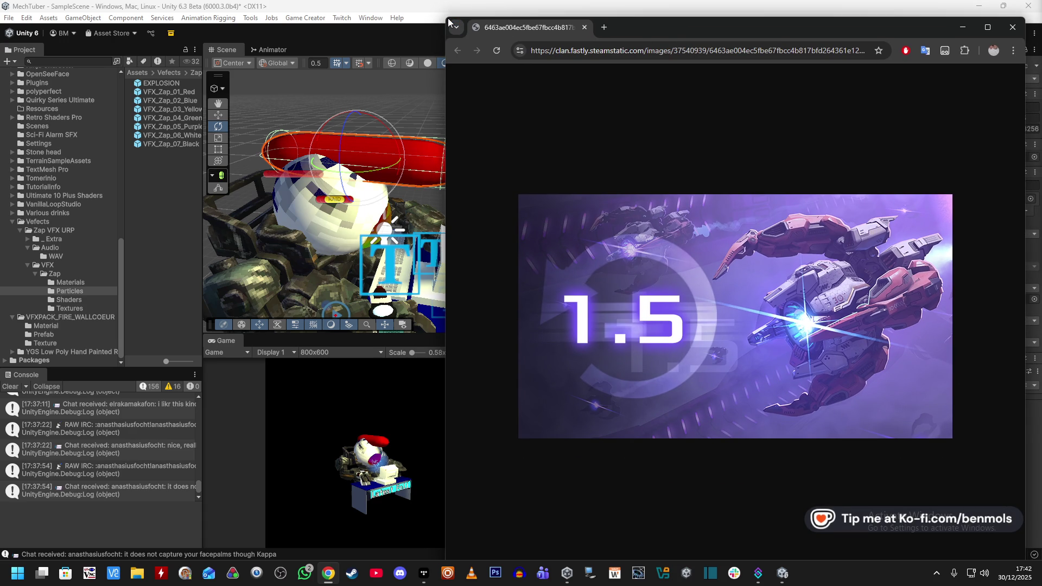
pyautogui.moveTo(442, 16)
pyautogui.mouseDown()
pyautogui.moveTo(541, 44)
pyautogui.moveTo(606, 203)
pyautogui.mouseUp()
pyautogui.moveTo(817, 217); pyautogui.dragTo(795, 122)
# Raise the BottomLip capsule, tilt it, then shift it right and down
pyautogui.click(425, 151)
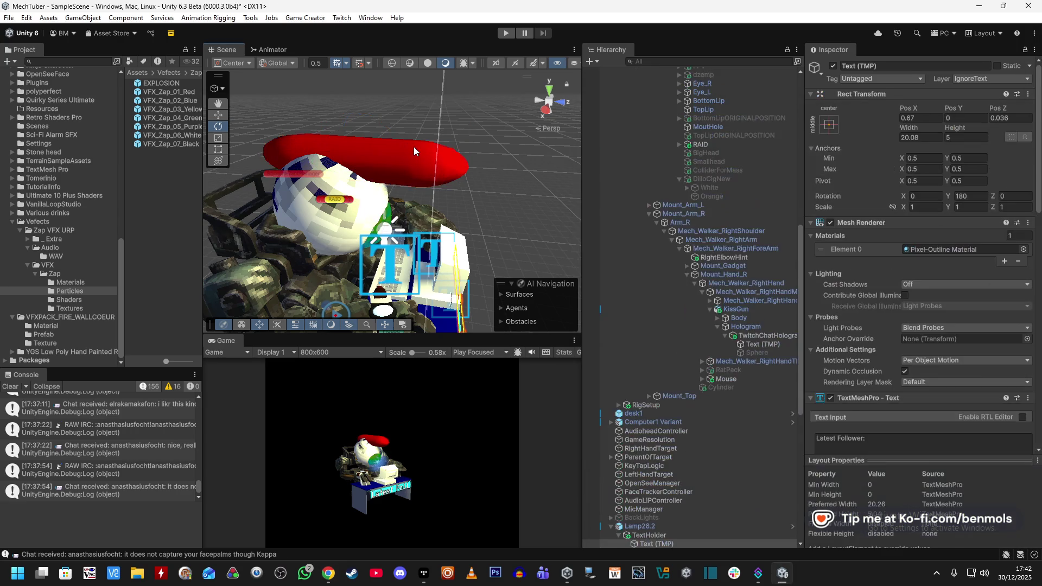
pyautogui.click(216, 115)
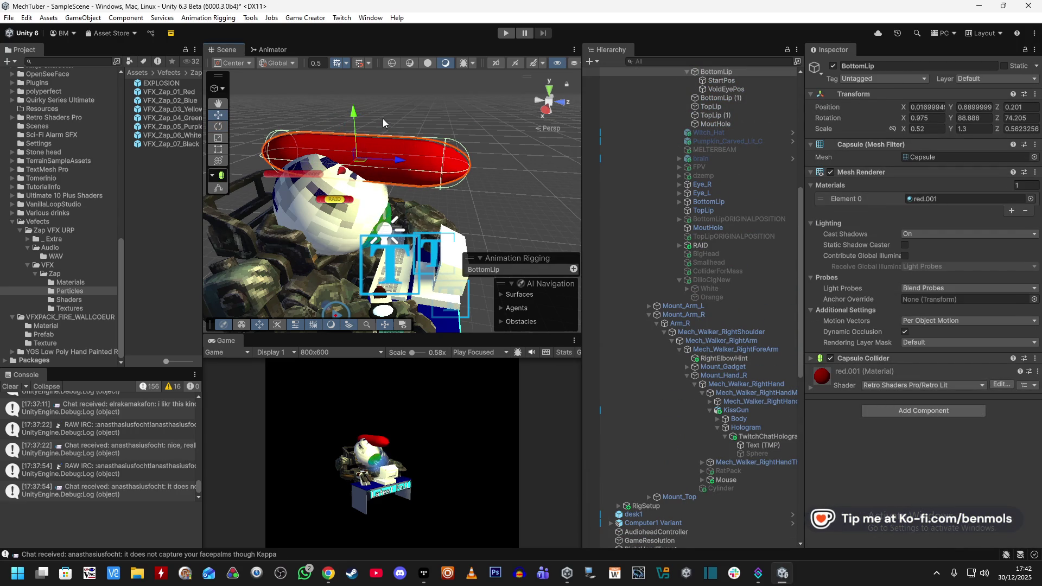
pyautogui.moveTo(352, 113)
pyautogui.mouseDown()
pyautogui.moveTo(355, 72)
pyautogui.moveTo(368, 61)
pyautogui.moveTo(371, 247)
pyautogui.moveTo(333, 92)
pyautogui.moveTo(603, 139)
pyautogui.moveTo(611, 154)
pyautogui.moveTo(591, 154)
pyautogui.mouseUp()
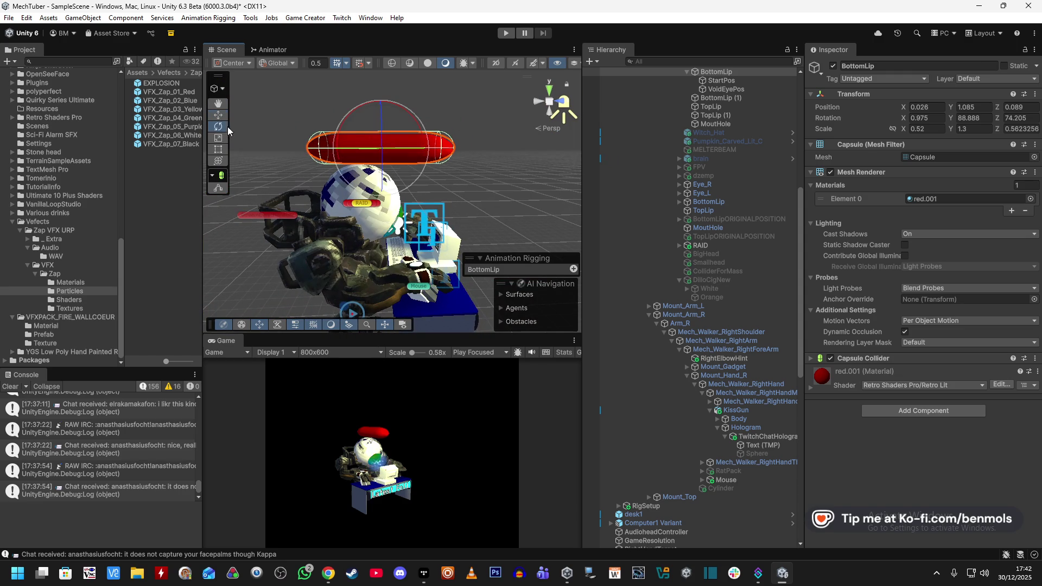
pyautogui.moveTo(405, 110); pyautogui.dragTo(435, 132)
pyautogui.click(218, 115)
pyautogui.moveTo(381, 105); pyautogui.dragTo(410, 126)
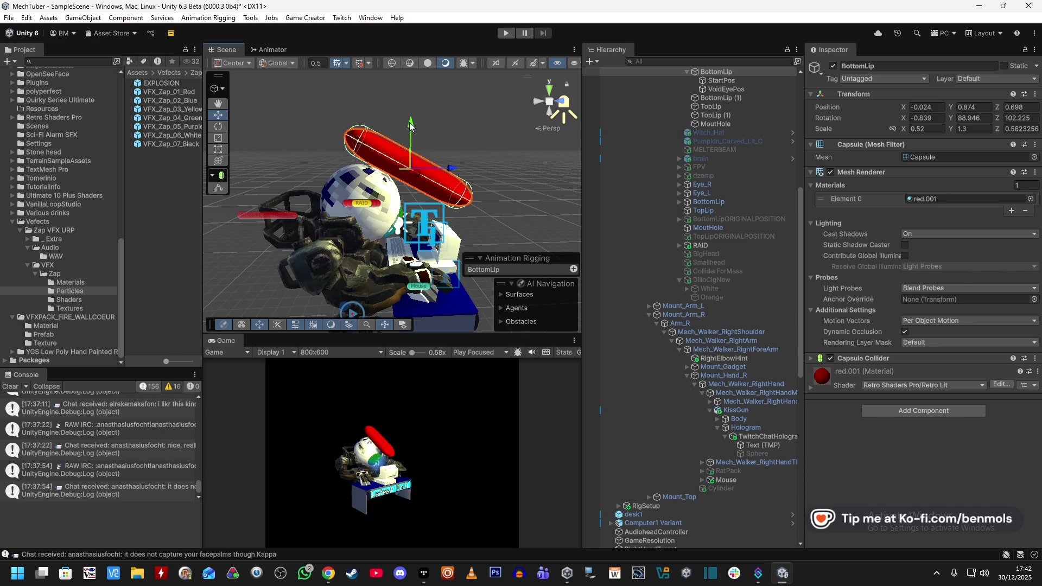
# Fly the view in on the mech's head and select BottomLip (1)
pyautogui.click(424, 219)
pyautogui.press('f')
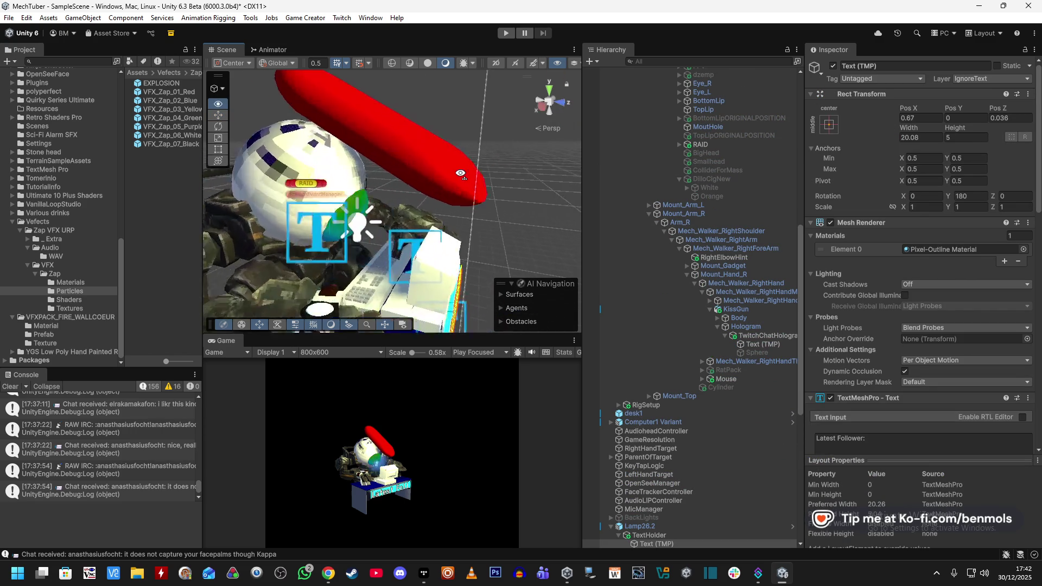
pyautogui.press('w')
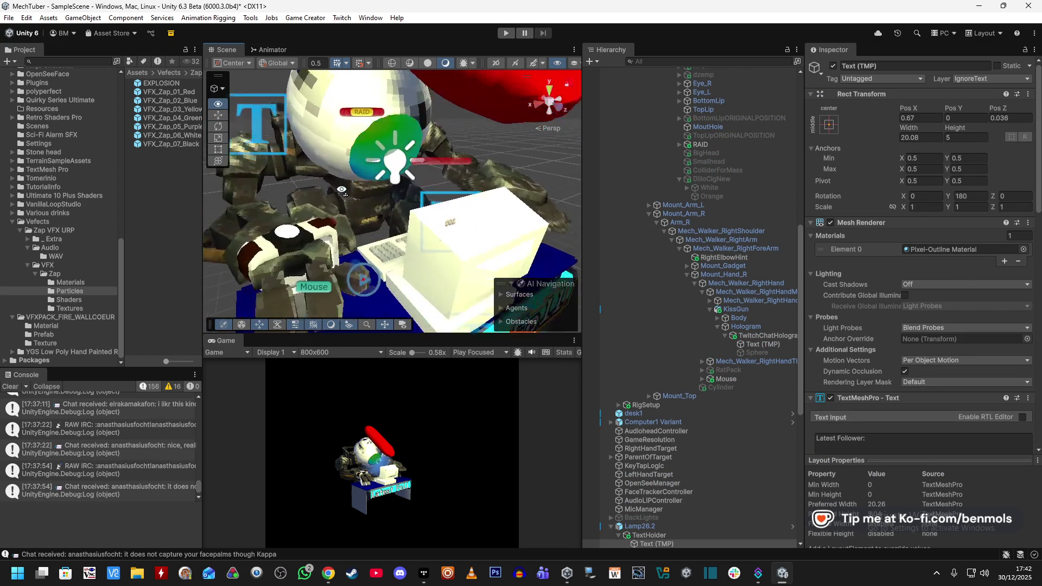
pyautogui.press('s')
pyautogui.scroll(5, 717, 234)
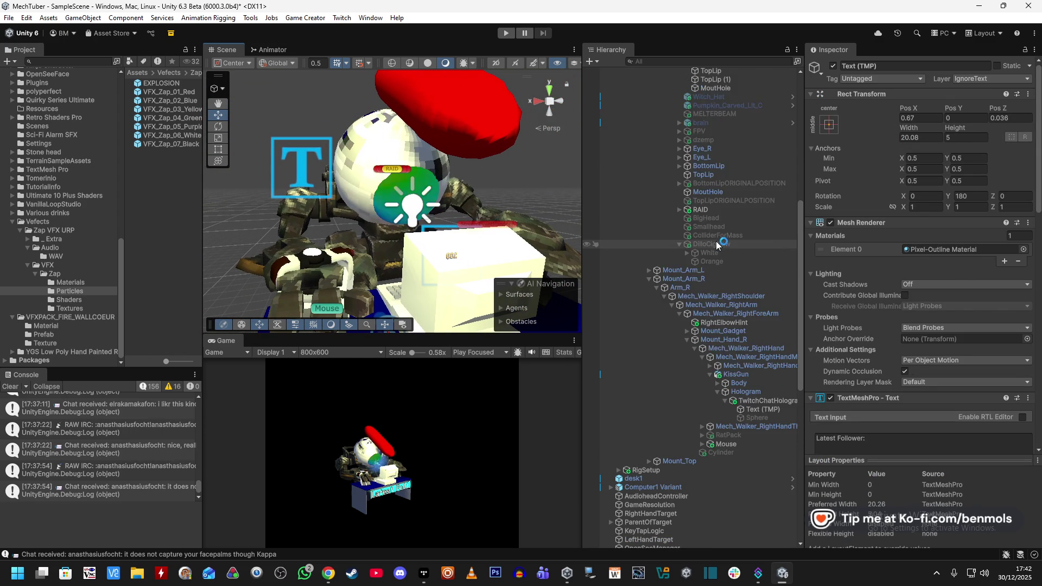
pyautogui.scroll(4, 717, 234)
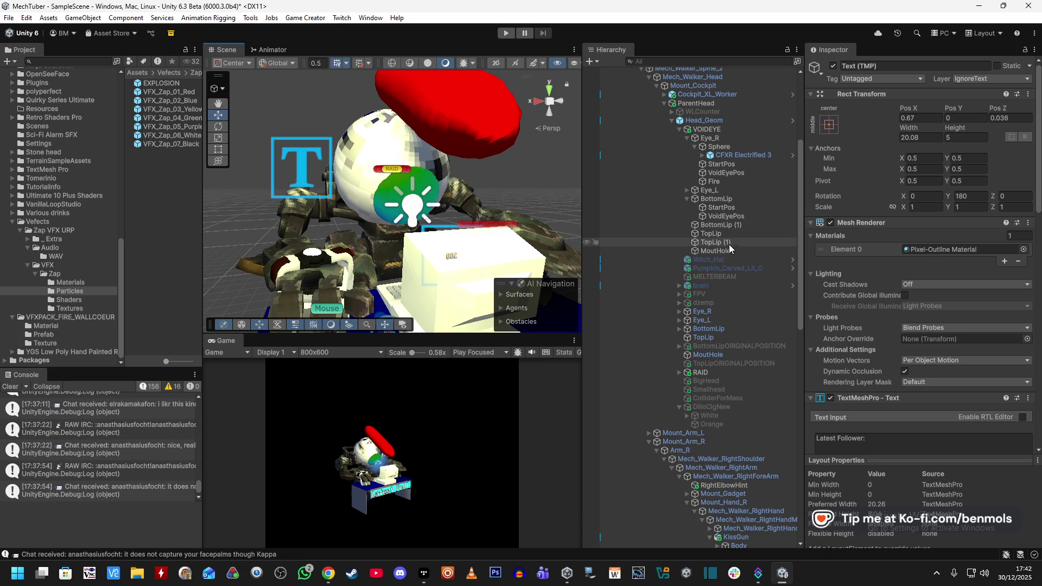
pyautogui.click(735, 226)
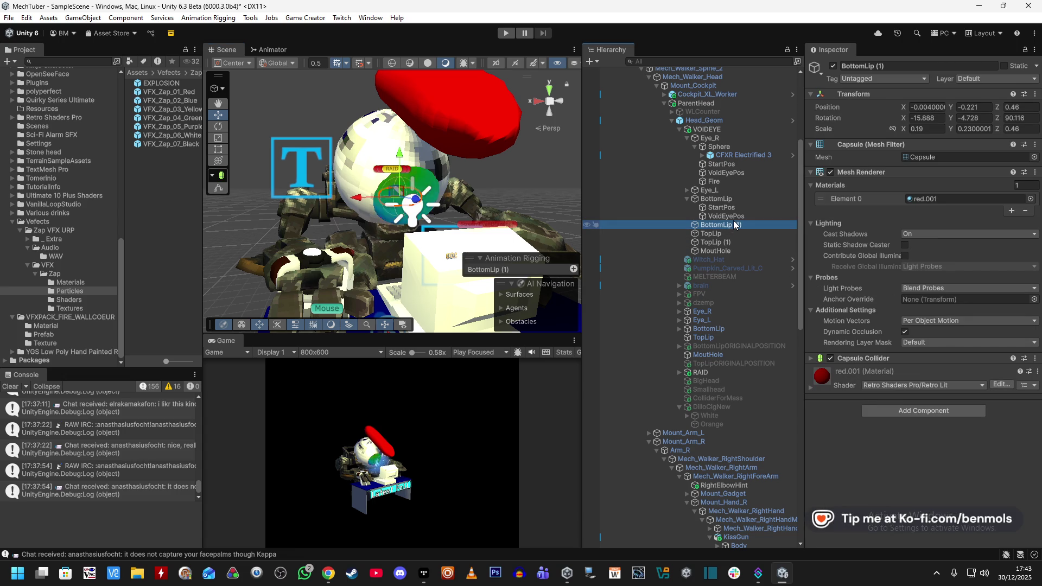
# Paste StartPos and VoidEyePos under BottomLip (1) and copy BottomLip's scale
pyautogui.click(733, 215)
pyautogui.keyDown('ctrl'); pyautogui.click(730, 224); pyautogui.keyUp('ctrl')
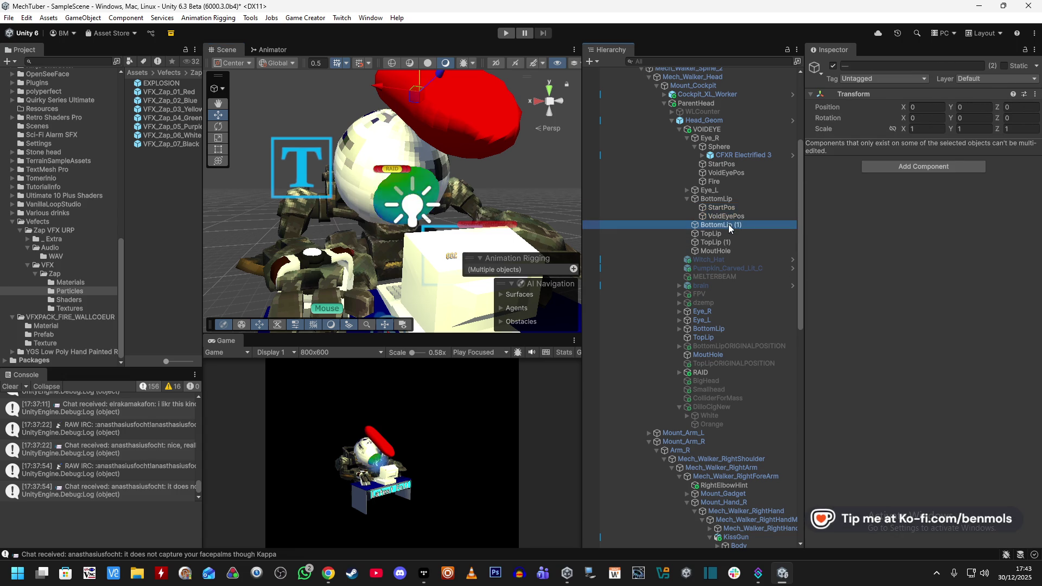
pyautogui.rightClick(728, 223)
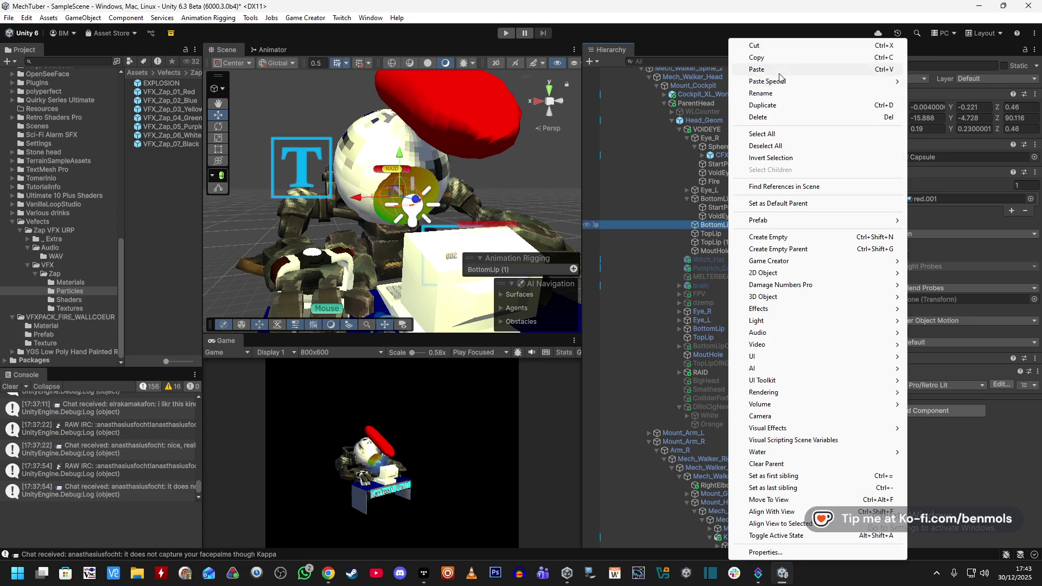
pyautogui.click(758, 69)
pyautogui.moveTo(721, 237); pyautogui.dragTo(727, 225)
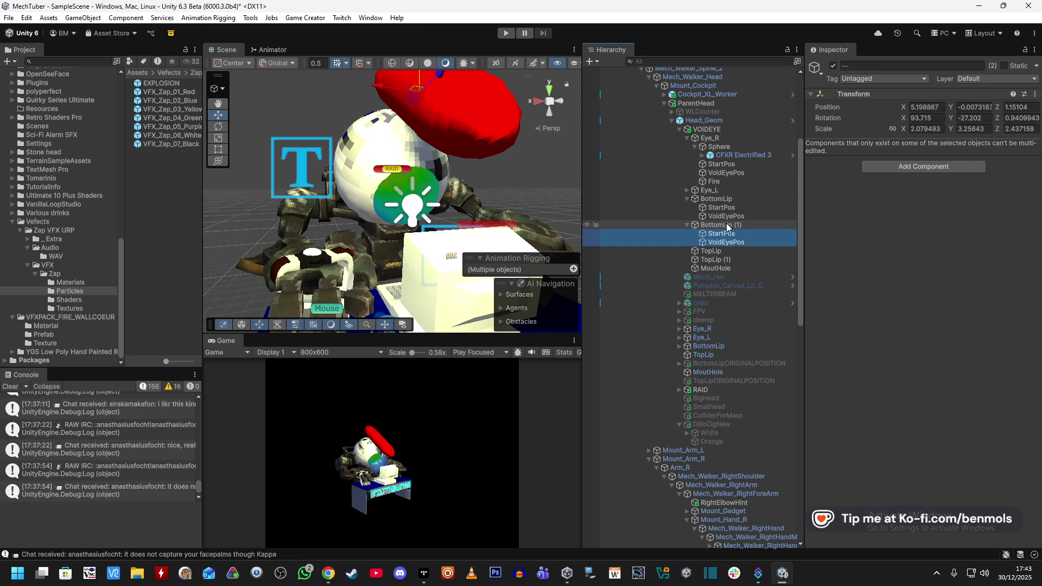
pyautogui.click(726, 225)
pyautogui.click(722, 199)
pyautogui.rightClick(903, 129)
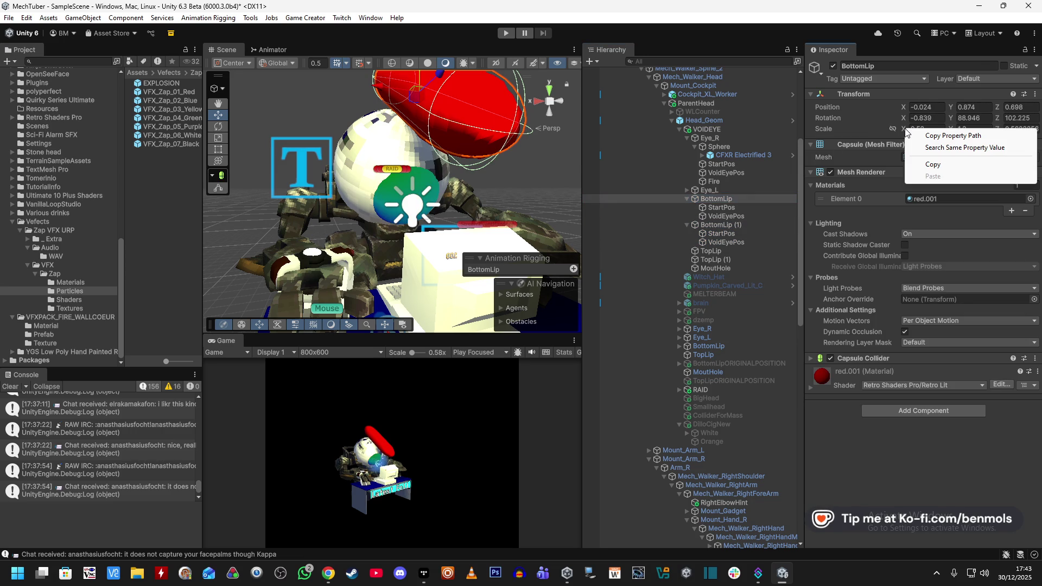
pyautogui.click(922, 165)
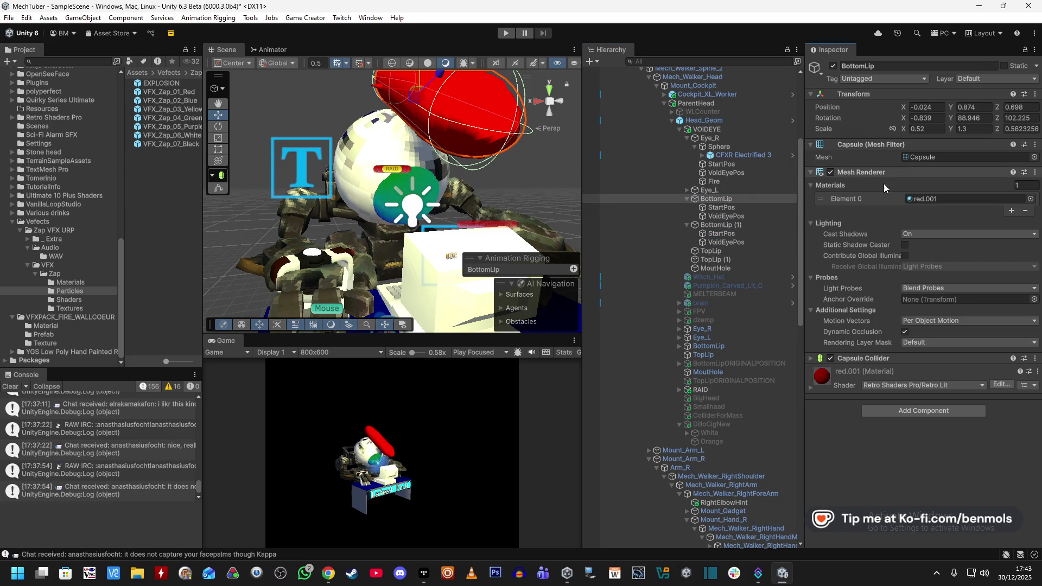
# Retarget the copied StartPos's Move, Rotate and Scale actions to BottomLip (1)
pyautogui.click(721, 233)
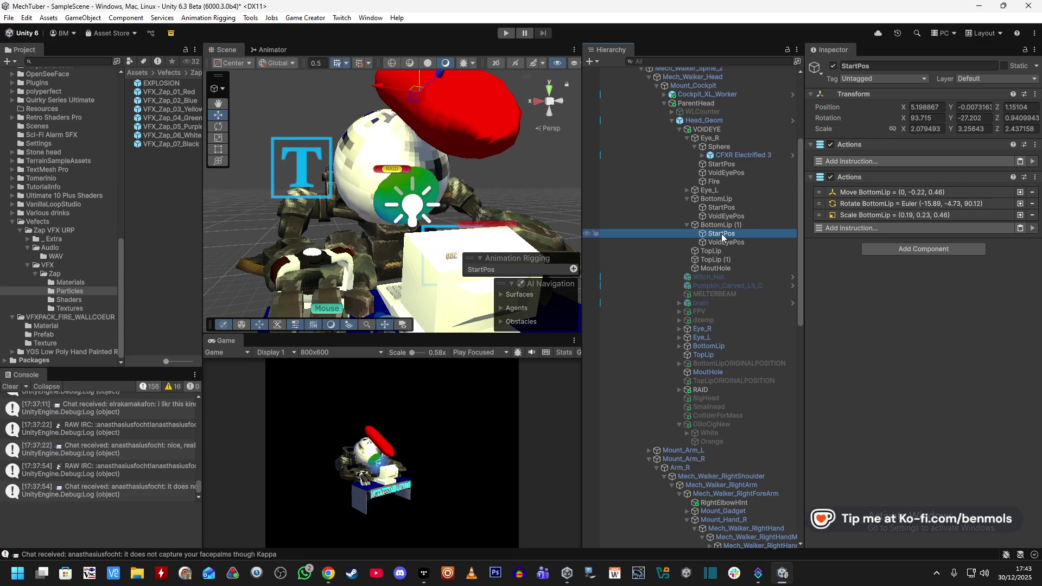
pyautogui.click(871, 195)
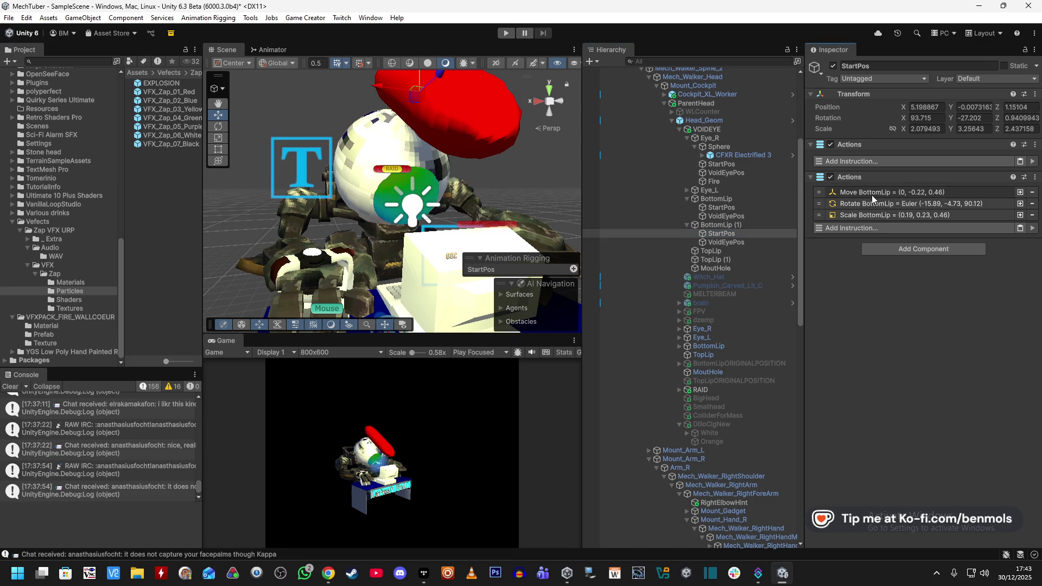
pyautogui.click(872, 194)
pyautogui.click(871, 194)
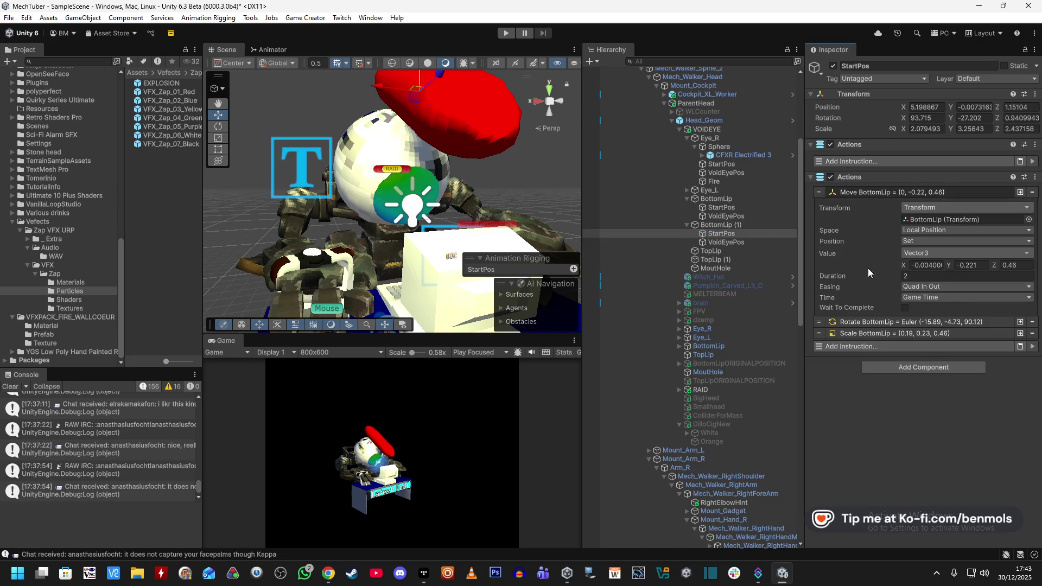
pyautogui.click(867, 322)
pyautogui.click(868, 451)
pyautogui.moveTo(717, 224); pyautogui.dragTo(943, 219)
pyautogui.moveTo(717, 224); pyautogui.dragTo(960, 349)
pyautogui.moveTo(722, 224); pyautogui.dragTo(938, 478)
pyautogui.scroll(-3, 881, 416)
# Paste BottomLip's scale onto BottomLip (1)
pyautogui.click(727, 242)
pyautogui.click(721, 234)
pyautogui.click(735, 226)
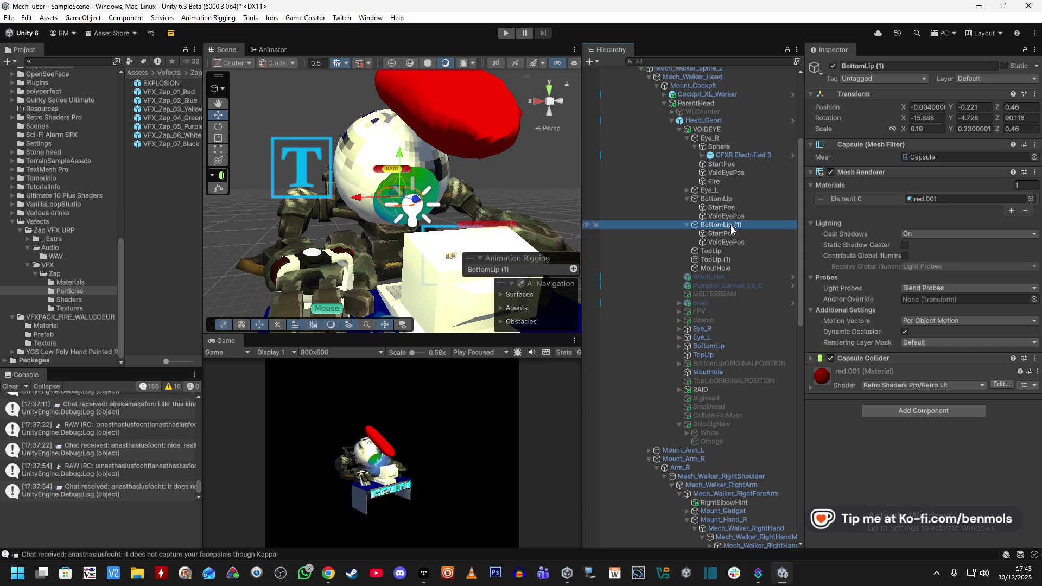
pyautogui.moveTo(468, 185)
pyautogui.mouseDown()
pyautogui.moveTo(746, 275)
pyautogui.moveTo(640, 212)
pyautogui.moveTo(625, 225)
pyautogui.mouseUp()
pyautogui.rightClick(902, 131)
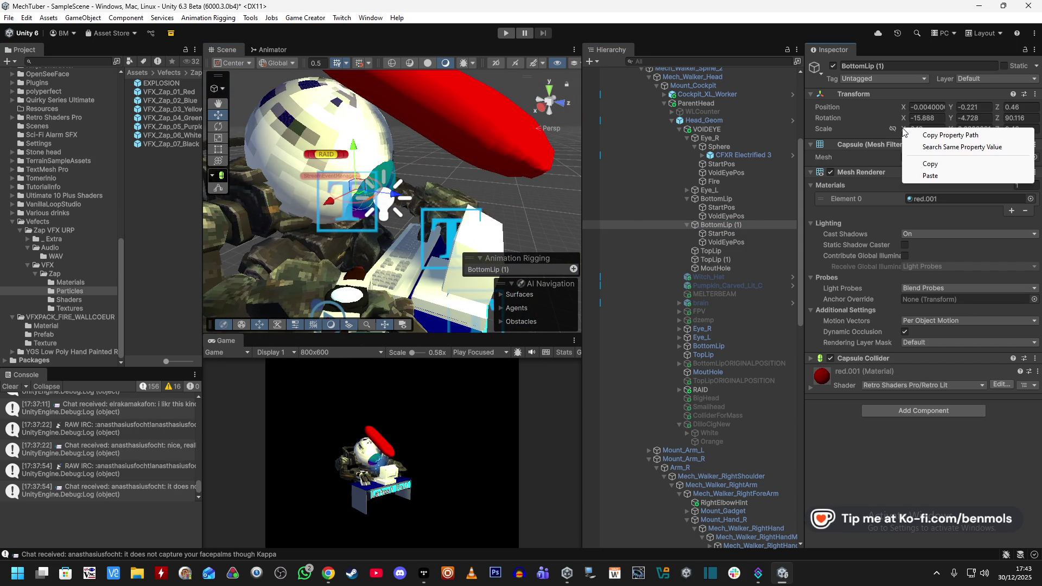
pyautogui.click(922, 177)
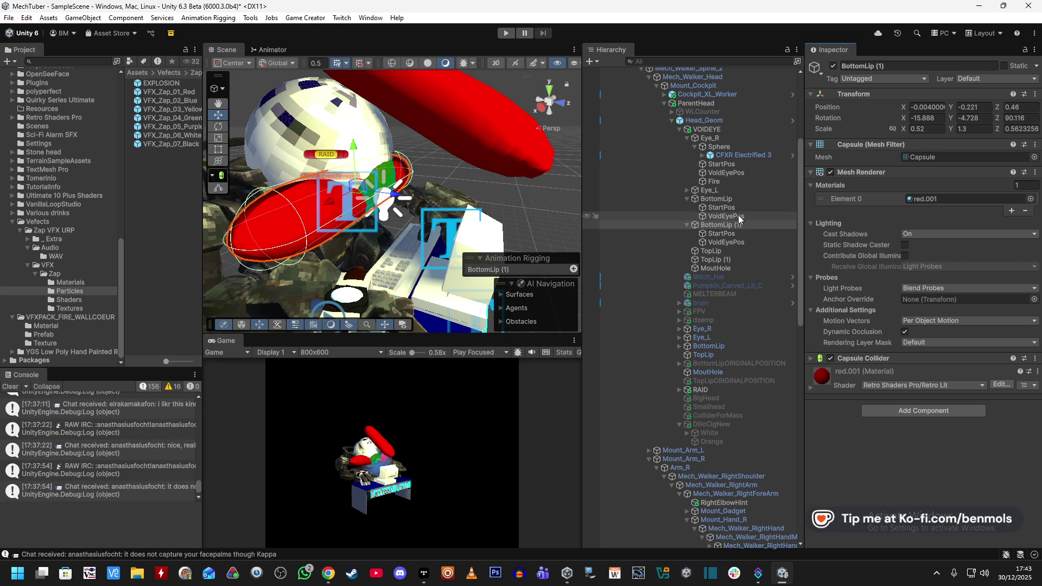
# Copy BottomLip's rotation onto BottomLip (1)
pyautogui.click(756, 198)
pyautogui.rightClick(901, 122)
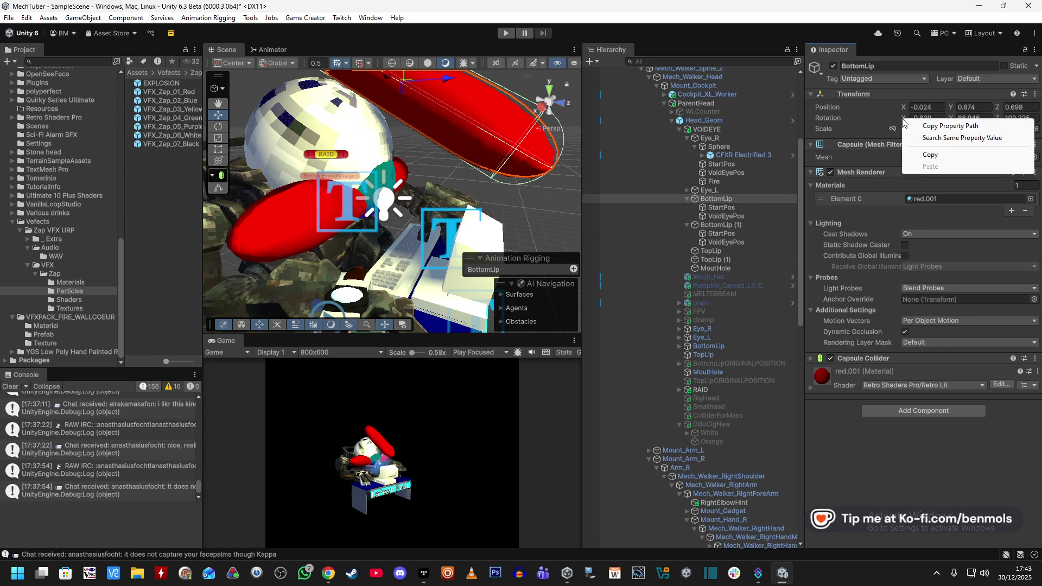
pyautogui.click(729, 225)
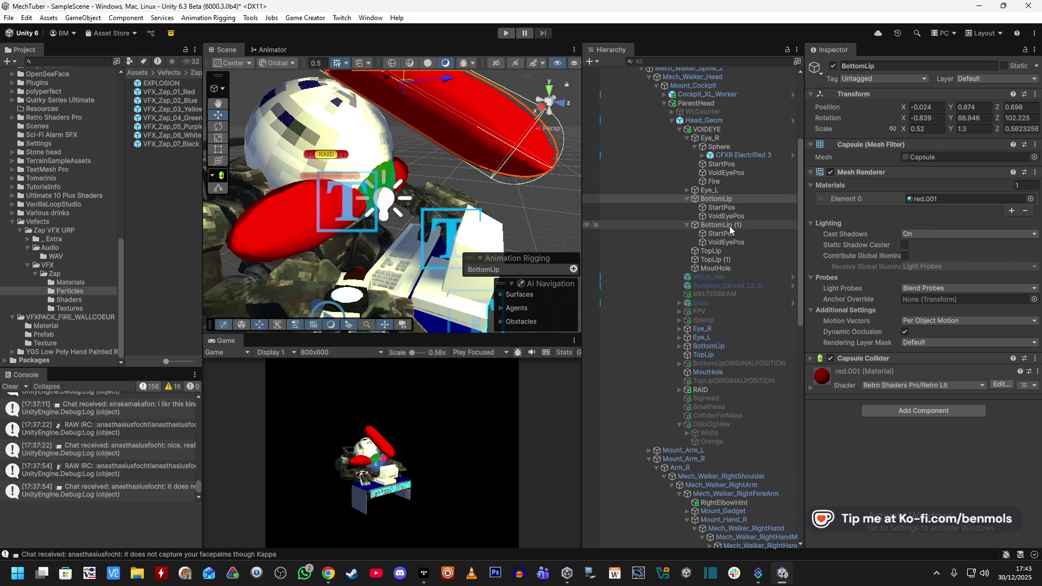
pyautogui.rightClick(903, 121)
pyautogui.click(922, 167)
# Lower the BottomLip (1) capsule and frame the view on it
pyautogui.moveTo(548, 163)
pyautogui.mouseDown()
pyautogui.moveTo(529, 126)
pyautogui.moveTo(523, 146)
pyautogui.mouseUp()
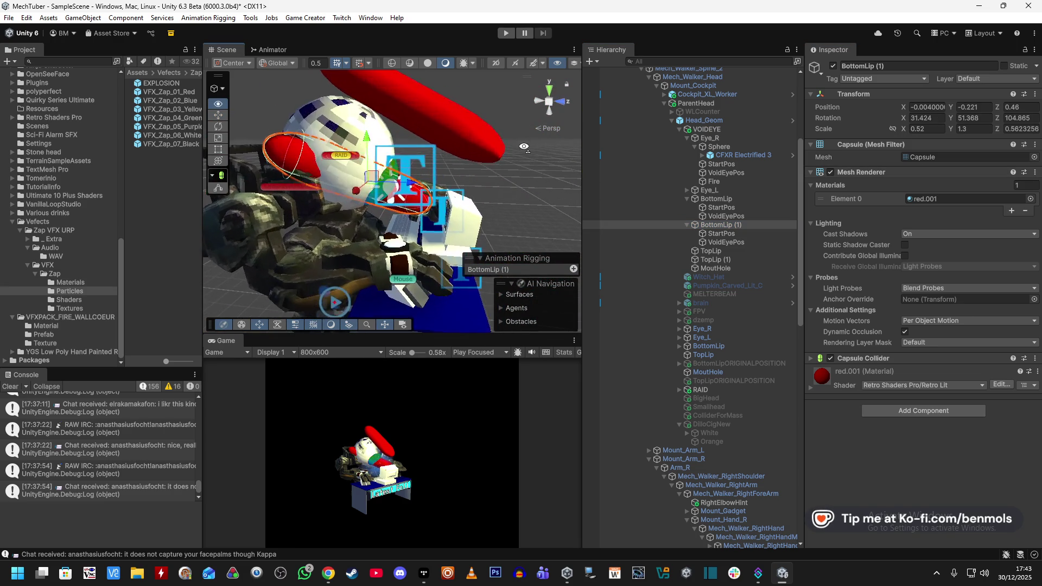
pyautogui.moveTo(367, 137); pyautogui.dragTo(366, 188)
pyautogui.press('f')
pyautogui.moveTo(229, 221); pyautogui.dragTo(303, 213)
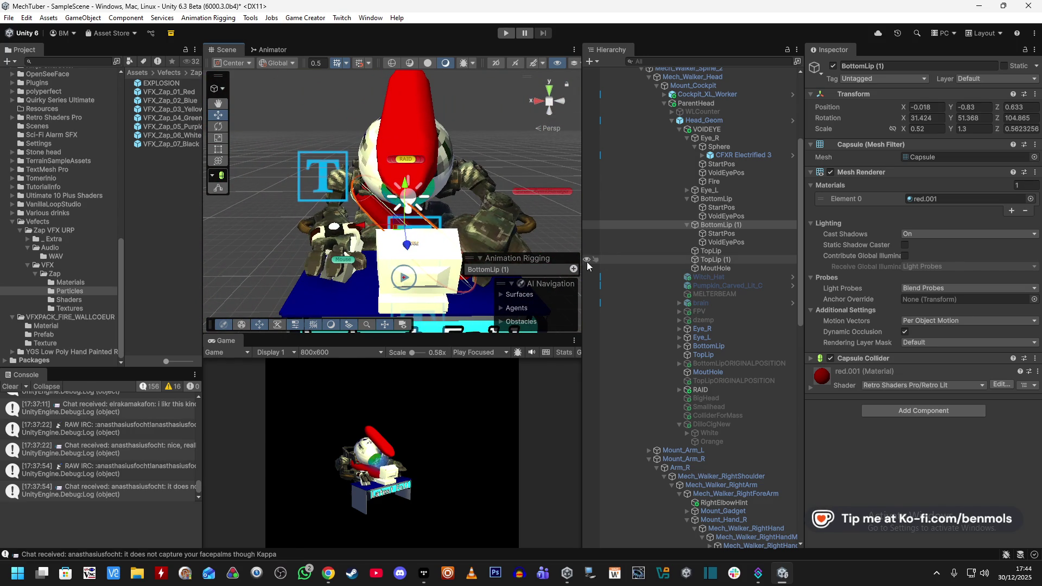
# Paste BottomLip's current rotation onto BottomLip (1)
pyautogui.click(731, 199)
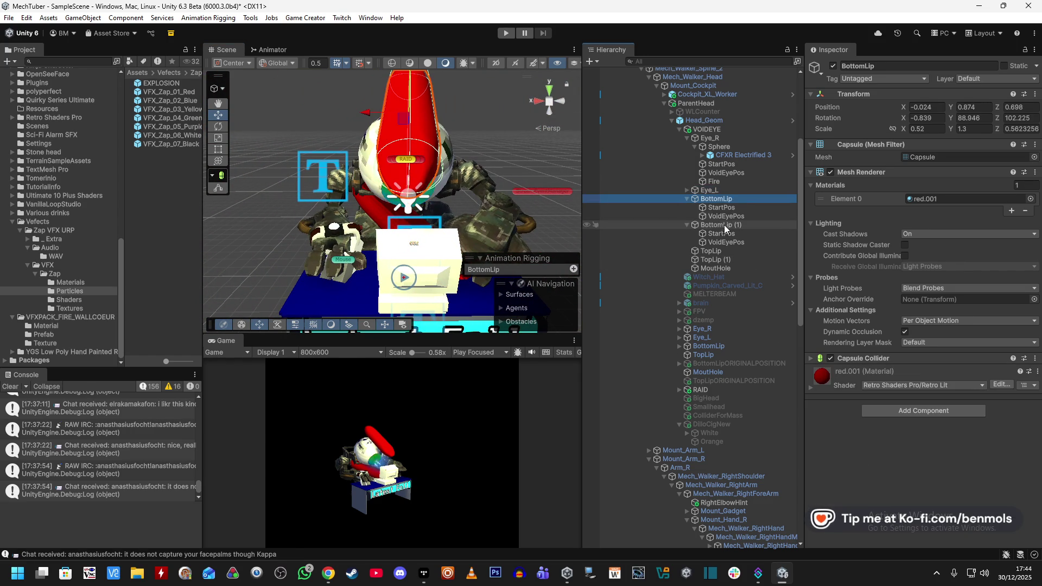
pyautogui.click(724, 226)
pyautogui.click(729, 200)
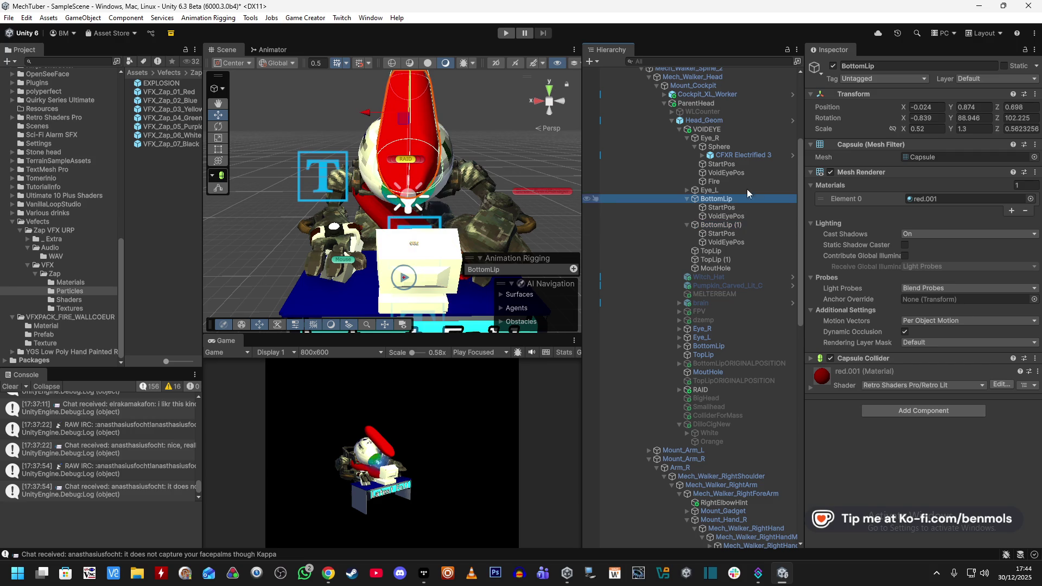
pyautogui.rightClick(904, 124)
pyautogui.click(926, 155)
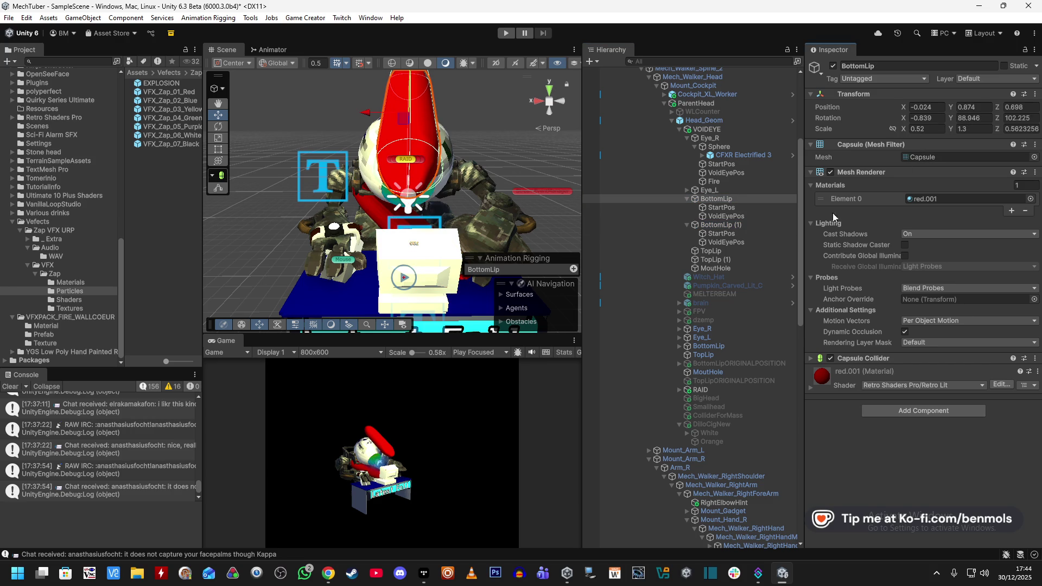
pyautogui.click(726, 224)
pyautogui.rightClick(903, 118)
pyautogui.click(915, 162)
# Match BottomLip (1)'s rotation Y 88.946 and Z 102.225 to BottomLip's values
pyautogui.click(742, 198)
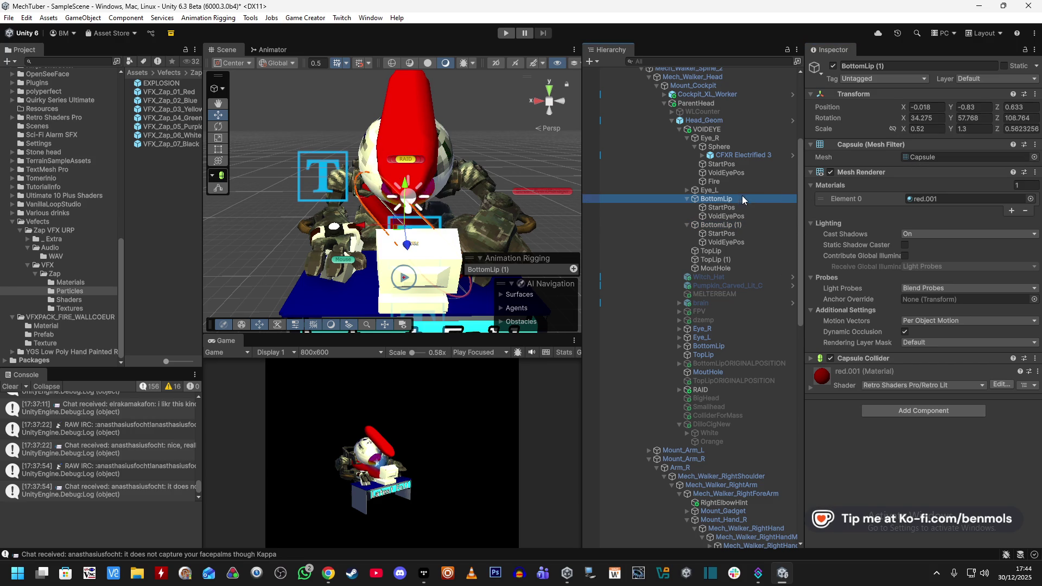
pyautogui.rightClick(903, 120)
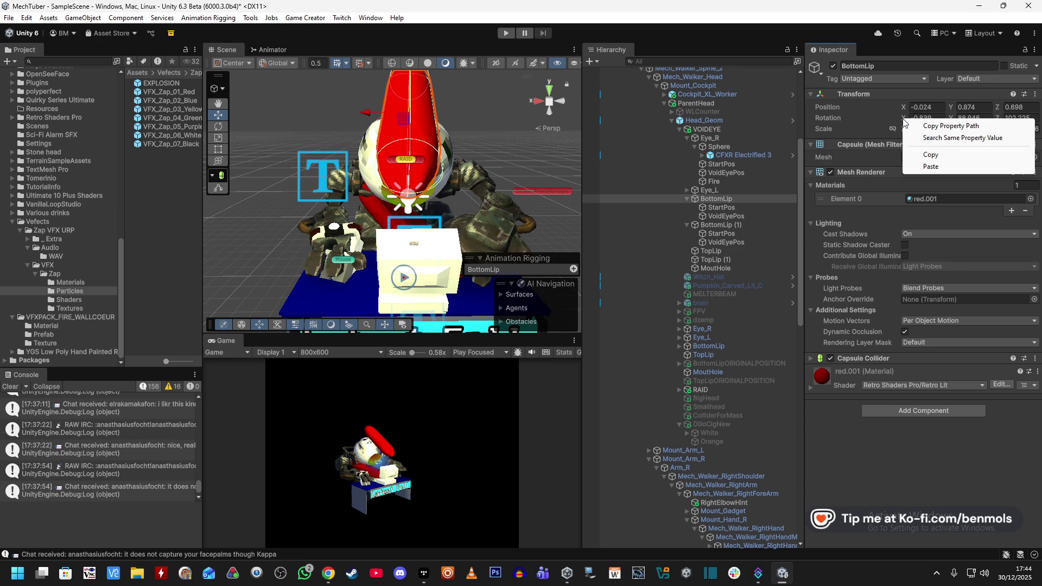
pyautogui.click(877, 118)
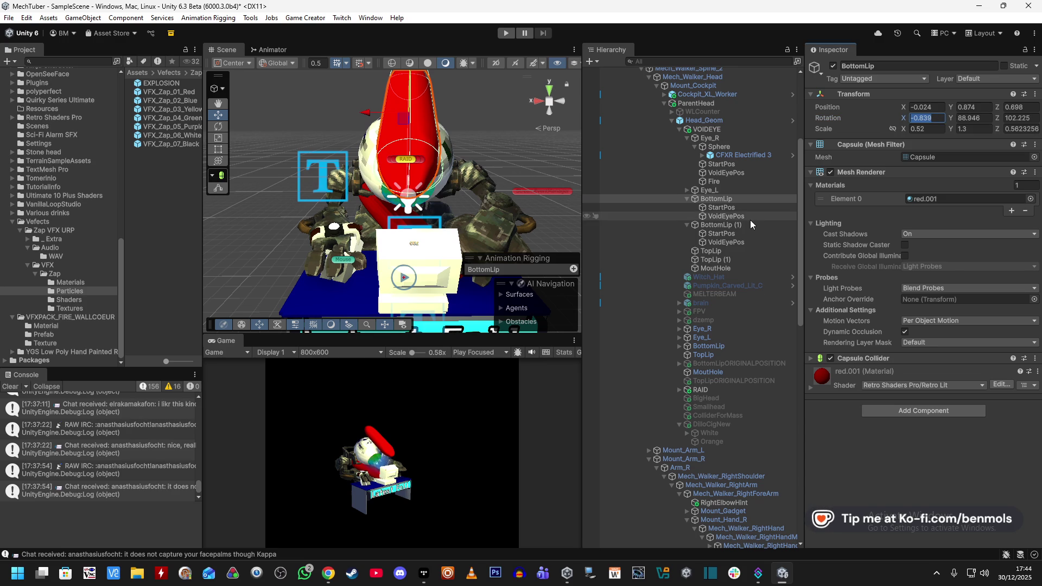
pyautogui.click(716, 224)
pyautogui.click(915, 117)
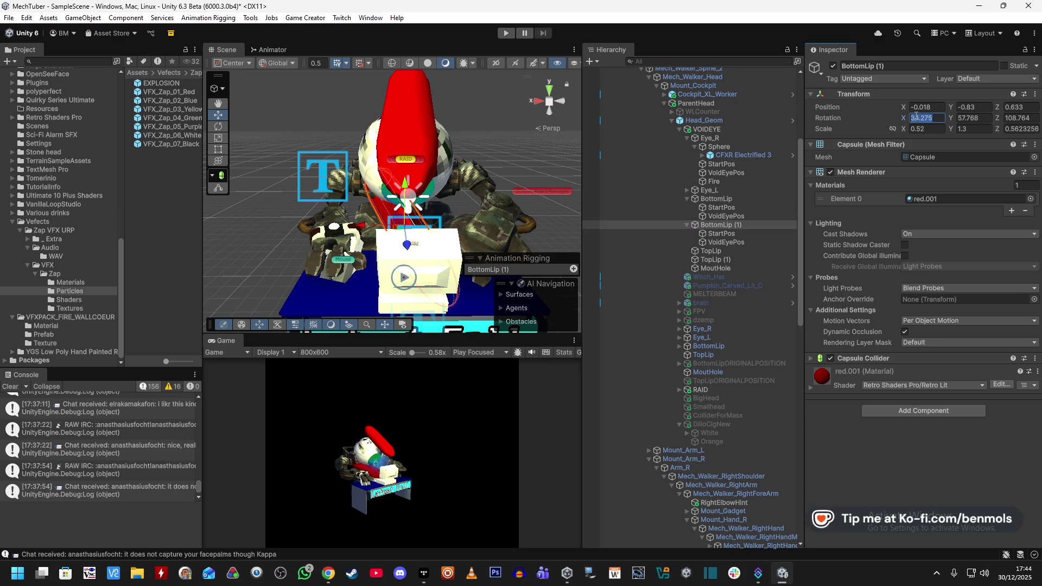
pyautogui.click(716, 198)
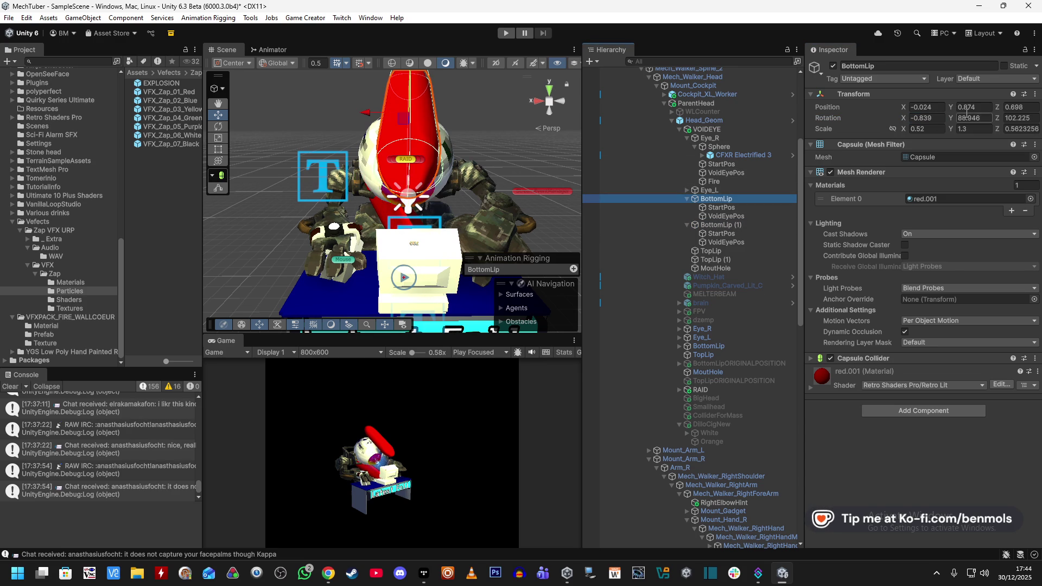
pyautogui.click(752, 225)
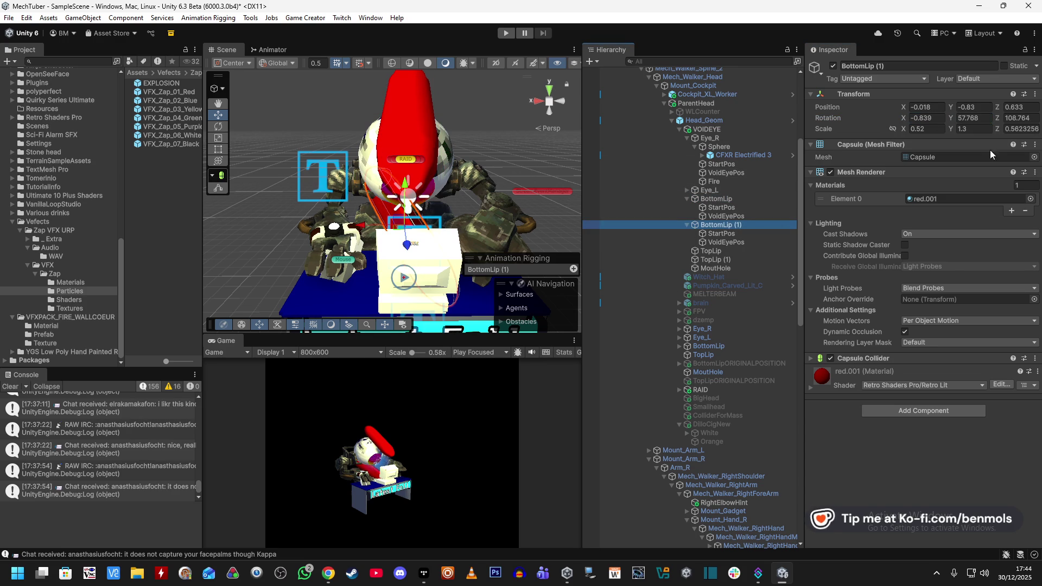
pyautogui.click(731, 195)
pyautogui.click(1012, 119)
pyautogui.click(747, 224)
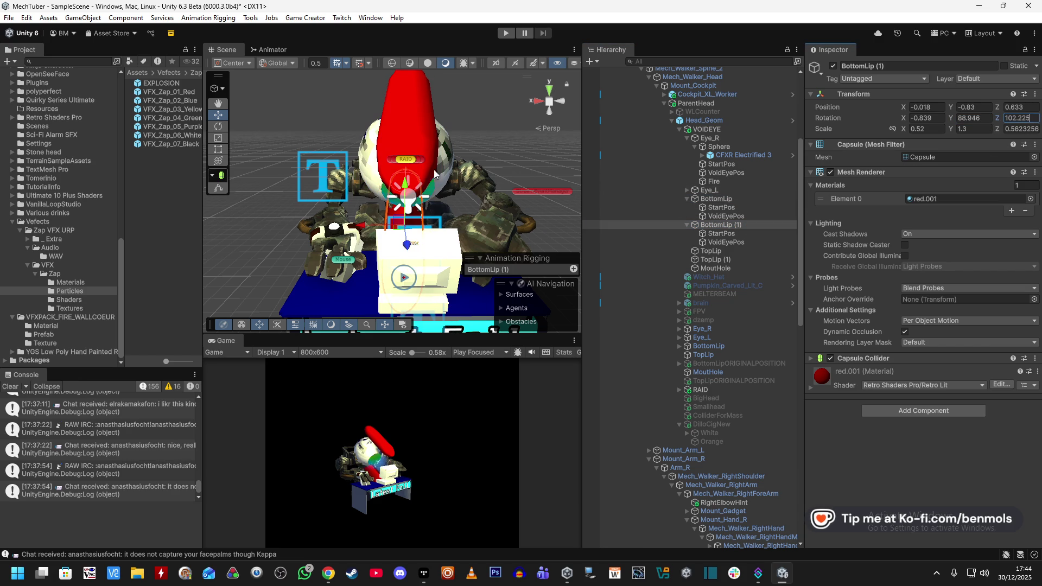
# Frame BottomLip (1) and raise it slightly on the mech's face
pyautogui.press('f')
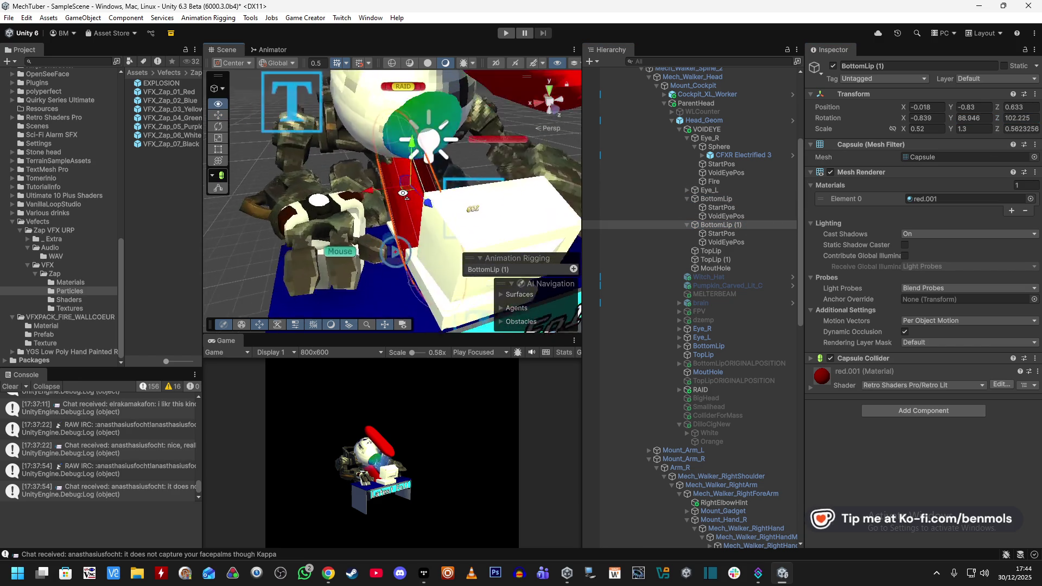
pyautogui.moveTo(403, 194)
pyautogui.mouseDown()
pyautogui.moveTo(546, 129)
pyautogui.moveTo(479, 99)
pyautogui.moveTo(653, 135)
pyautogui.moveTo(629, 181)
pyautogui.moveTo(602, 165)
pyautogui.mouseUp()
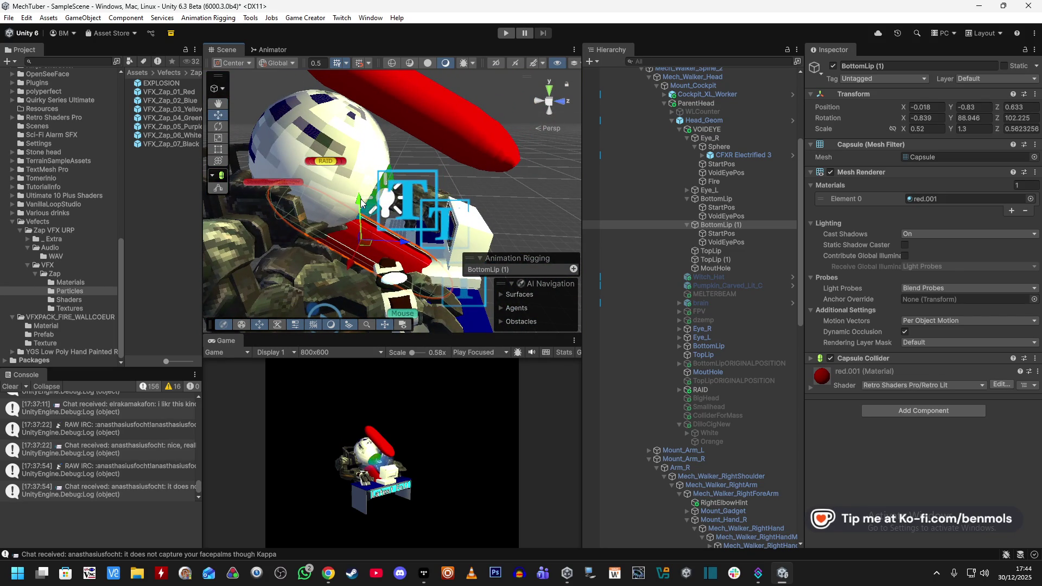
pyautogui.moveTo(361, 201)
pyautogui.mouseDown()
pyautogui.moveTo(434, 245)
pyautogui.moveTo(376, 235)
pyautogui.mouseUp()
# Nudge BottomLip (1) higher and collapse both BottomLip foldouts in the Hierarchy
pyautogui.moveTo(330, 192)
pyautogui.mouseDown()
pyautogui.moveTo(361, 170)
pyautogui.moveTo(355, 234)
pyautogui.moveTo(458, 111)
pyautogui.mouseUp()
pyautogui.click(356, 234)
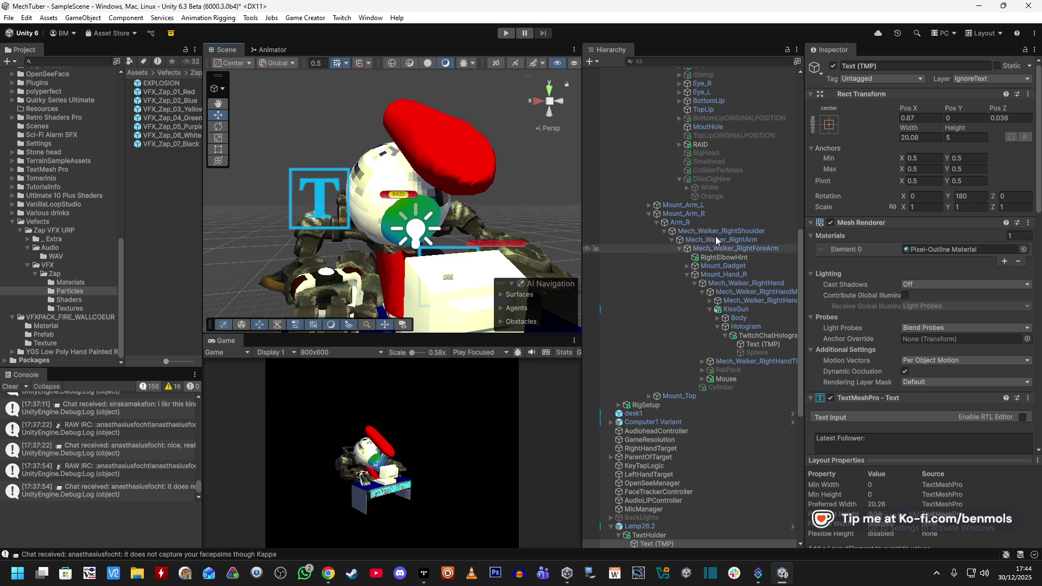
pyautogui.scroll(4, 706, 224)
pyautogui.scroll(4, 705, 224)
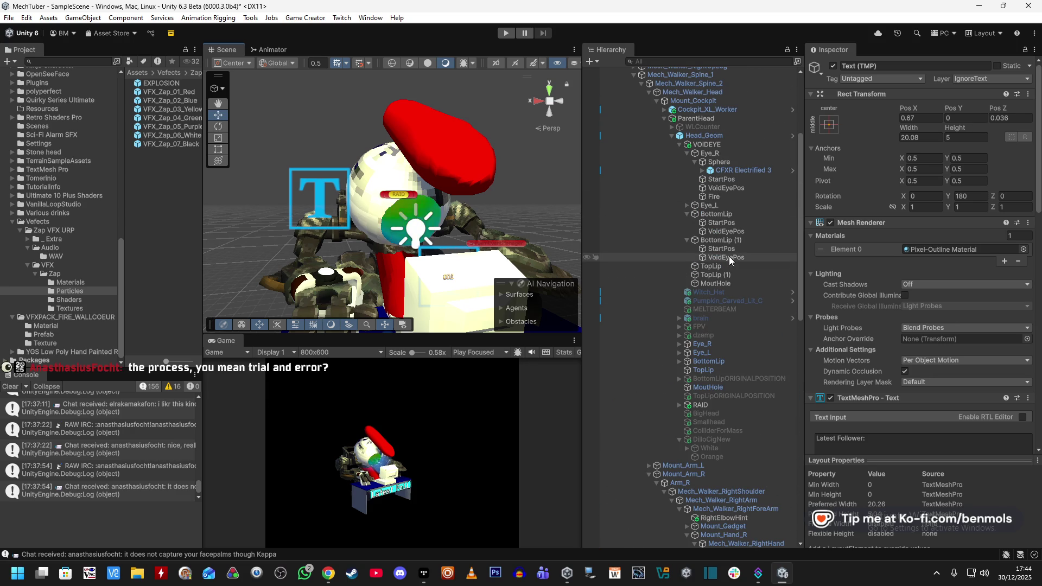
pyautogui.click(686, 213)
pyautogui.click(686, 223)
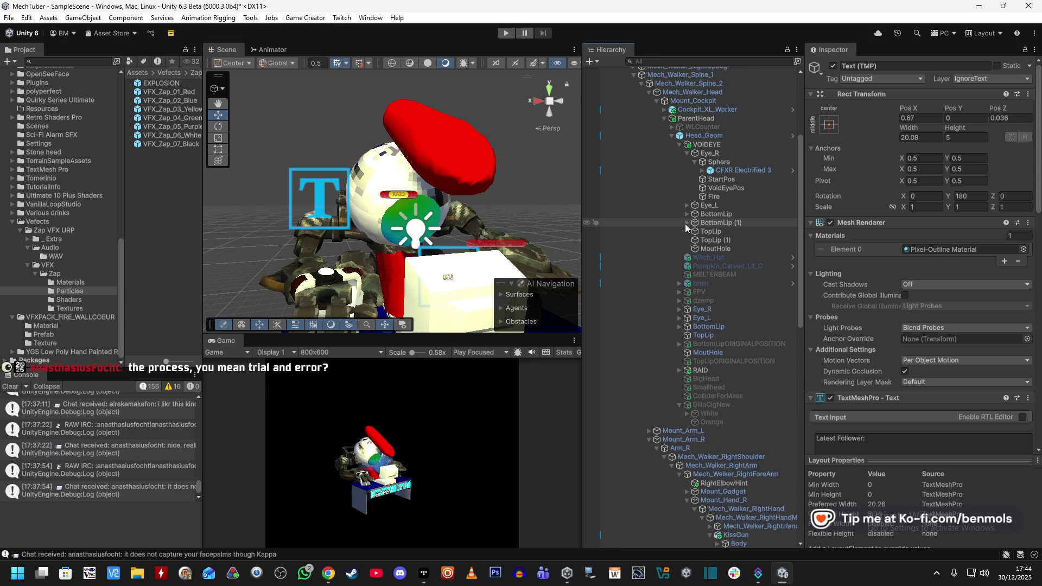
# Paste copies of BottomLip's StartPos and VoidEyePos and parent them under TopLip
pyautogui.click(724, 222)
pyautogui.keyDown('ctrl'); pyautogui.click(725, 231); pyautogui.keyUp('ctrl')
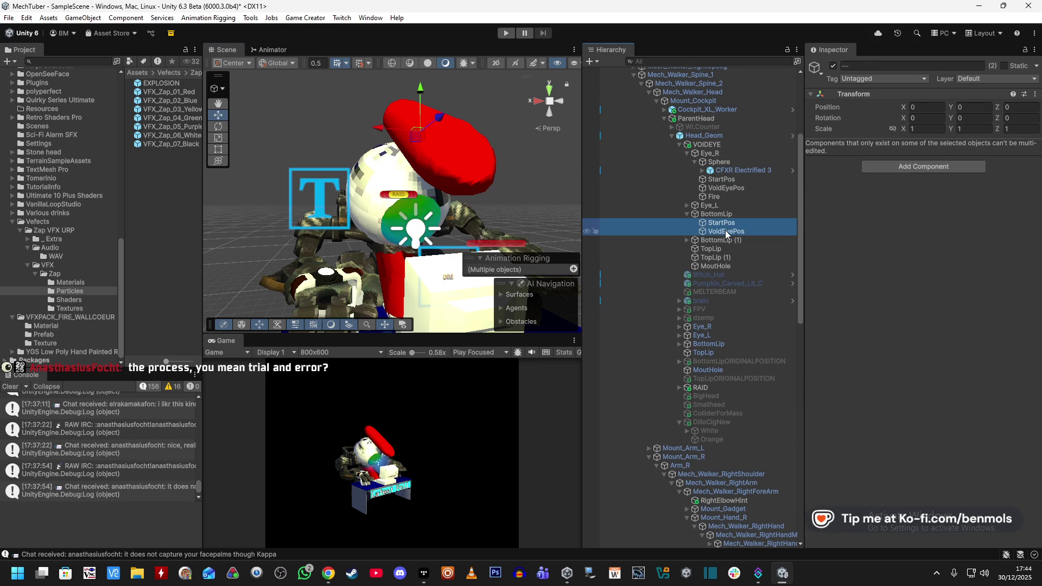
pyautogui.rightClick(714, 234)
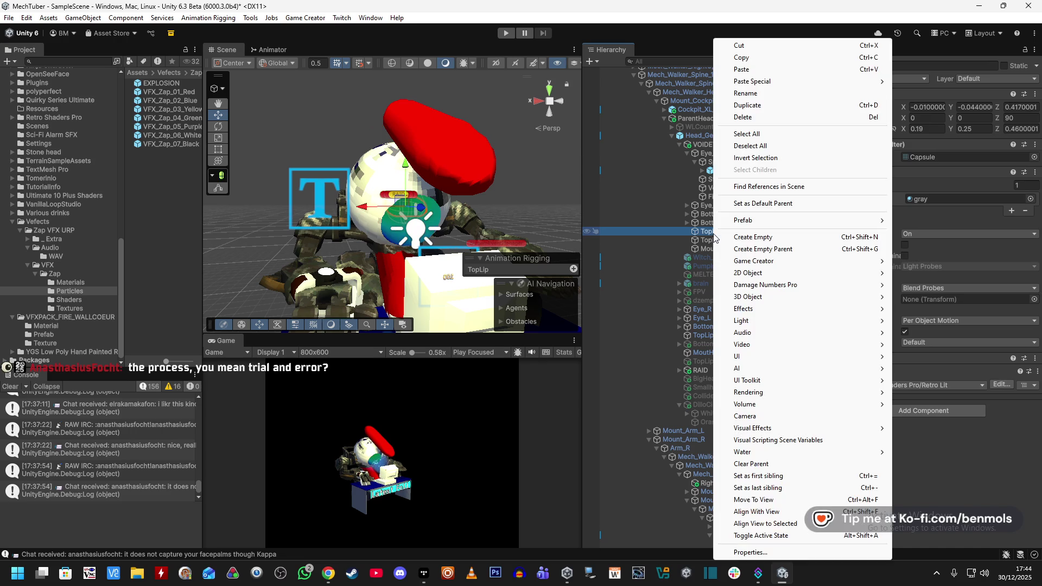
pyautogui.click(741, 69)
pyautogui.moveTo(716, 249); pyautogui.dragTo(717, 234)
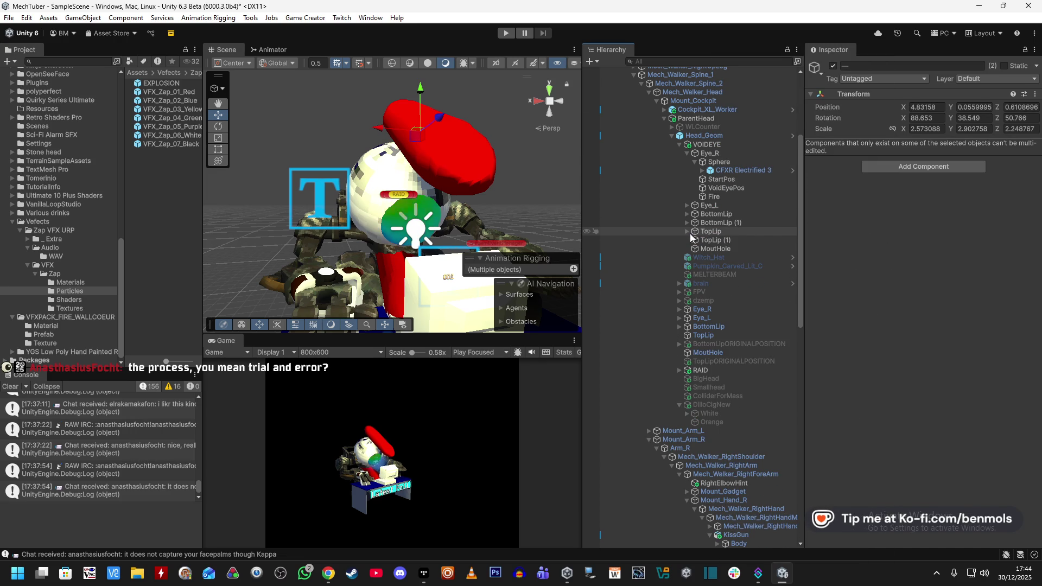
pyautogui.click(715, 241)
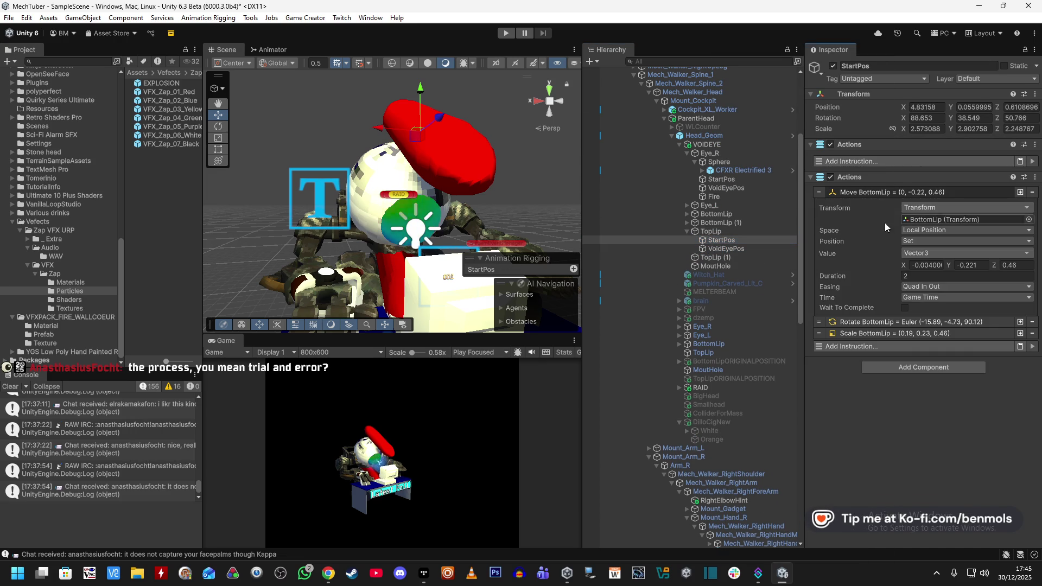
# Retarget StartPos's move, rotate and scale actions from BottomLip to TopLip
pyautogui.click(895, 450)
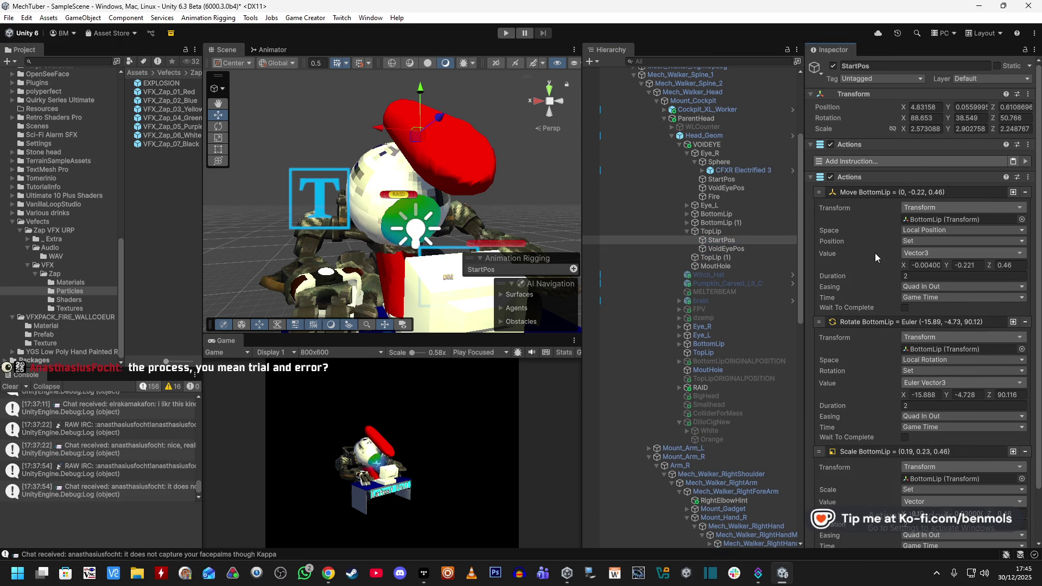
pyautogui.scroll(-2, 874, 253)
pyautogui.moveTo(724, 233); pyautogui.dragTo(946, 163)
pyautogui.moveTo(720, 232); pyautogui.dragTo(925, 291)
pyautogui.moveTo(707, 234); pyautogui.dragTo(946, 421)
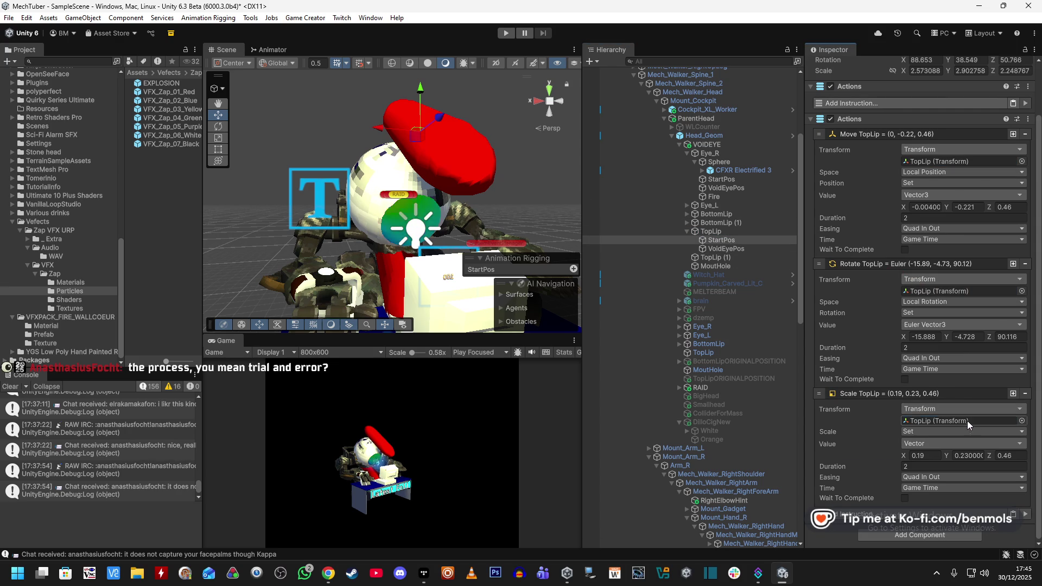
# Copy TopLip's position and paste it into the StartPos move action's target value
pyautogui.click(726, 233)
pyautogui.rightClick(903, 109)
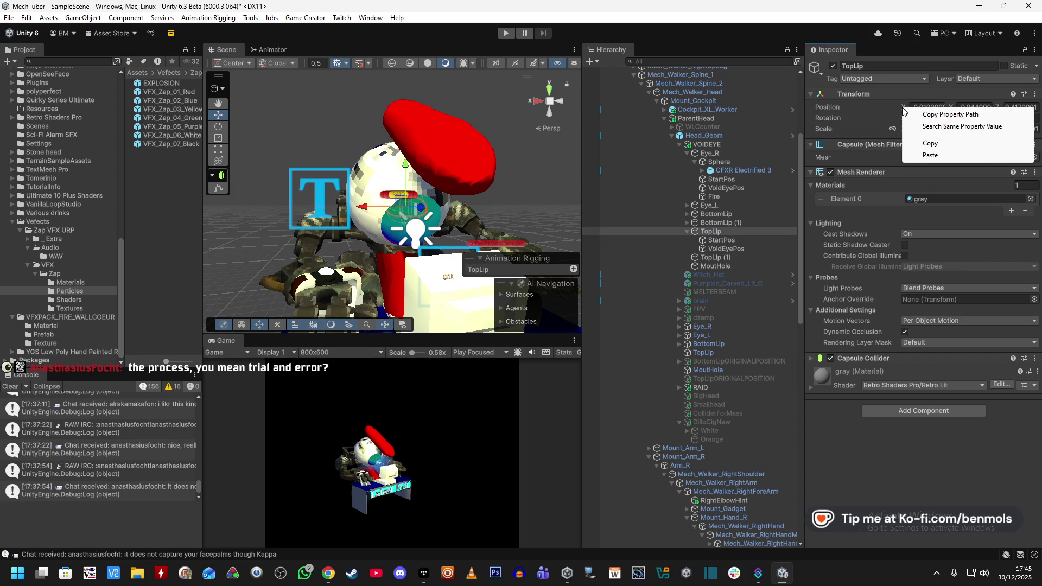
pyautogui.click(918, 144)
pyautogui.click(721, 240)
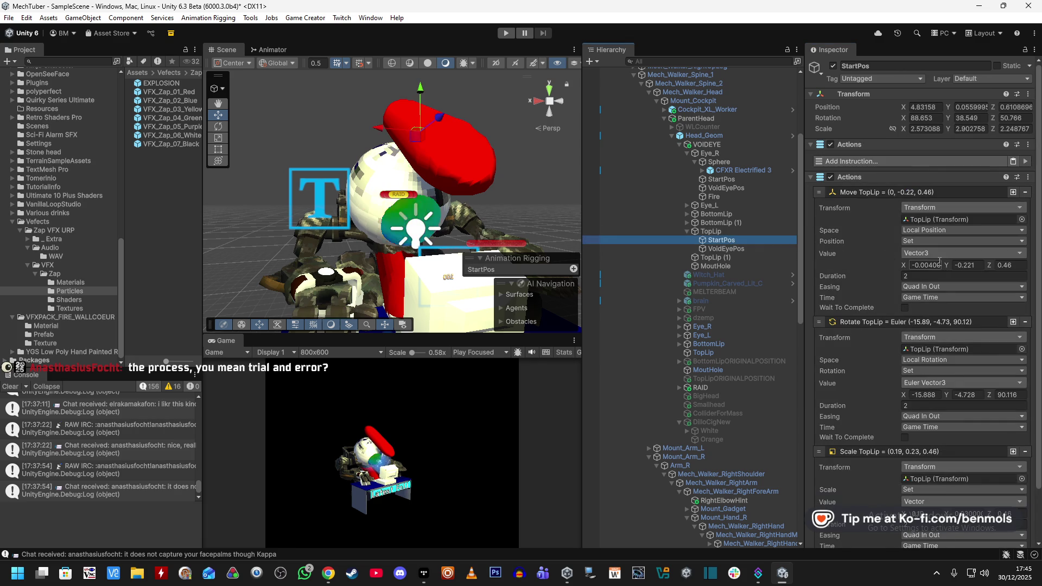
pyautogui.rightClick(903, 268)
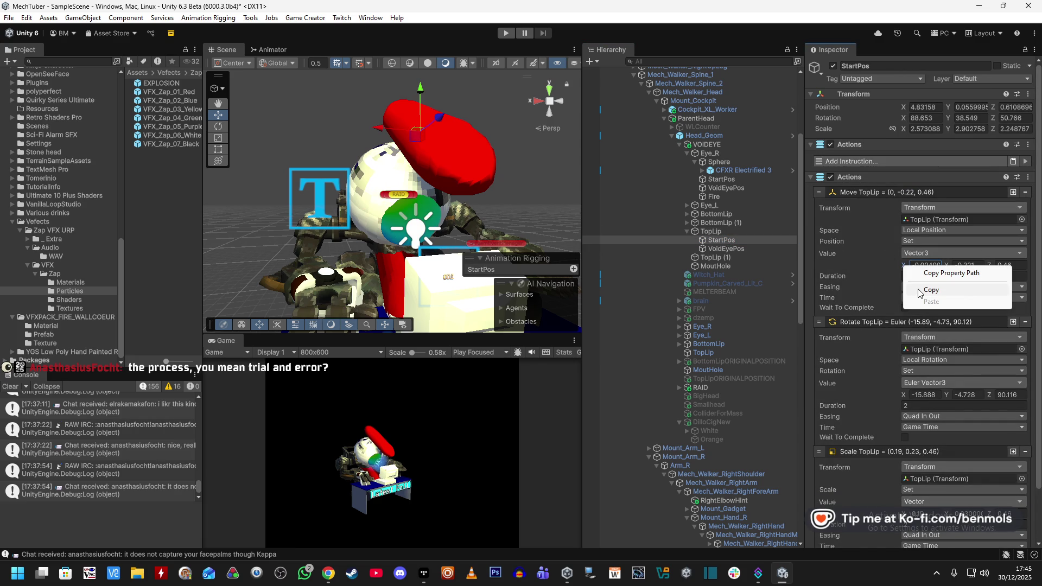
pyautogui.click(894, 271)
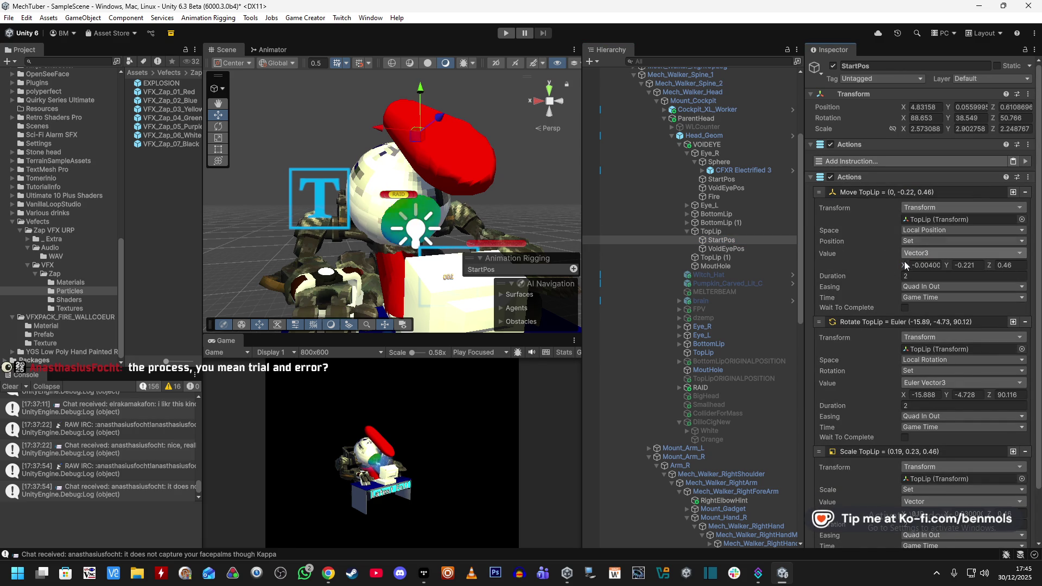
pyautogui.click(743, 230)
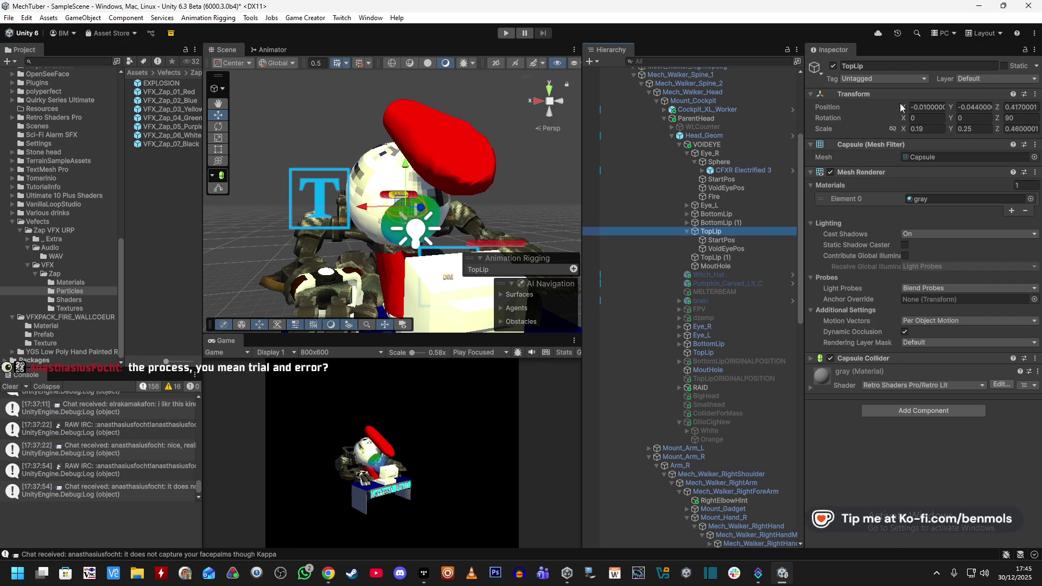
pyautogui.rightClick(904, 106)
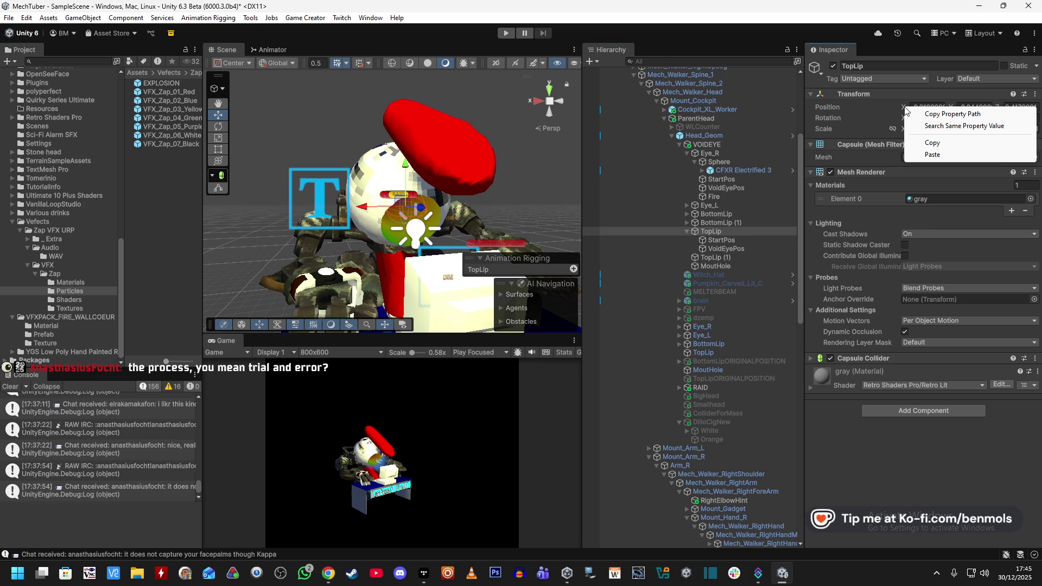
pyautogui.click(922, 143)
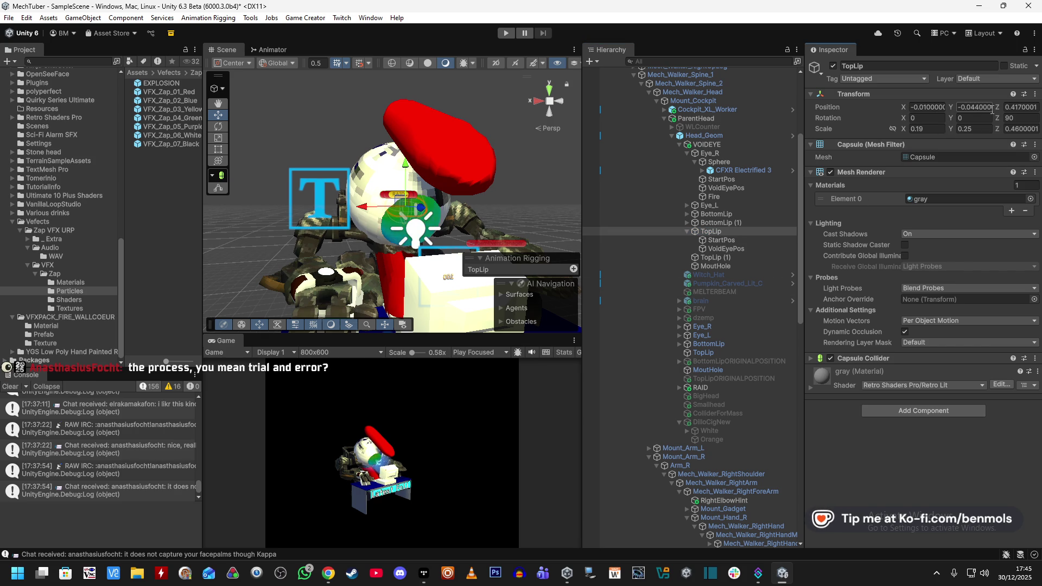
pyautogui.click(732, 240)
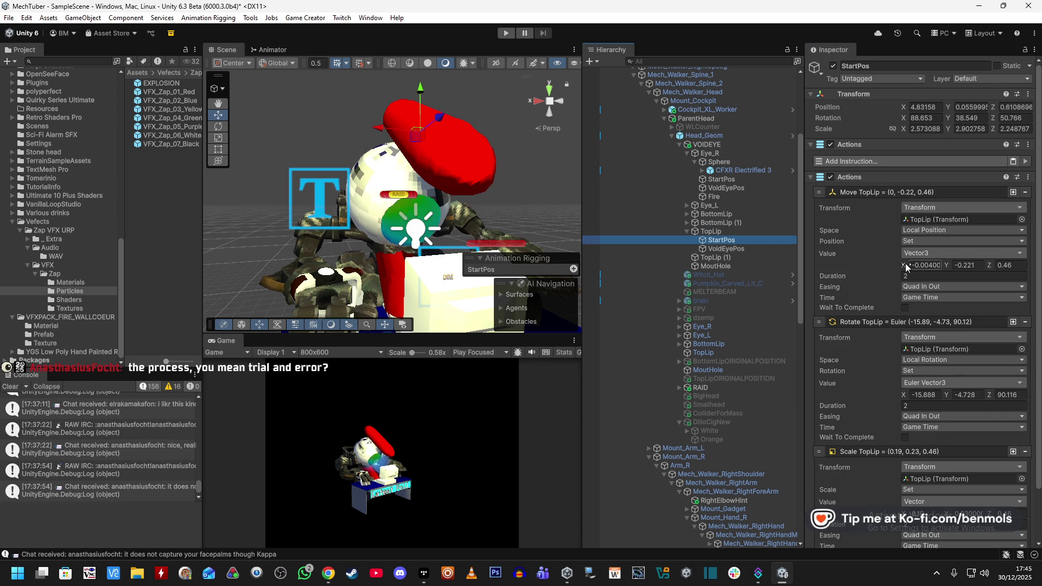
pyautogui.rightClick(905, 262)
pyautogui.click(944, 289)
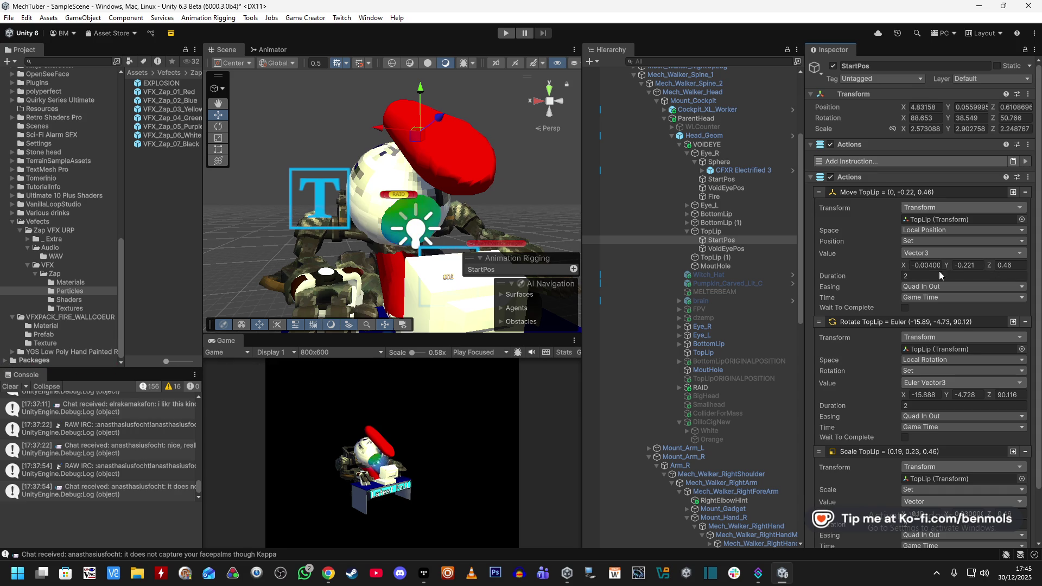
# Compare TopLip's X and Y position values against the StartPos move action
pyautogui.click(738, 232)
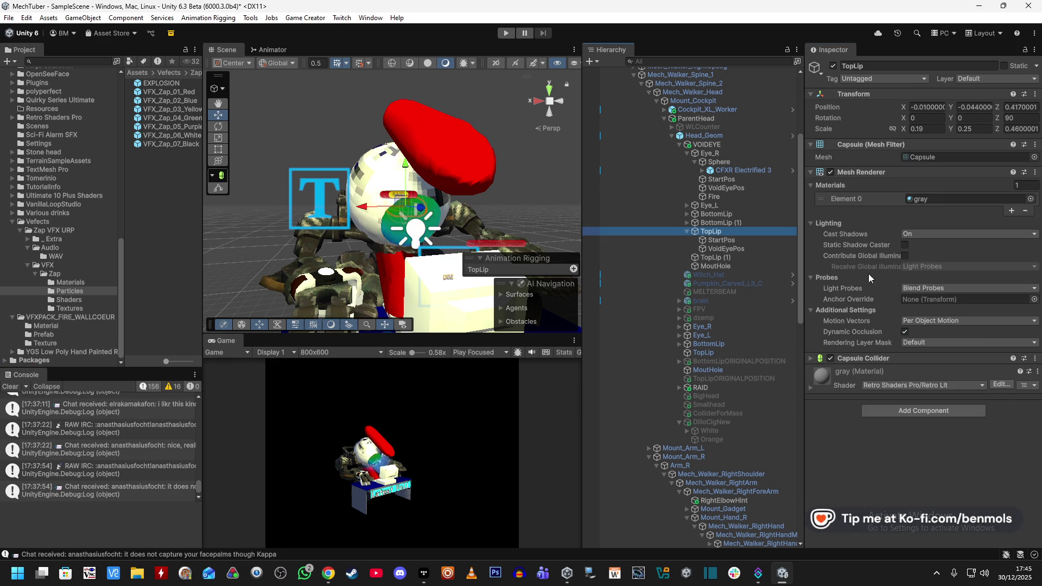
pyautogui.press('Tab')
pyautogui.click(743, 240)
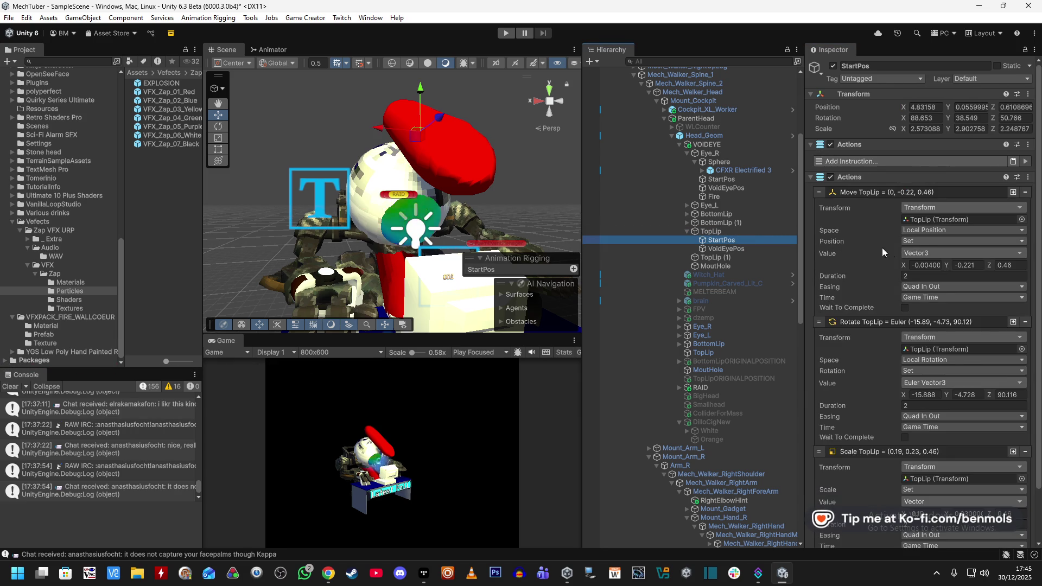
pyautogui.click(714, 232)
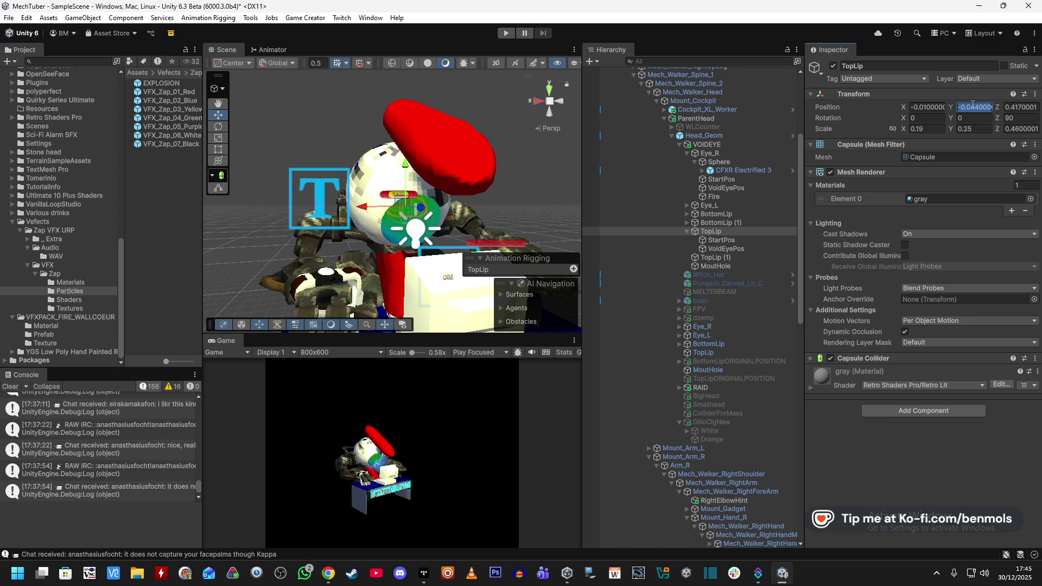
pyautogui.click(741, 240)
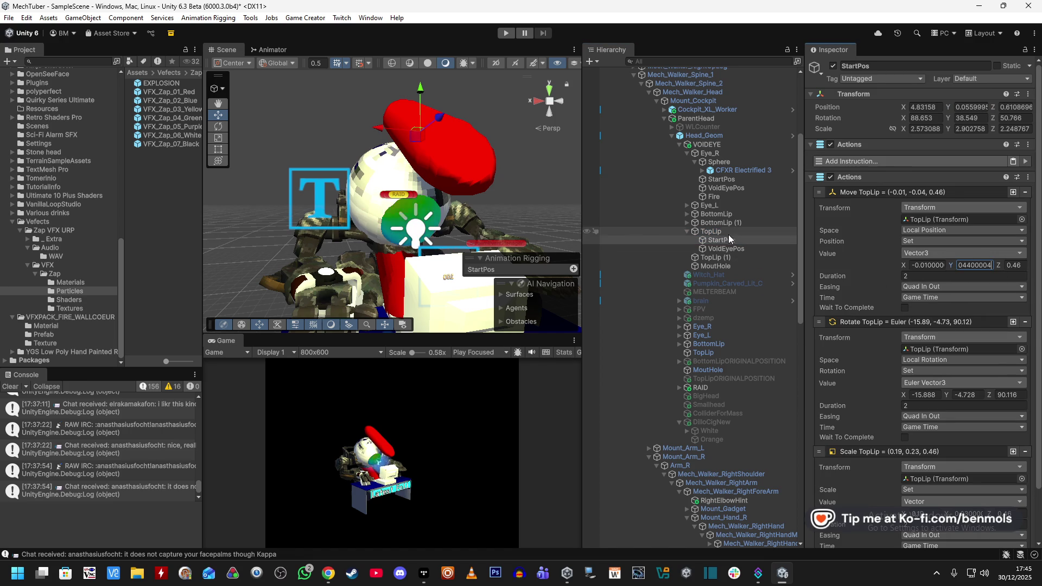
pyautogui.click(728, 234)
pyautogui.click(750, 239)
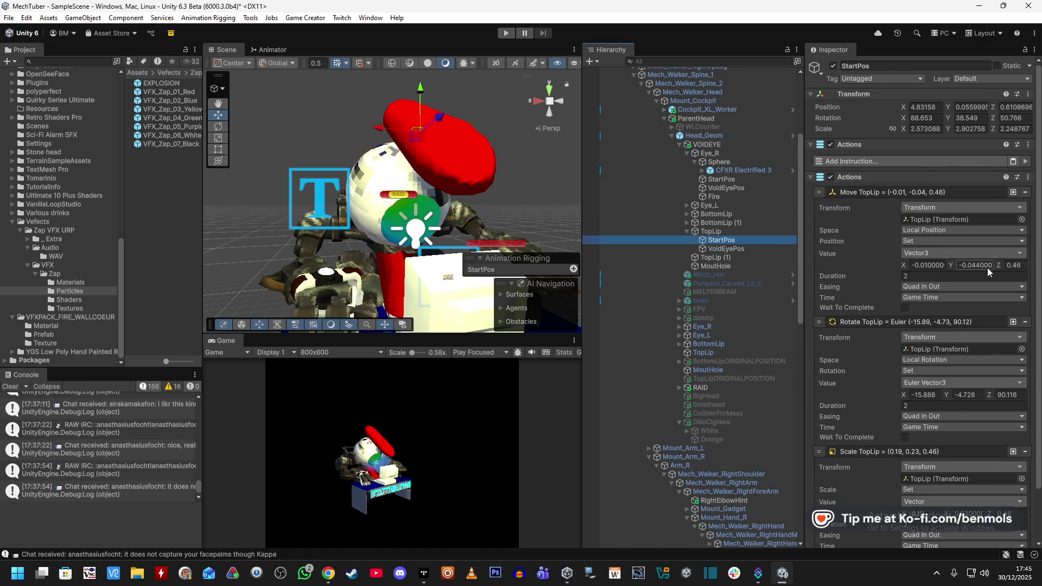
pyautogui.scroll(-2, 874, 278)
pyautogui.click(740, 231)
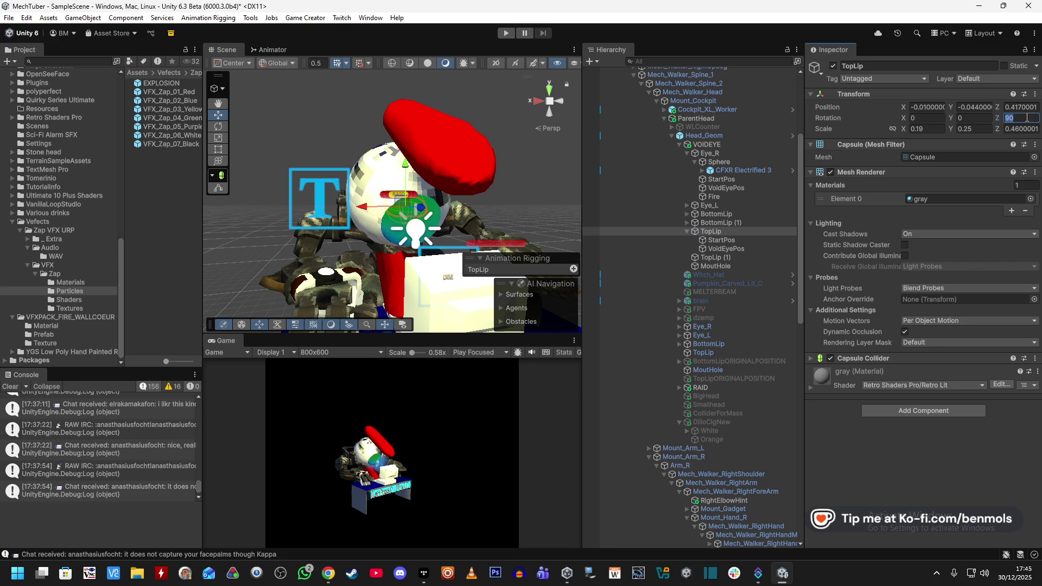
pyautogui.click(718, 241)
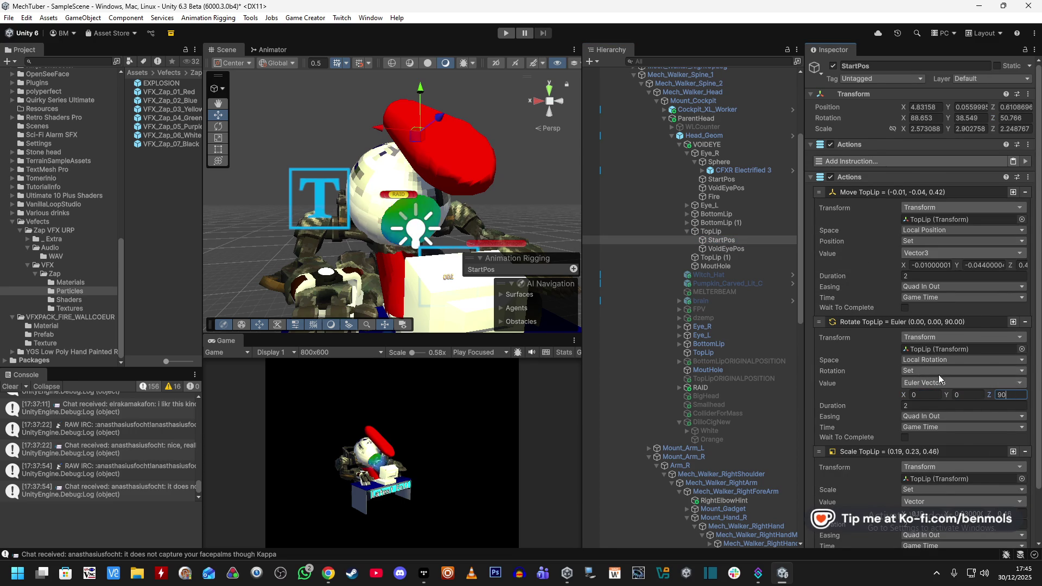
# Paste TopLip's scale 0.19, 0.25, 0.46 into the StartPos Scale TopLip action
pyautogui.click(738, 232)
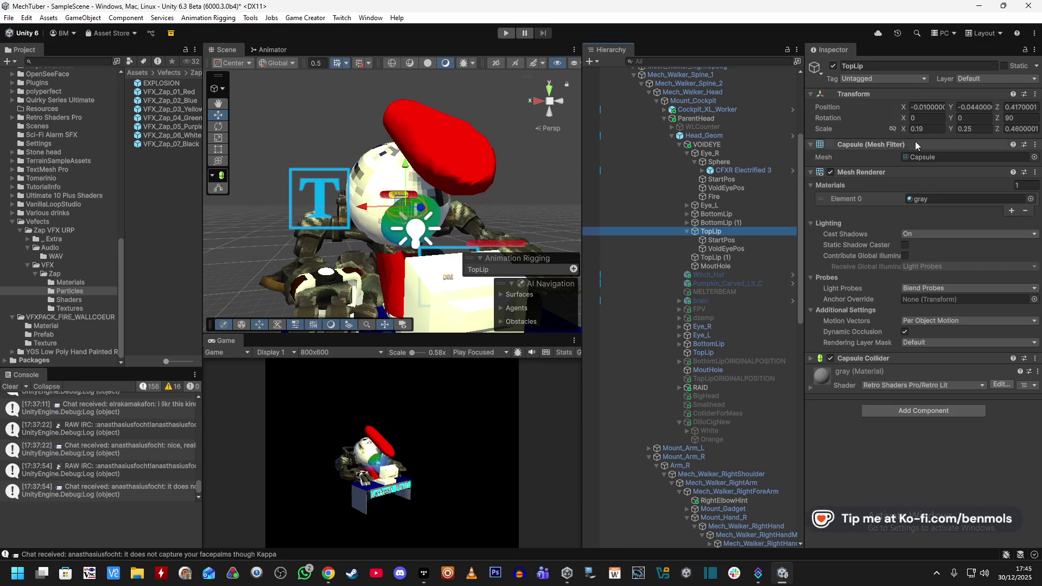
pyautogui.rightClick(903, 131)
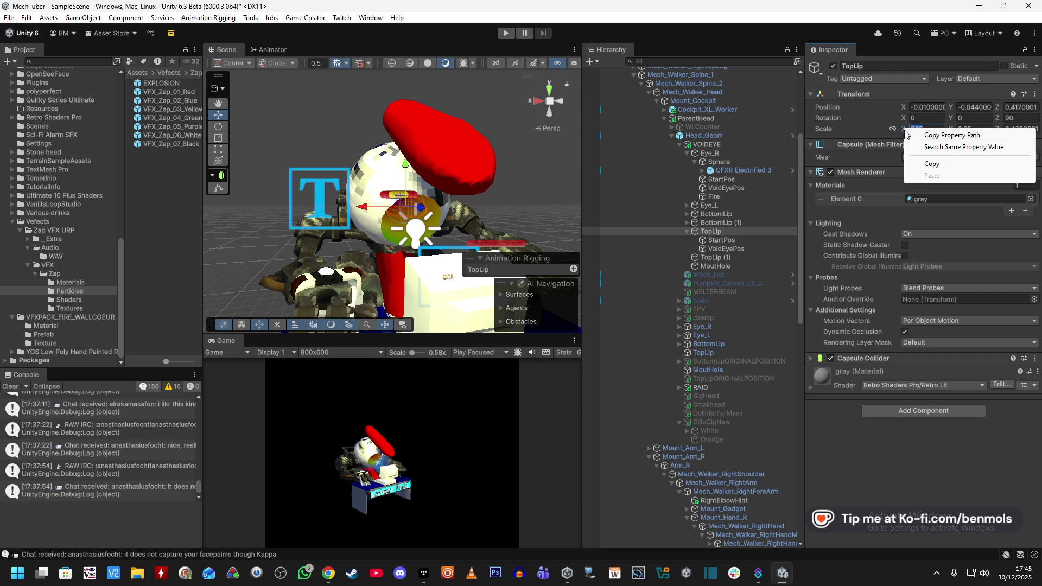
pyautogui.click(929, 167)
pyautogui.click(722, 241)
pyautogui.scroll(-2, 907, 383)
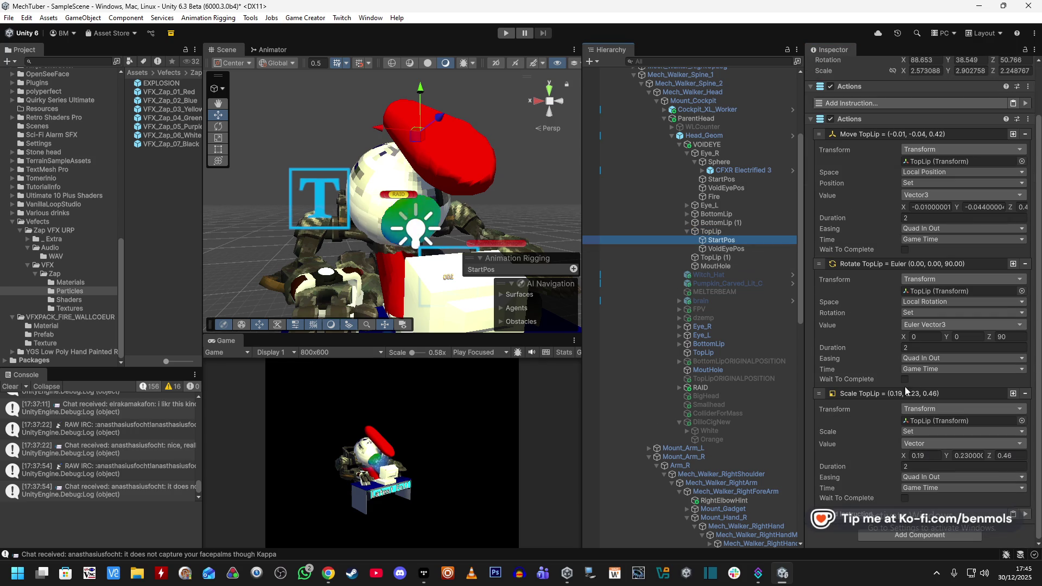
pyautogui.rightClick(903, 458)
pyautogui.click(920, 489)
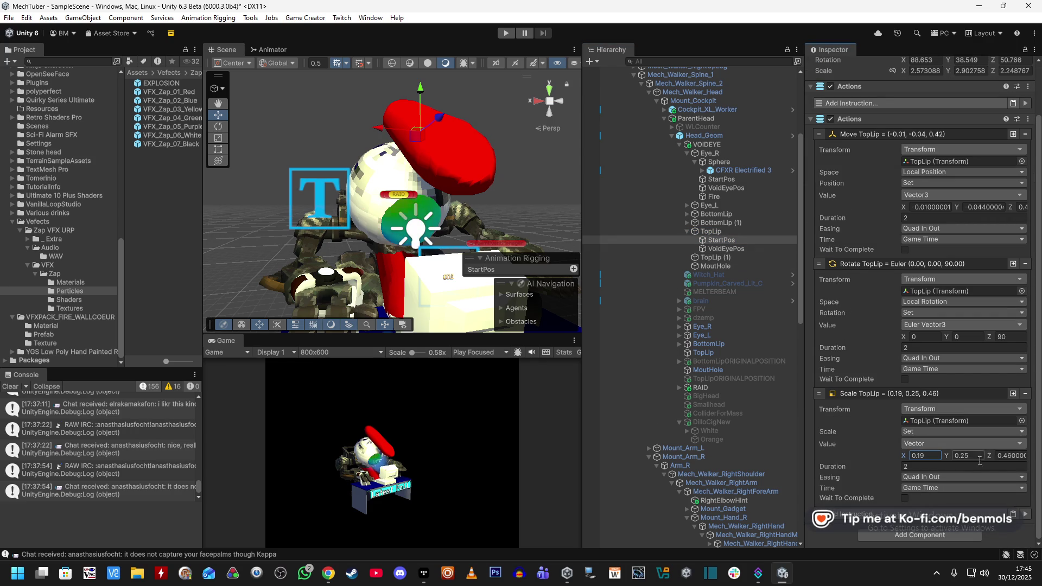
pyautogui.click(709, 232)
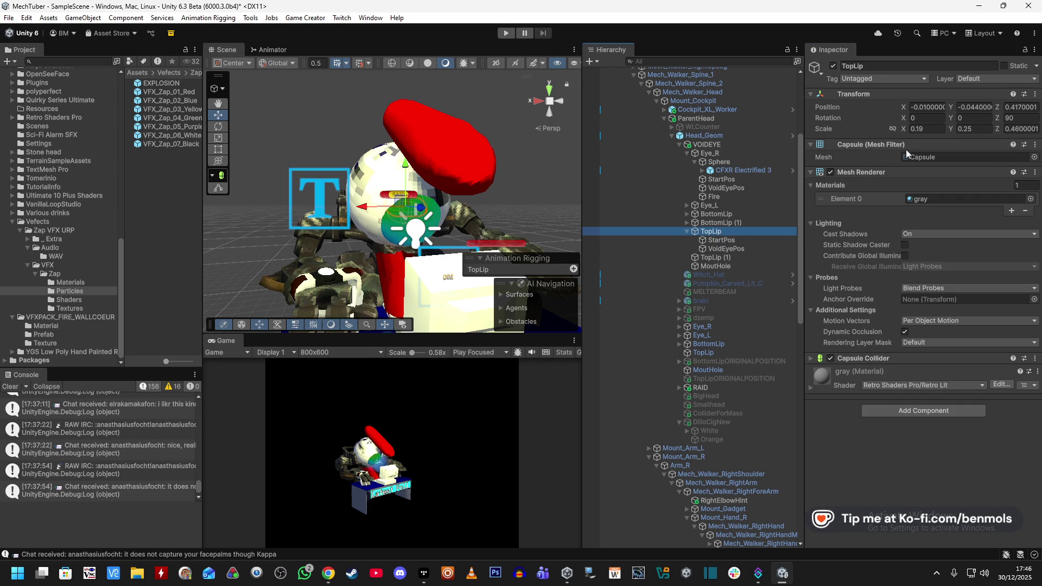
pyautogui.click(739, 239)
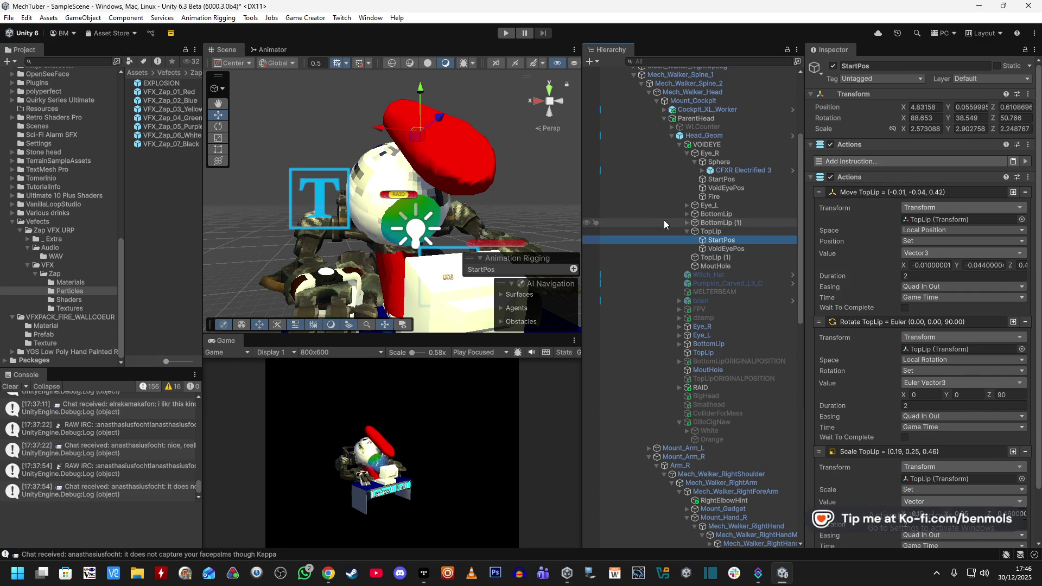
pyautogui.click(713, 233)
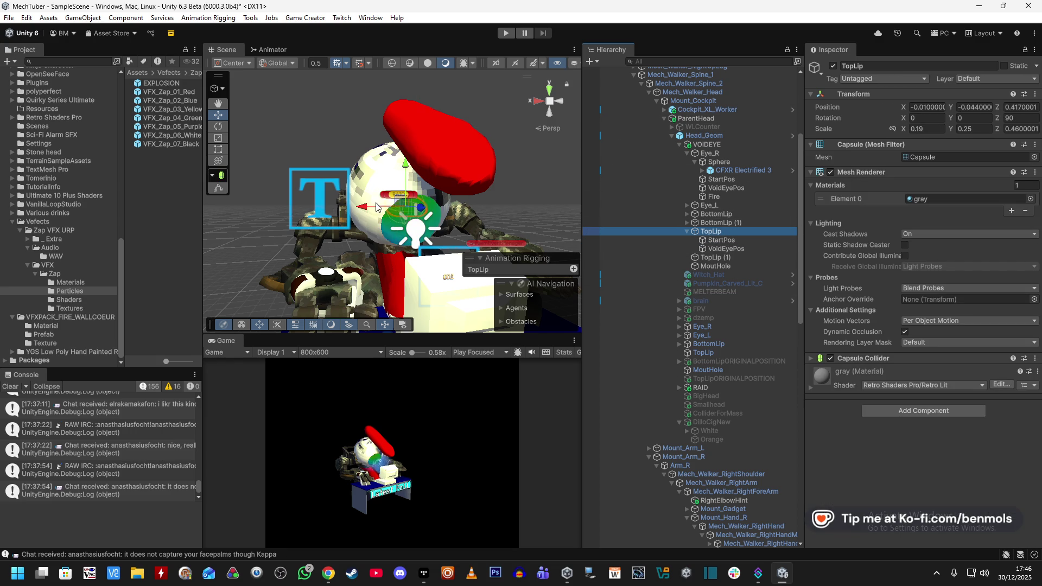
# Slide the TopLip capsule left onto the face and frame it
pyautogui.moveTo(307, 217); pyautogui.dragTo(269, 218)
pyautogui.moveTo(379, 244)
pyautogui.mouseDown()
pyautogui.moveTo(542, 324)
pyautogui.moveTo(468, 309)
pyautogui.moveTo(511, 269)
pyautogui.mouseUp()
pyautogui.press('f')
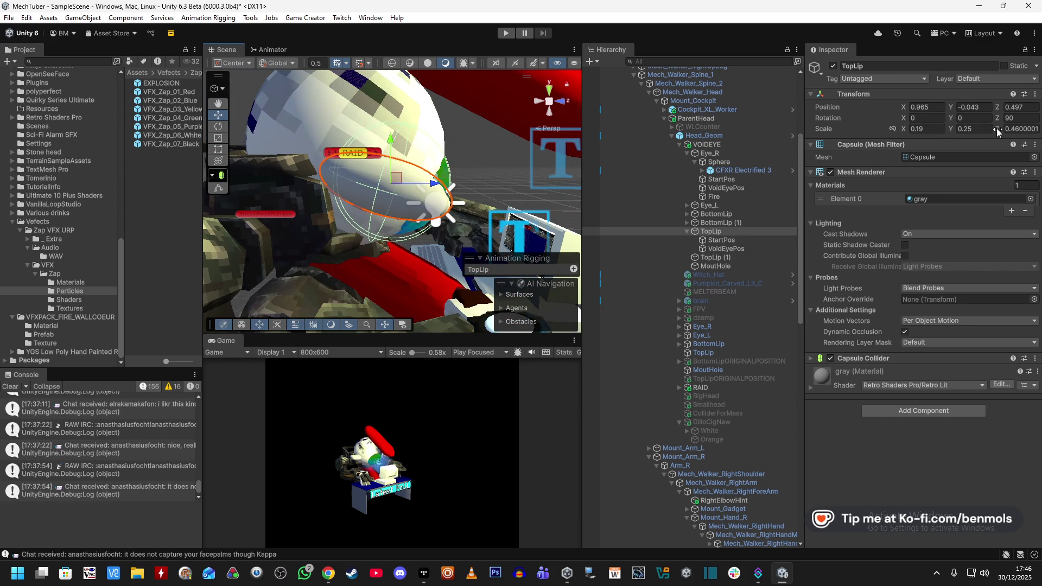
# Scale TopLip to 0.52, 1.236842, 0.52
pyautogui.click(1001, 132)
pyautogui.write('0.25')
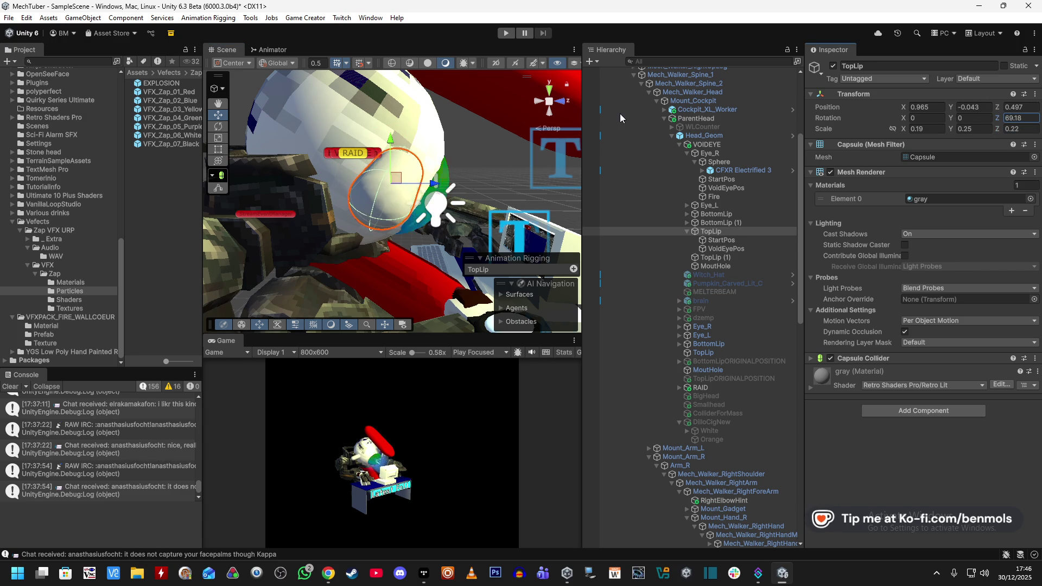
pyautogui.write('90')
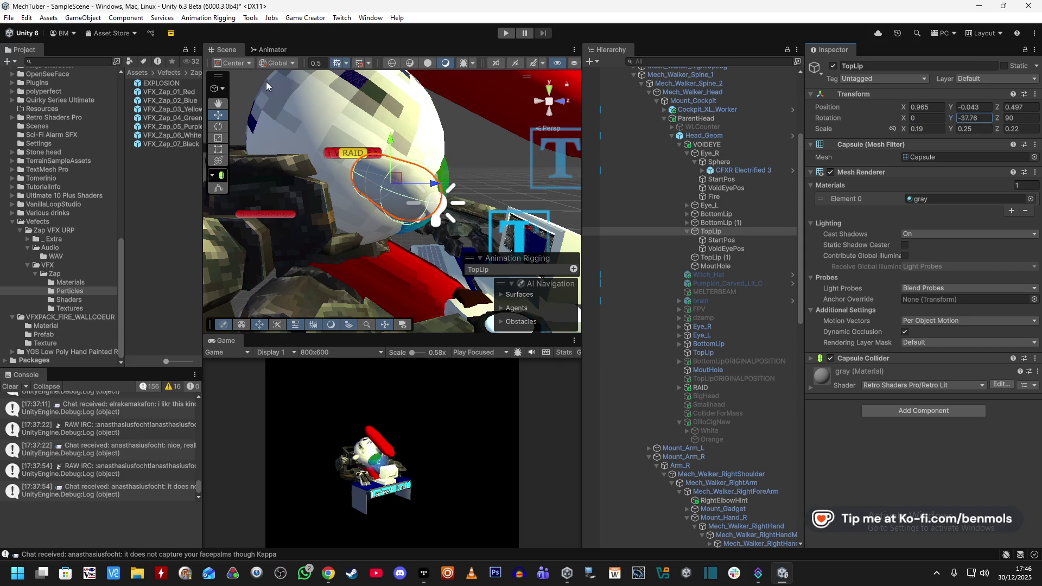
pyautogui.write('90')
pyautogui.moveTo(445, 196); pyautogui.dragTo(396, 191)
pyautogui.moveTo(906, 129); pyautogui.dragTo(923, 129)
pyautogui.moveTo(380, 163)
pyautogui.mouseDown()
pyautogui.moveTo(322, 120)
pyautogui.moveTo(573, 163)
pyautogui.mouseUp()
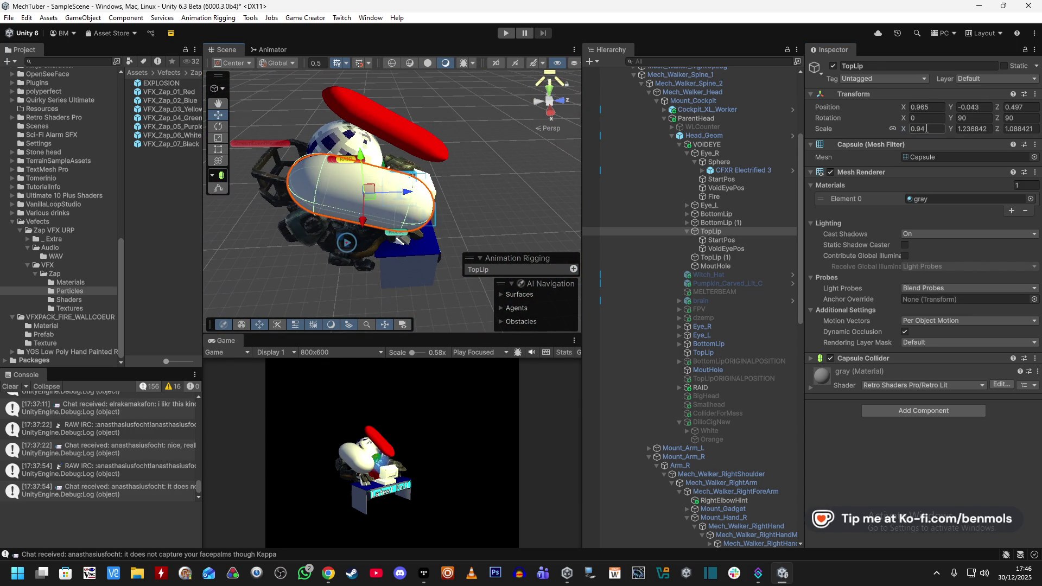
pyautogui.click(906, 128)
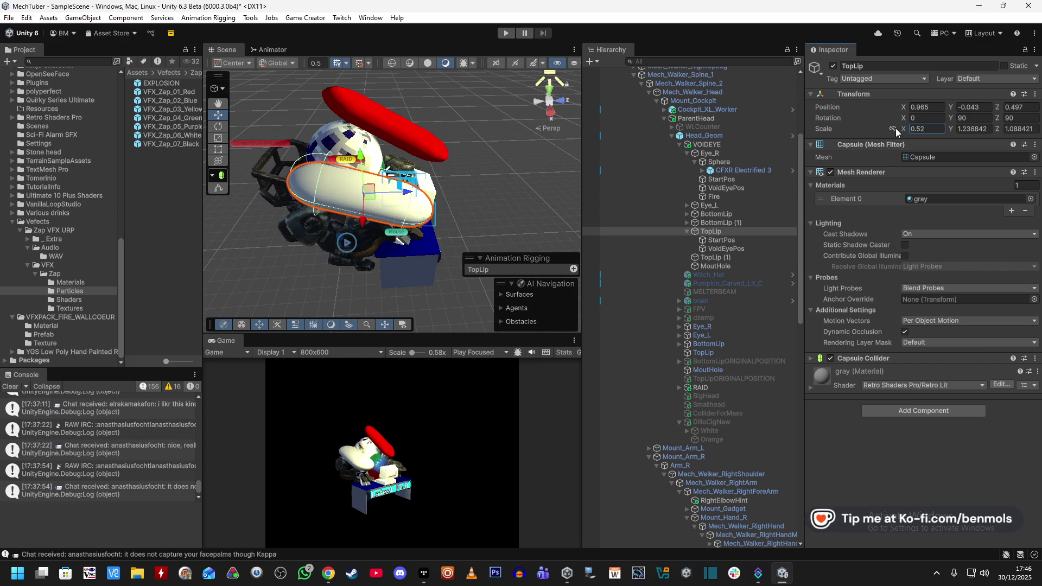
pyautogui.moveTo(895, 128); pyautogui.dragTo(899, 127)
pyautogui.click(952, 131)
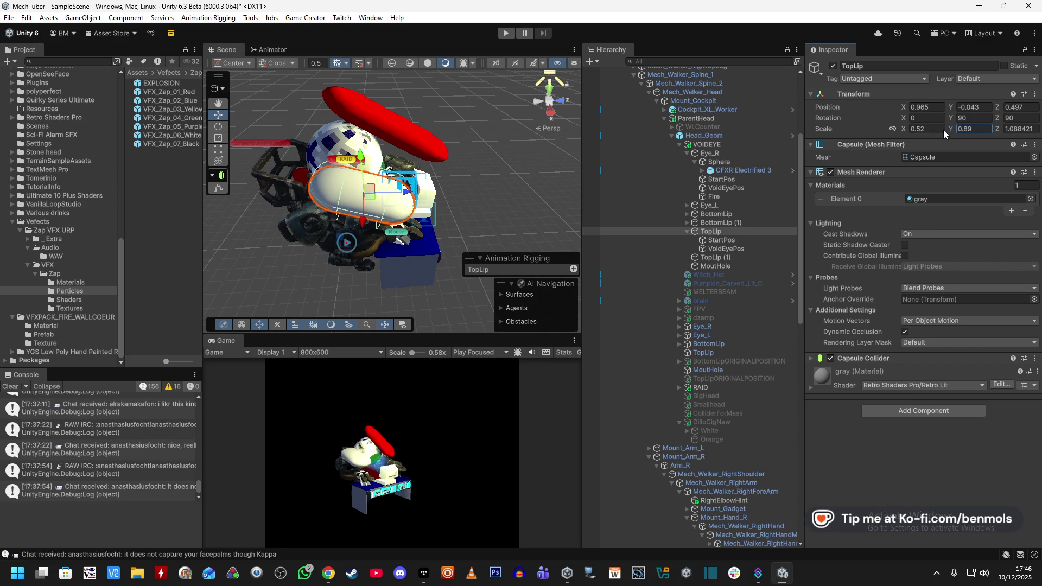
pyautogui.click(1000, 128)
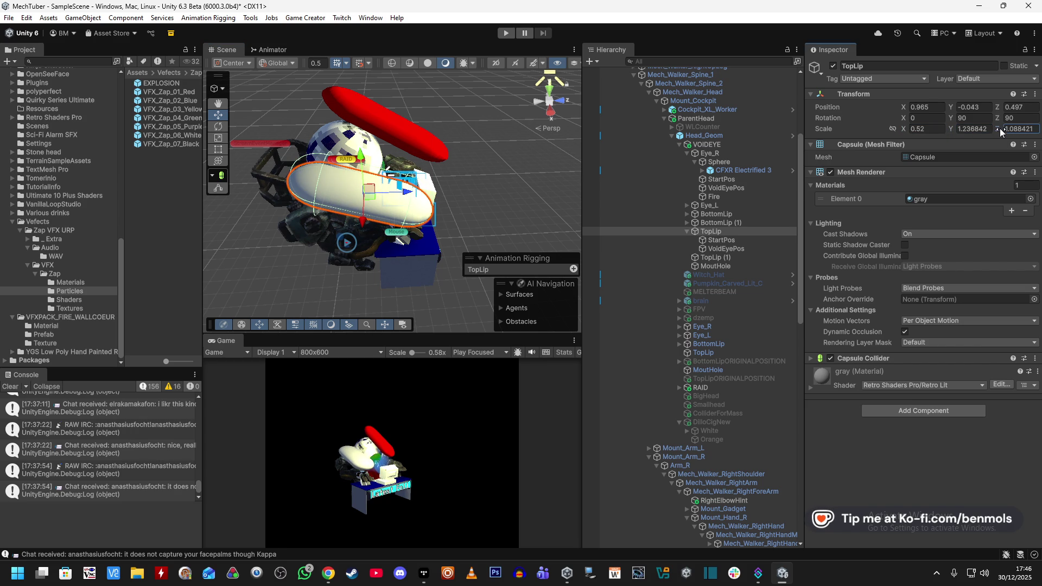
pyautogui.write('0.52')
pyautogui.press('Return')
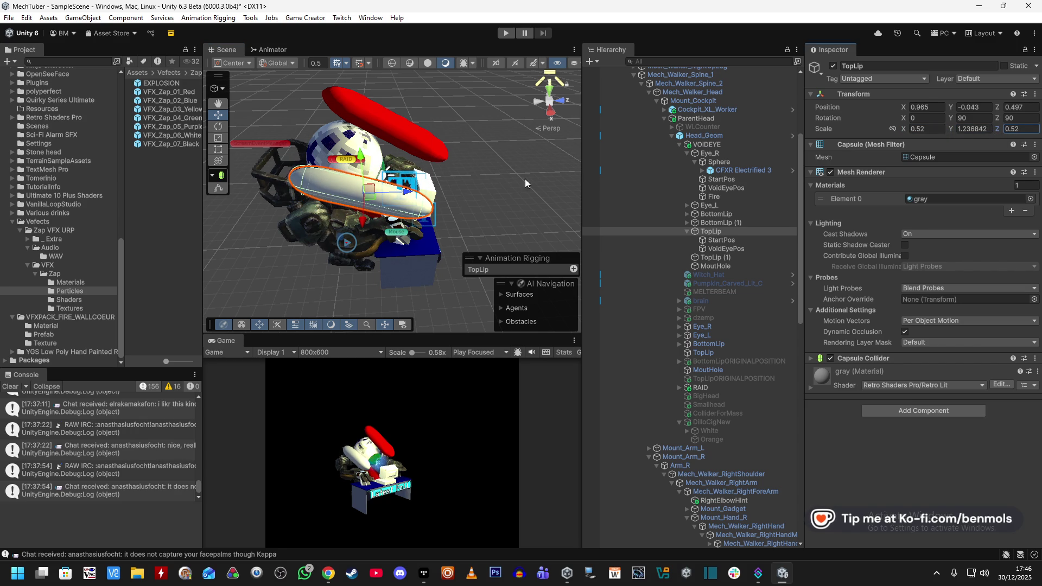
# Raise TopLip up and forward onto the mouth at 0.871, 0.135, 0.553
pyautogui.scroll(5, 383, 155)
pyautogui.moveTo(383, 155)
pyautogui.mouseDown()
pyautogui.moveTo(224, 105)
pyautogui.moveTo(248, 85)
pyautogui.moveTo(427, 83)
pyautogui.mouseUp()
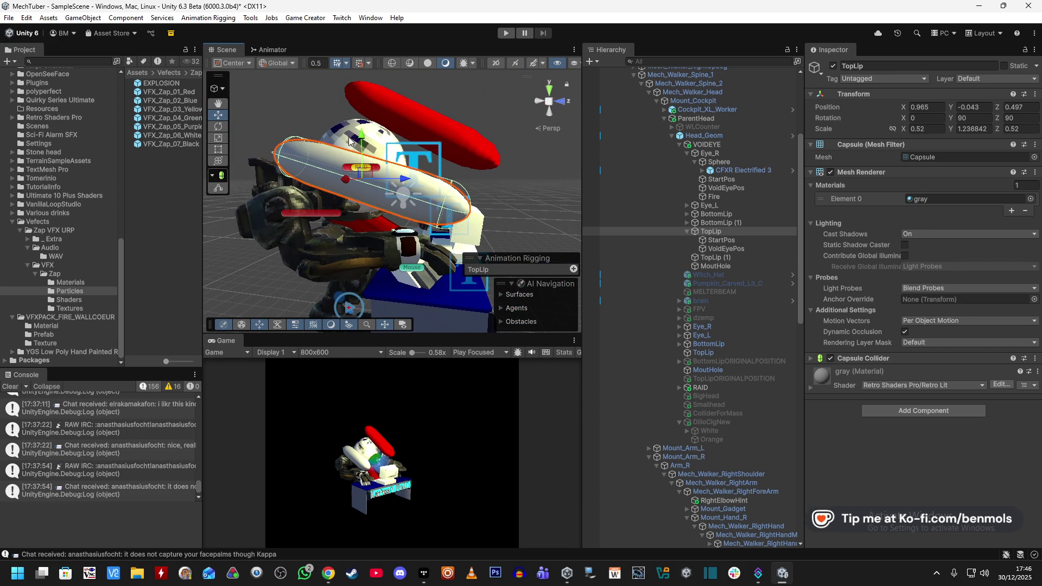
pyautogui.moveTo(360, 137)
pyautogui.mouseDown()
pyautogui.moveTo(363, 129)
pyautogui.moveTo(400, 150)
pyautogui.moveTo(261, 160)
pyautogui.moveTo(223, 115)
pyautogui.moveTo(568, 259)
pyautogui.mouseUp()
pyautogui.press('e')
pyautogui.press('f')
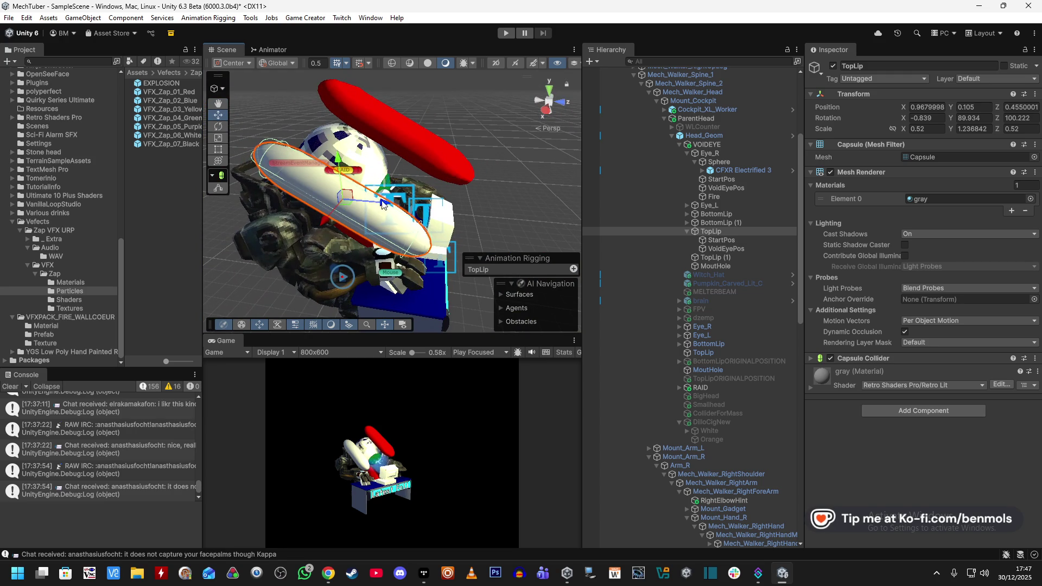
pyautogui.moveTo(381, 204)
pyautogui.mouseDown()
pyautogui.moveTo(331, 216)
pyautogui.moveTo(379, 194)
pyautogui.moveTo(242, 128)
pyautogui.moveTo(244, 111)
pyautogui.moveTo(251, 136)
pyautogui.moveTo(243, 99)
pyautogui.moveTo(304, 111)
pyautogui.mouseUp()
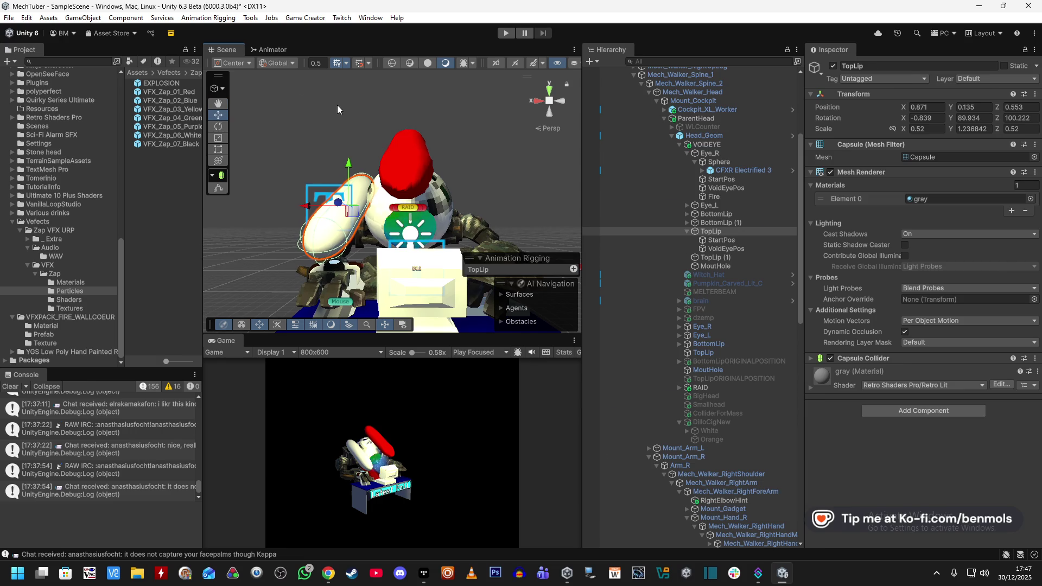
pyautogui.click(337, 105)
pyautogui.hotkey('alt', 'Tab')
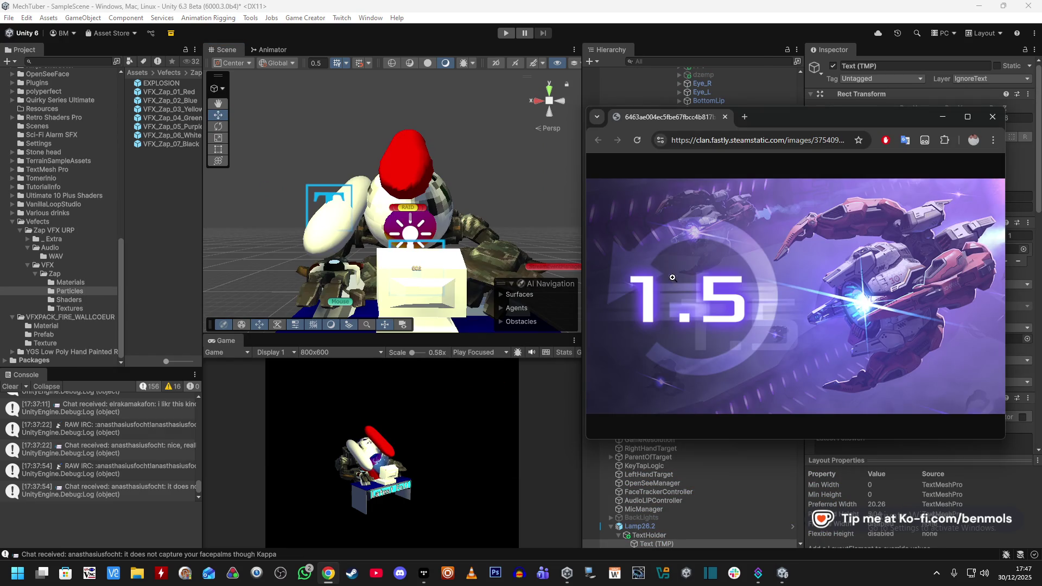
pyautogui.hotkey('alt', 'Tab')
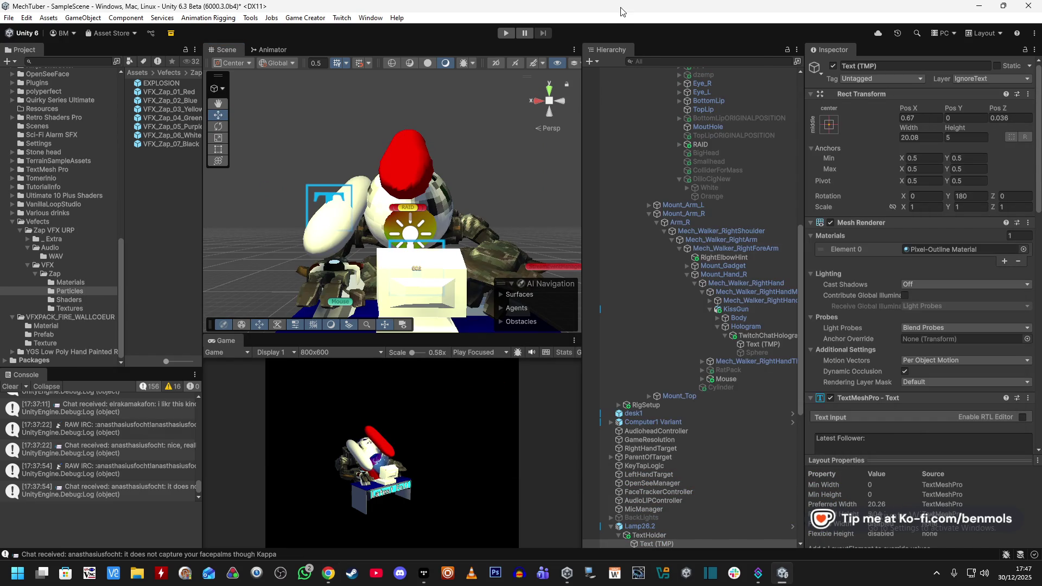
pyautogui.keyDown('alt'); pyautogui.moveTo(489, 234); pyautogui.dragTo(520, 234); pyautogui.keyUp('alt')
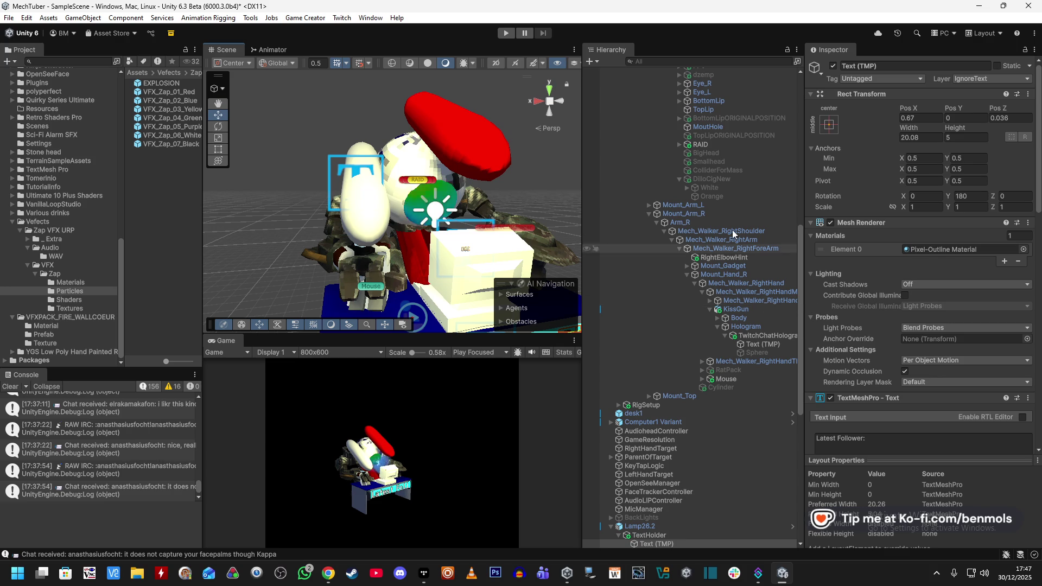
pyautogui.scroll(10, 733, 302)
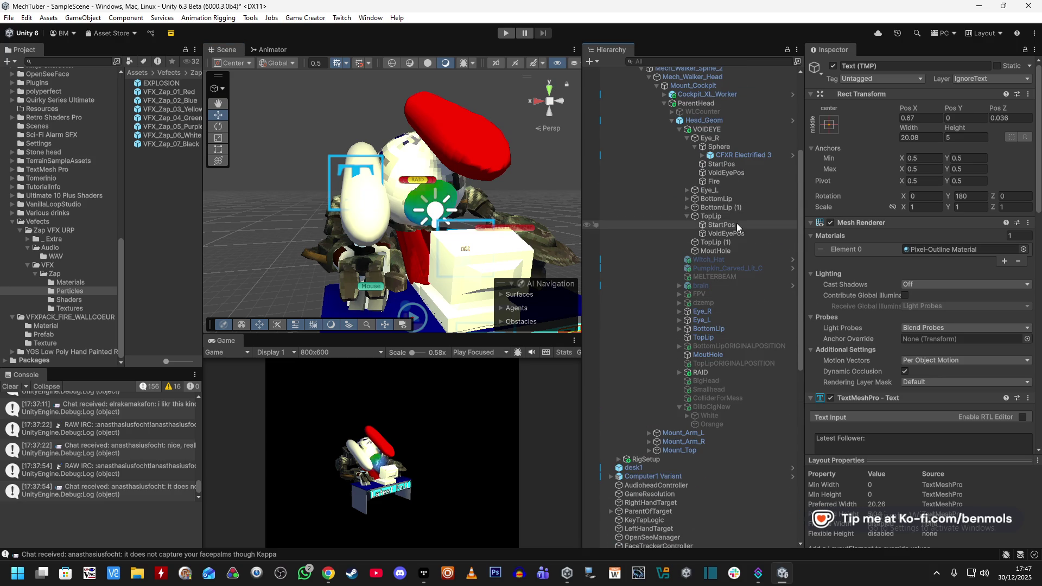
pyautogui.scroll(2, 739, 233)
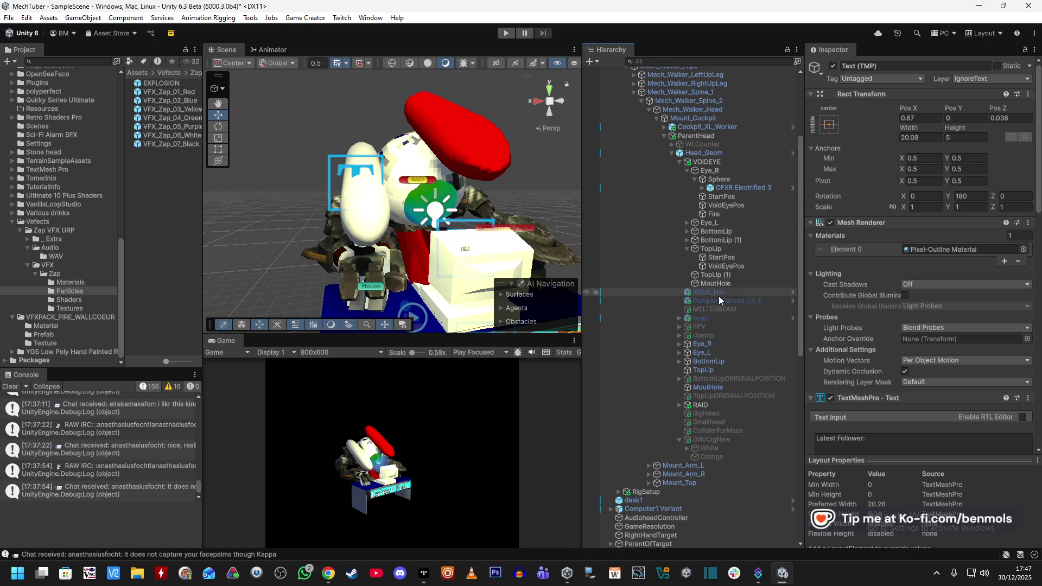
pyautogui.click(725, 251)
# Paste copies of StartPos and VoidEyePos as children of TopLip (1)
pyautogui.click(725, 267)
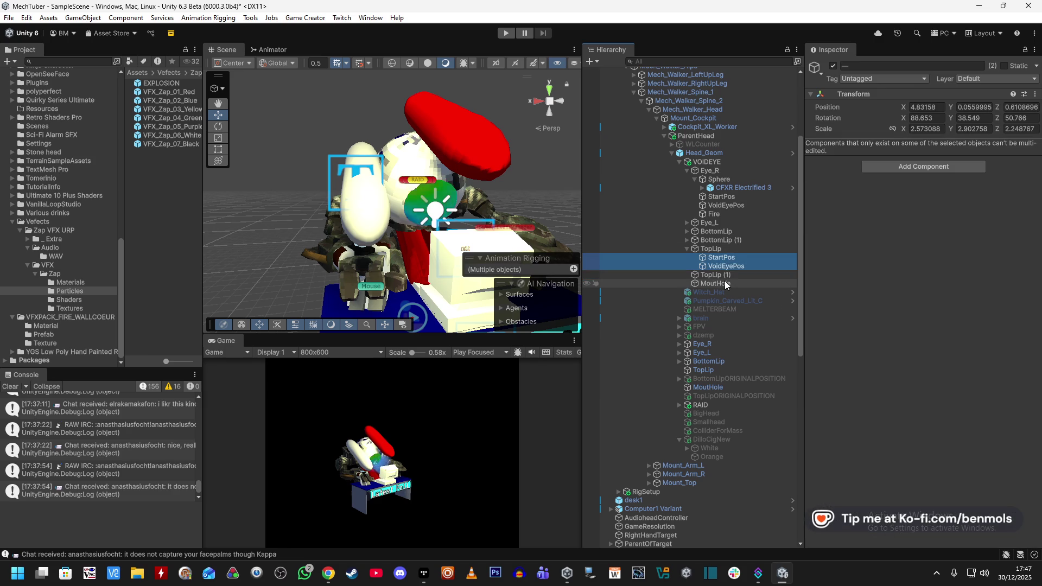
pyautogui.click(725, 276)
pyautogui.rightClick(725, 280)
pyautogui.click(770, 80)
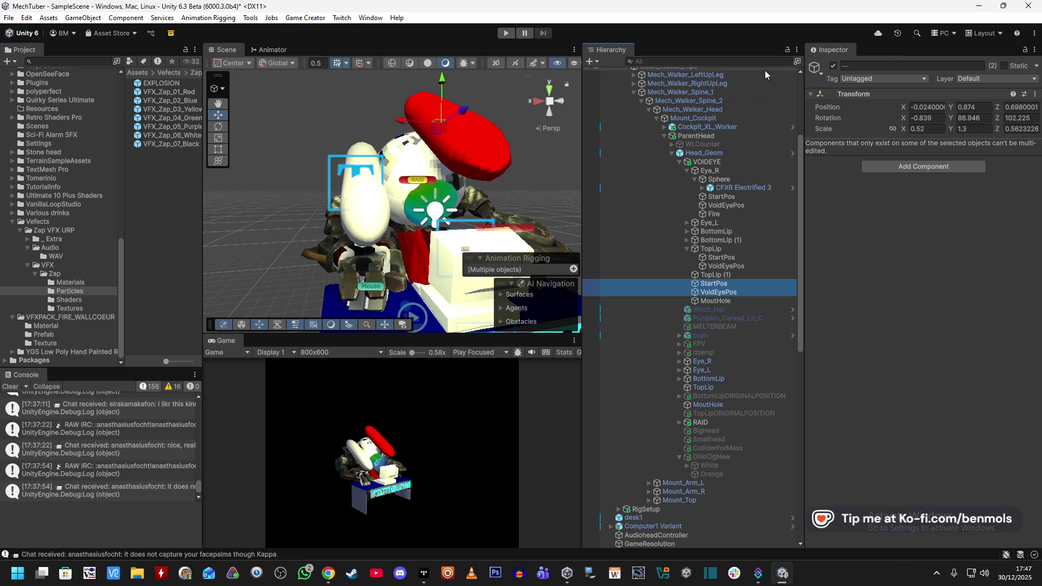
pyautogui.moveTo(718, 297); pyautogui.dragTo(724, 275)
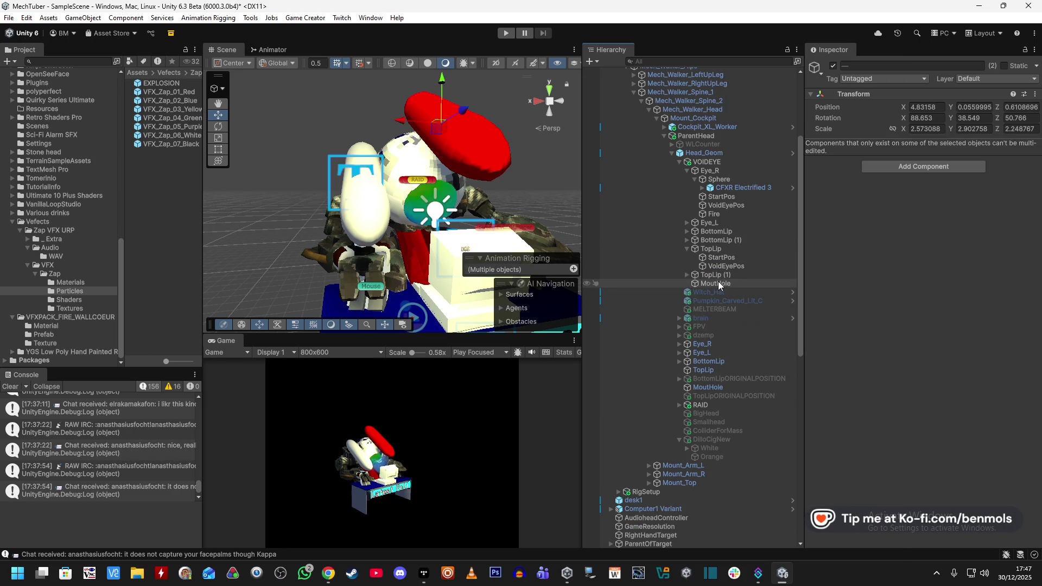
# Inspect the copied StartPos's Move, Rotate and Scale actions under TopLip (1)
pyautogui.click(687, 275)
pyautogui.click(745, 282)
pyautogui.click(736, 276)
pyautogui.click(744, 283)
pyautogui.click(857, 194)
pyautogui.click(873, 321)
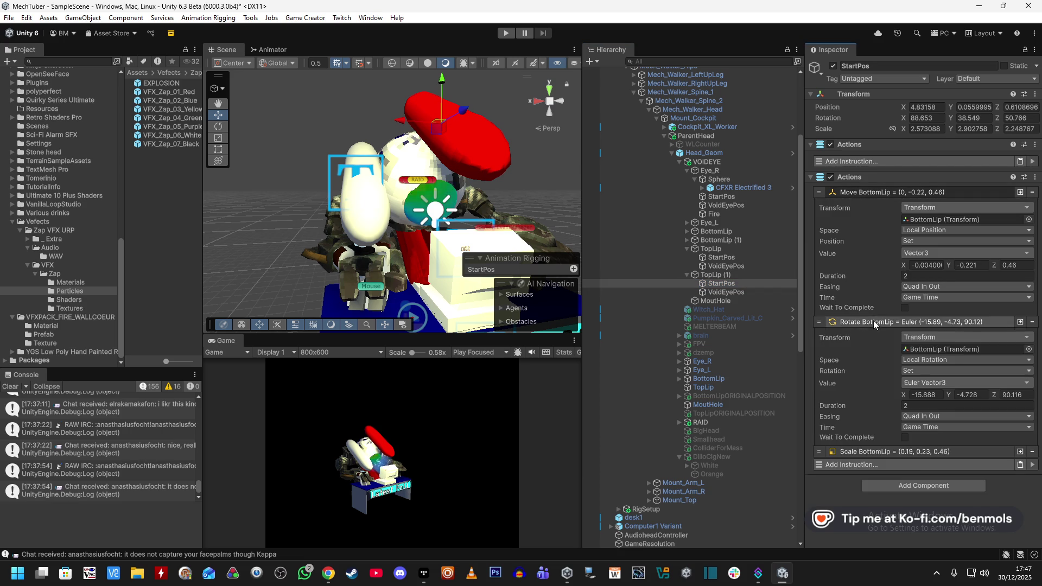
pyautogui.click(874, 451)
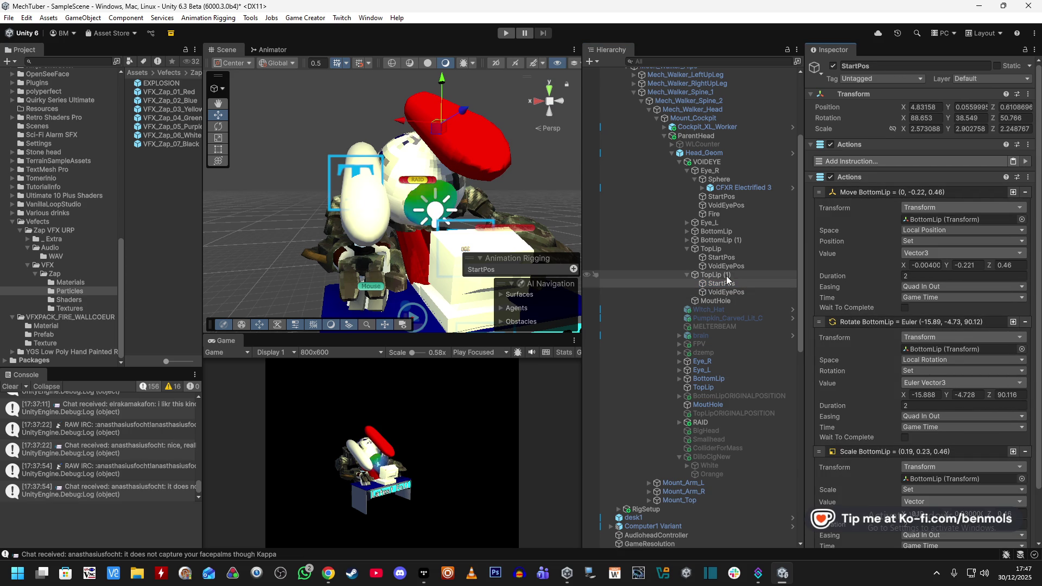
pyautogui.moveTo(725, 284)
pyautogui.mouseDown()
pyautogui.moveTo(911, 237)
pyautogui.moveTo(917, 220)
pyautogui.mouseUp()
# Replace TopLip (1)'s old children with fresh copies of TopLip's StartPos and VoidEyePos
pyautogui.click(725, 248)
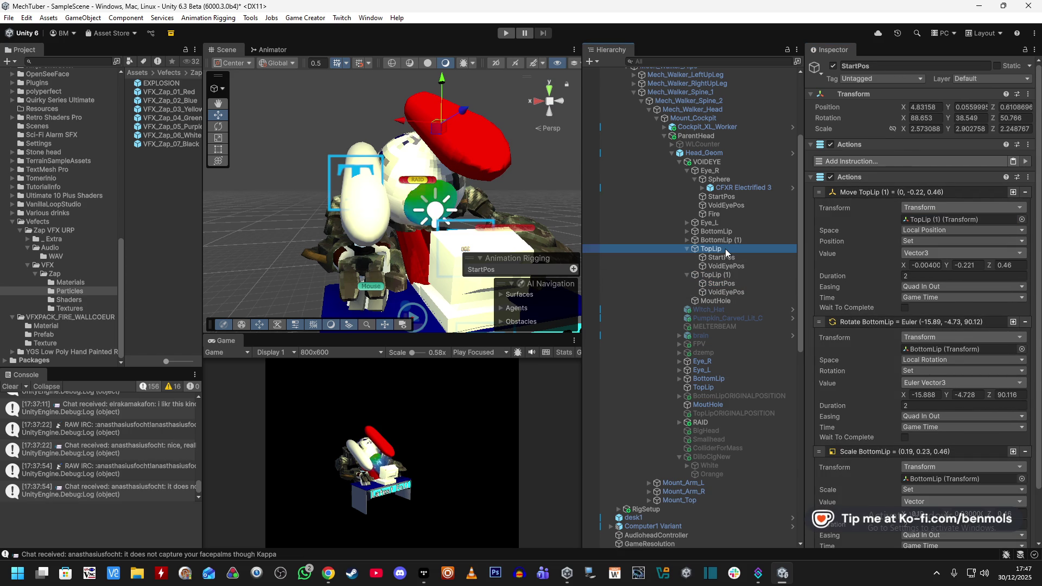
pyautogui.click(721, 257)
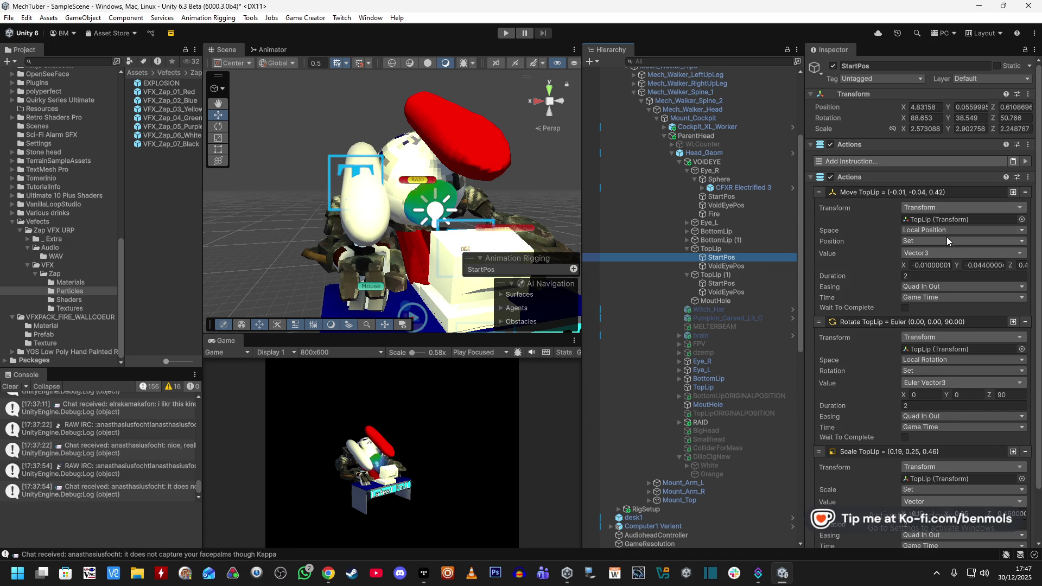
pyautogui.scroll(-3, 944, 466)
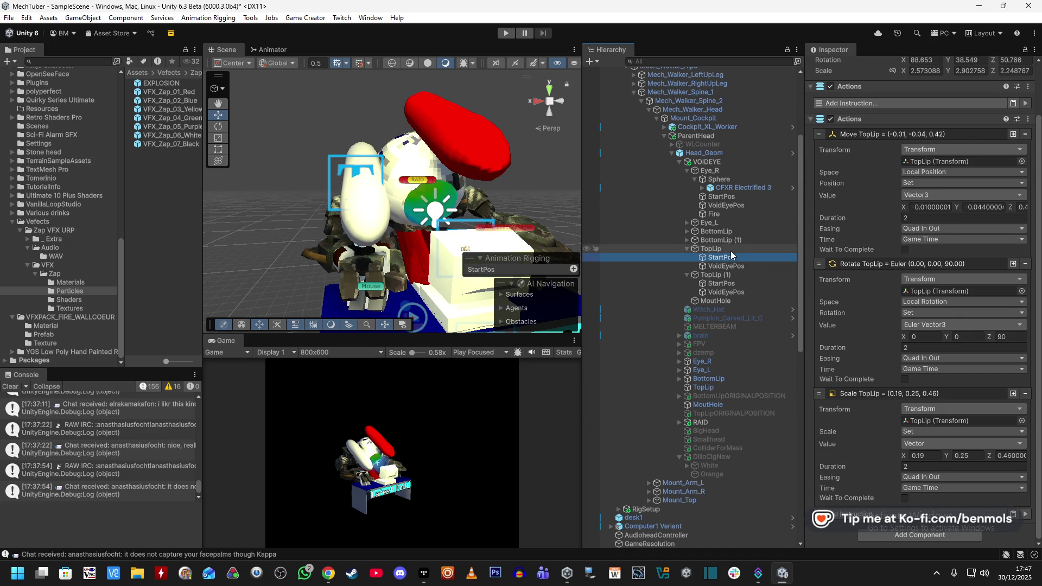
pyautogui.keyDown('ctrl'); pyautogui.click(725, 266); pyautogui.keyUp('ctrl')
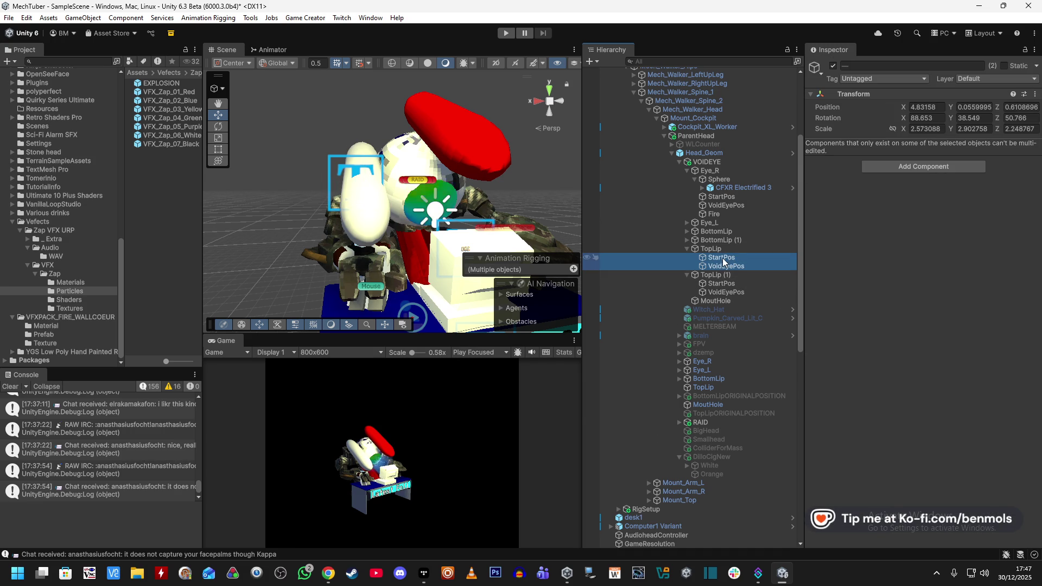
pyautogui.click(717, 275)
pyautogui.rightClick(718, 278)
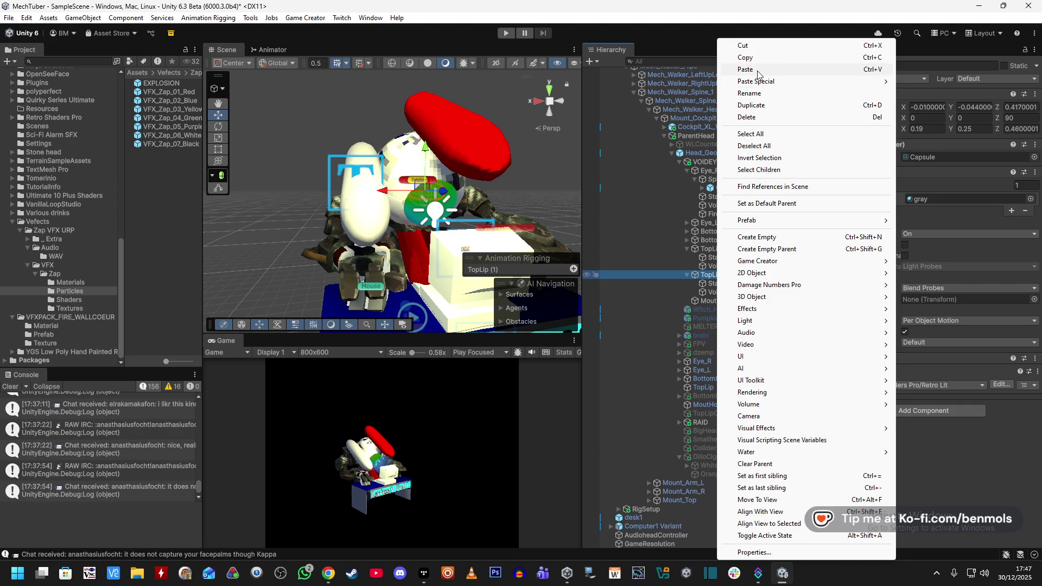
pyautogui.click(754, 82)
pyautogui.click(721, 284)
pyautogui.keyDown('ctrl'); pyautogui.click(721, 292); pyautogui.keyUp('ctrl')
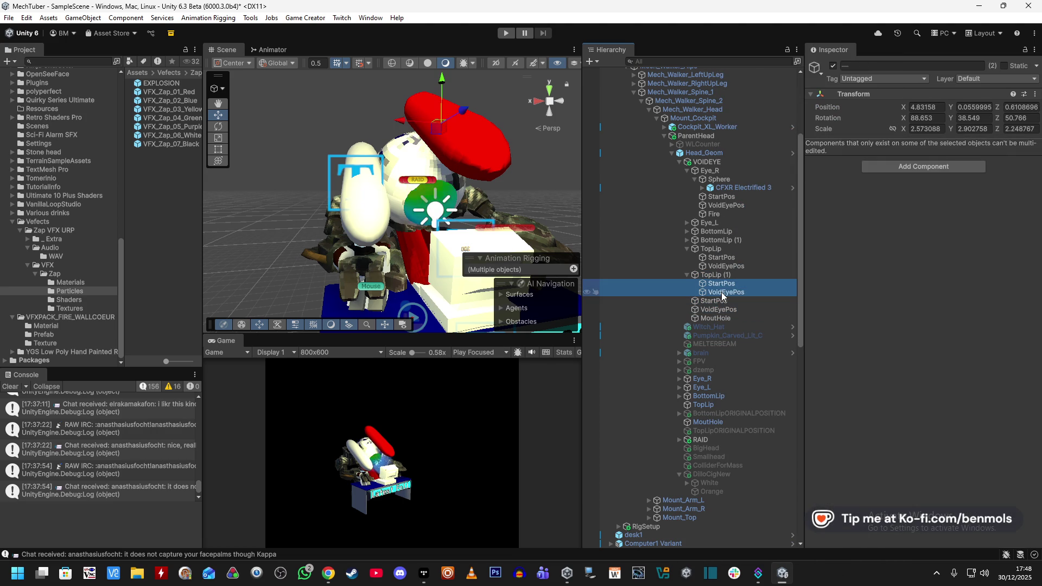
pyautogui.press('Delete')
pyautogui.keyDown('shift'); pyautogui.click(721, 292); pyautogui.keyUp('shift')
pyautogui.moveTo(721, 292); pyautogui.dragTo(726, 280)
# Point the new StartPos's Move, Rotate and Scale instructions at TopLip (1)
pyautogui.click(721, 283)
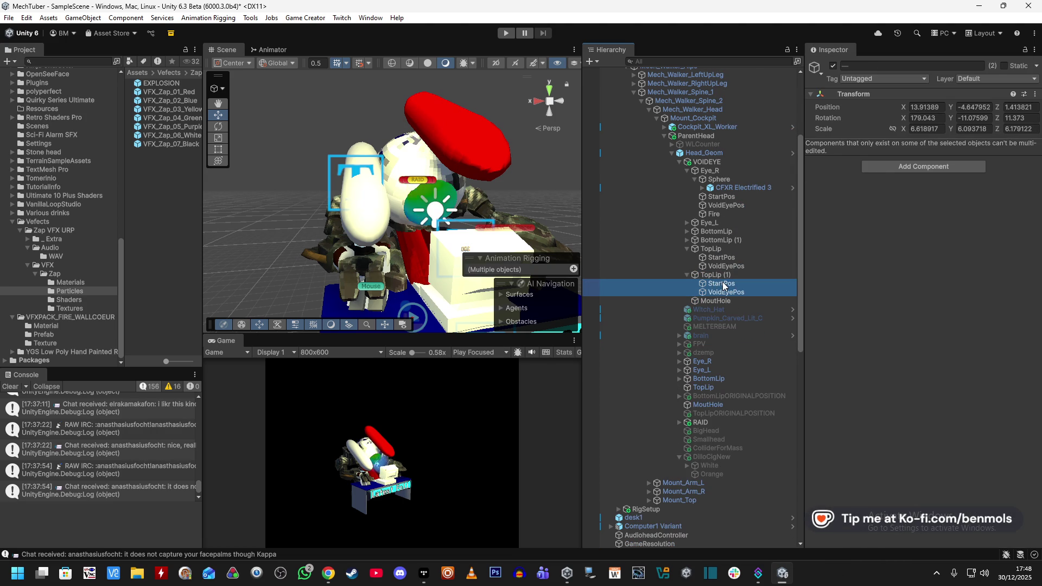
pyautogui.click(884, 192)
pyautogui.click(897, 322)
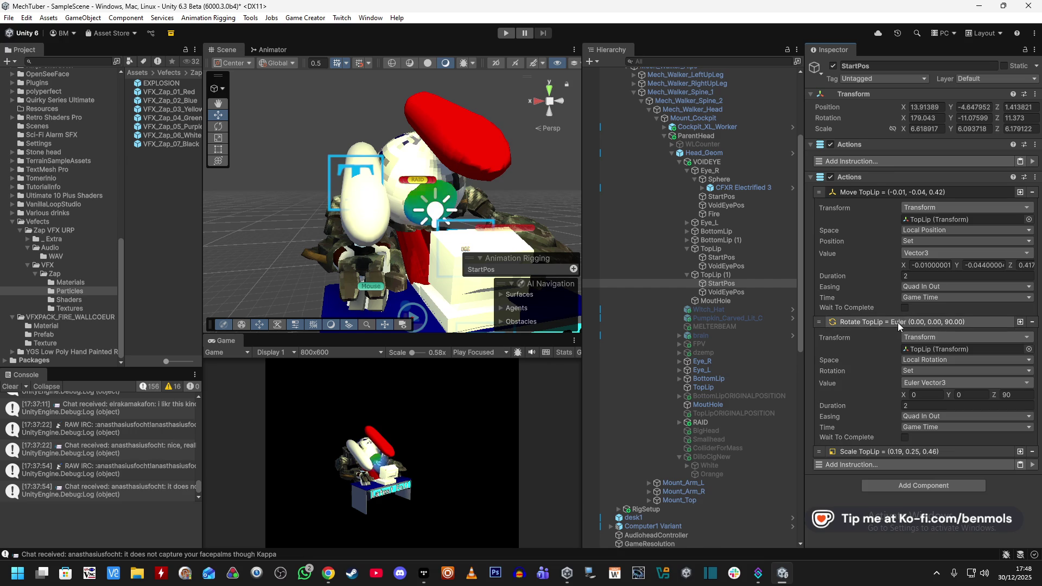
pyautogui.click(890, 450)
pyautogui.moveTo(721, 277); pyautogui.dragTo(922, 219)
pyautogui.moveTo(733, 276); pyautogui.dragTo(914, 349)
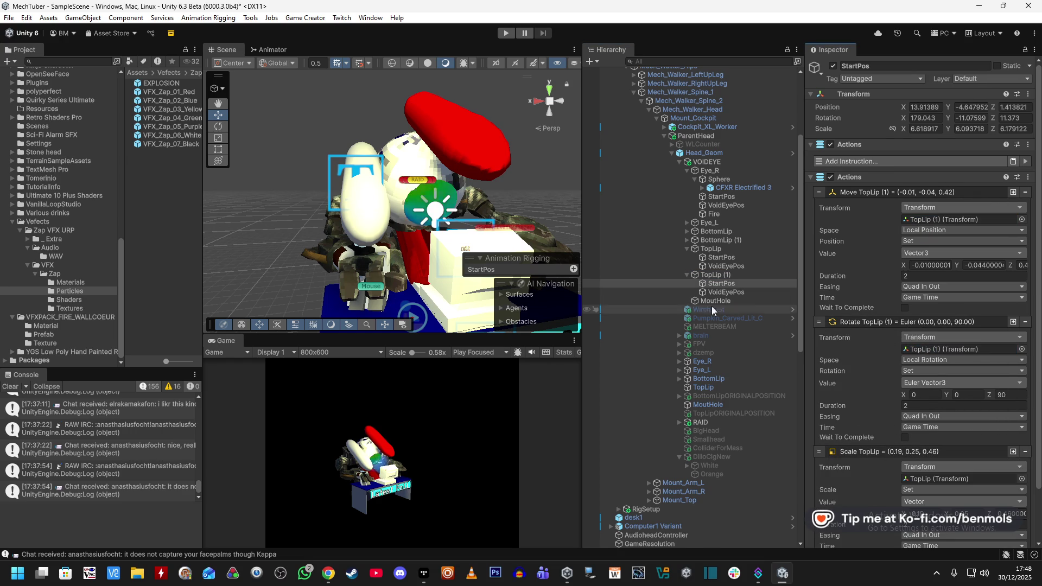
pyautogui.moveTo(708, 276)
pyautogui.mouseDown()
pyautogui.moveTo(936, 461)
pyautogui.moveTo(933, 479)
pyautogui.mouseUp()
pyautogui.click(731, 291)
pyautogui.click(728, 277)
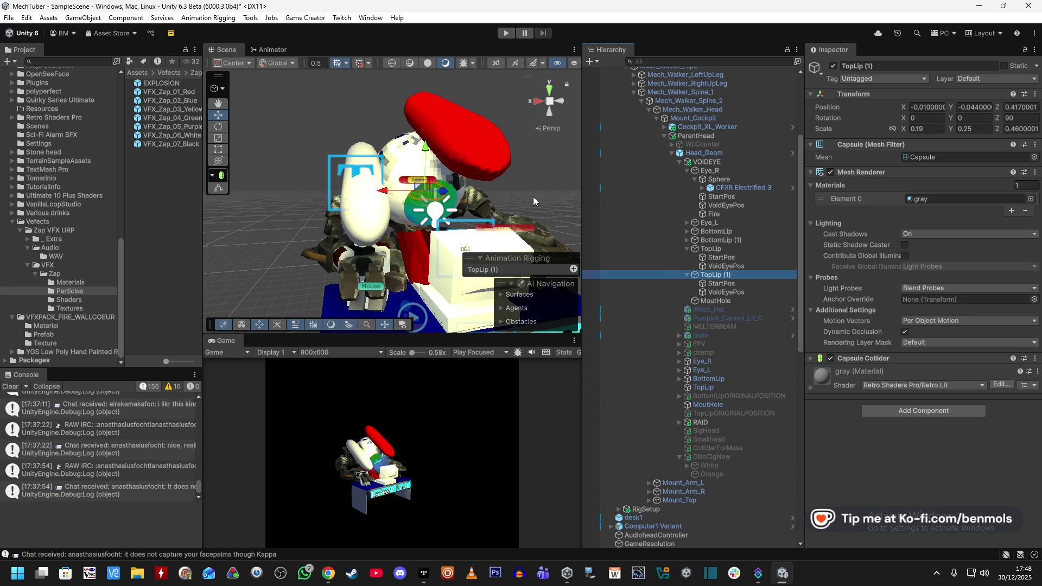
# Copy TopLip's scale 0.52, 1.236842, 0.52 onto TopLip (1)
pyautogui.click(726, 250)
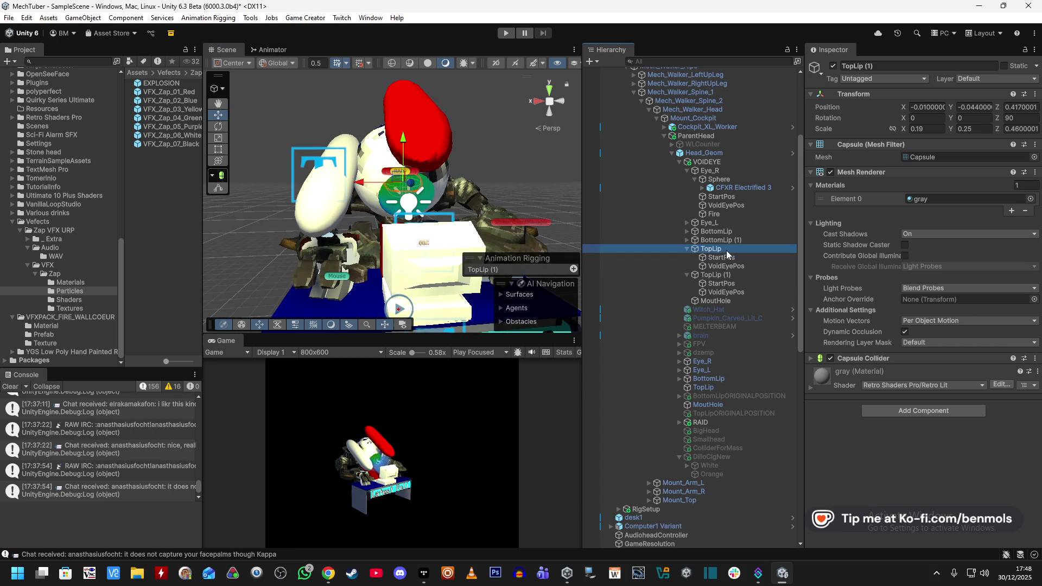
pyautogui.rightClick(904, 132)
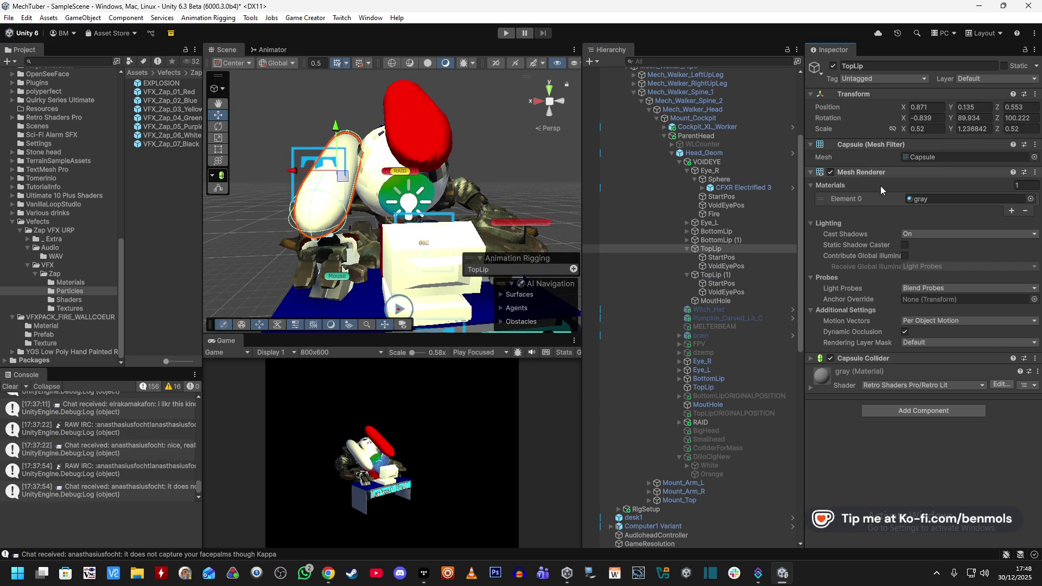
pyautogui.click(726, 277)
pyautogui.rightClick(904, 130)
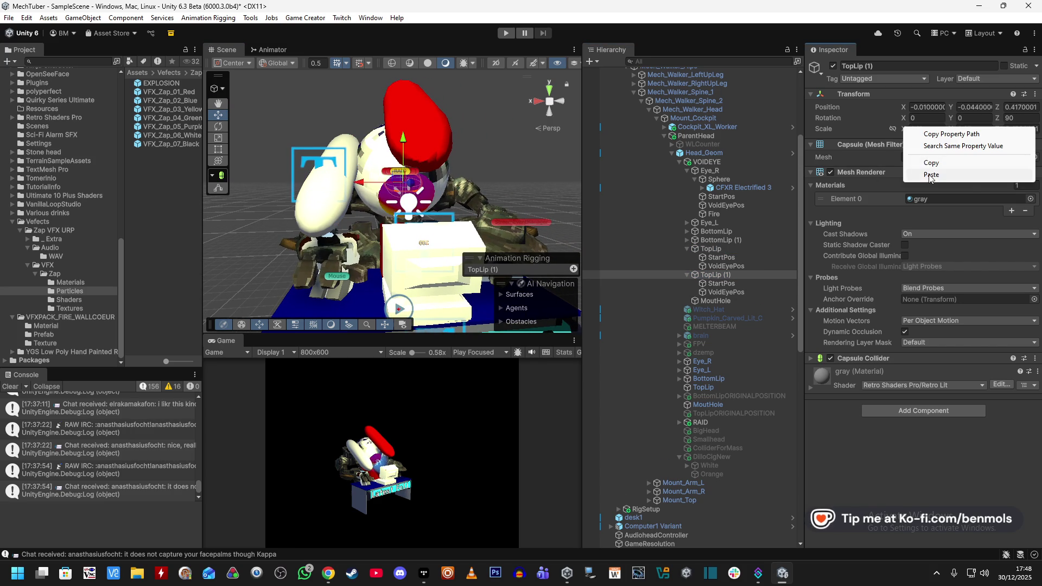
pyautogui.click(929, 174)
# Match TopLip (1)'s rotation to TopLip's -0.839, 89.934, 100.222, correcting the Y field
pyautogui.click(731, 249)
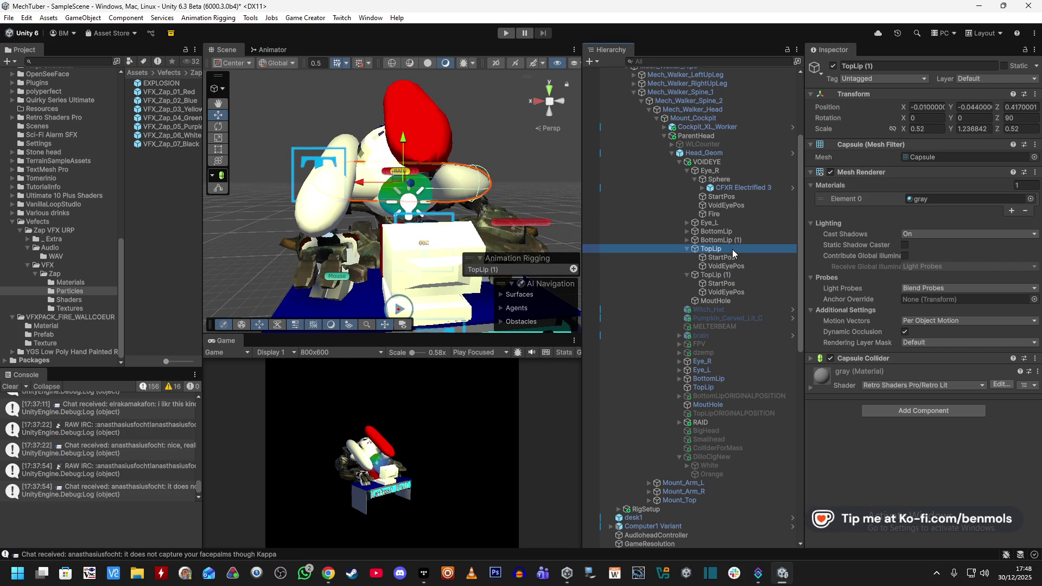
pyautogui.rightClick(902, 117)
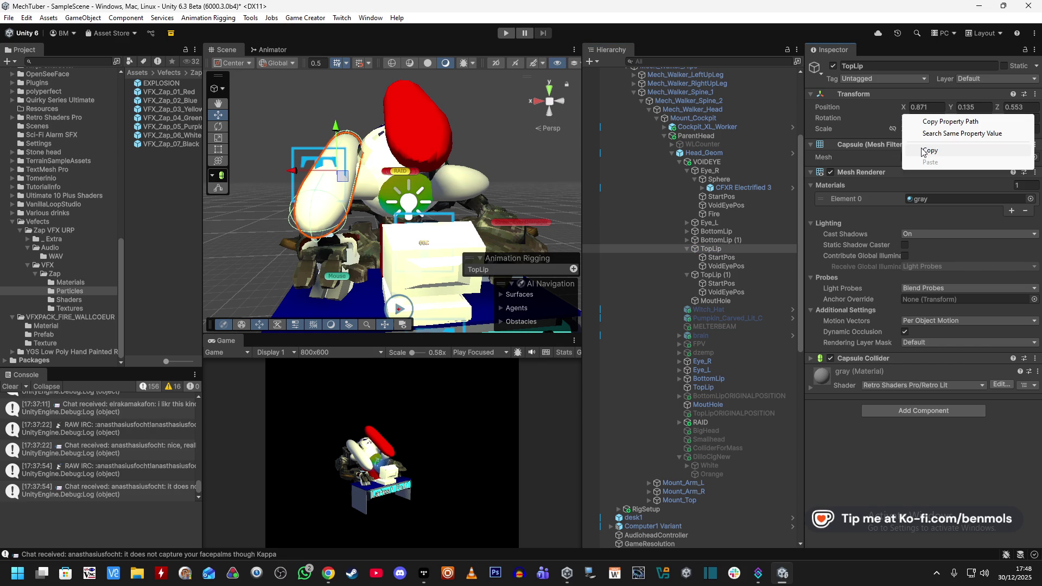
pyautogui.click(921, 151)
pyautogui.click(715, 275)
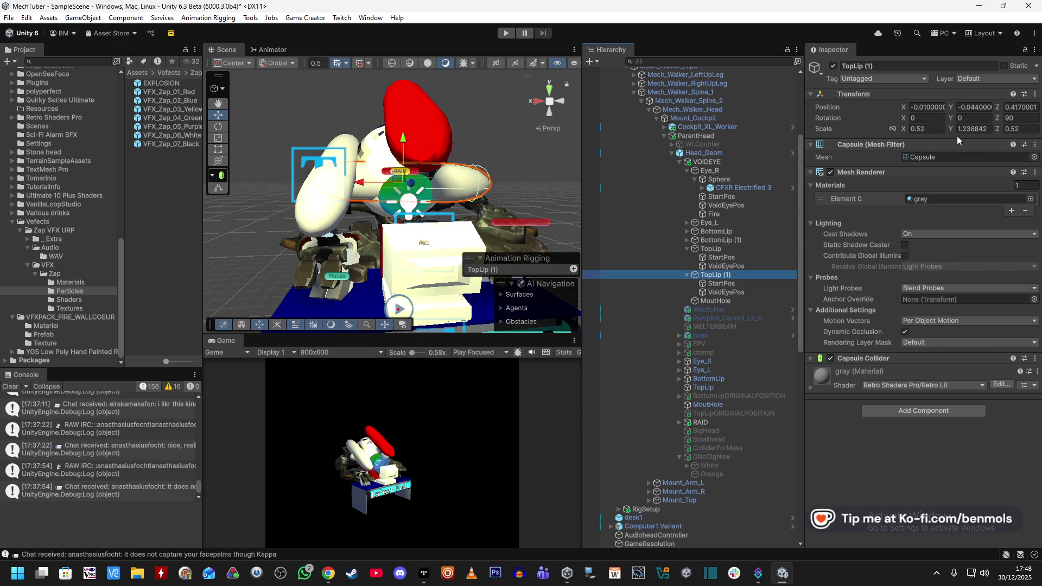
pyautogui.write('-0.835')
pyautogui.click(735, 249)
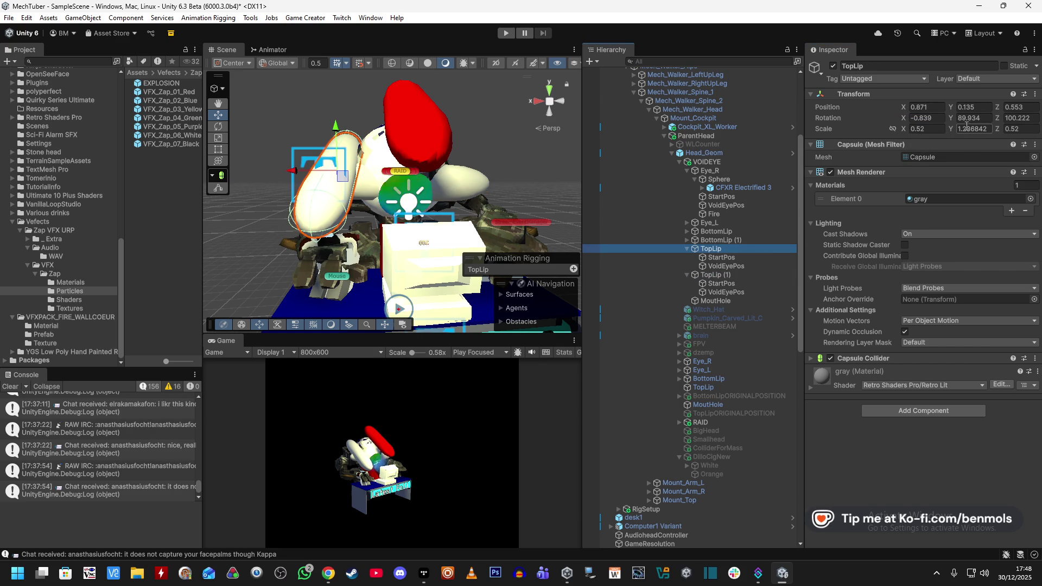
pyautogui.click(715, 275)
pyautogui.click(970, 117)
pyautogui.write('0')
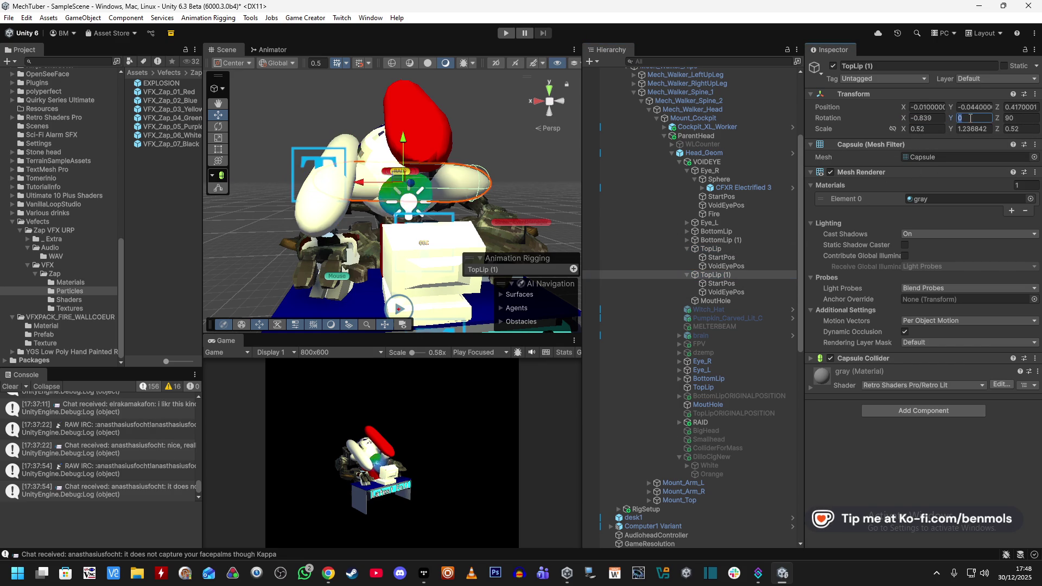
pyautogui.click(714, 249)
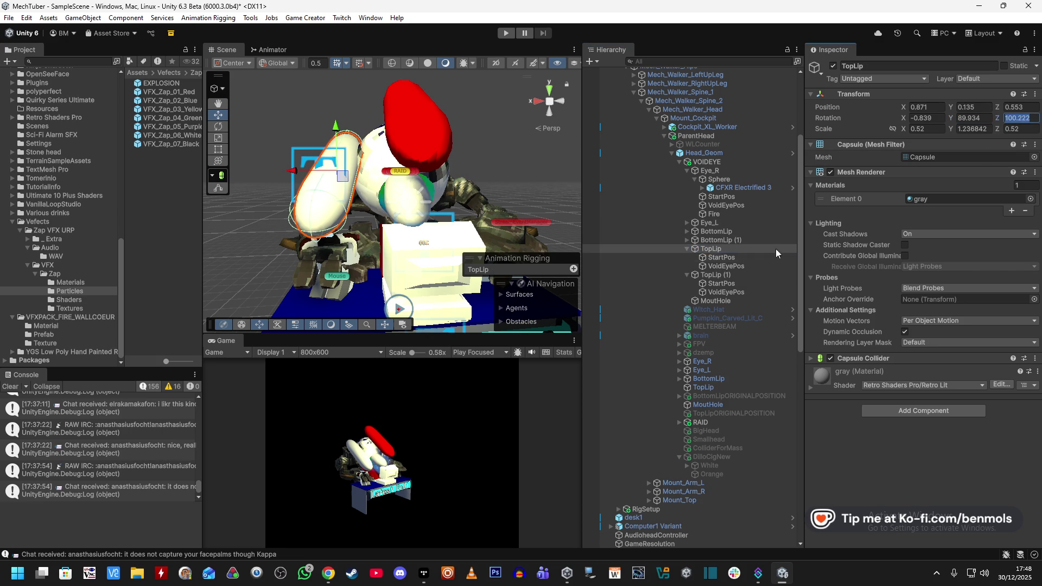
pyautogui.click(722, 275)
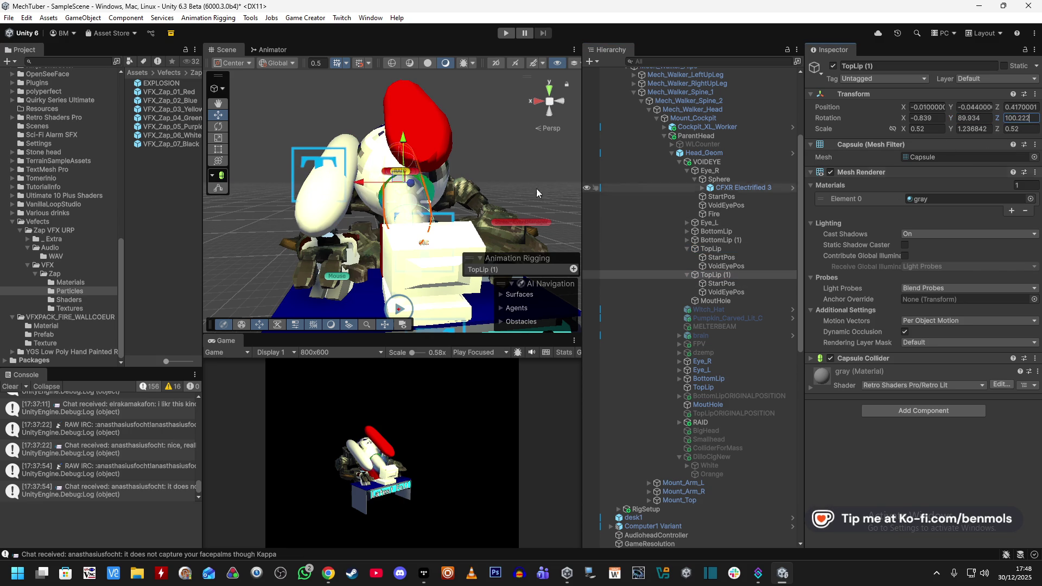
# Slide TopLip (1) along its axis to -0.96, -0.045, 0.339
pyautogui.moveTo(413, 181); pyautogui.dragTo(428, 178)
pyautogui.moveTo(520, 158)
pyautogui.mouseDown()
pyautogui.moveTo(224, 164)
pyautogui.moveTo(231, 139)
pyautogui.moveTo(174, 247)
pyautogui.moveTo(191, 189)
pyautogui.moveTo(542, 155)
pyautogui.mouseUp()
pyautogui.scroll(-5, 543, 156)
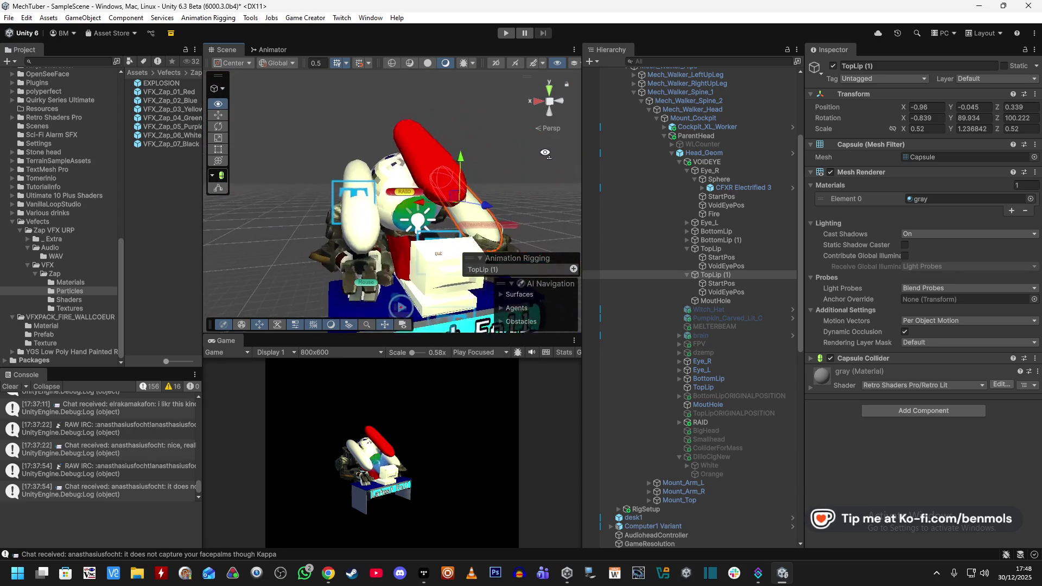
# Enter play mode and scrub BottomLip's X rotation to test the lip
pyautogui.click(507, 34)
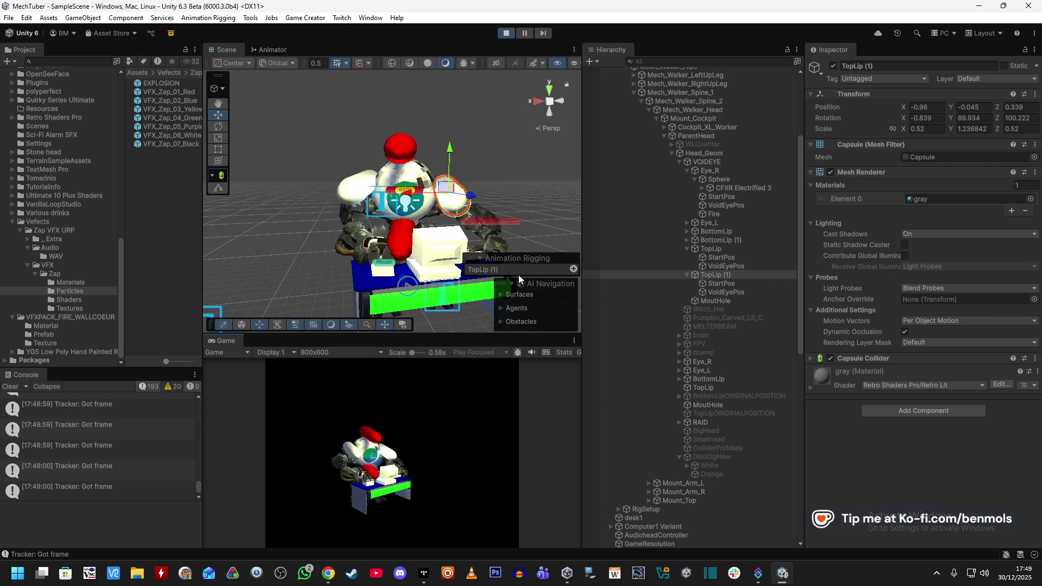
pyautogui.click(398, 135)
pyautogui.click(412, 142)
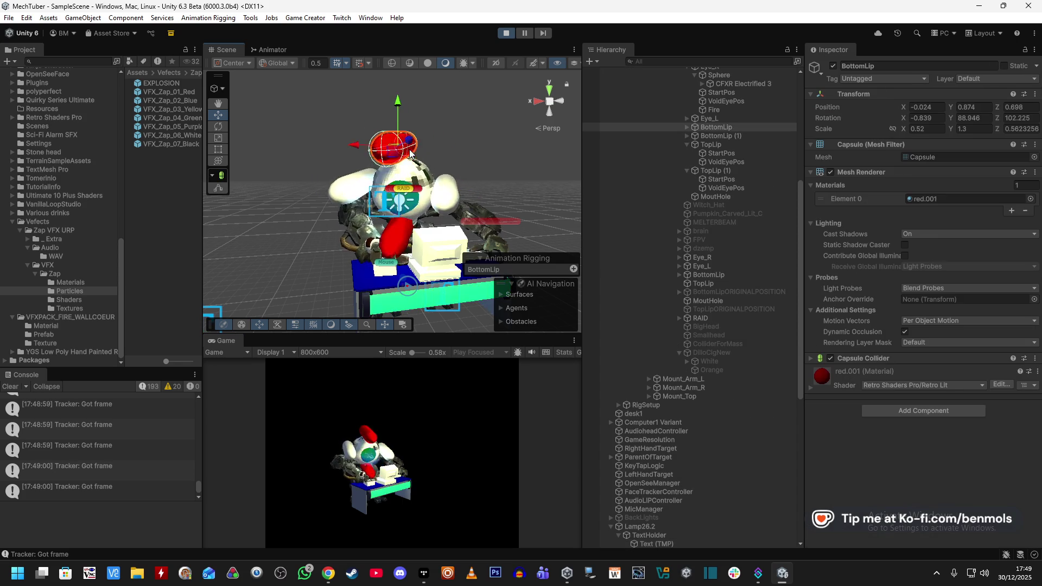
pyautogui.click(950, 118)
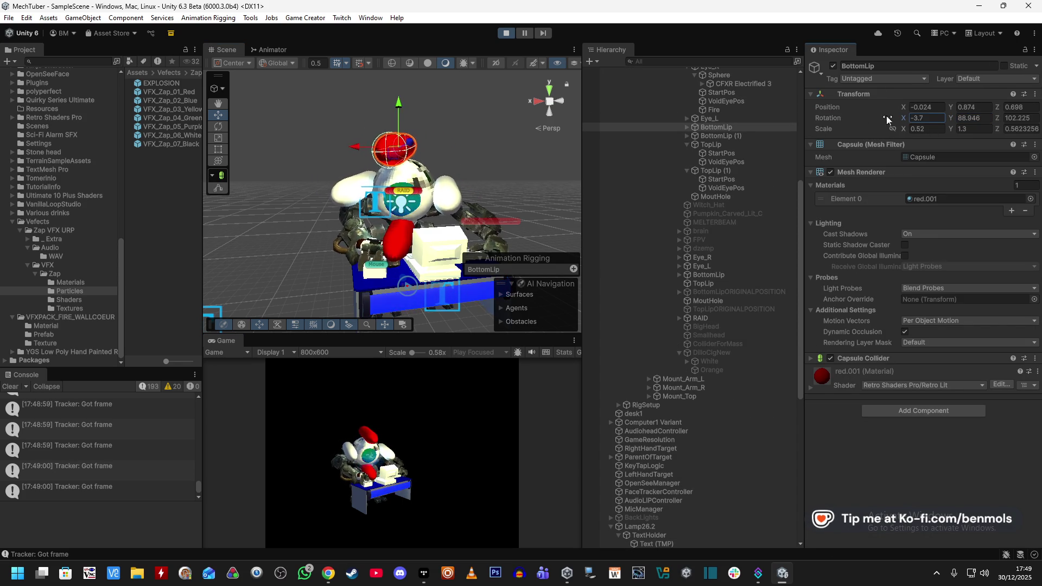
pyautogui.moveTo(901, 115); pyautogui.dragTo(591, 86)
pyautogui.moveTo(524, 86)
pyautogui.mouseDown()
pyautogui.moveTo(109, 92)
pyautogui.moveTo(845, 121)
pyautogui.moveTo(217, 146)
pyautogui.moveTo(976, 177)
pyautogui.moveTo(6, 166)
pyautogui.moveTo(941, 178)
pyautogui.moveTo(1002, 123)
pyautogui.moveTo(118, 128)
pyautogui.moveTo(347, 131)
pyautogui.moveTo(637, 155)
pyautogui.moveTo(645, 165)
pyautogui.moveTo(861, 160)
pyautogui.moveTo(191, 190)
pyautogui.moveTo(305, 144)
pyautogui.moveTo(1014, 121)
pyautogui.moveTo(859, 139)
pyautogui.moveTo(883, 137)
pyautogui.moveTo(735, 175)
pyautogui.moveTo(551, 138)
pyautogui.mouseUp()
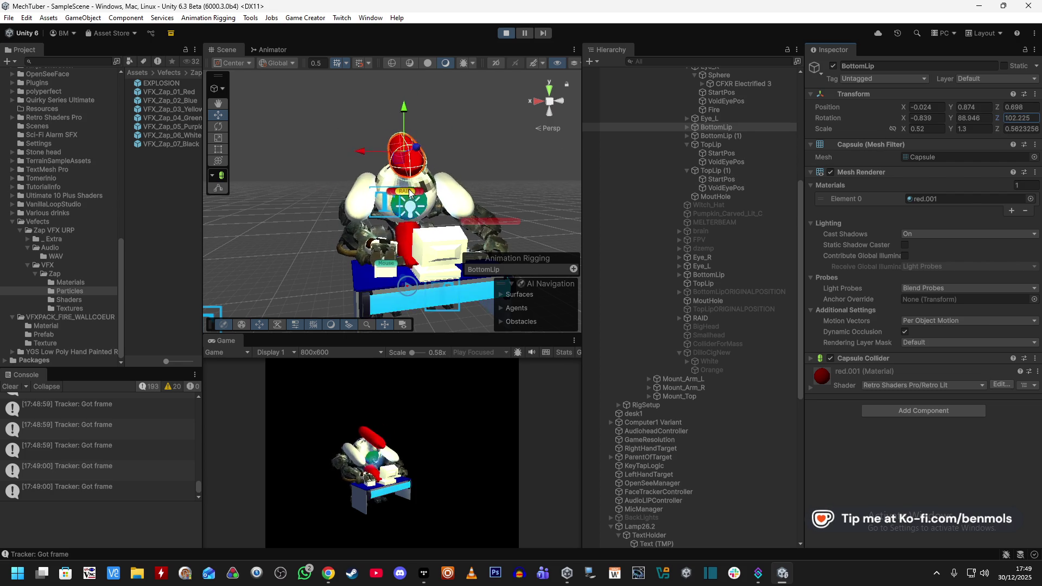
# Review Eye_R's VoidEyePos actions and exit play mode
pyautogui.scroll(3, 745, 174)
pyautogui.click(756, 200)
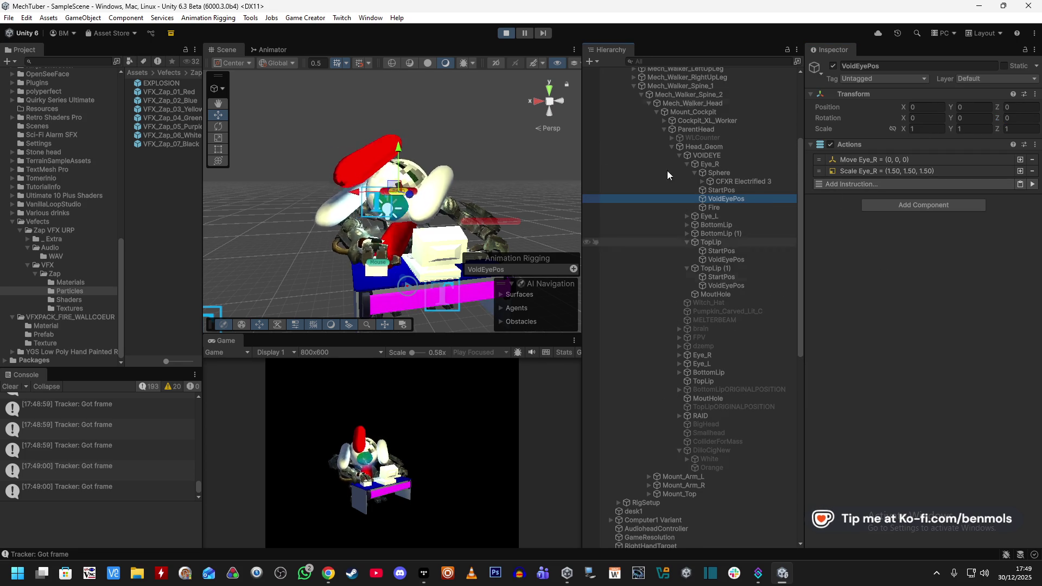
pyautogui.click(503, 34)
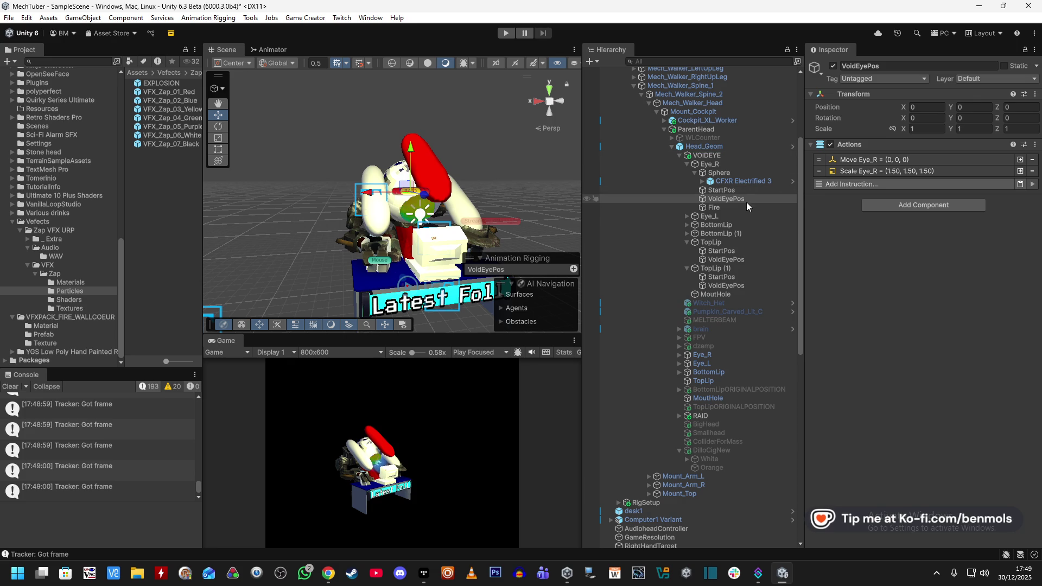
# Compare Eye_R's VoidEyePos Move and Scale actions with Eye_R's transform
pyautogui.click(899, 160)
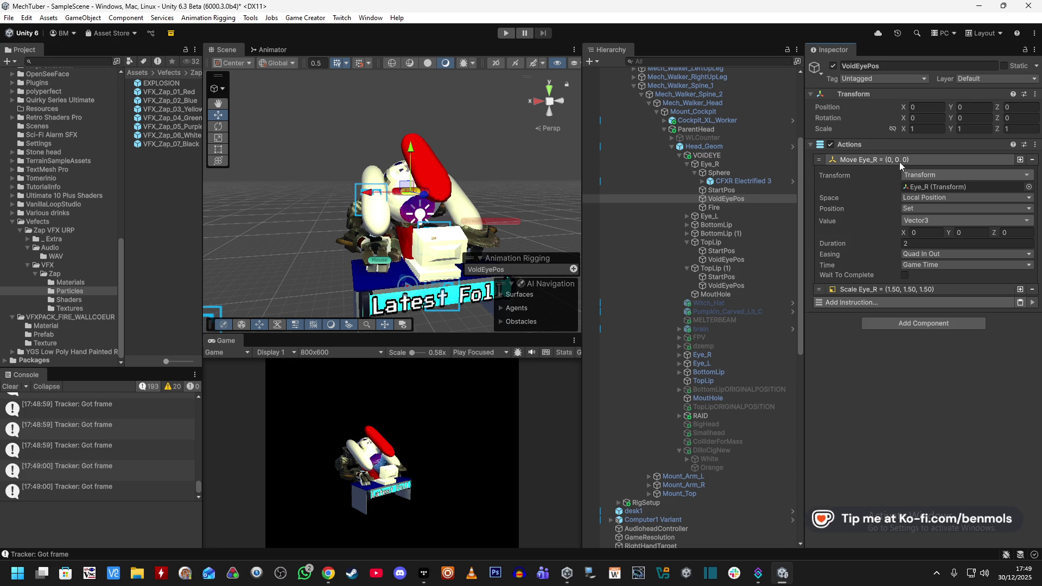
pyautogui.click(900, 286)
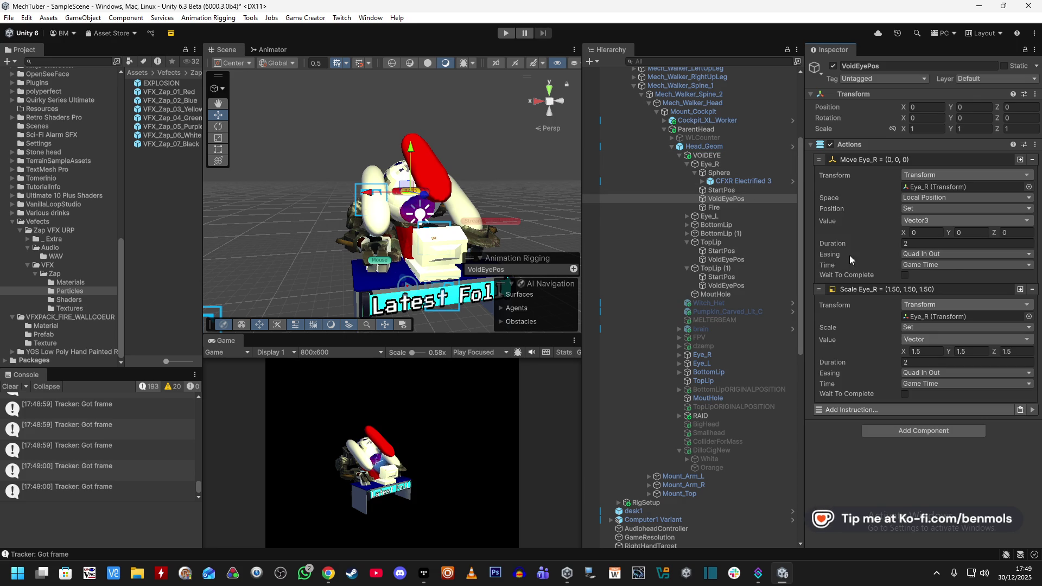
pyautogui.click(732, 164)
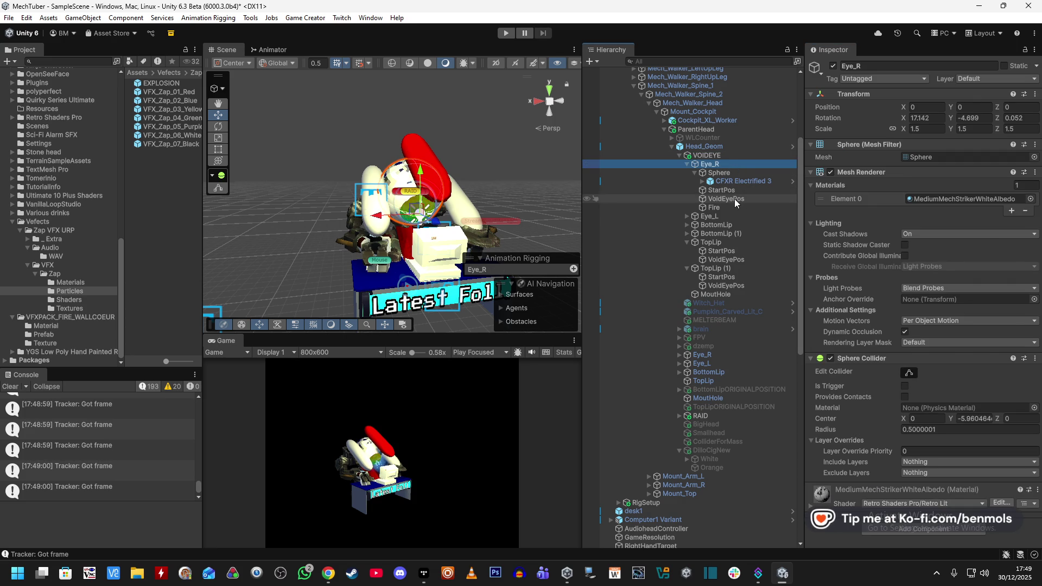
pyautogui.click(734, 198)
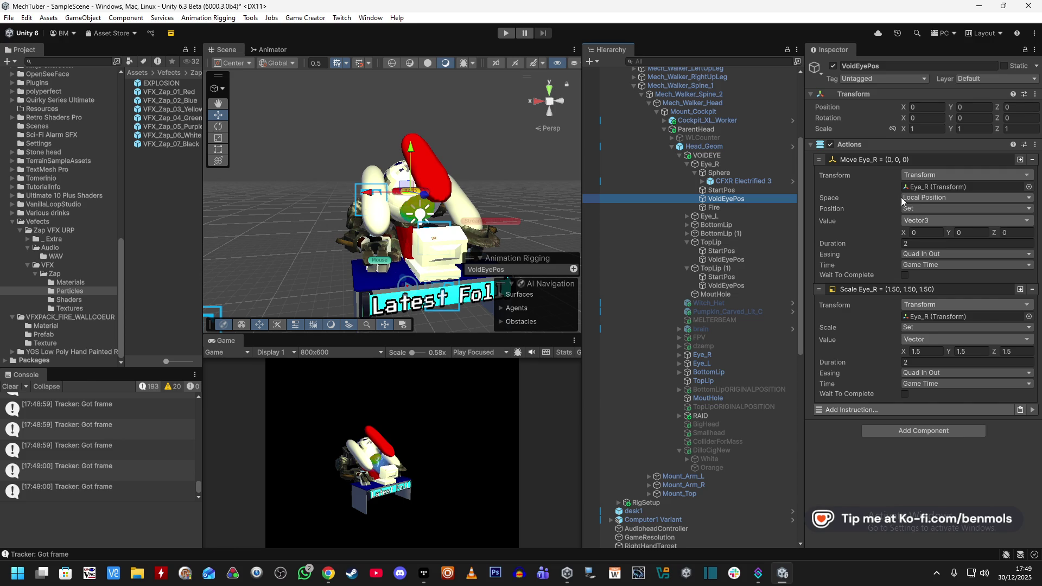
pyautogui.click(732, 161)
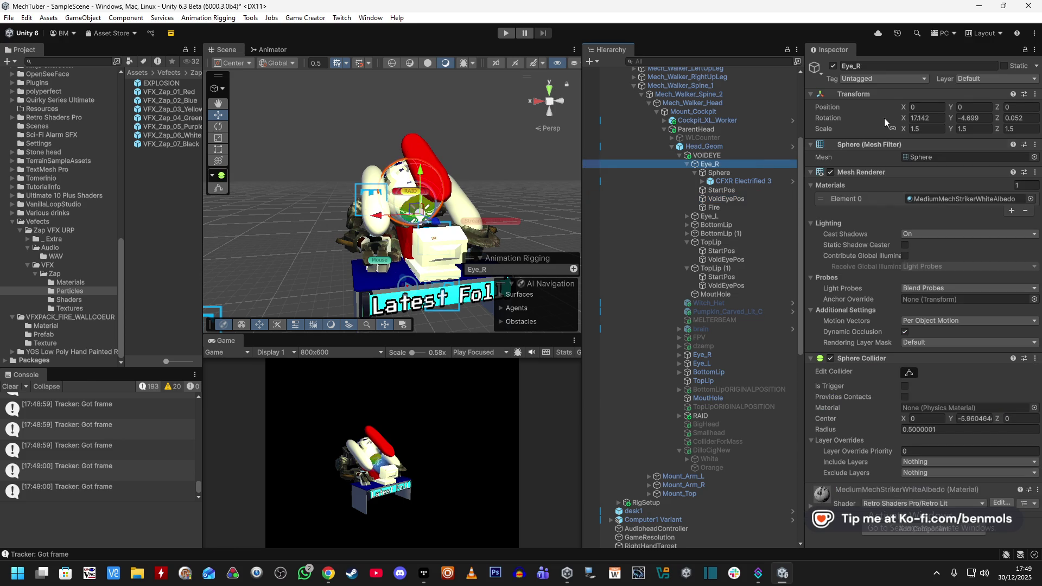
pyautogui.click(738, 198)
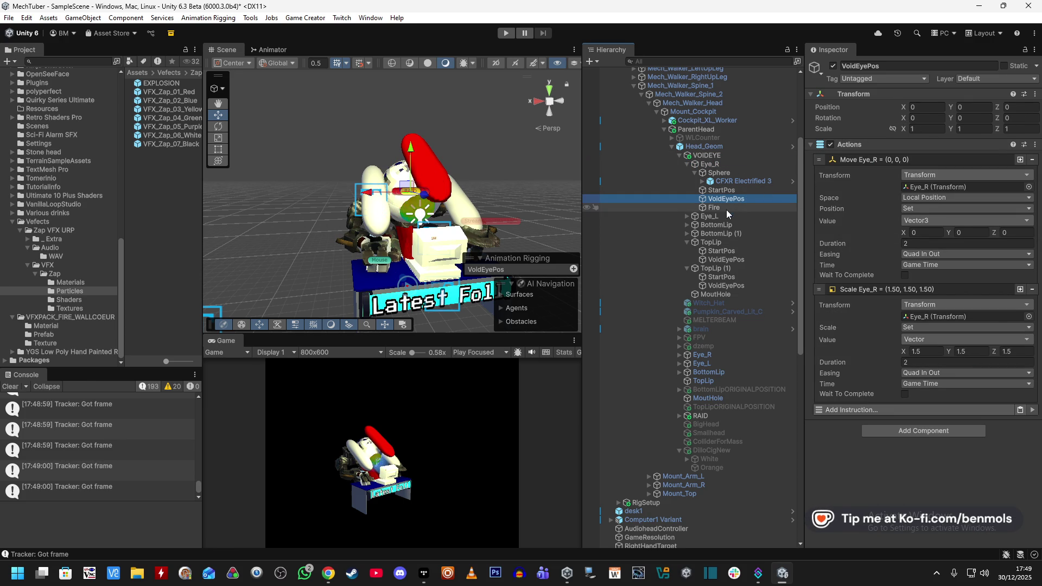
pyautogui.click(722, 165)
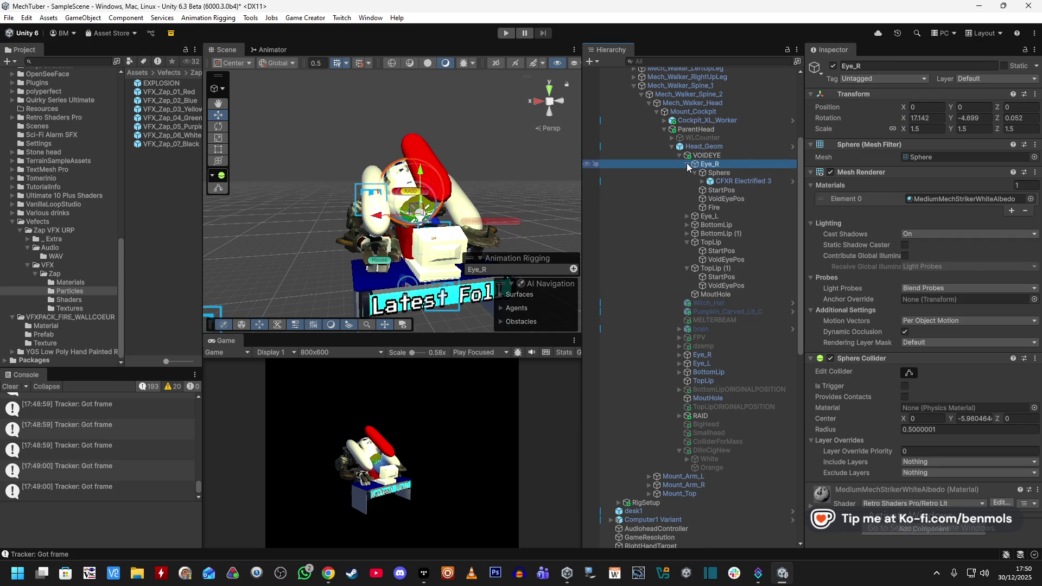
# Collapse Eye_R, expand BottomLip, and add an Actions component to its VoidEyePos
pyautogui.click(686, 164)
pyautogui.click(686, 173)
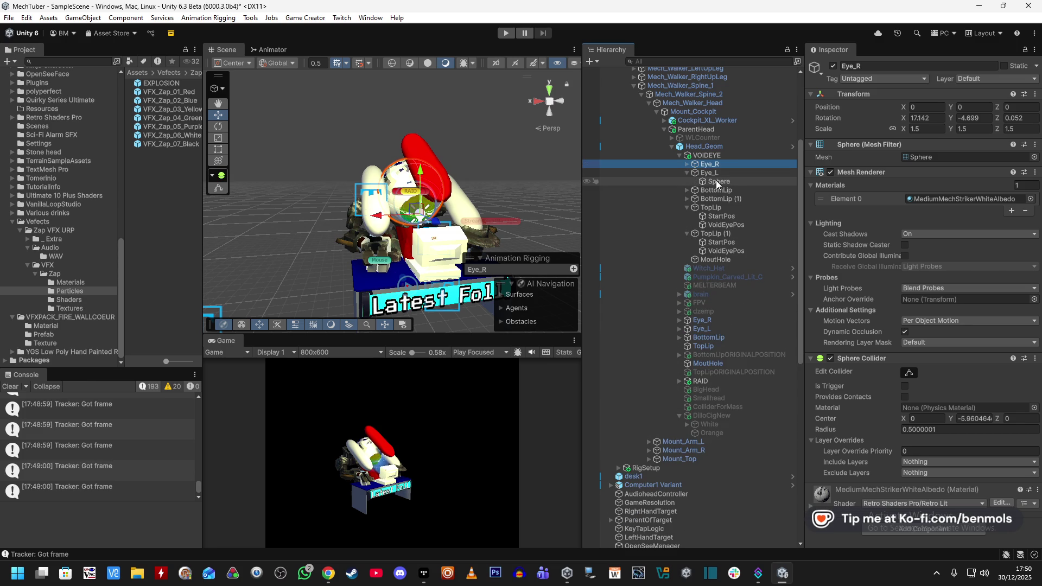
pyautogui.click(685, 173)
pyautogui.click(686, 164)
pyautogui.click(687, 164)
pyautogui.click(686, 190)
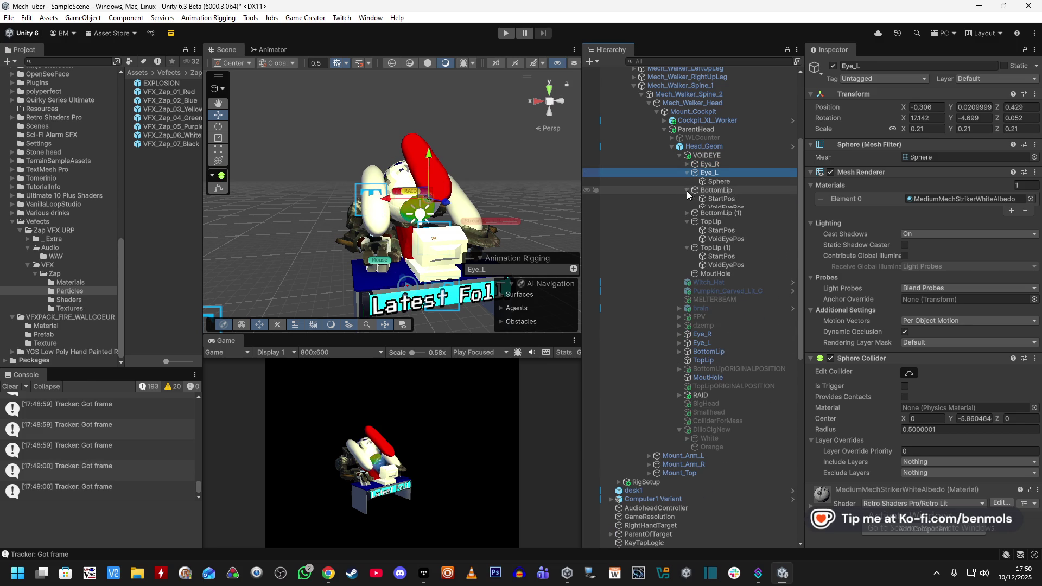
pyautogui.click(686, 216)
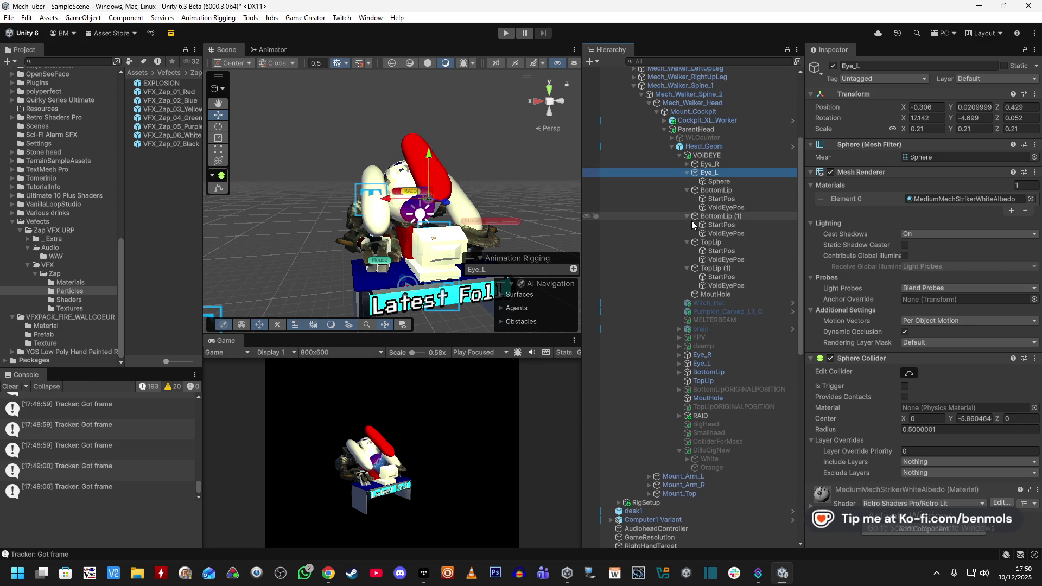
pyautogui.click(733, 207)
pyautogui.click(914, 151)
pyautogui.click(915, 149)
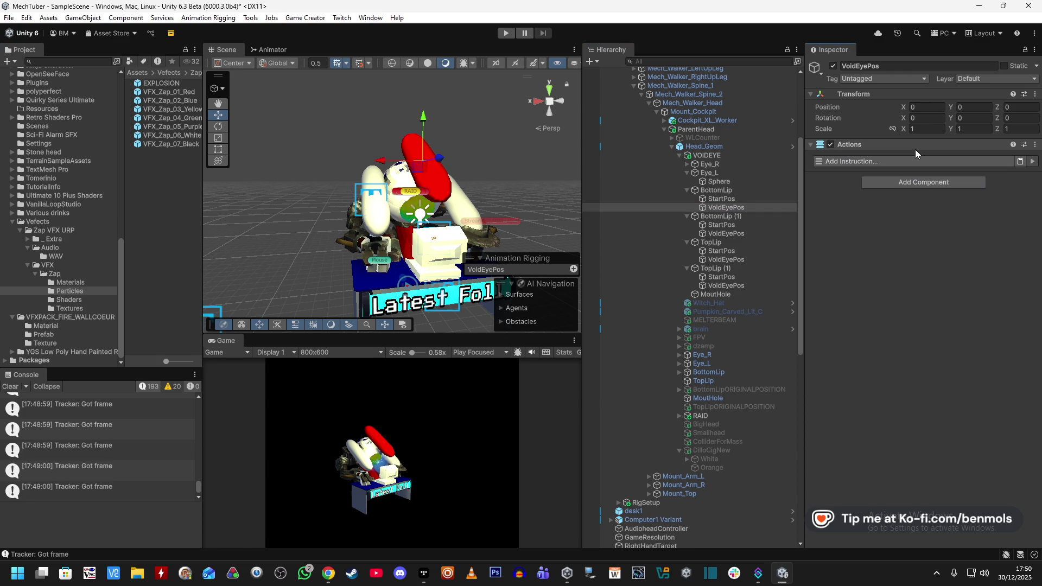
# Check BottomLip's transform values, then select its VoidEyePos object
pyautogui.click(910, 159)
pyautogui.moveTo(722, 199)
pyautogui.mouseDown()
pyautogui.moveTo(734, 205)
pyautogui.moveTo(733, 194)
pyautogui.mouseUp()
pyautogui.click(733, 194)
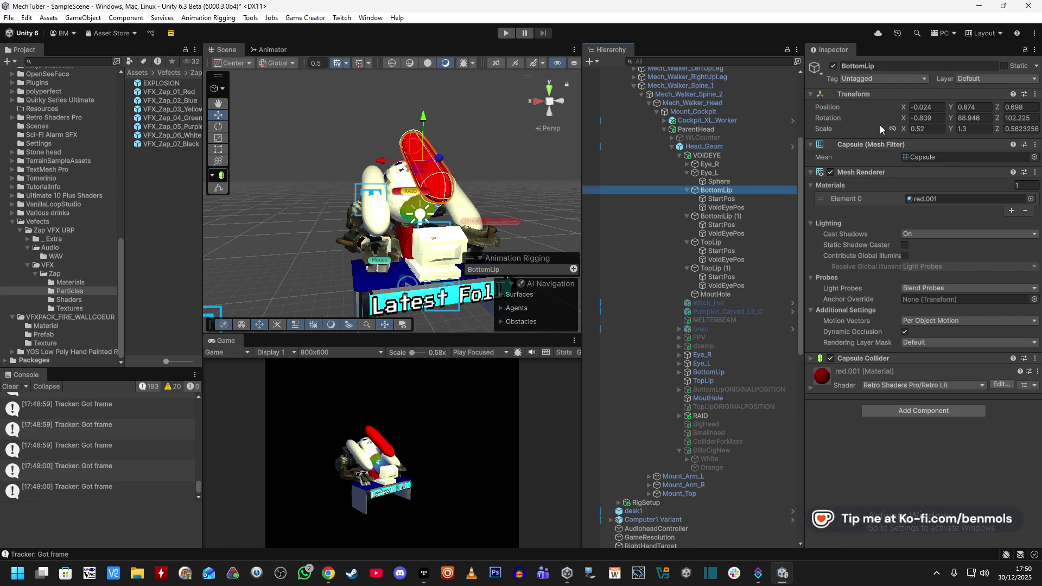
pyautogui.click(723, 206)
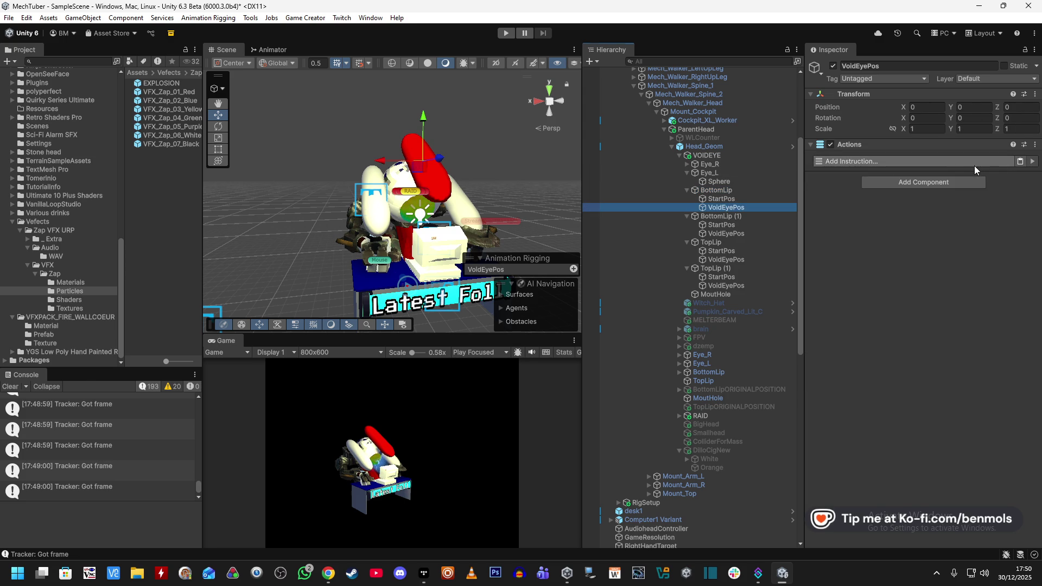
# Add Change Position, Change Rotation and Change Scale instructions to VoidEyePos's Actions
pyautogui.click(971, 163)
pyautogui.write('Position')
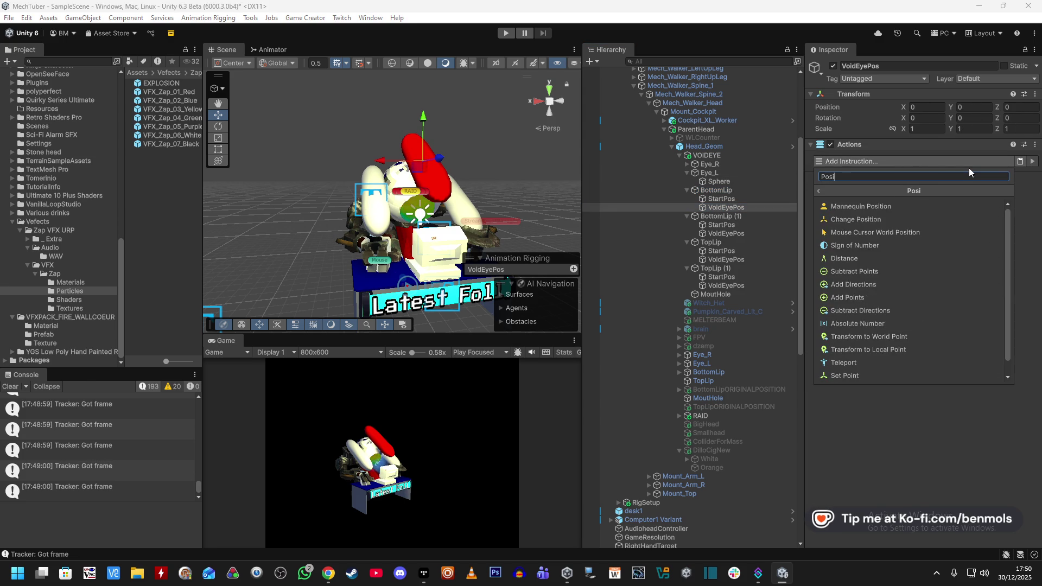
pyautogui.click(911, 204)
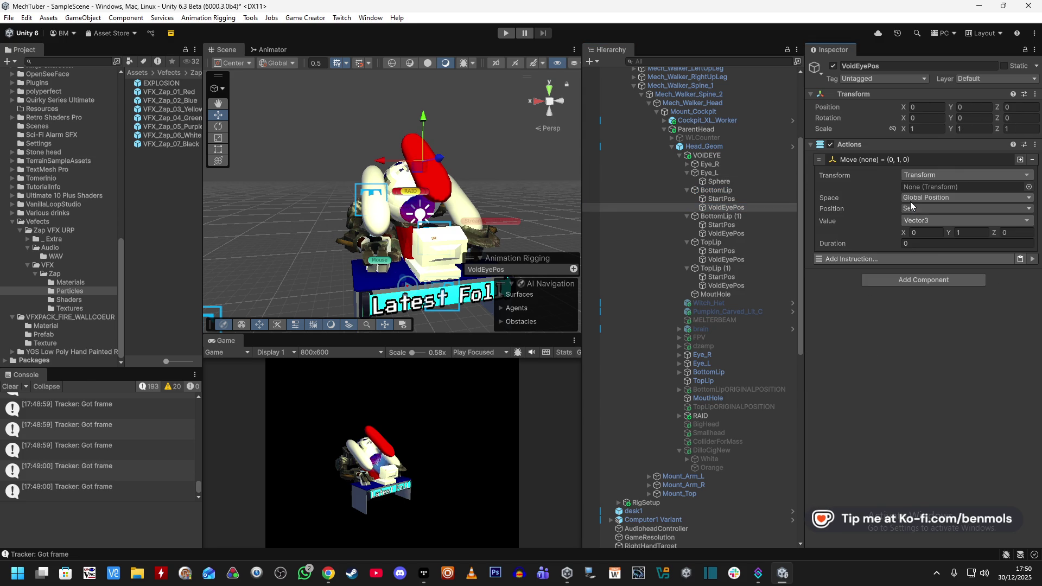
pyautogui.click(936, 259)
pyautogui.write('Rotation')
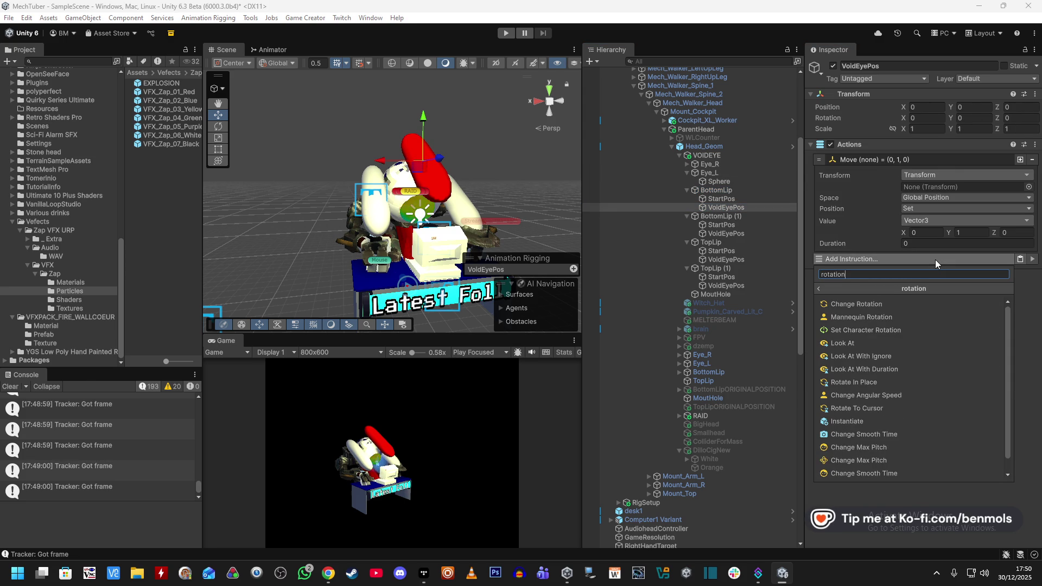
pyautogui.click(897, 309)
pyautogui.click(862, 417)
pyautogui.write('change sca')
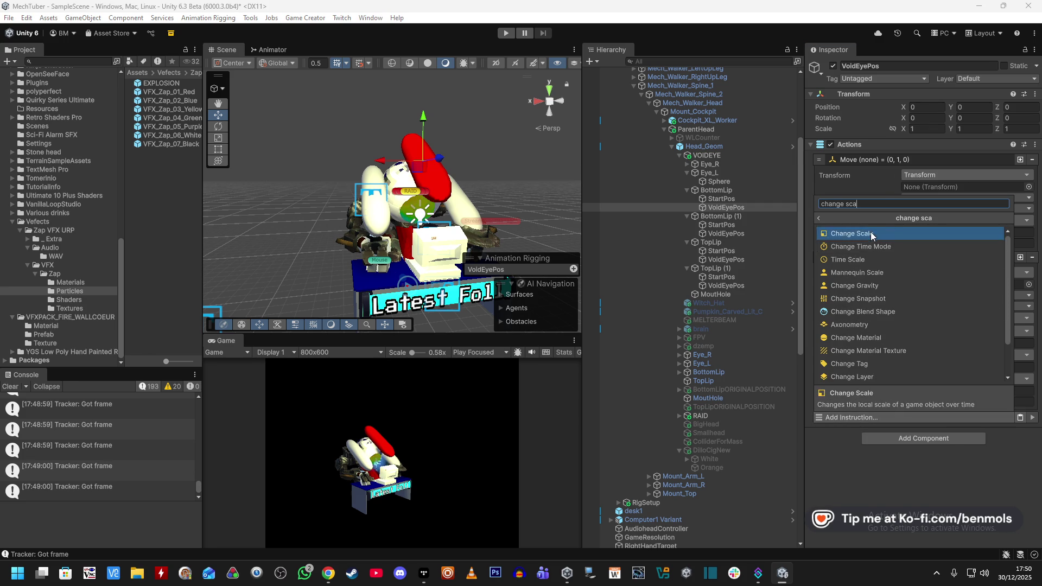
pyautogui.click(870, 233)
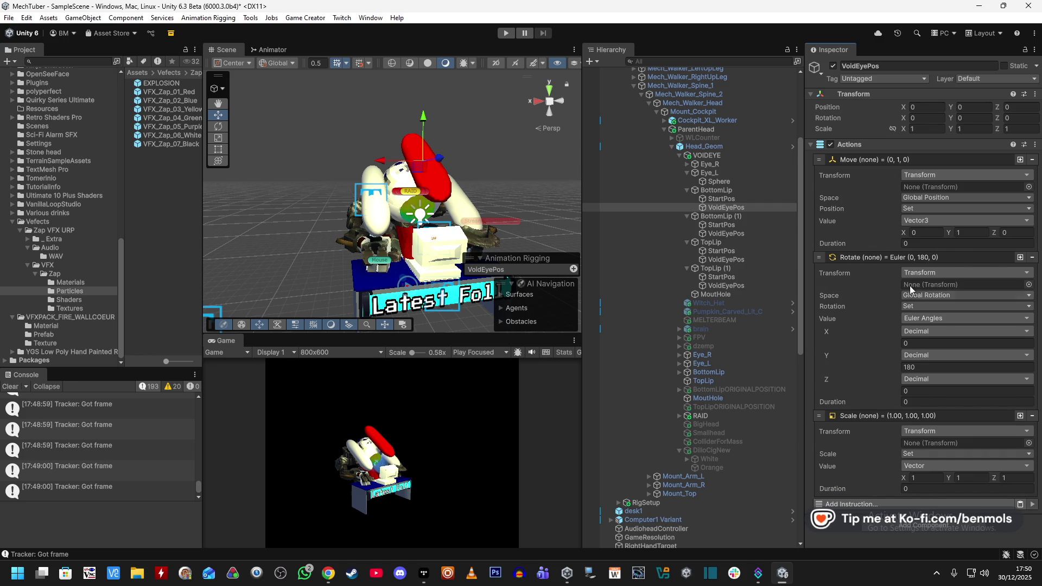
# Target BottomLip in all three instructions and set position and rotation Space to Local
pyautogui.moveTo(716, 190); pyautogui.dragTo(935, 192)
pyautogui.moveTo(716, 190); pyautogui.dragTo(956, 313)
pyautogui.moveTo(715, 190)
pyautogui.mouseDown()
pyautogui.moveTo(810, 273)
pyautogui.moveTo(947, 449)
pyautogui.mouseUp()
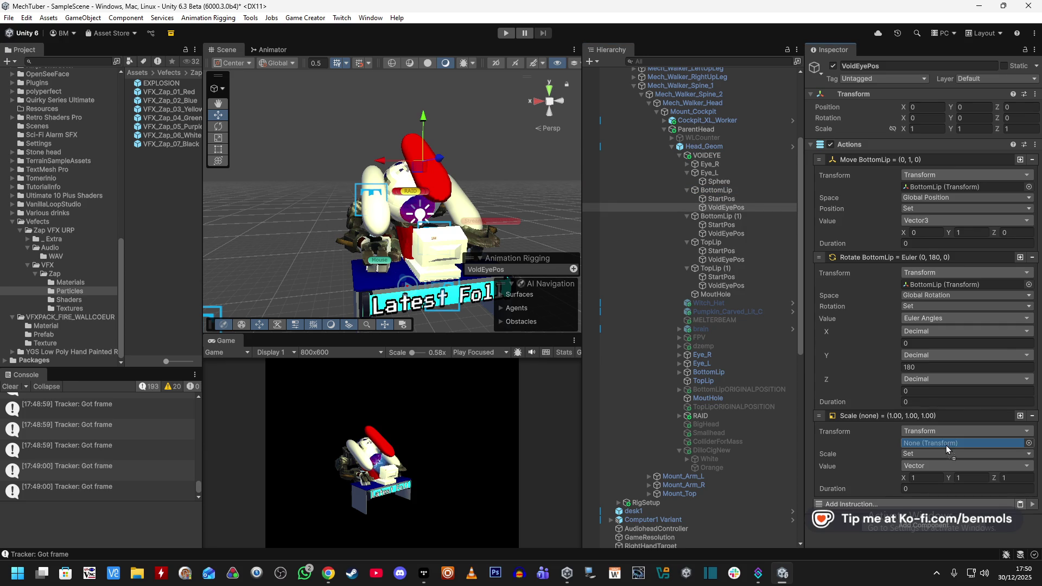
pyautogui.click(936, 197)
pyautogui.click(936, 222)
pyautogui.click(936, 295)
pyautogui.click(939, 319)
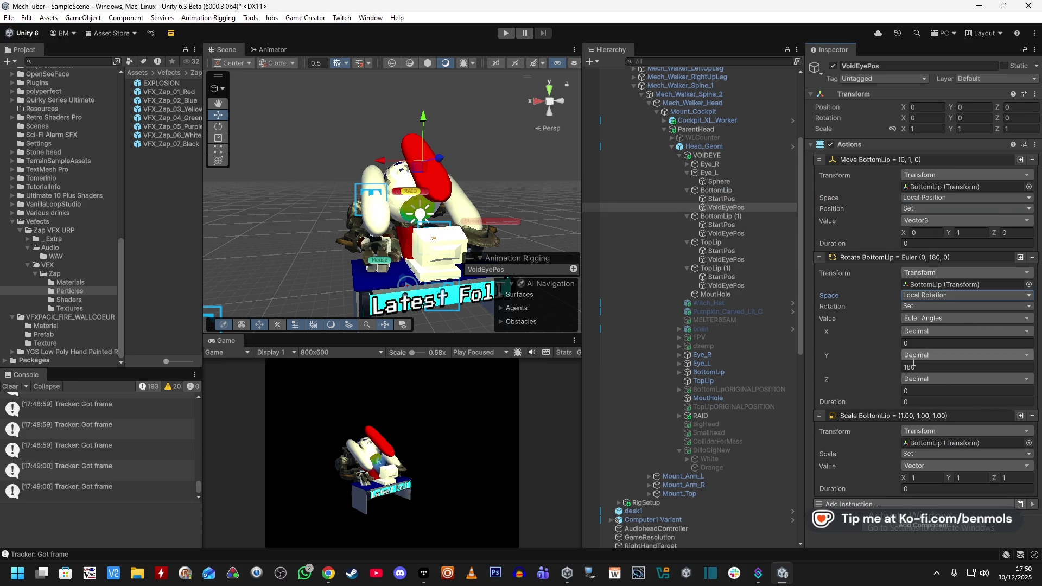
# Set the Change Rotation value type to Euler Vector3
pyautogui.click(926, 318)
pyautogui.write('euler')
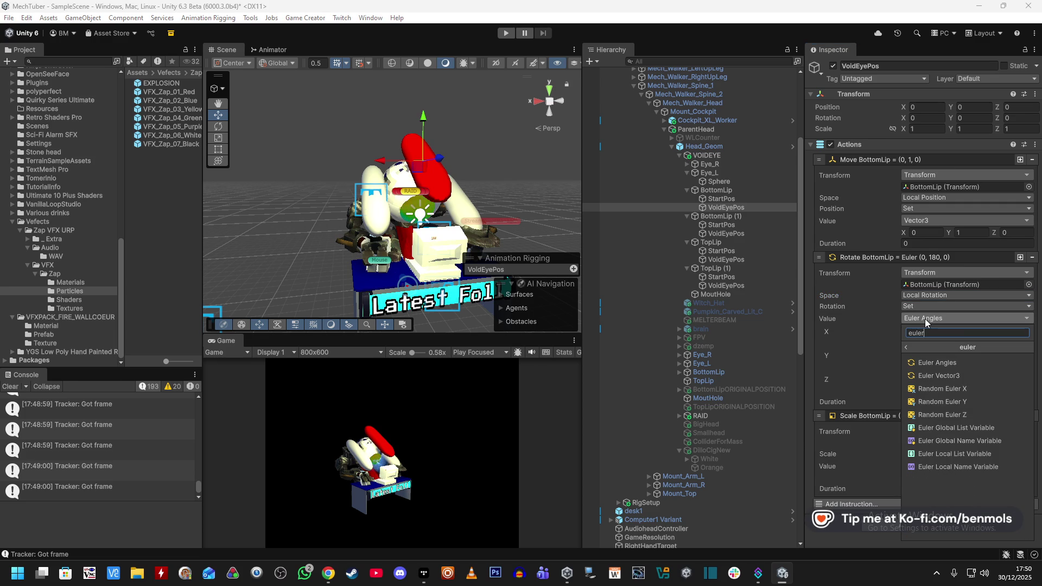
pyautogui.click(946, 388)
pyautogui.click(940, 318)
pyautogui.write('euler')
pyautogui.click(955, 376)
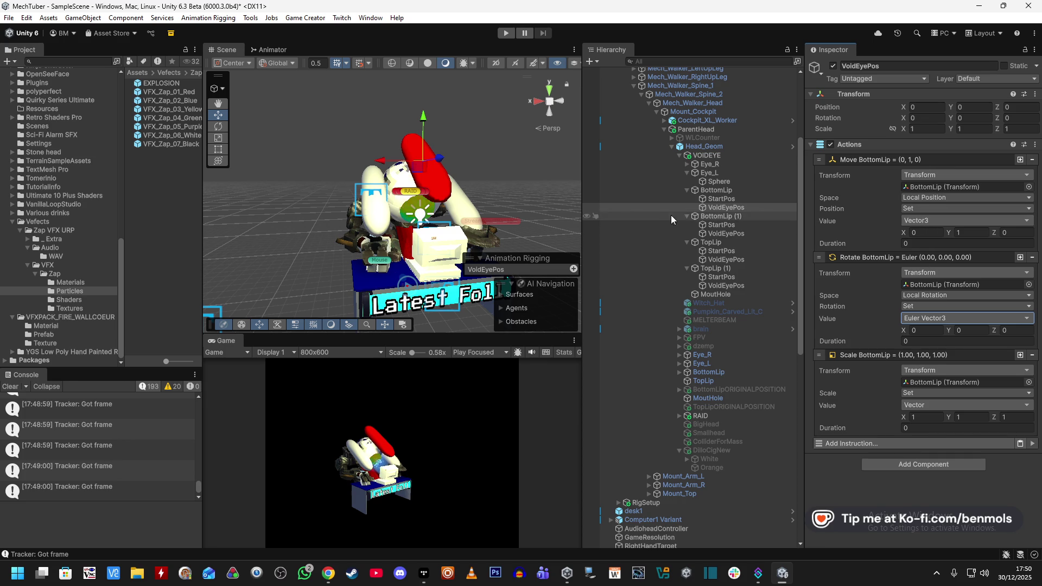
# Copy BottomLip's position values for the Move instruction, comparing against its transform
pyautogui.click(708, 190)
pyautogui.rightClick(905, 109)
pyautogui.click(928, 143)
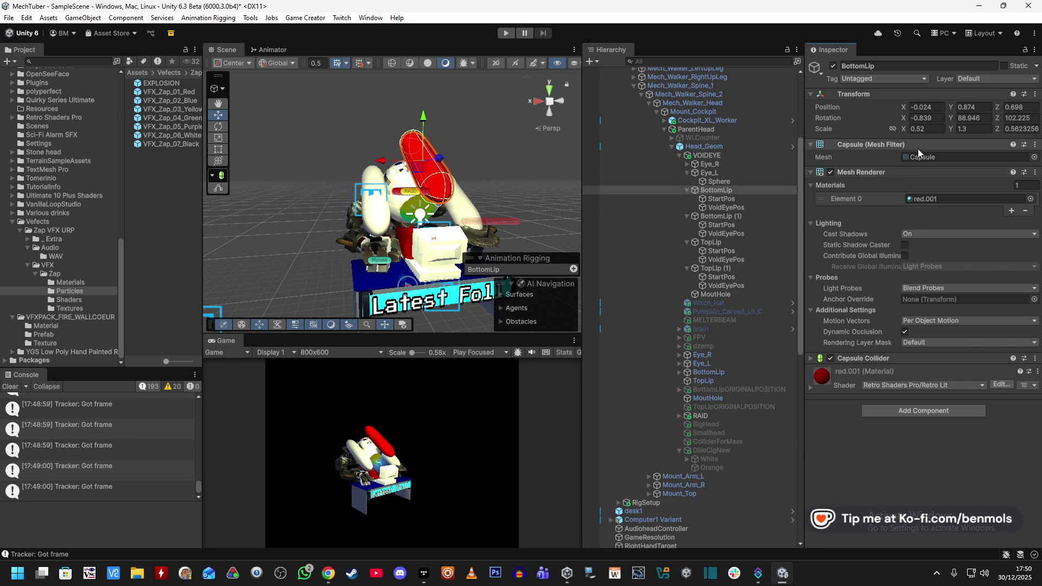
pyautogui.click(730, 207)
pyautogui.rightClick(905, 233)
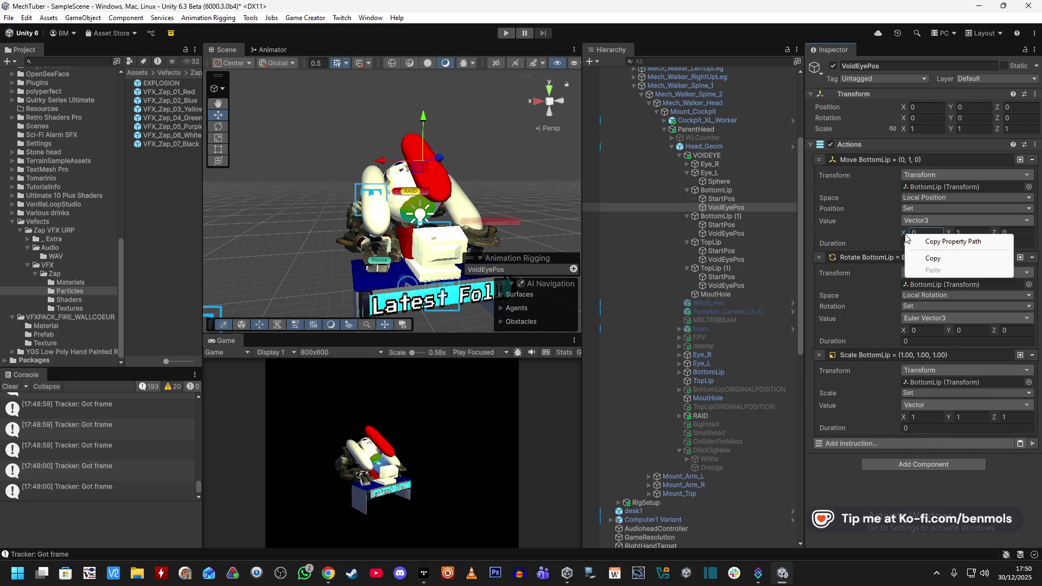
pyautogui.click(873, 232)
pyautogui.click(743, 191)
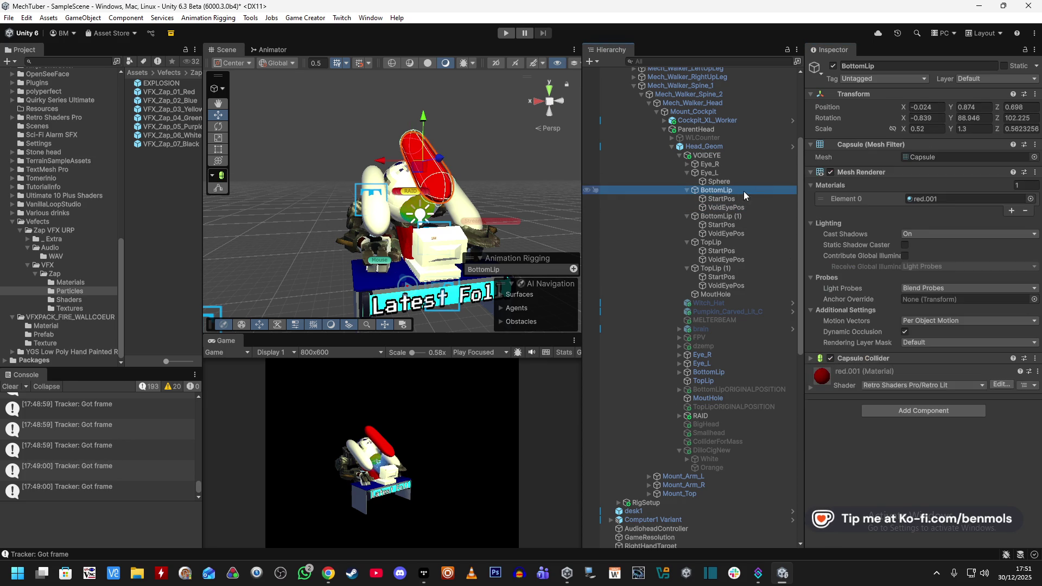
pyautogui.click(738, 207)
pyautogui.click(715, 190)
pyautogui.click(726, 207)
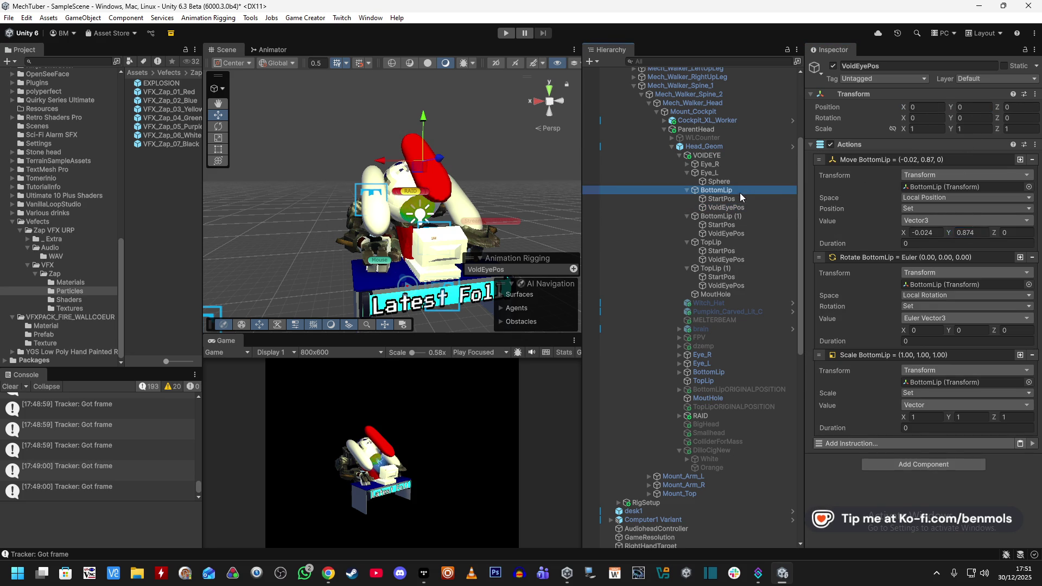
pyautogui.click(740, 190)
pyautogui.click(725, 207)
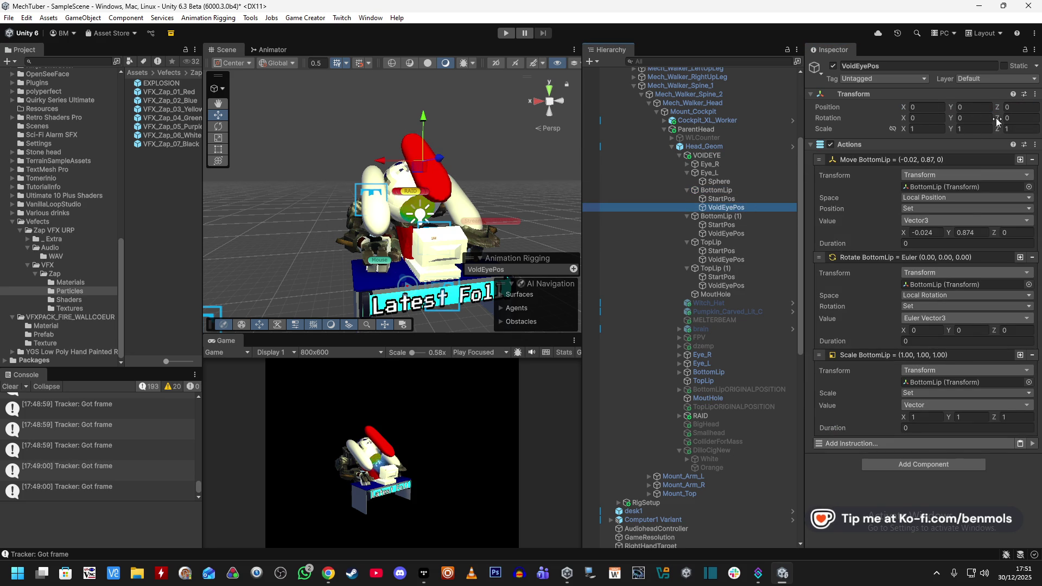
# Set the Move target Z to 0.698 with a duration of 2
pyautogui.moveTo(994, 233); pyautogui.dragTo(1009, 235)
pyautogui.click(948, 244)
pyautogui.write('2')
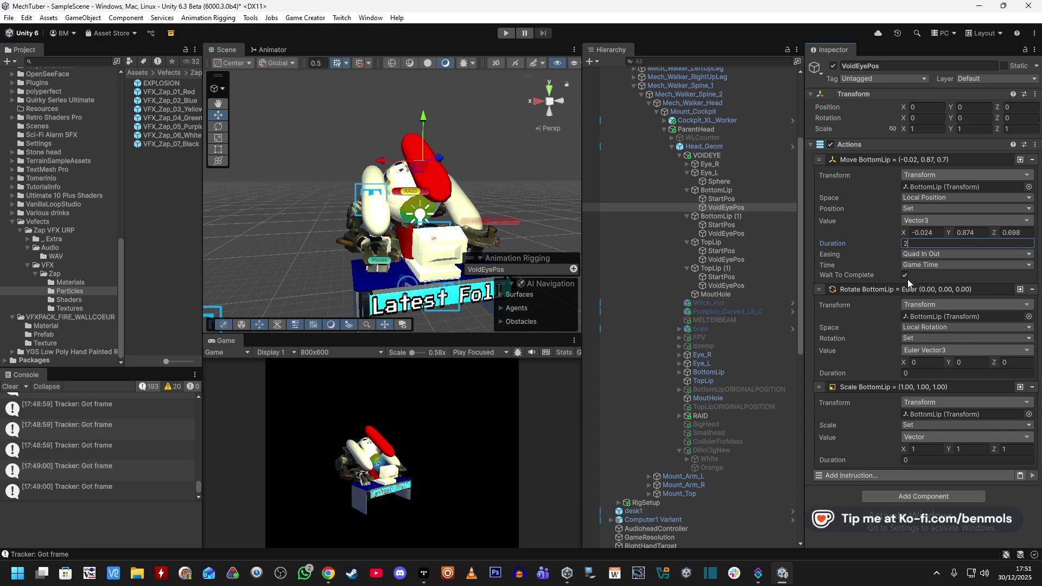
pyautogui.click(767, 198)
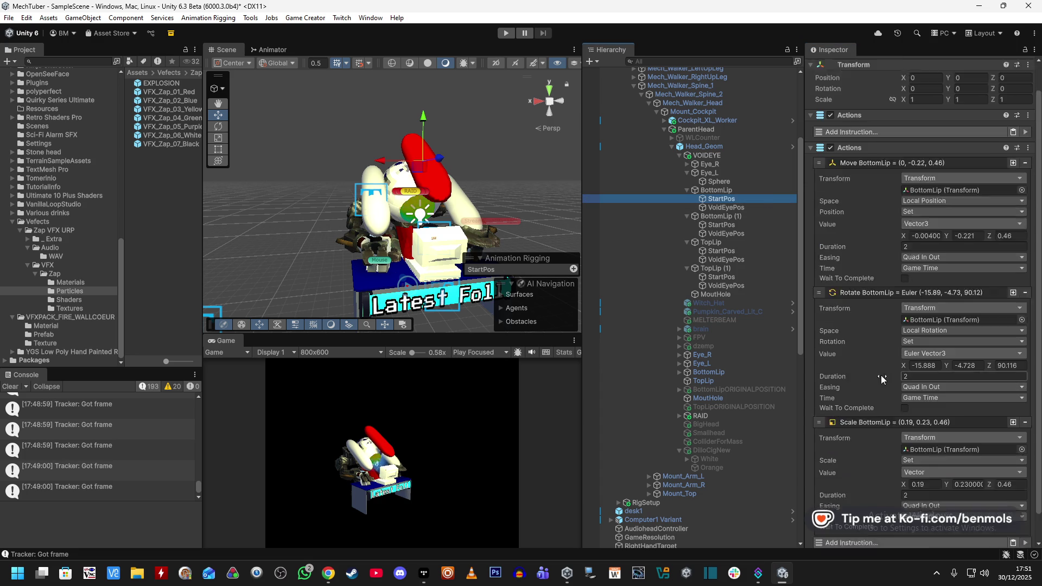
pyautogui.click(727, 208)
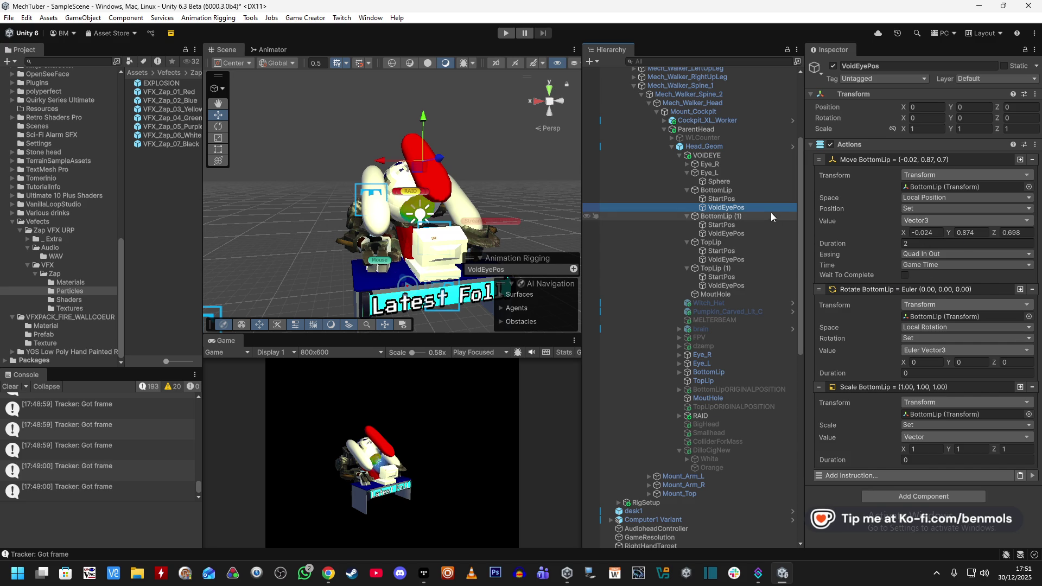
# Set the Rotate target Z to 102.225 from BottomLip's rotation, duration 2
pyautogui.click(750, 192)
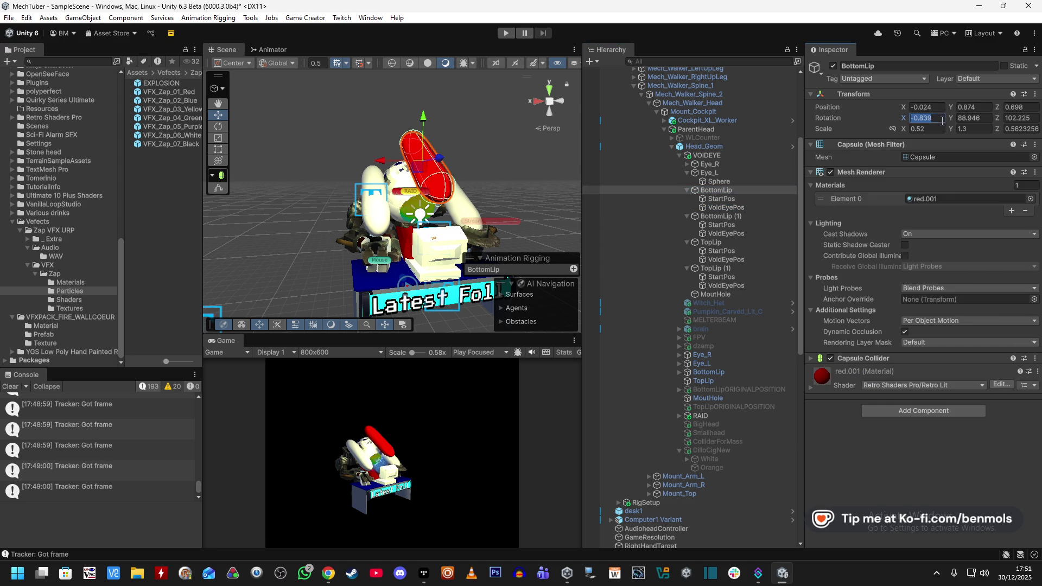
pyautogui.click(748, 205)
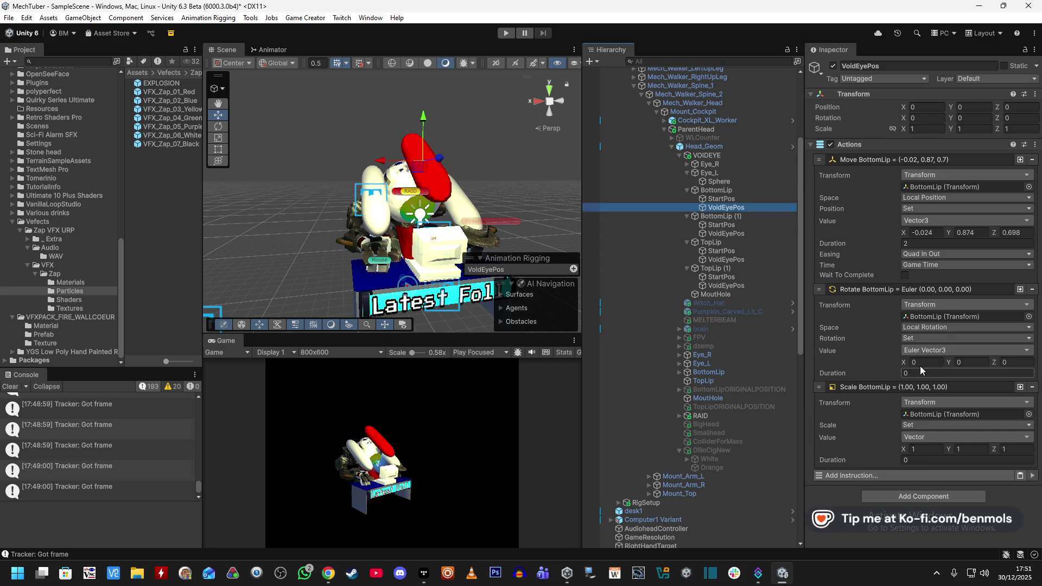
pyautogui.click(727, 191)
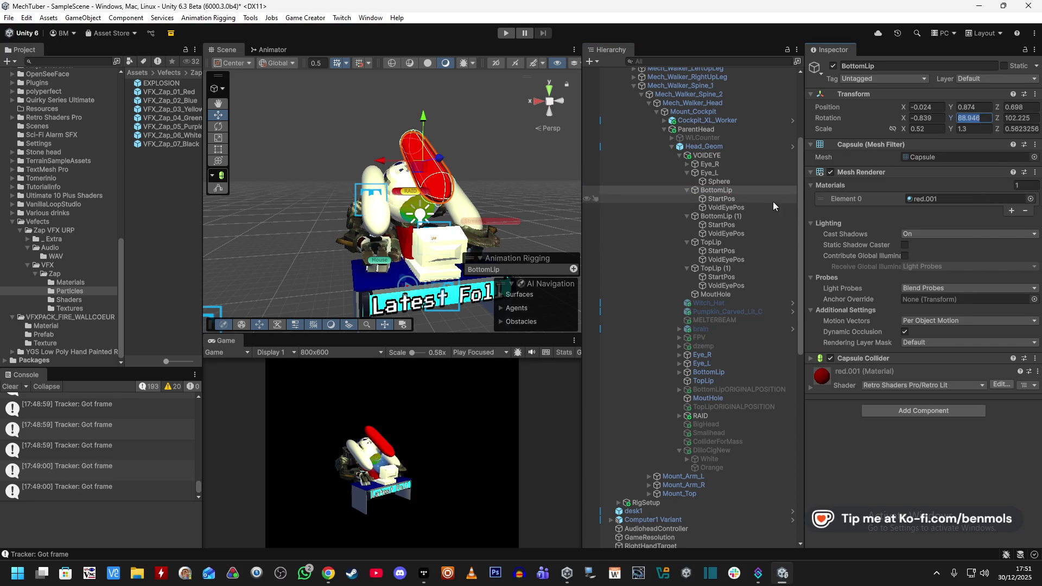
pyautogui.click(784, 207)
pyautogui.click(735, 190)
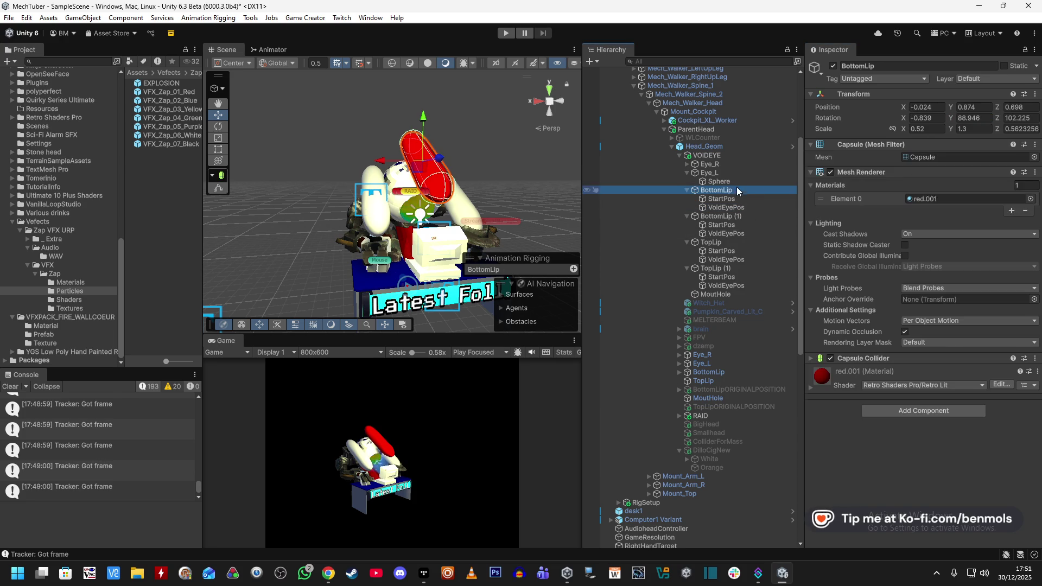
pyautogui.click(1022, 118)
pyautogui.click(744, 208)
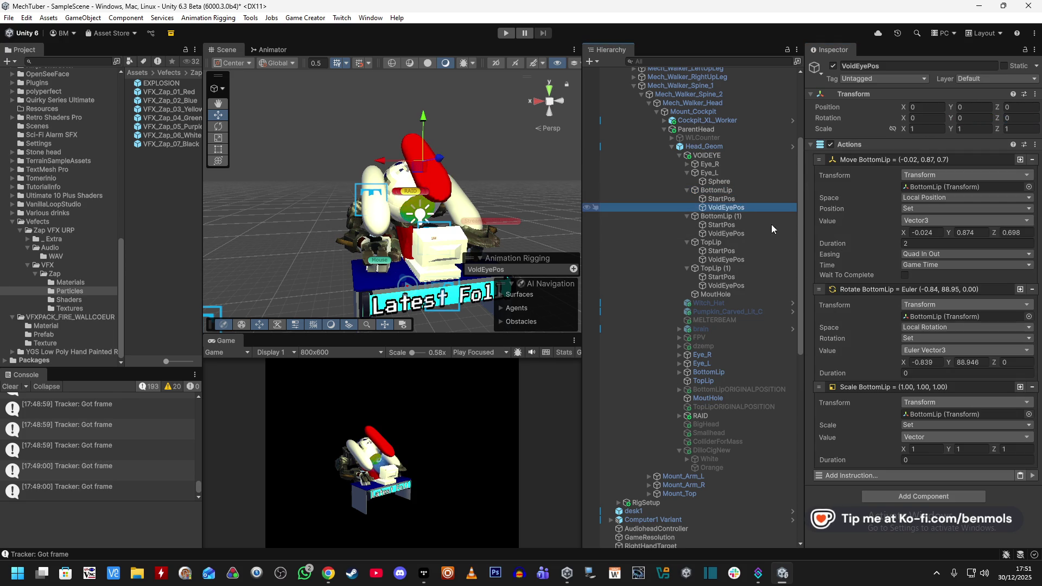
pyautogui.click(1012, 361)
pyautogui.hotkey('ctrl', 'v')
pyautogui.click(911, 373)
pyautogui.write('2')
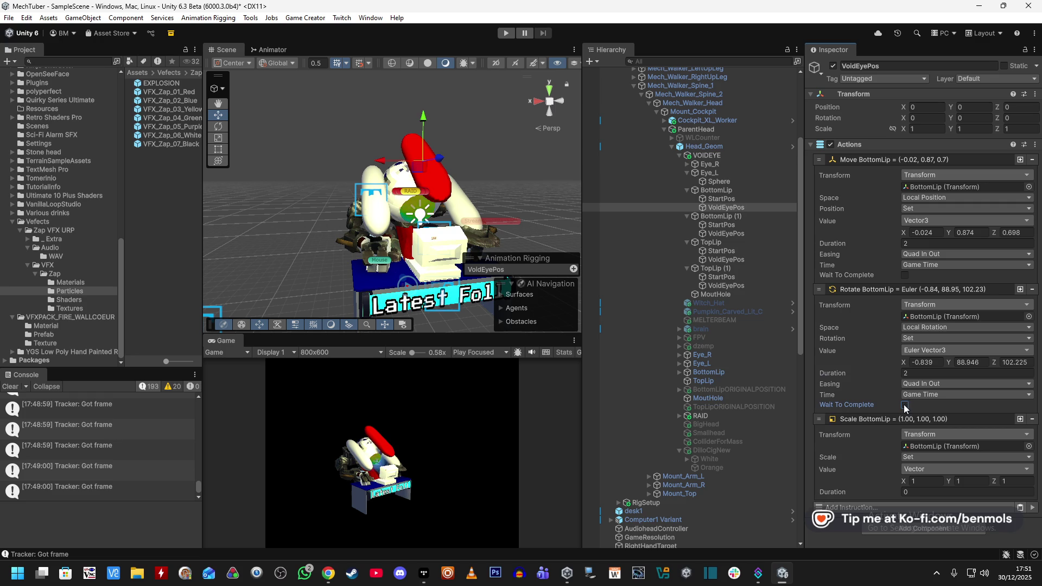
# Set the Scale target X to 0.52 with a duration of 2
pyautogui.click(748, 190)
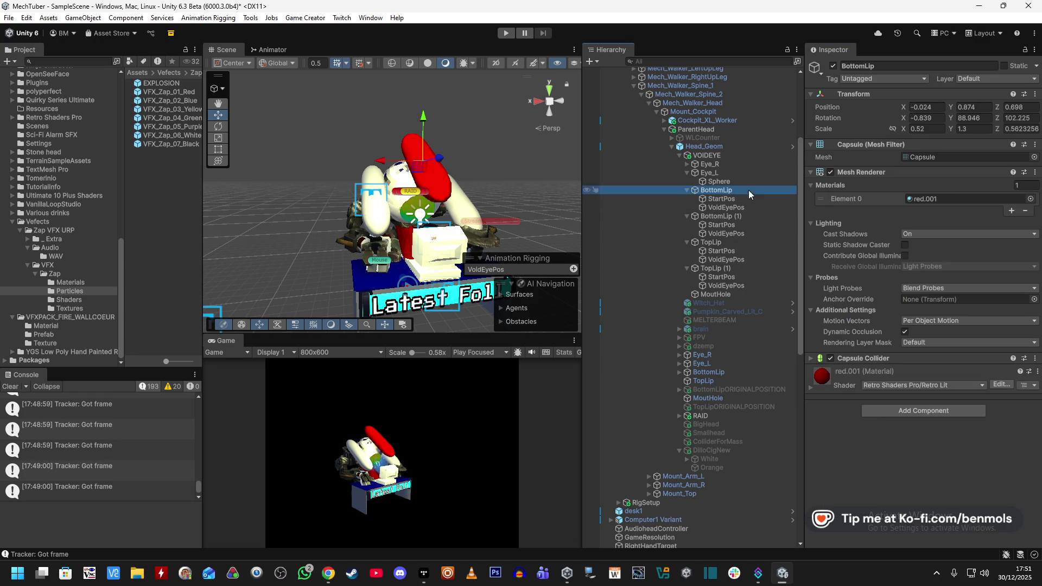
pyautogui.click(748, 208)
pyautogui.click(923, 482)
pyautogui.write('0.52')
pyautogui.click(902, 492)
pyautogui.write('2')
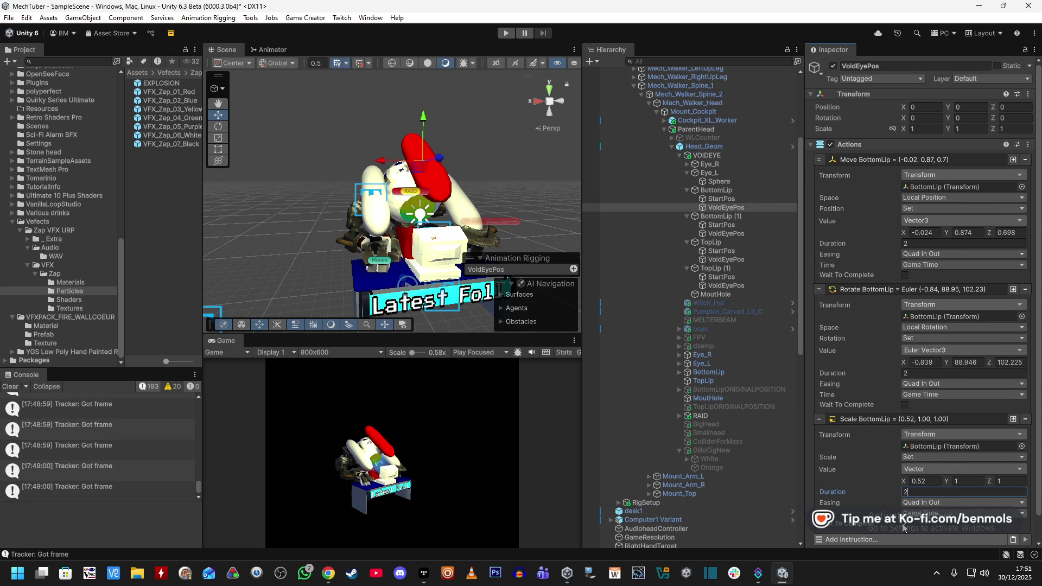
# Paste BottomLip's scale Z (0.5623256) into the Scale target Z
pyautogui.click(726, 191)
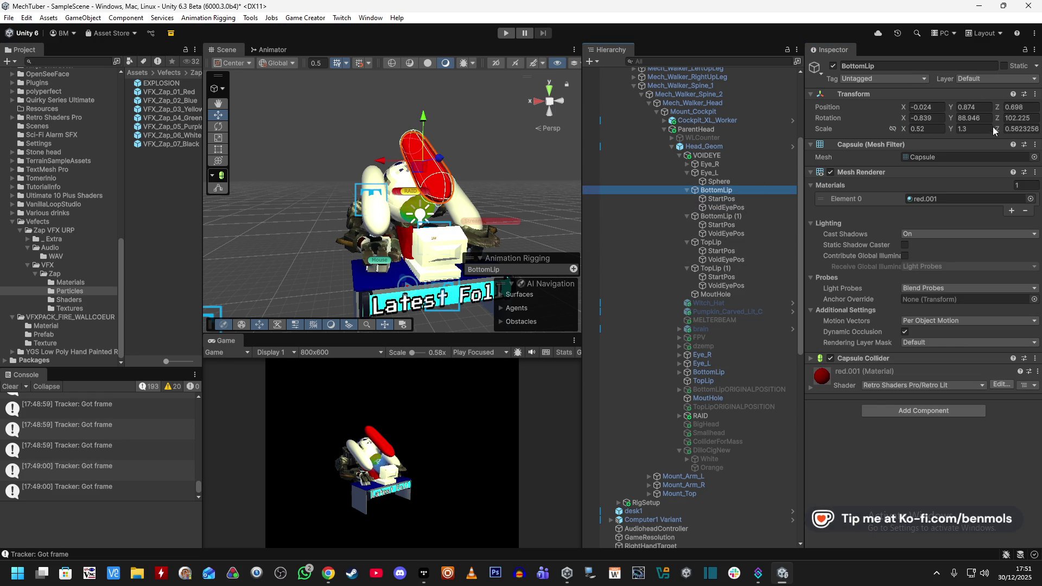
pyautogui.click(748, 207)
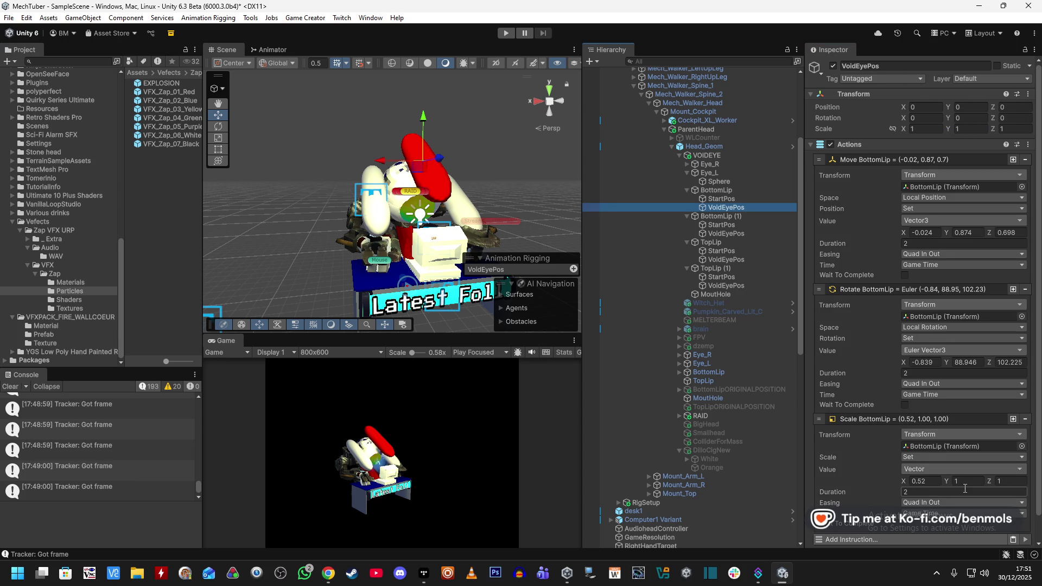
pyautogui.click(722, 190)
pyautogui.click(1019, 128)
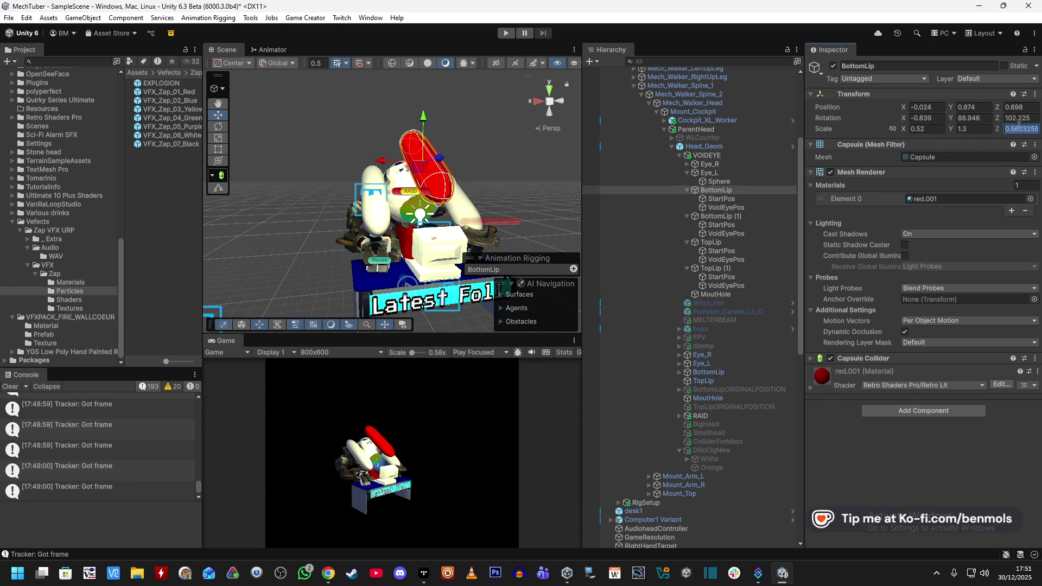
pyautogui.click(726, 207)
pyautogui.click(1010, 481)
pyautogui.hotkey('ctrl', 'v')
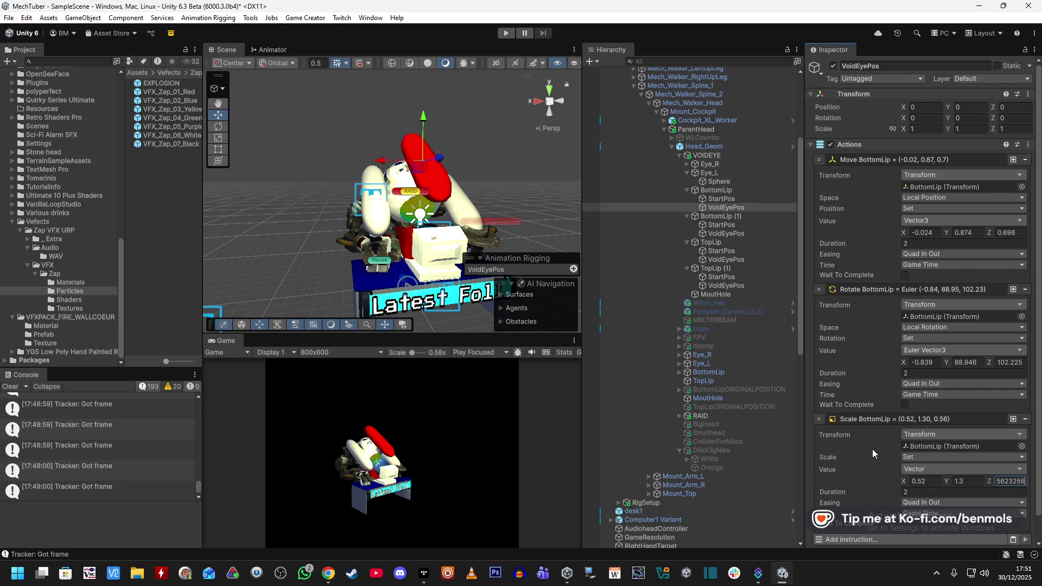
pyautogui.scroll(-1, 887, 434)
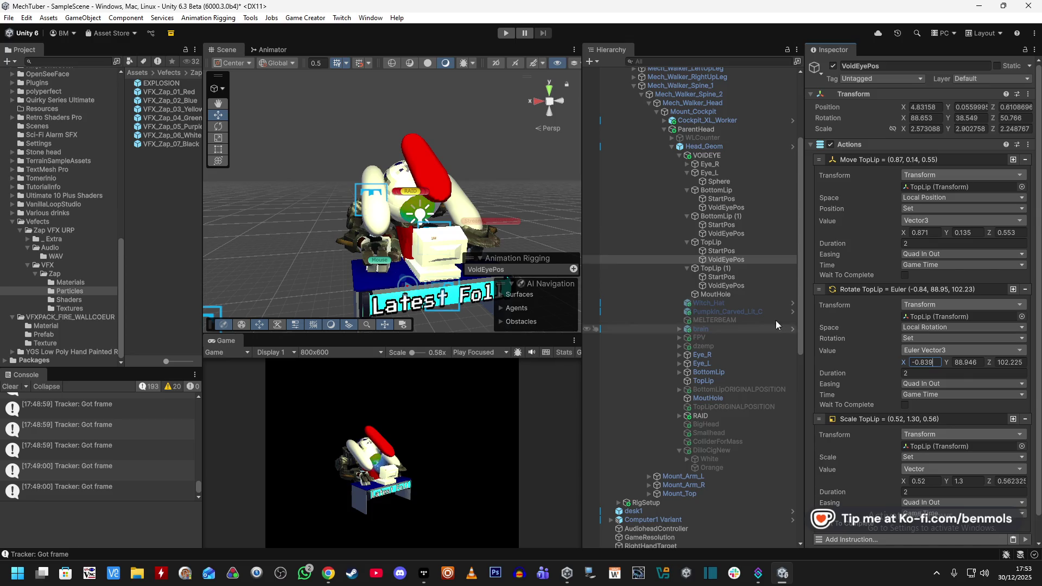
# Compare TopLip's rotation values with its VoidEyePos Rotate instruction
pyautogui.click(738, 245)
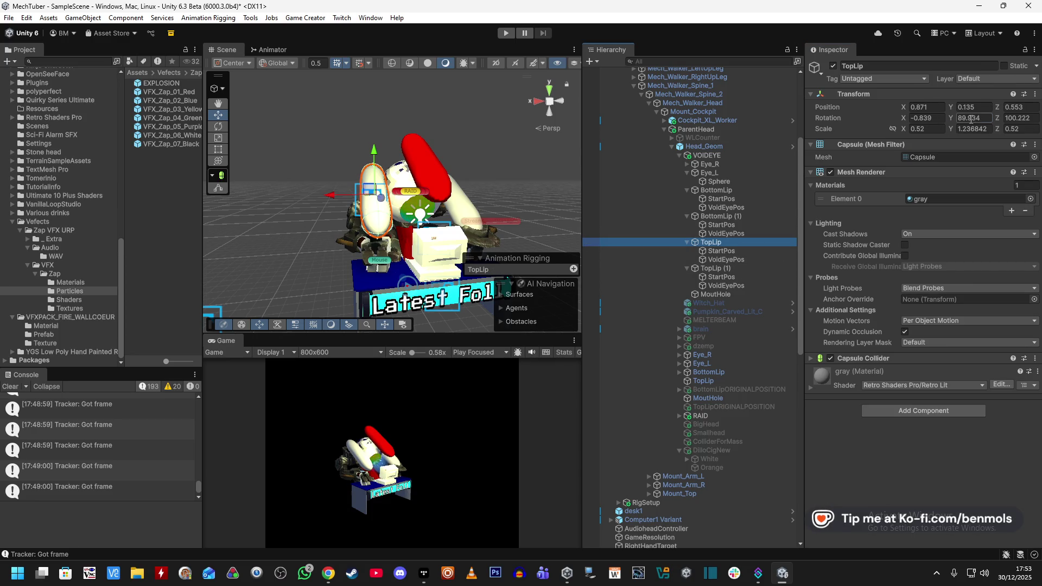
pyautogui.click(725, 260)
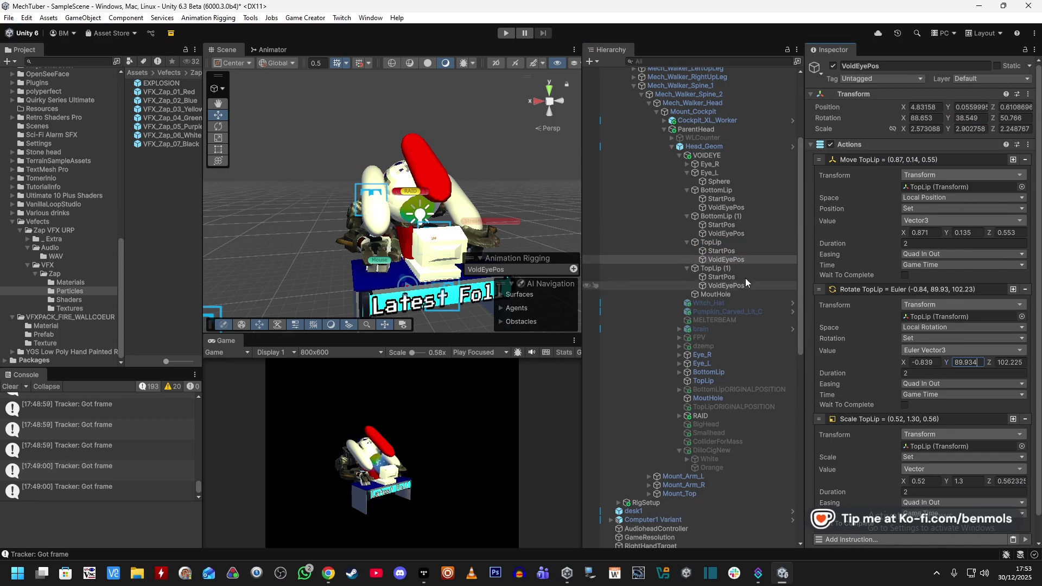
pyautogui.click(735, 244)
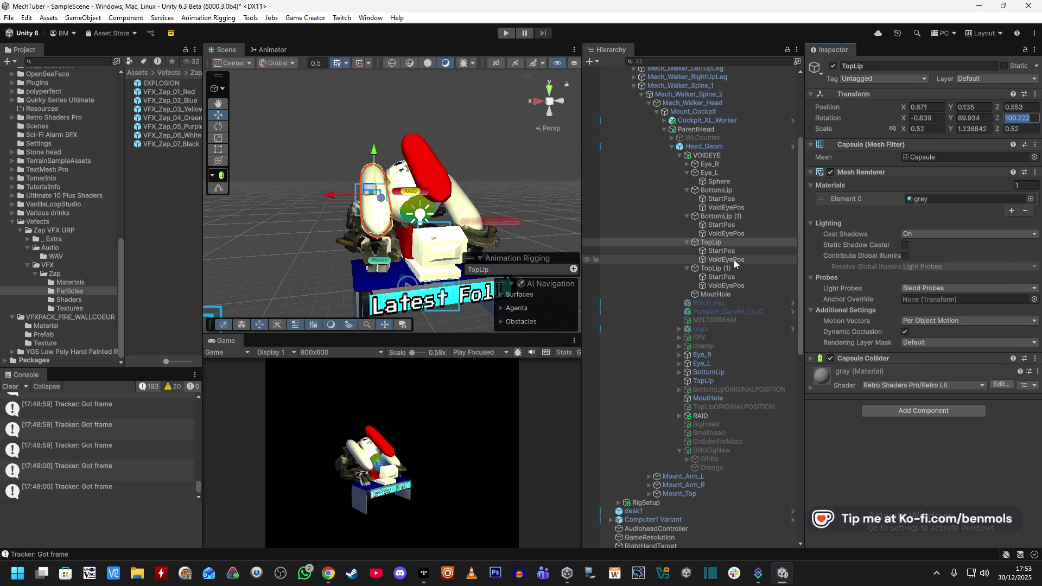
pyautogui.click(726, 259)
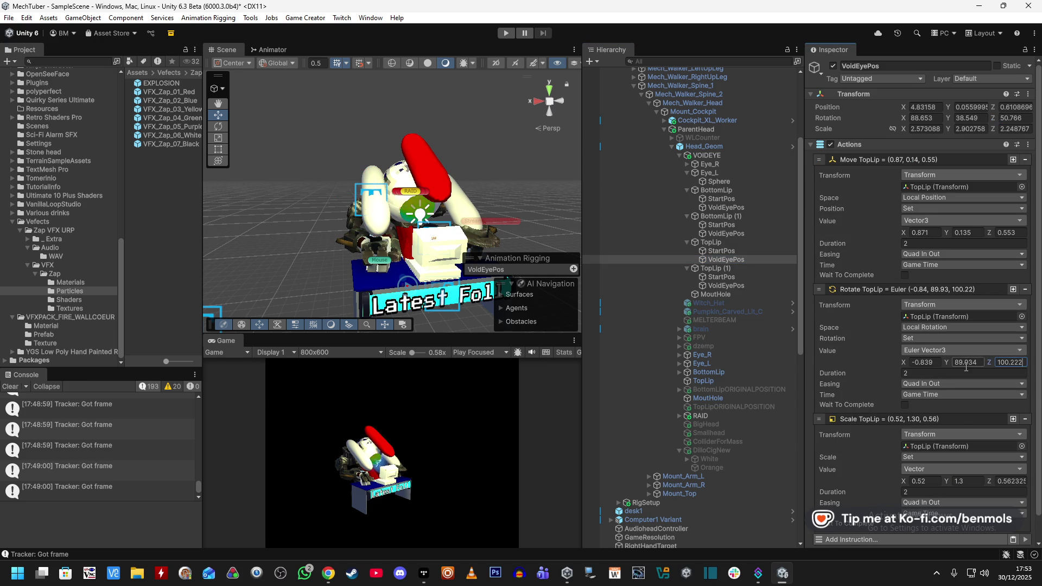
pyautogui.scroll(-2, 865, 358)
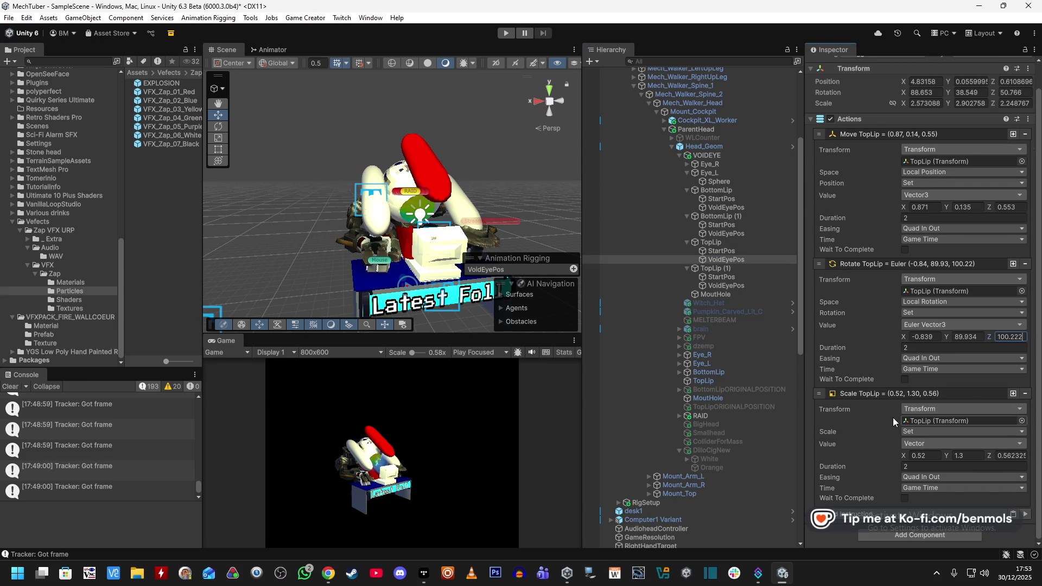
# Set TopLip's Scale target to Y 1.236842 and Z 0.52 from its transform
pyautogui.click(764, 243)
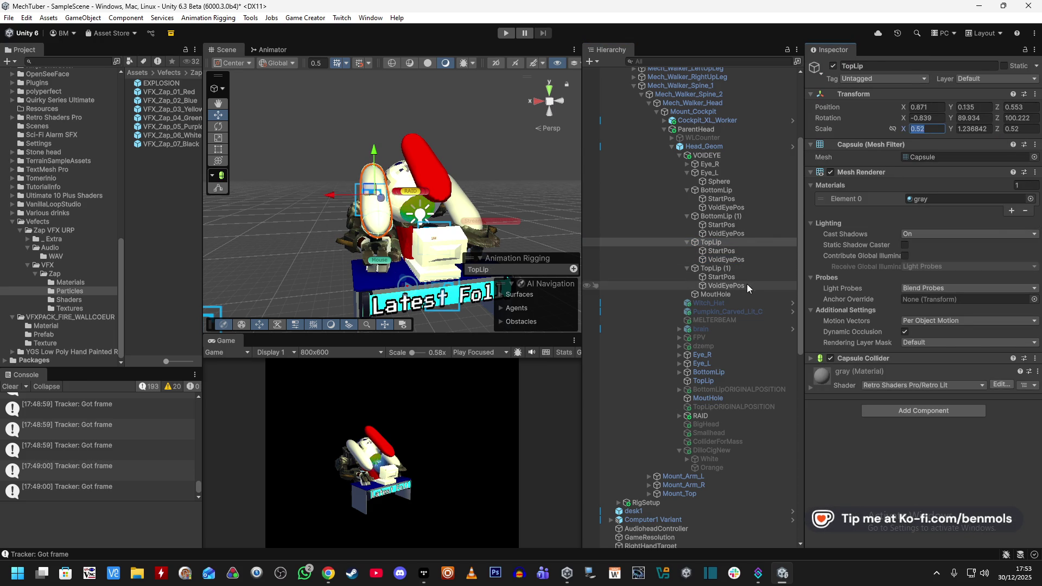
pyautogui.click(759, 260)
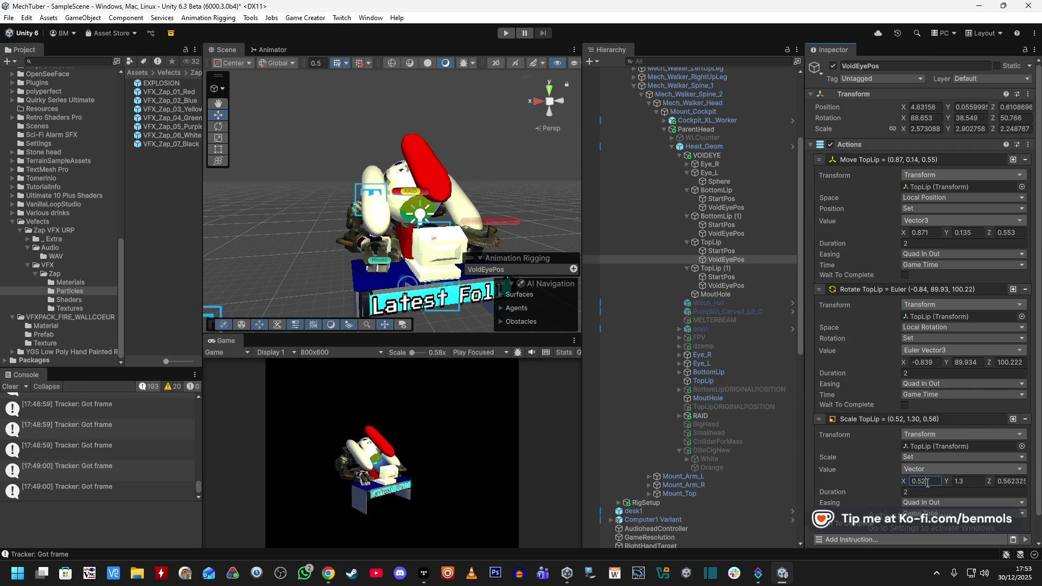
pyautogui.click(734, 244)
pyautogui.click(982, 131)
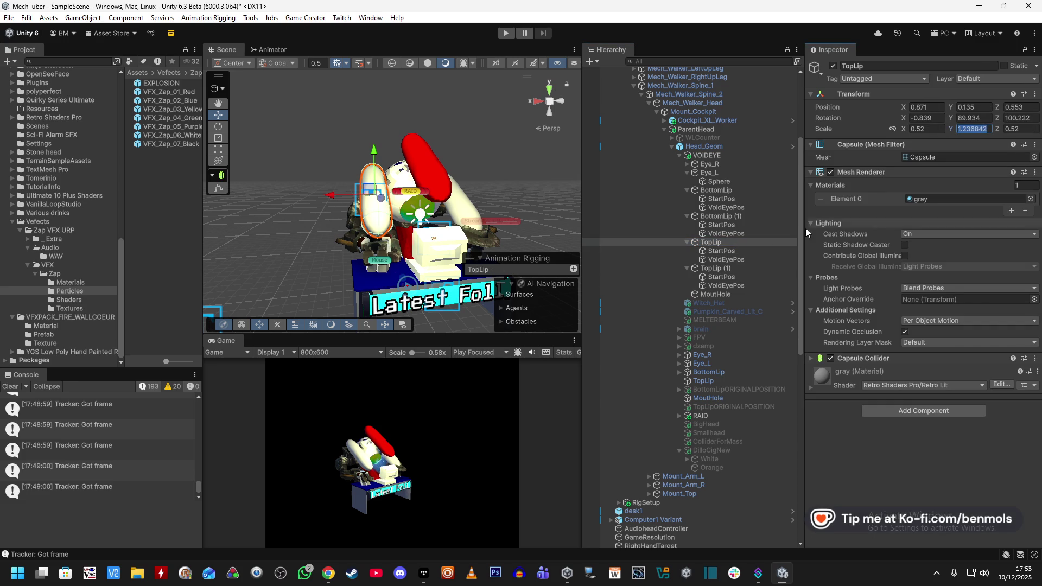
pyautogui.click(750, 260)
pyautogui.click(966, 480)
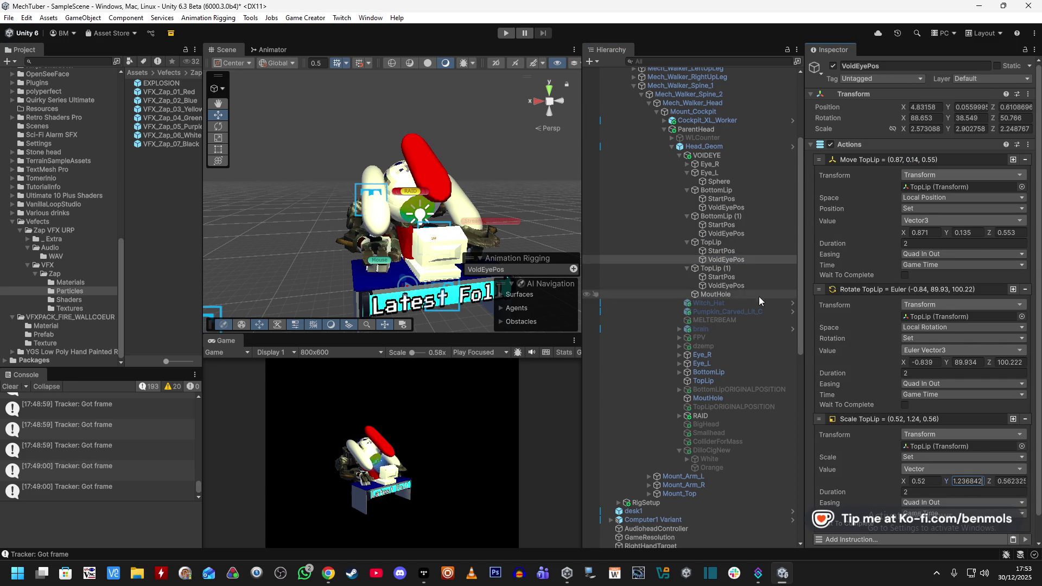
pyautogui.click(745, 243)
pyautogui.click(763, 259)
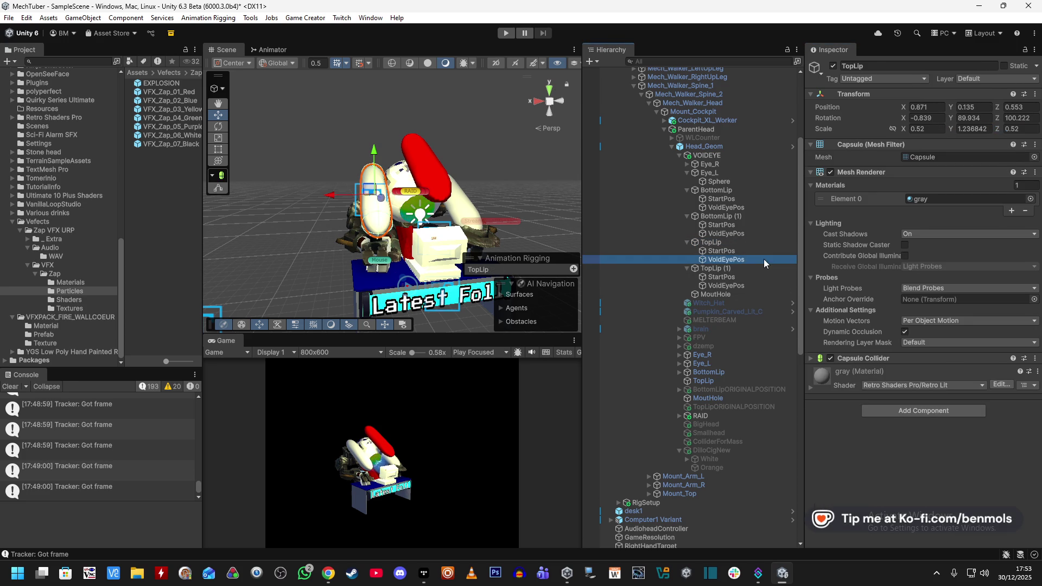
pyautogui.click(1011, 479)
# Copy TopLip's Actions component and select TopLip (1)'s VoidEyePos
pyautogui.scroll(-1, 936, 458)
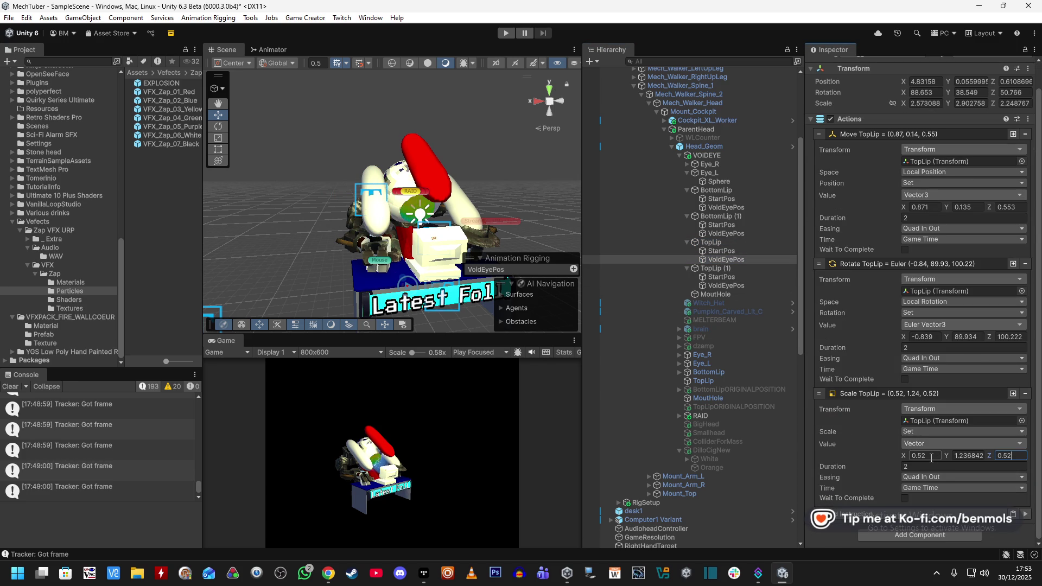
pyautogui.rightClick(880, 120)
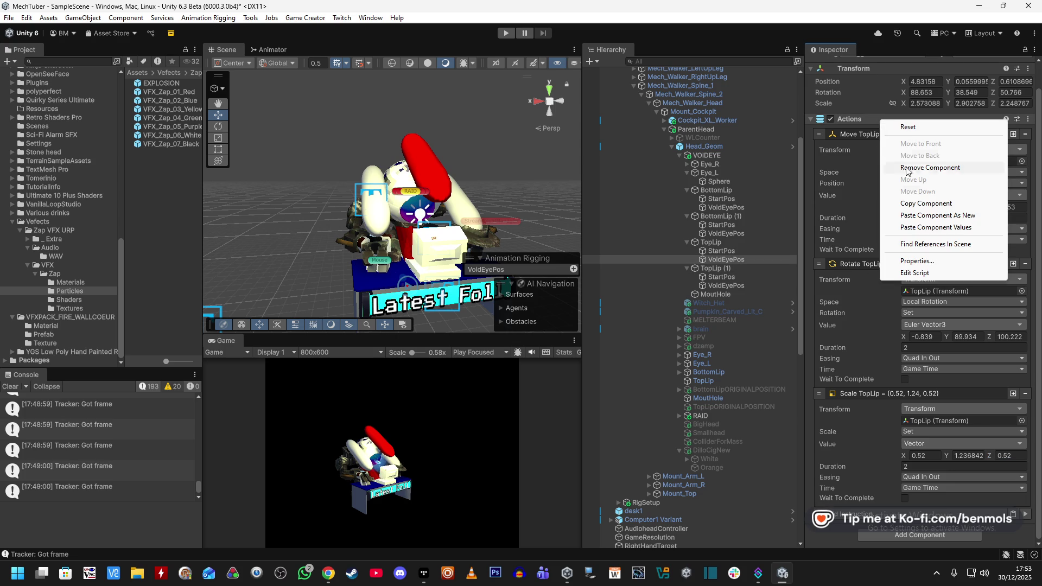
pyautogui.click(726, 285)
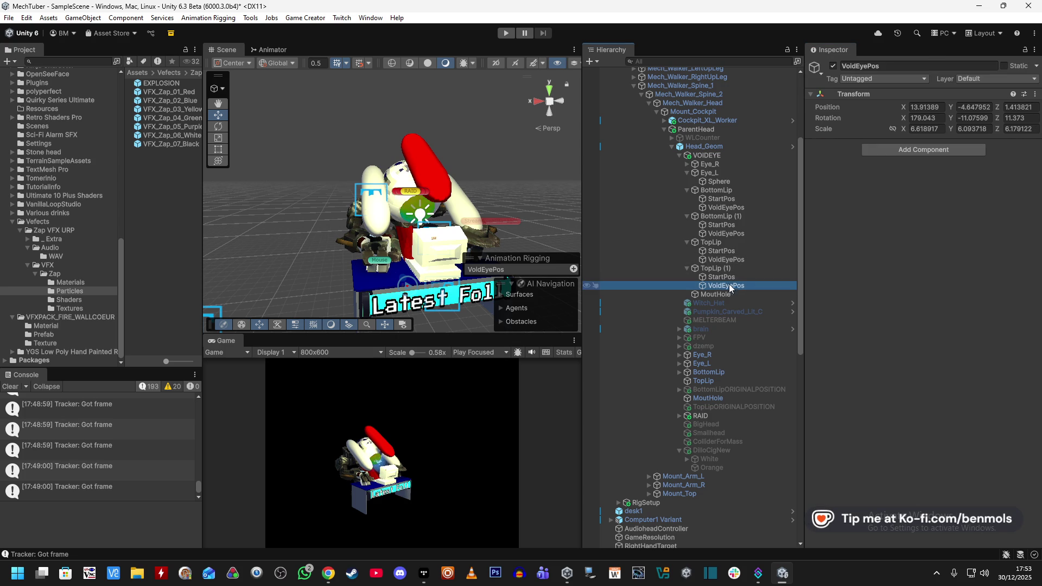
# Paste the Actions component as new and retarget Move, Rotate and Scale to TopLip (1)
pyautogui.rightClick(881, 94)
pyautogui.moveTo(934, 190)
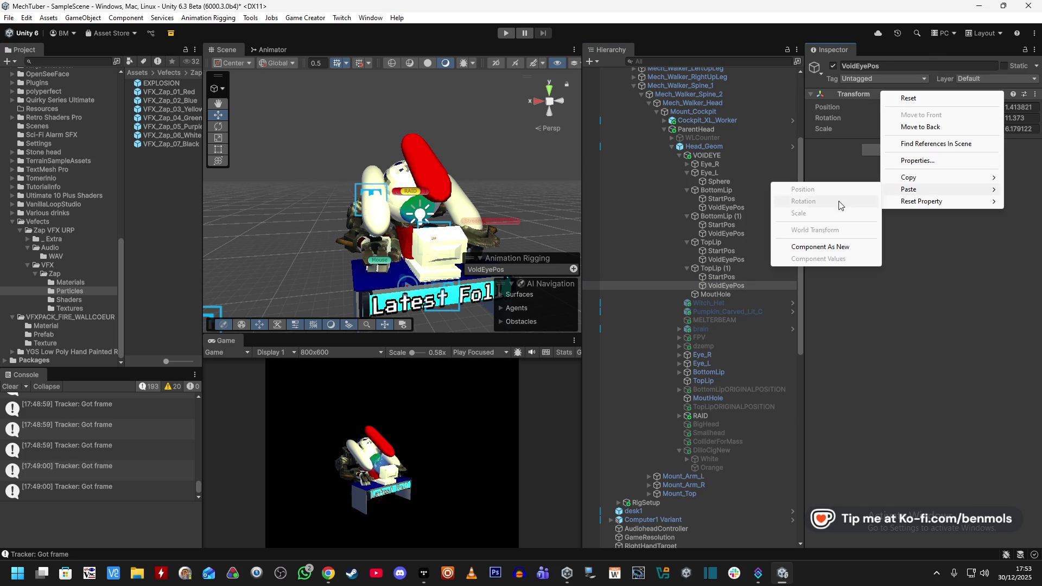
pyautogui.click(815, 247)
pyautogui.click(879, 159)
pyautogui.click(868, 289)
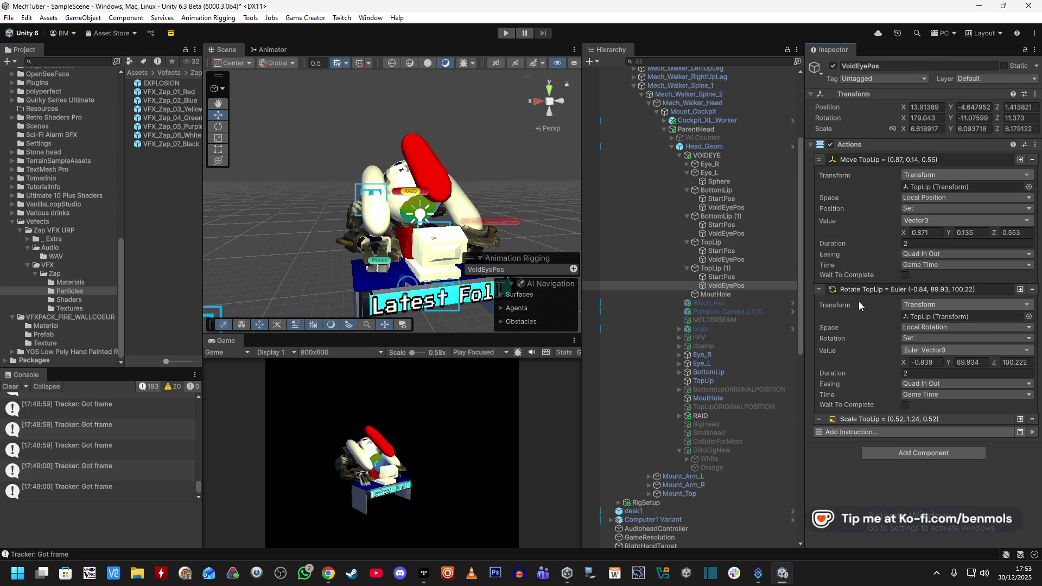
pyautogui.click(876, 419)
pyautogui.moveTo(711, 268)
pyautogui.mouseDown()
pyautogui.moveTo(922, 244)
pyautogui.moveTo(933, 187)
pyautogui.mouseUp()
pyautogui.moveTo(743, 272); pyautogui.dragTo(930, 318)
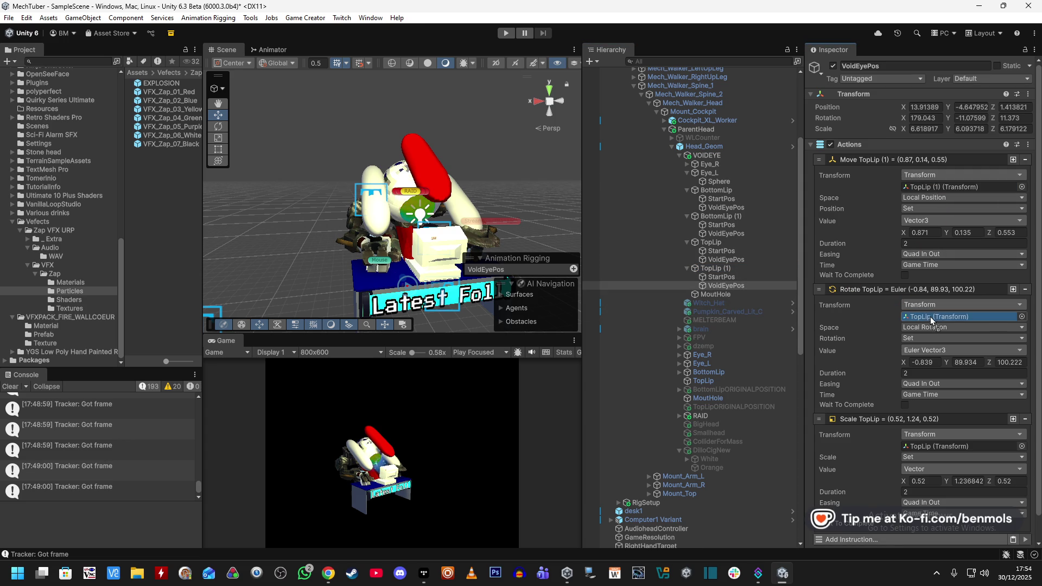
pyautogui.moveTo(760, 269); pyautogui.dragTo(949, 446)
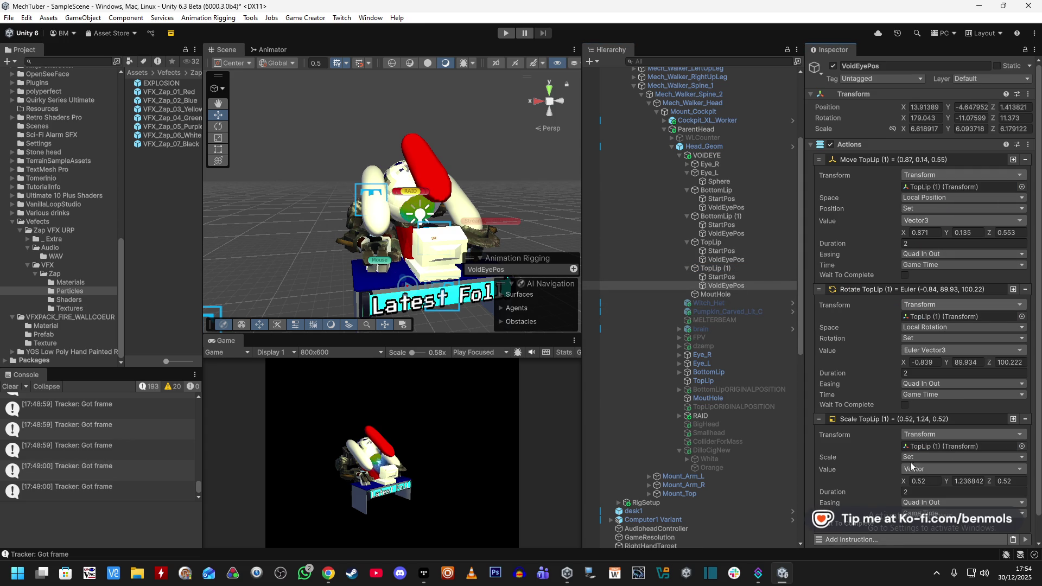
# Copy TopLip (1)'s position into the Move instruction, setting X to -0.96
pyautogui.click(721, 270)
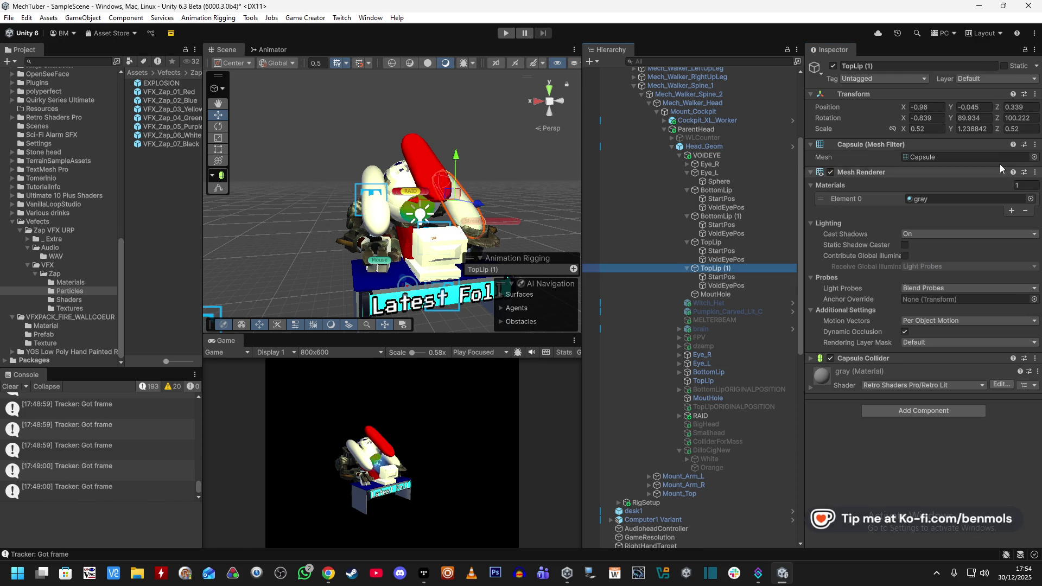
pyautogui.click(735, 286)
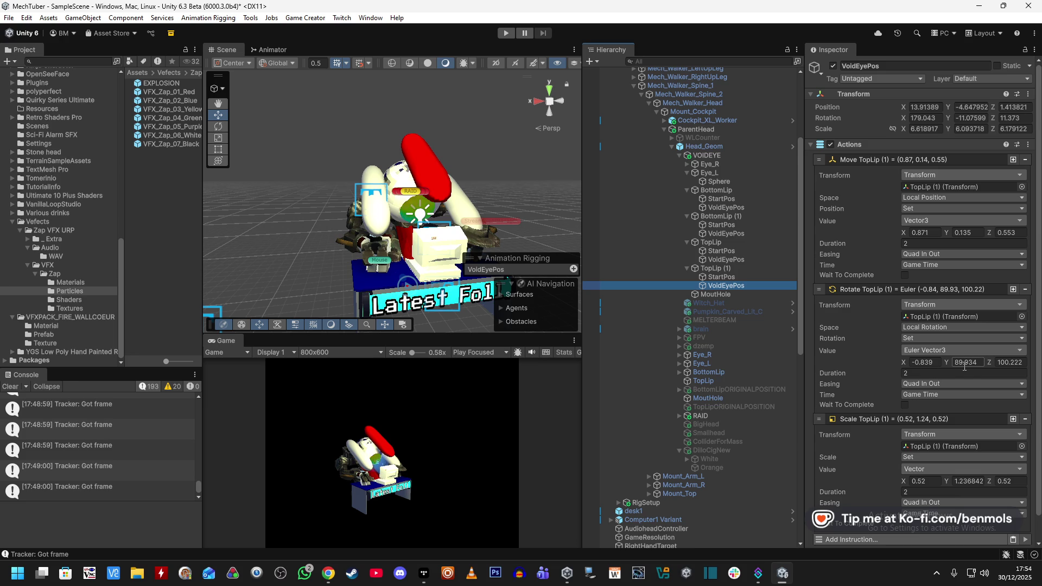
pyautogui.click(753, 269)
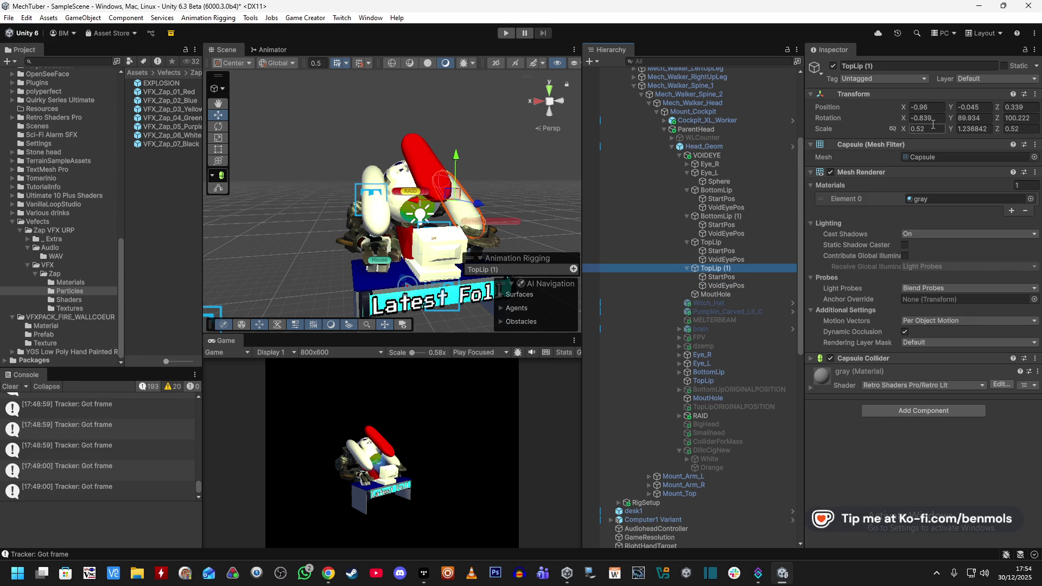
pyautogui.click(932, 107)
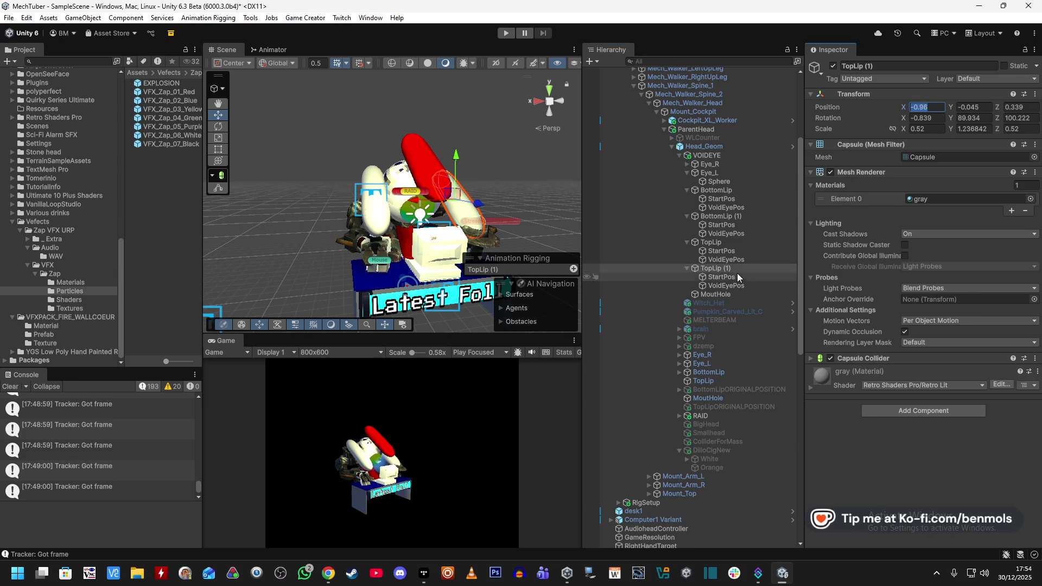
pyautogui.click(731, 286)
pyautogui.click(921, 232)
pyautogui.write('-0.96')
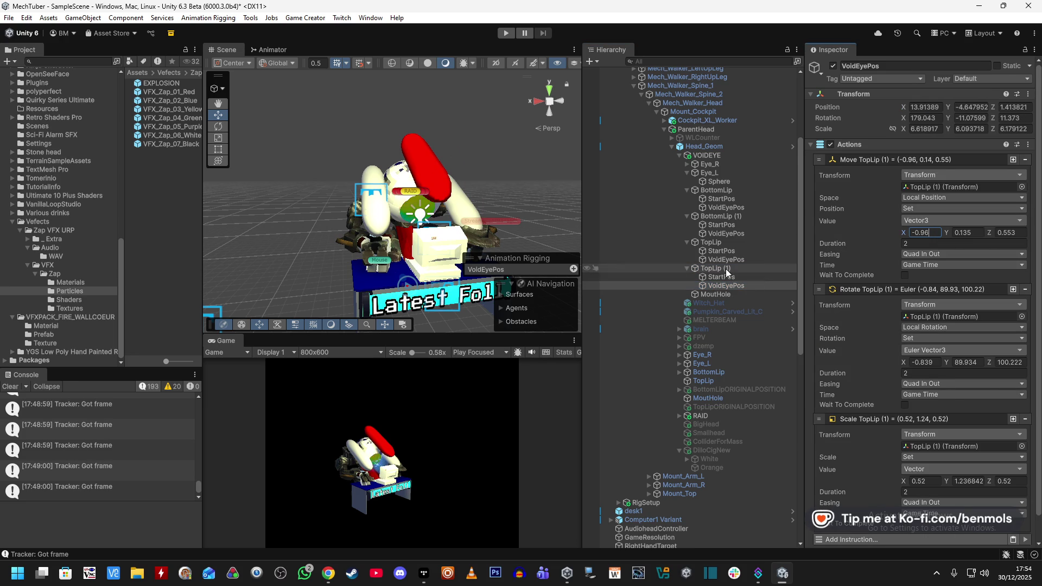
pyautogui.click(724, 269)
pyautogui.click(744, 285)
pyautogui.click(963, 233)
# Check TopLip (1)'s rotation and position Z, then search VOIDEYE's components for 'actions'
pyautogui.click(715, 268)
pyautogui.click(1016, 117)
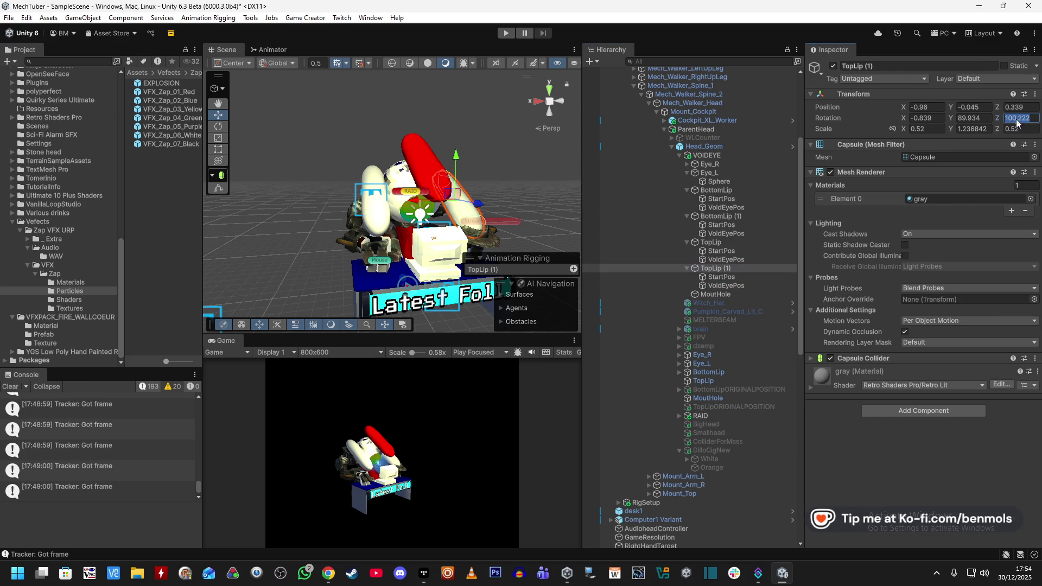
pyautogui.click(1014, 108)
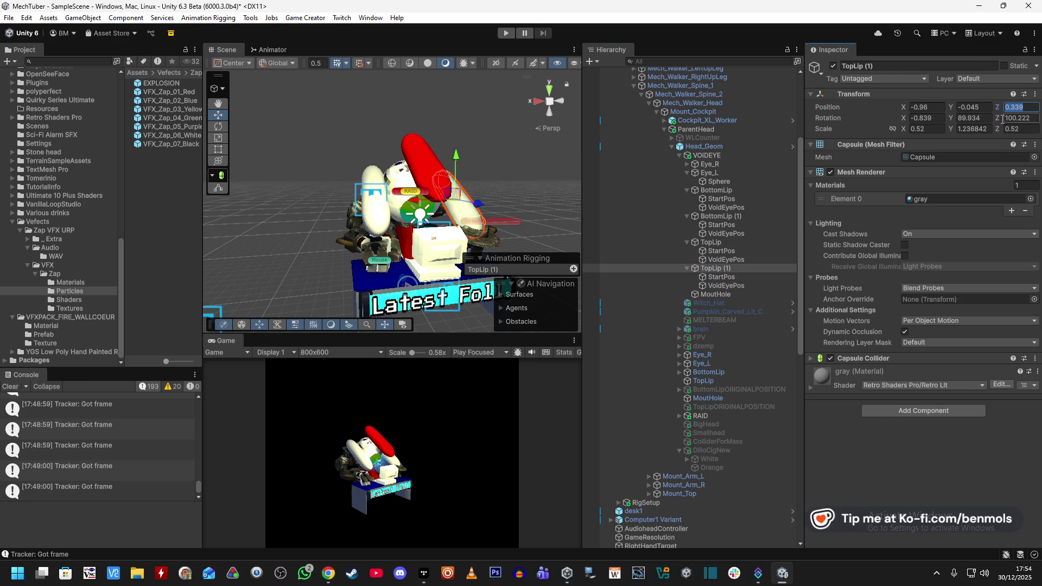
pyautogui.click(723, 284)
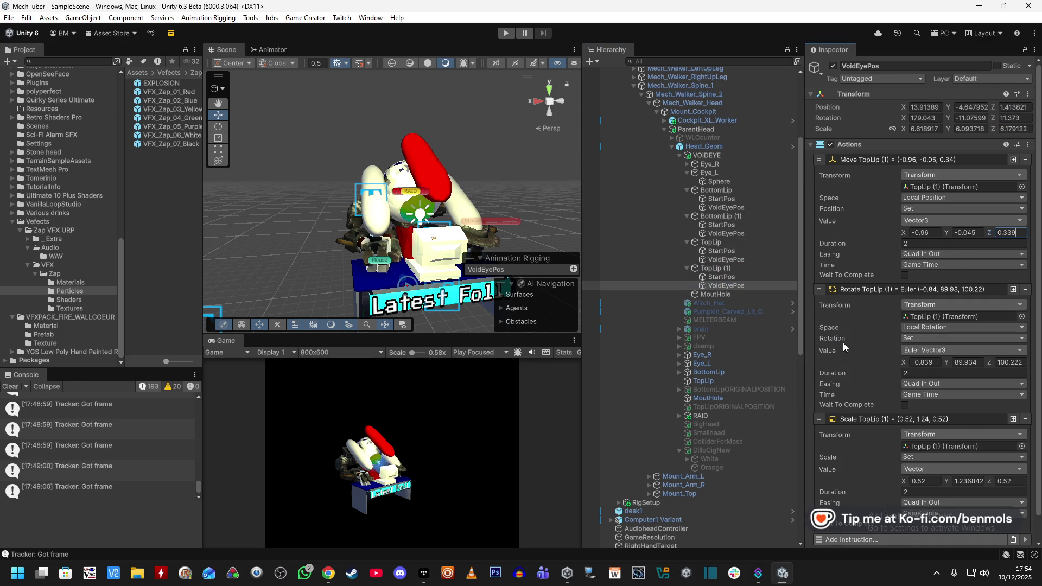
pyautogui.click(707, 155)
pyautogui.click(900, 387)
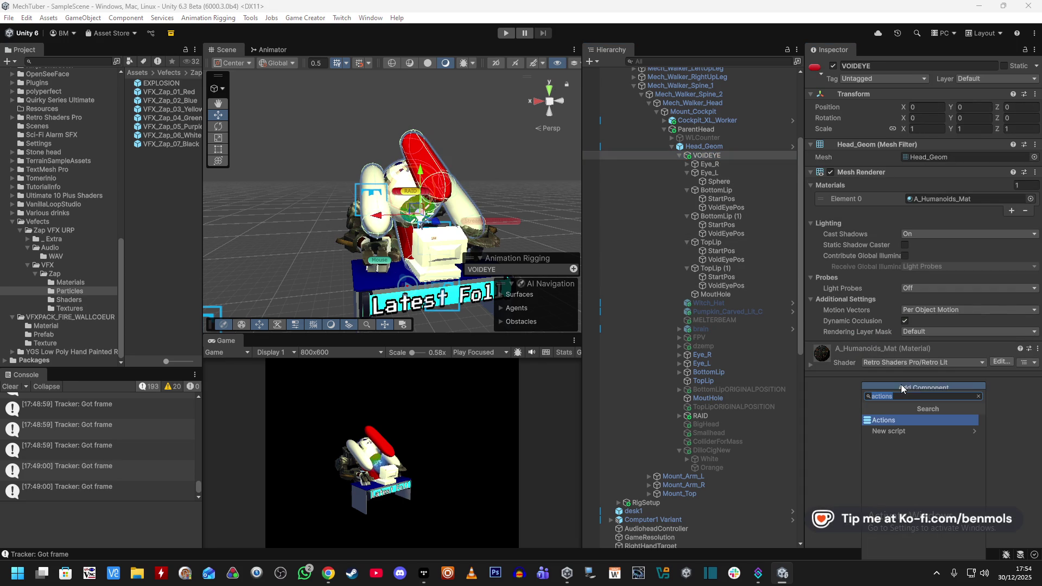
# Add an Actions component running Eye_R's VoidEyePos without Wait To Finish
pyautogui.click(891, 422)
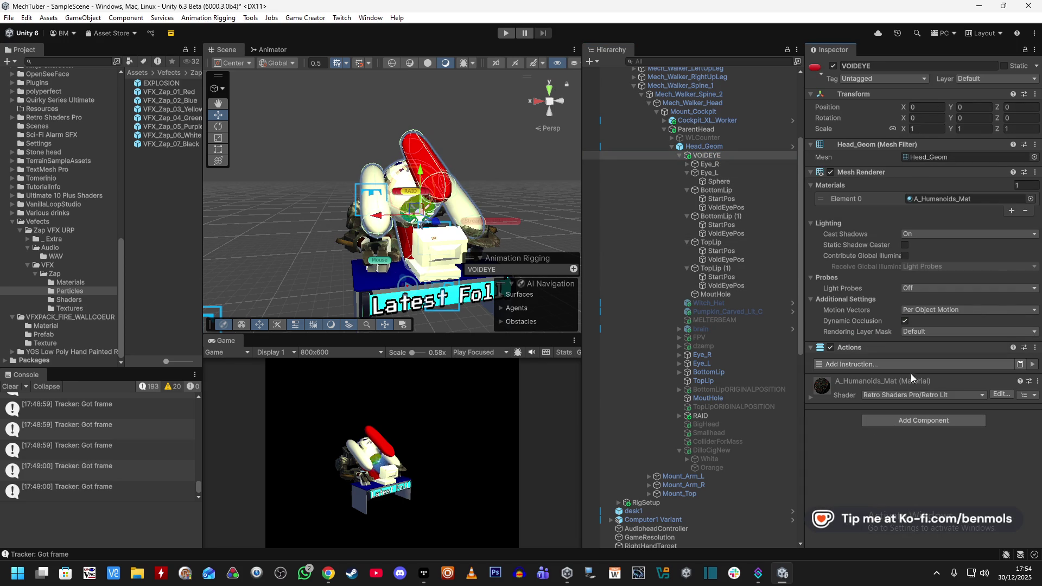
pyautogui.click(895, 366)
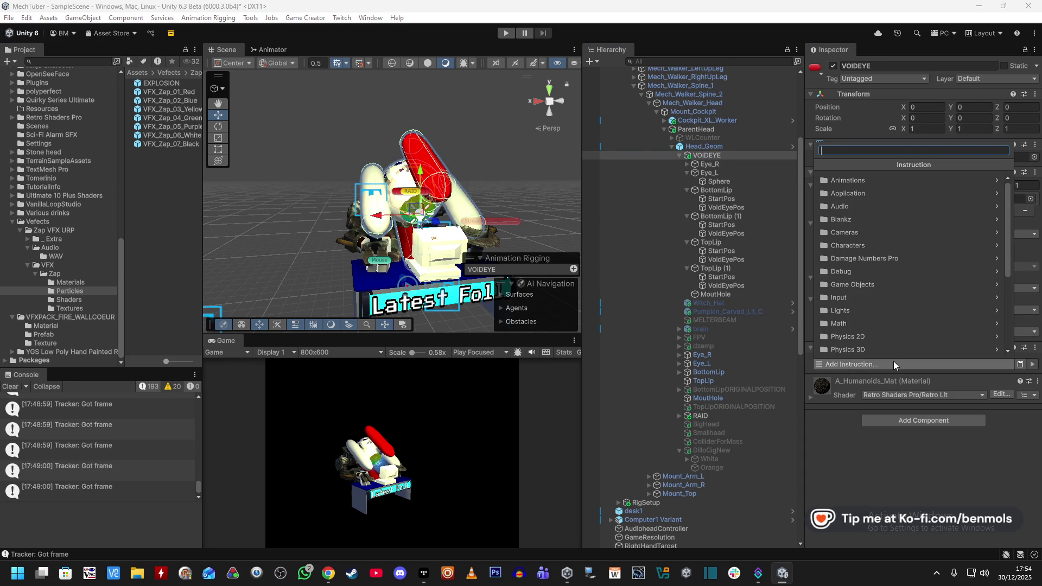
pyautogui.write('run ac')
pyautogui.click(866, 181)
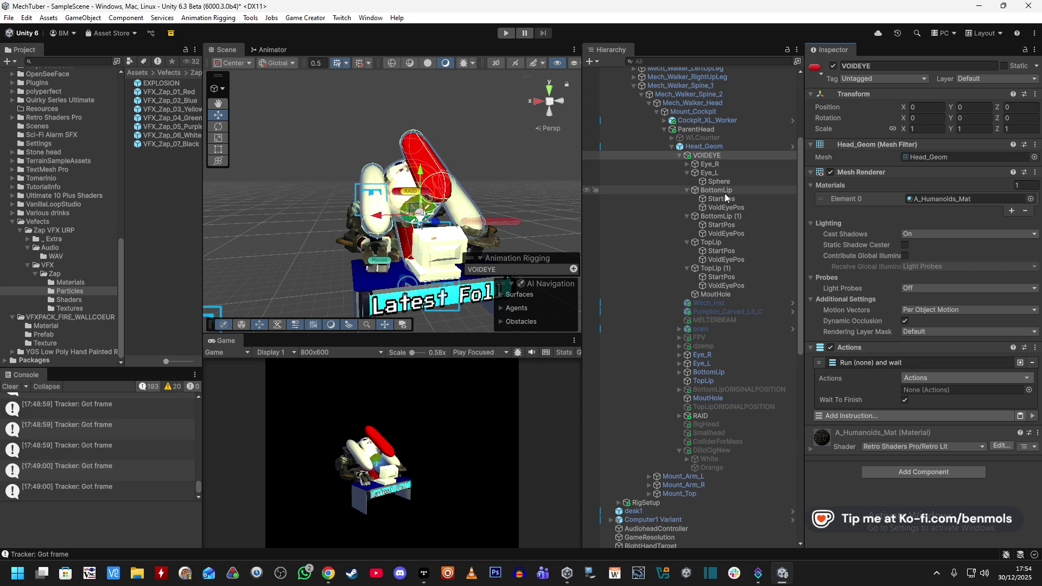
pyautogui.click(685, 164)
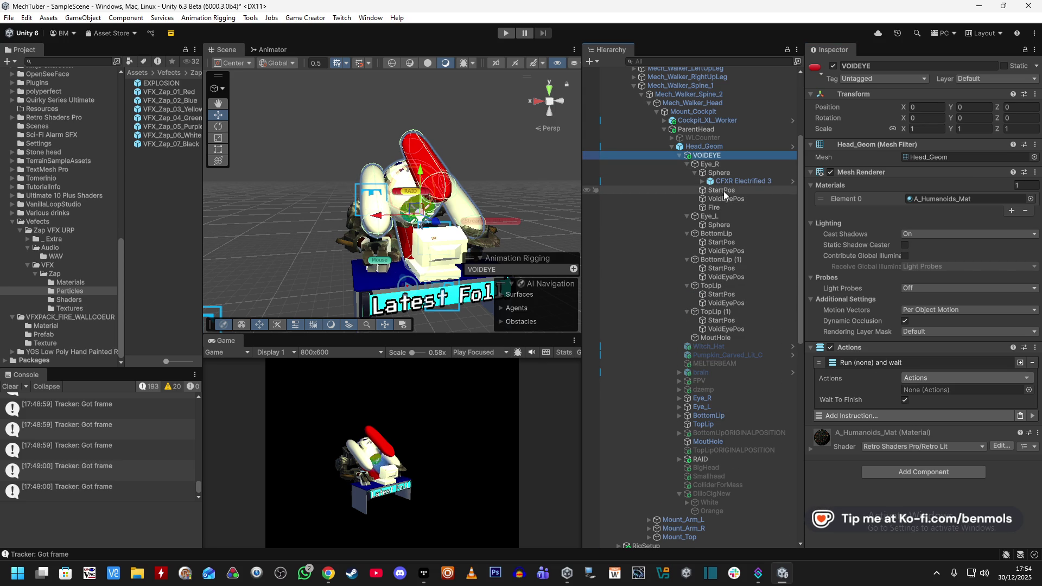
pyautogui.moveTo(724, 199)
pyautogui.mouseDown()
pyautogui.moveTo(753, 210)
pyautogui.moveTo(924, 390)
pyautogui.mouseUp()
pyautogui.click(905, 400)
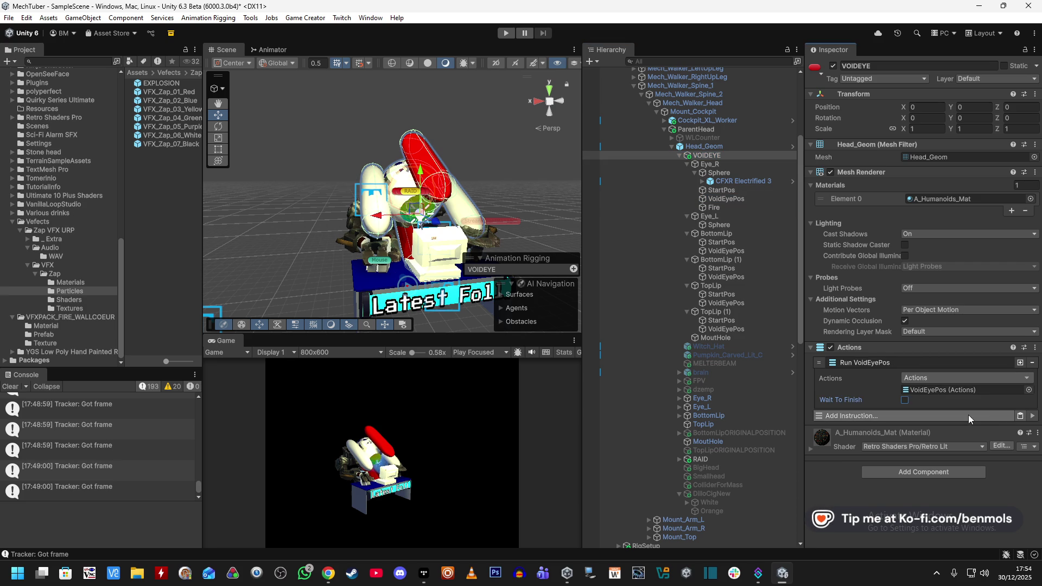
# Add Run Actions instructions for BottomLip's and another lip's VoidEyePos
pyautogui.click(1020, 362)
pyautogui.click(918, 416)
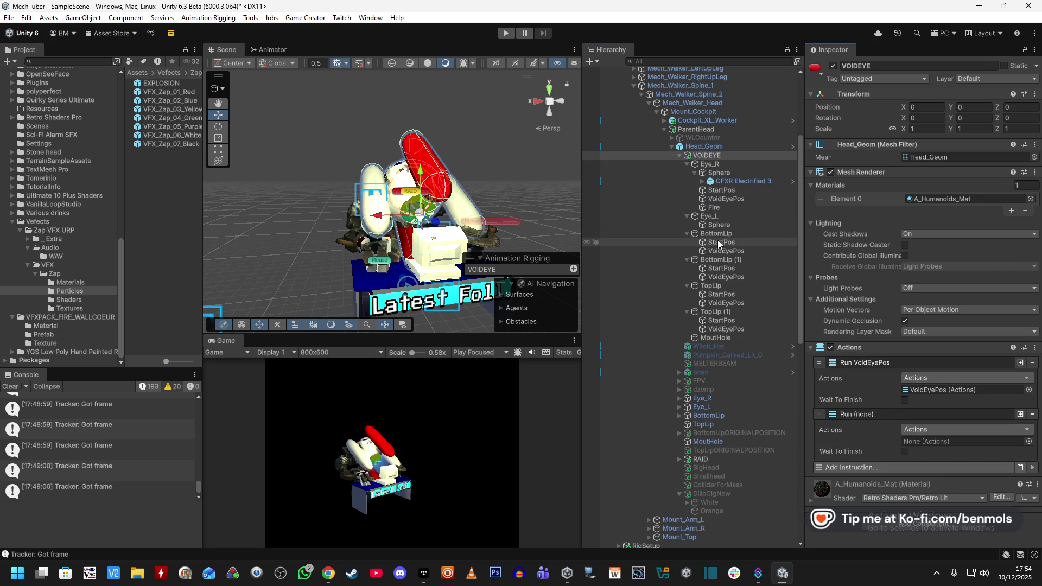
pyautogui.moveTo(718, 247)
pyautogui.mouseDown()
pyautogui.moveTo(852, 304)
pyautogui.moveTo(944, 449)
pyautogui.mouseUp()
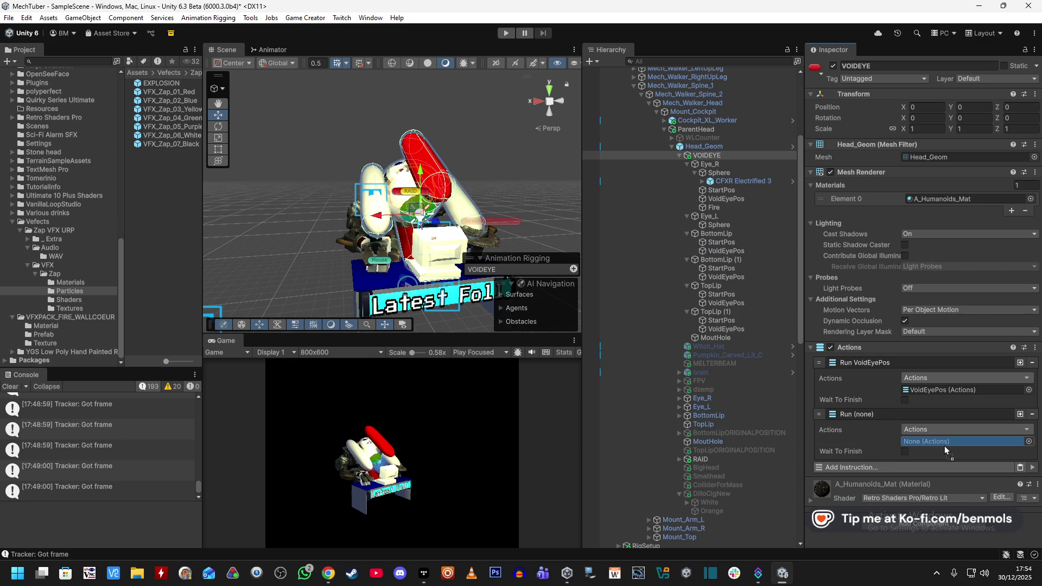
pyautogui.click(1020, 414)
pyautogui.click(891, 464)
pyautogui.scroll(-1, 873, 423)
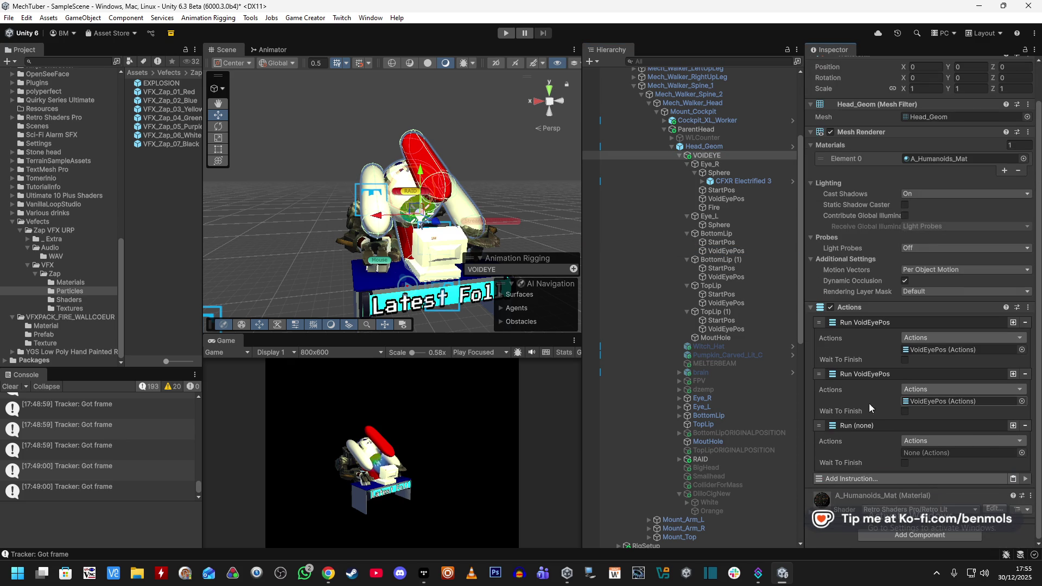
pyautogui.moveTo(722, 285)
pyautogui.mouseDown()
pyautogui.moveTo(895, 428)
pyautogui.moveTo(950, 452)
pyautogui.mouseUp()
# Add Run Actions instructions for TopLip's and TopLip (1)'s VoidEyePos
pyautogui.click(1012, 426)
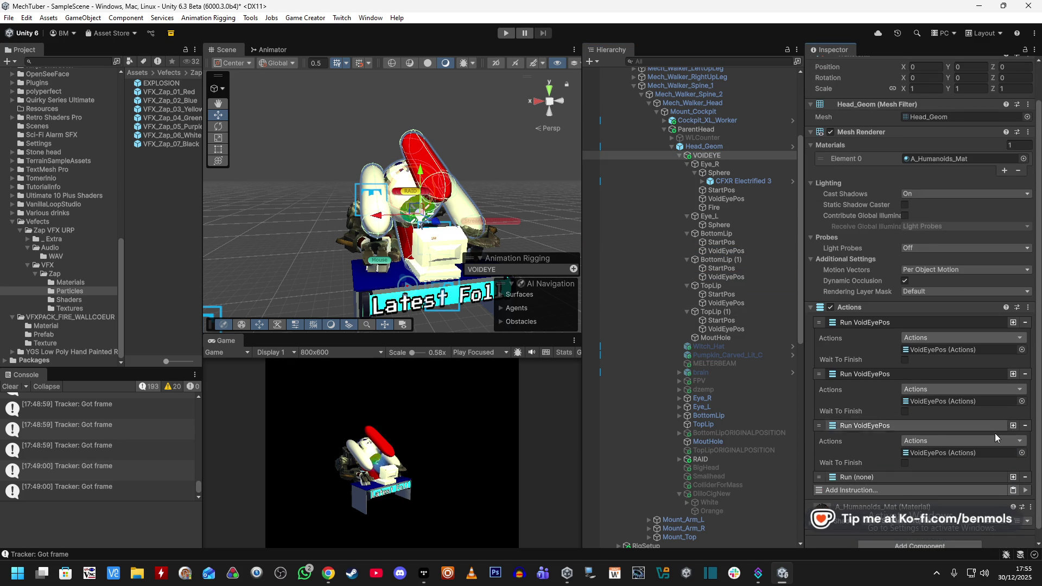
pyautogui.scroll(-1, 907, 456)
pyautogui.click(905, 465)
pyautogui.scroll(-1, 890, 434)
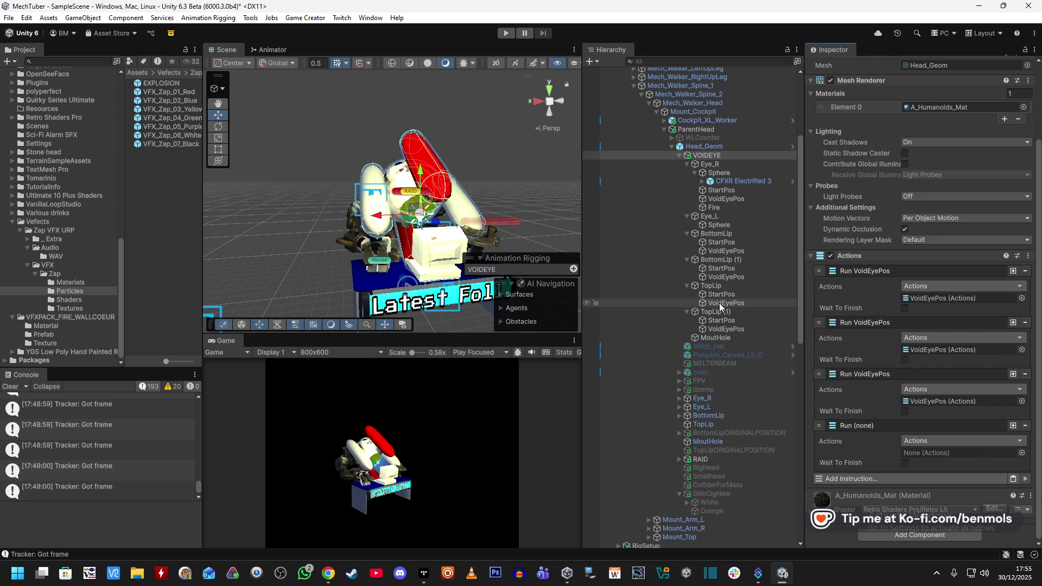
pyautogui.moveTo(718, 303)
pyautogui.mouseDown()
pyautogui.moveTo(787, 326)
pyautogui.moveTo(939, 453)
pyautogui.moveTo(955, 453)
pyautogui.mouseUp()
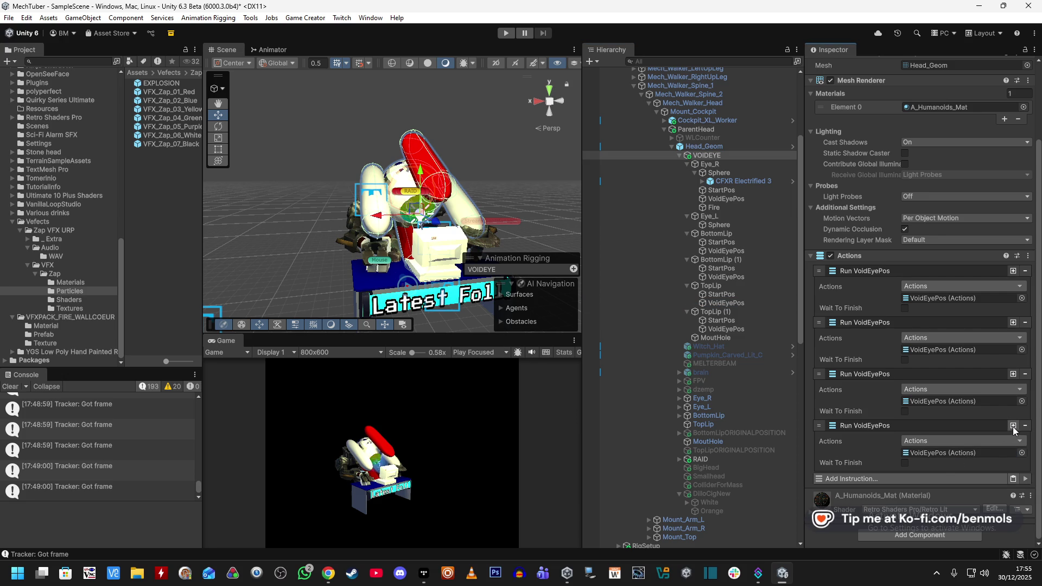
pyautogui.click(1012, 425)
pyautogui.scroll(-1, 847, 402)
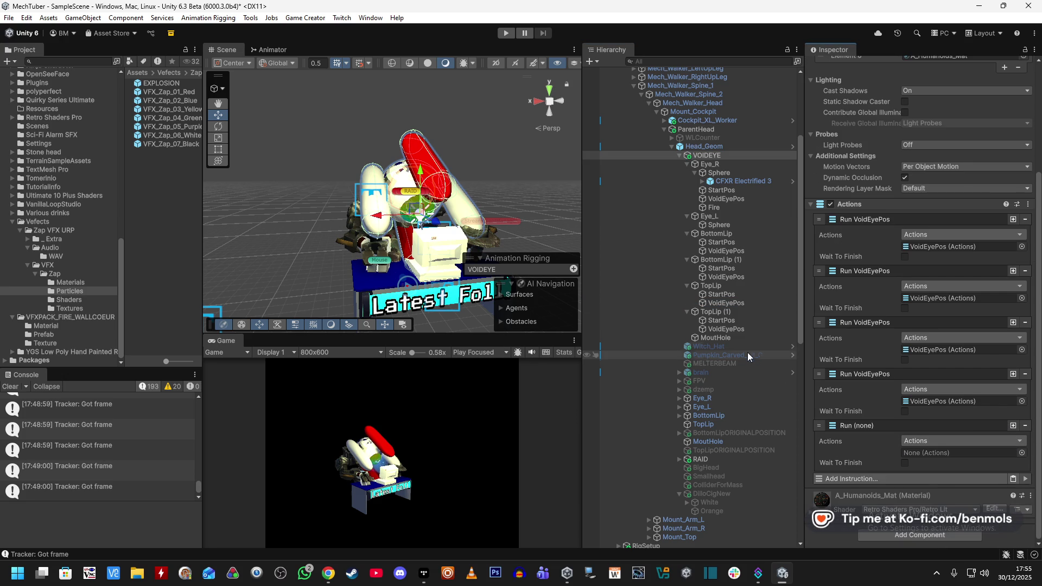
pyautogui.moveTo(742, 331); pyautogui.dragTo(955, 455)
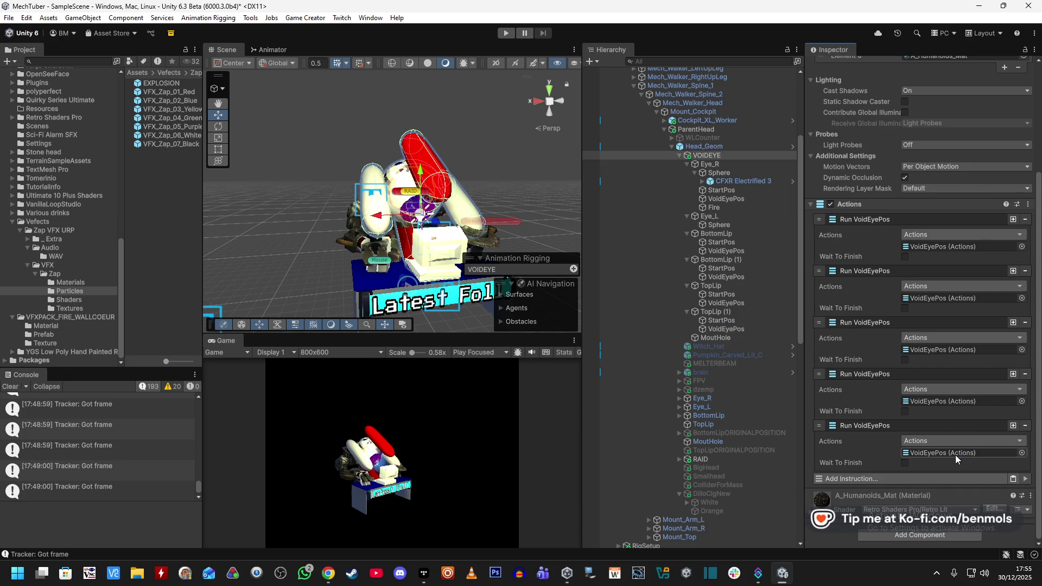
# Collapse all five Run VoidEyePos instructions
pyautogui.click(895, 219)
pyautogui.click(874, 271)
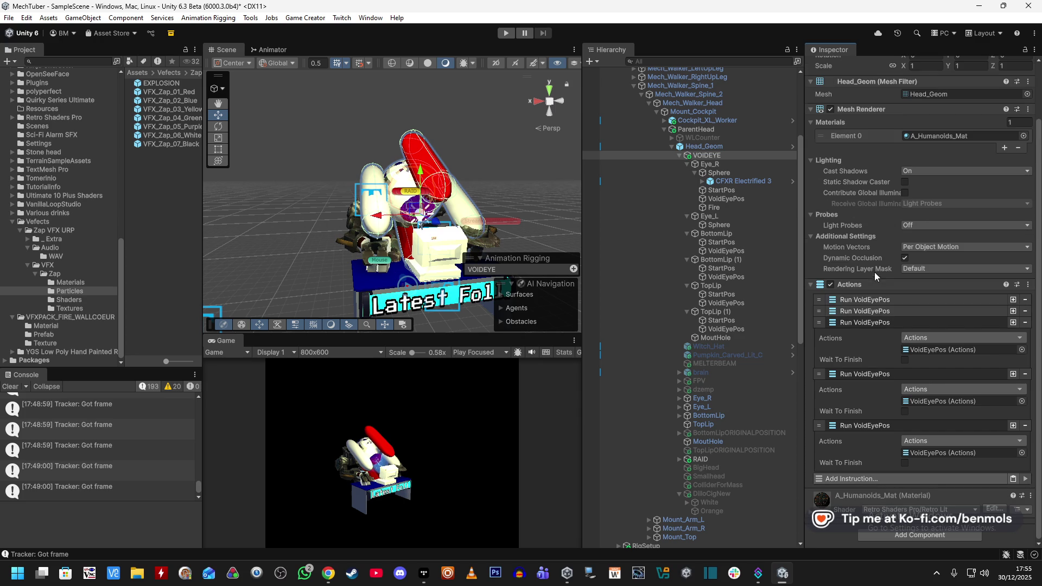
pyautogui.click(879, 323)
pyautogui.click(874, 373)
pyautogui.click(870, 408)
# Add a second Actions component to VOIDEYE
pyautogui.click(953, 479)
pyautogui.click(900, 419)
pyautogui.click(887, 454)
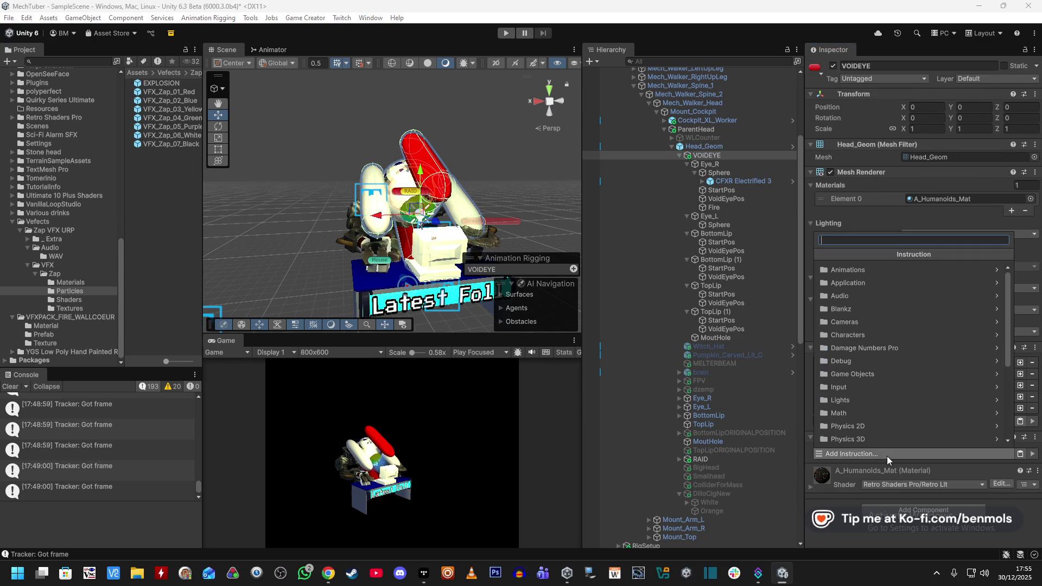
# Add Run Actions instructions for the StartPos of Eye_R, BottomLip and BottomLip (1)
pyautogui.write('action')
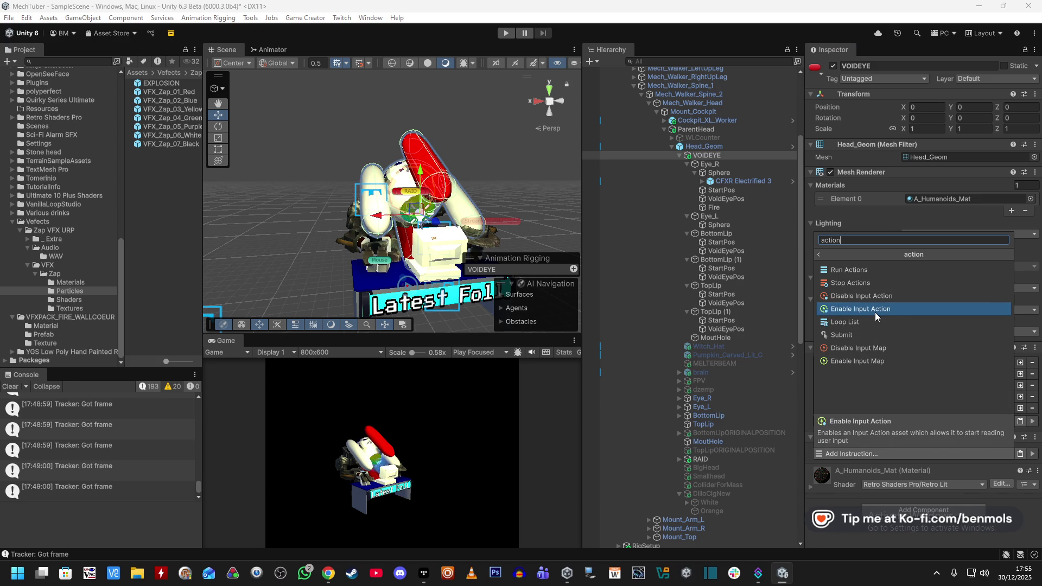
pyautogui.click(874, 270)
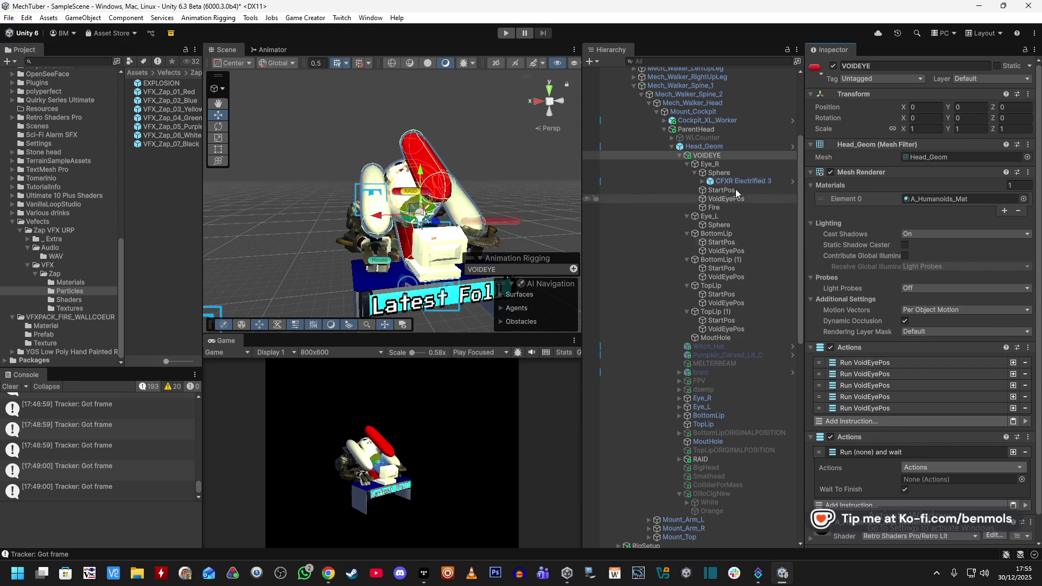
pyautogui.moveTo(731, 190); pyautogui.dragTo(955, 479)
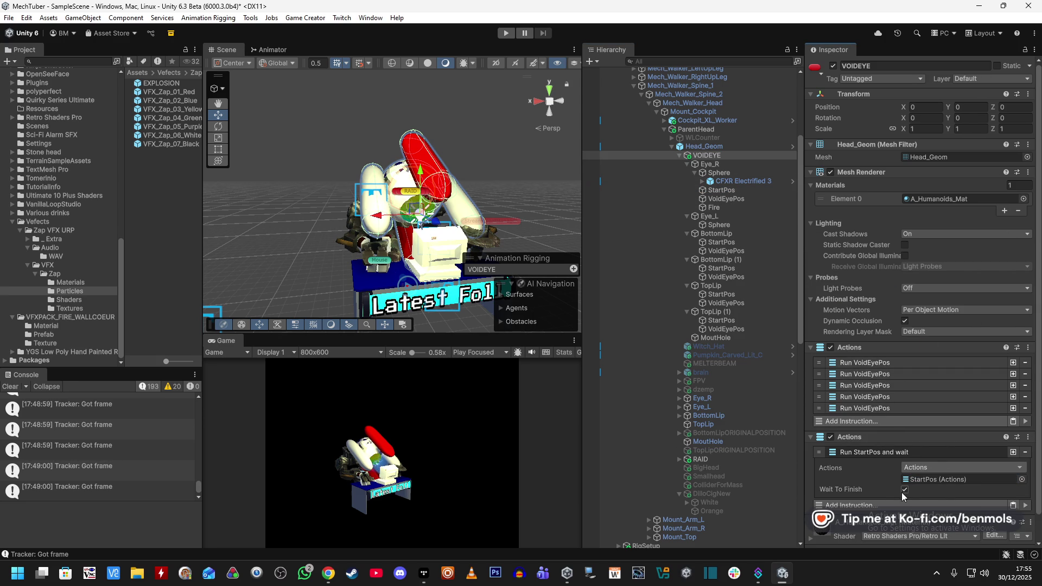
pyautogui.click(1013, 453)
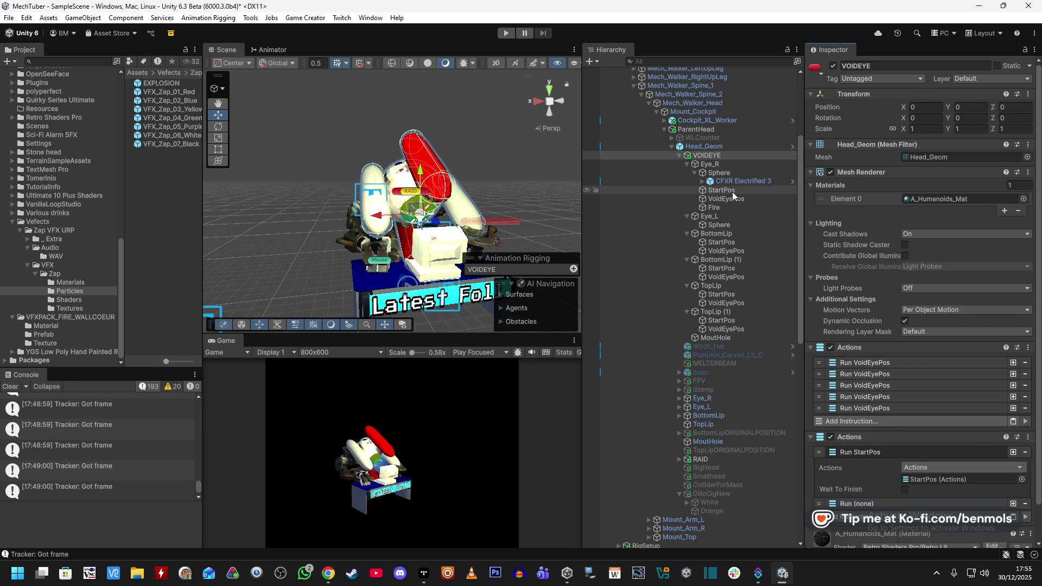
pyautogui.click(878, 504)
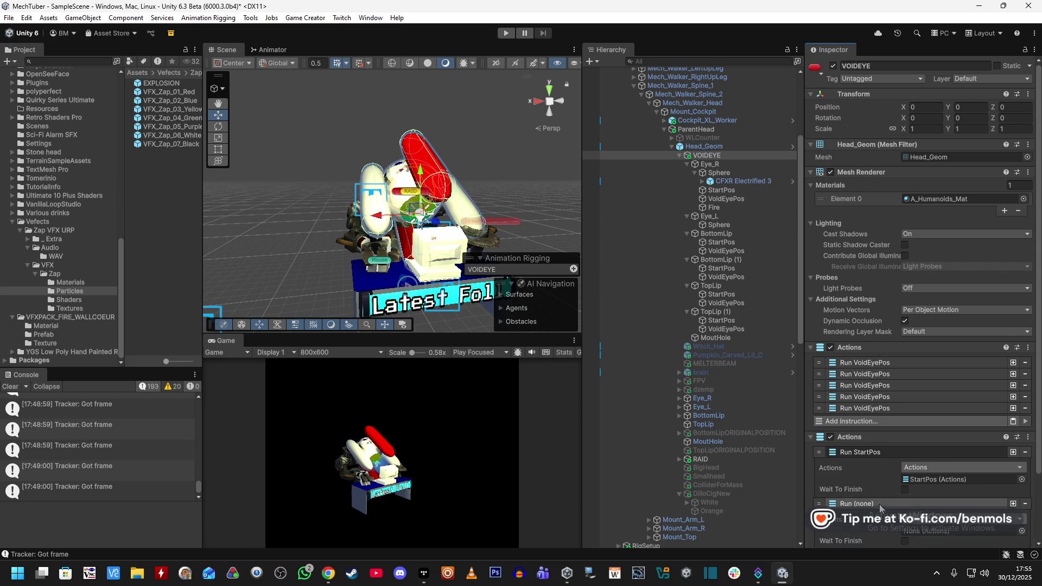
pyautogui.scroll(-3, 874, 445)
pyautogui.moveTo(721, 242); pyautogui.dragTo(953, 460)
pyautogui.click(1012, 426)
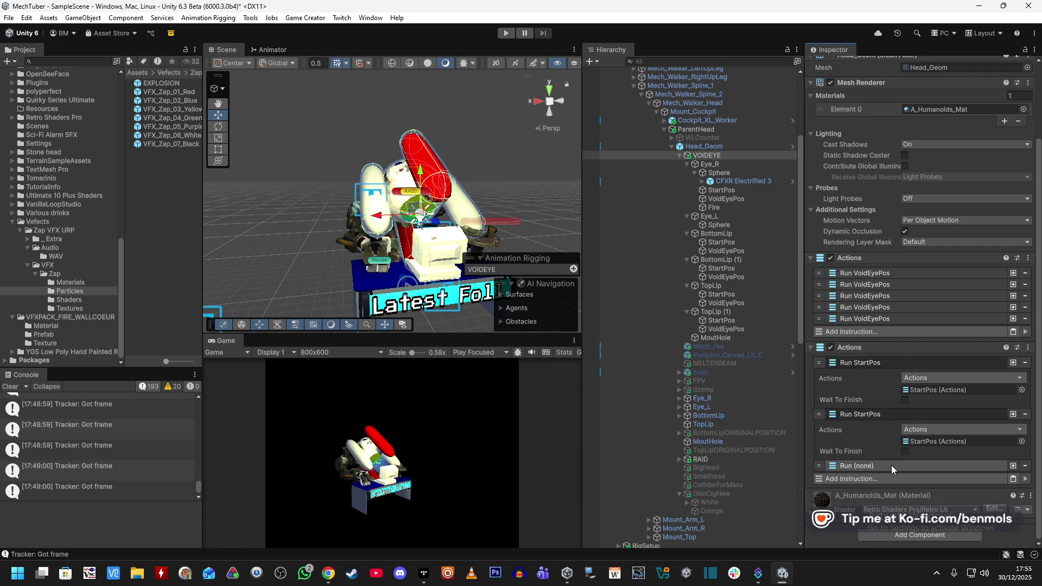
pyautogui.click(891, 465)
pyautogui.scroll(-2, 896, 398)
pyautogui.moveTo(722, 268); pyautogui.dragTo(957, 454)
# Add Run Actions instructions for TopLip and TopLip (1) StartPos, then stop Play mode
pyautogui.click(1012, 425)
pyautogui.click(891, 477)
pyautogui.scroll(-2, 906, 458)
pyautogui.moveTo(731, 293)
pyautogui.mouseDown()
pyautogui.moveTo(945, 415)
pyautogui.moveTo(956, 454)
pyautogui.mouseUp()
pyautogui.click(1011, 427)
pyautogui.click(914, 468)
pyautogui.scroll(-2, 913, 467)
pyautogui.moveTo(721, 320); pyautogui.dragTo(955, 453)
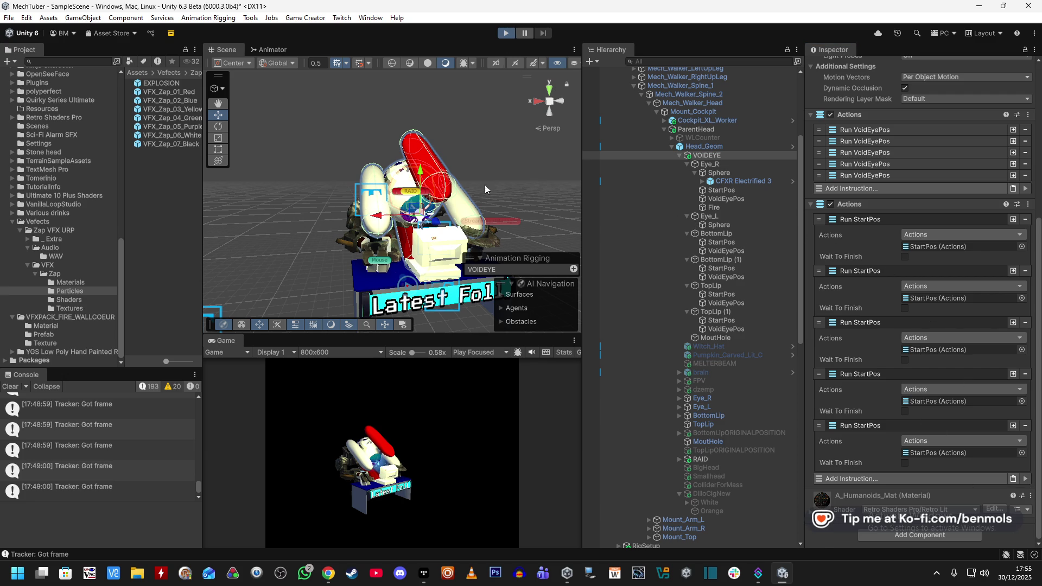
pyautogui.hotkey('ctrl', 'p')
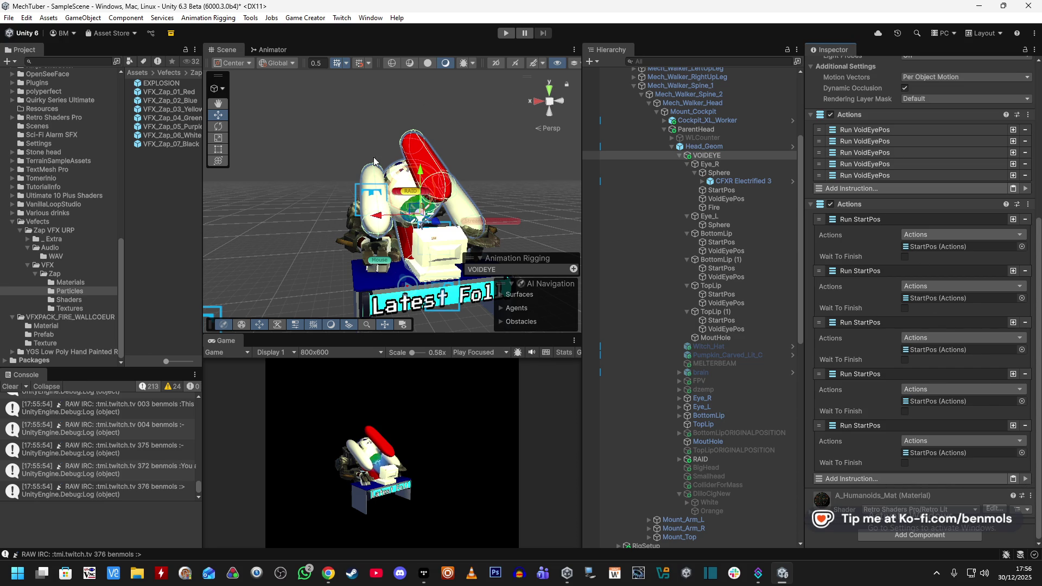
# Enter Play mode again to test VOIDEYE's two Actions components
pyautogui.click(503, 33)
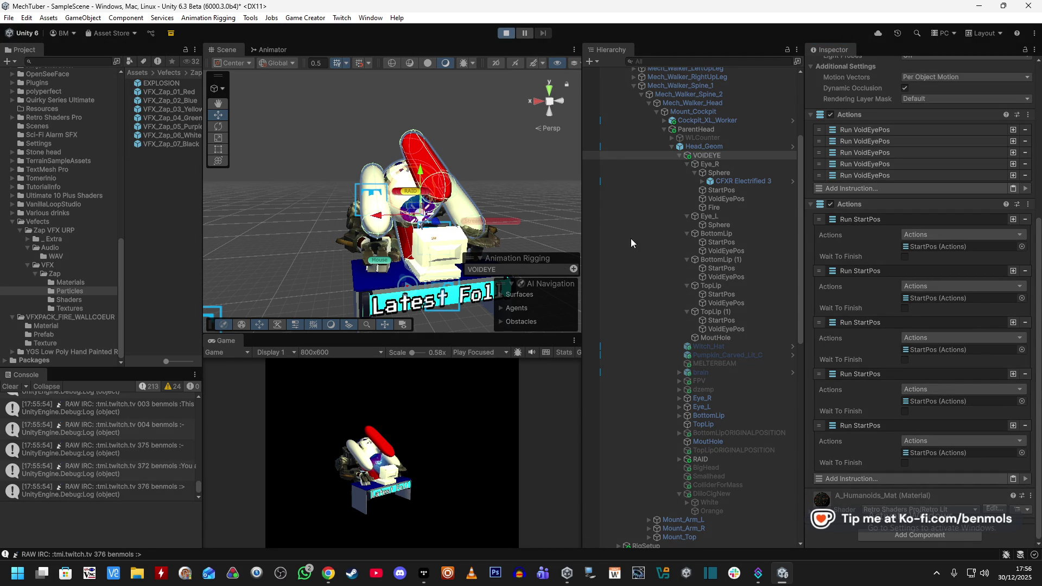
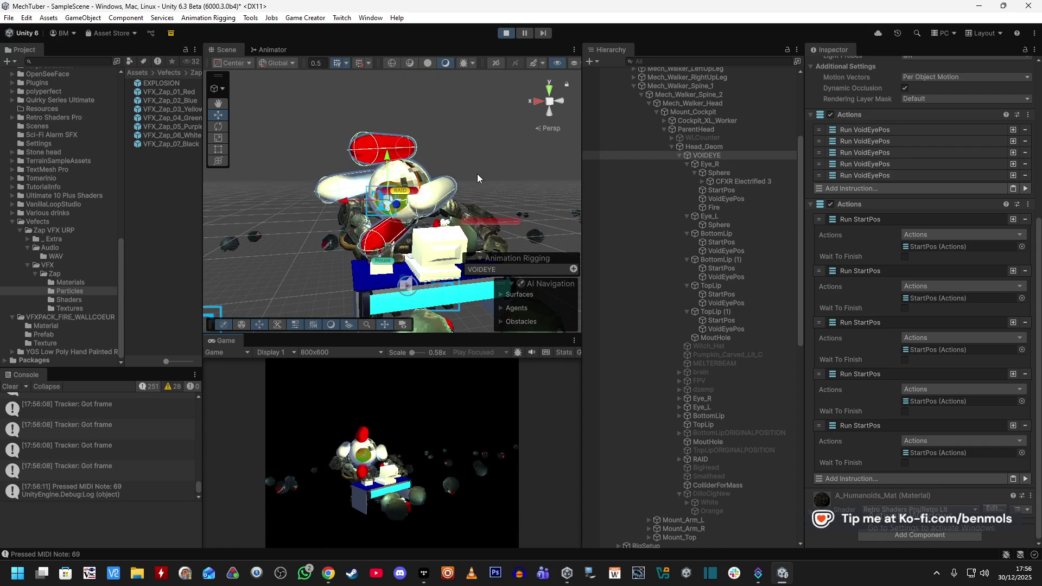
# Run VOIDEYE's start-pose actions and TopLip (1)'s StartPos actions, then stop play mode
pyautogui.click(1025, 480)
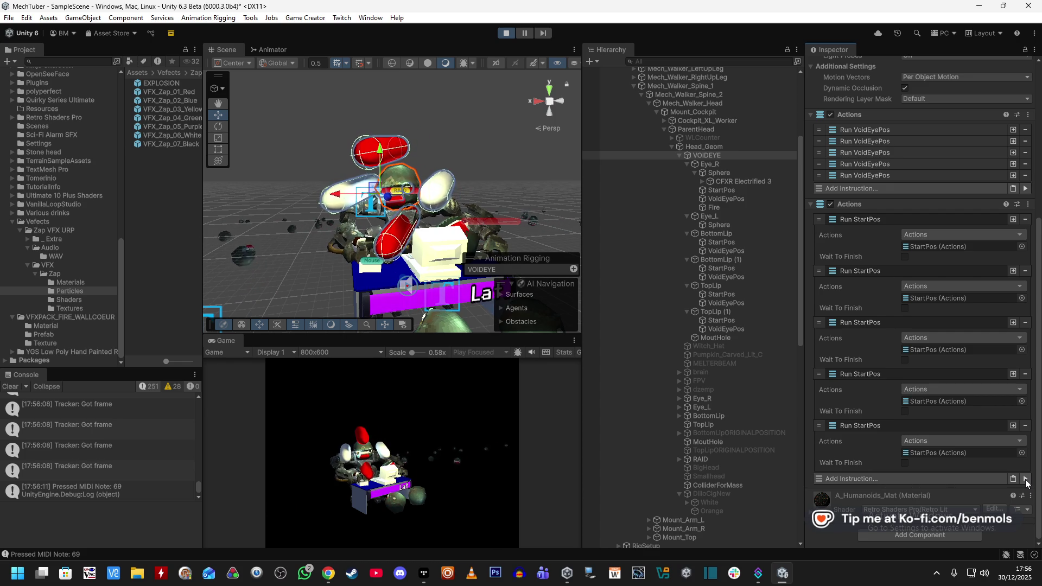
pyautogui.click(740, 320)
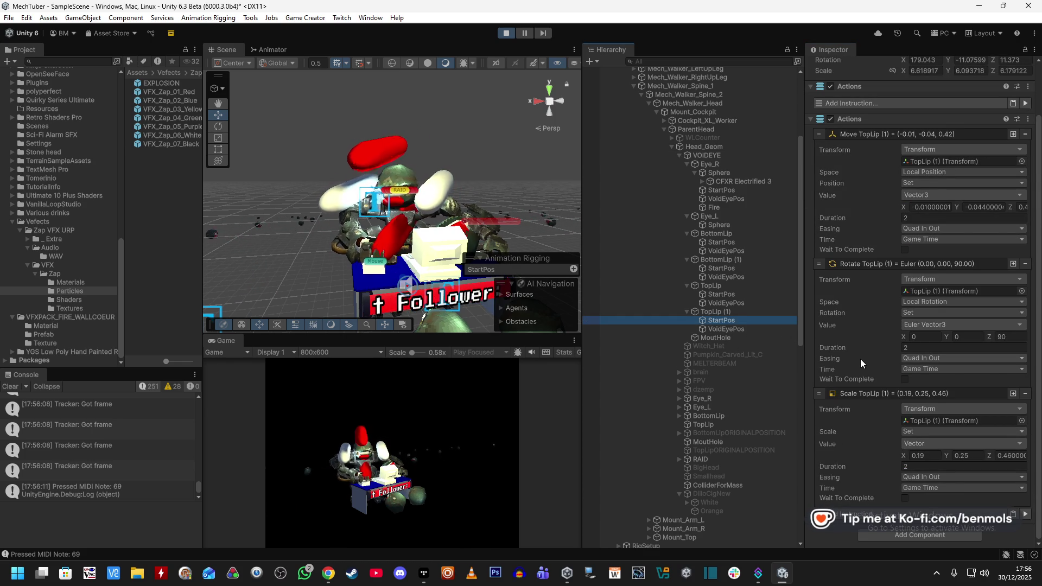
pyautogui.click(1025, 514)
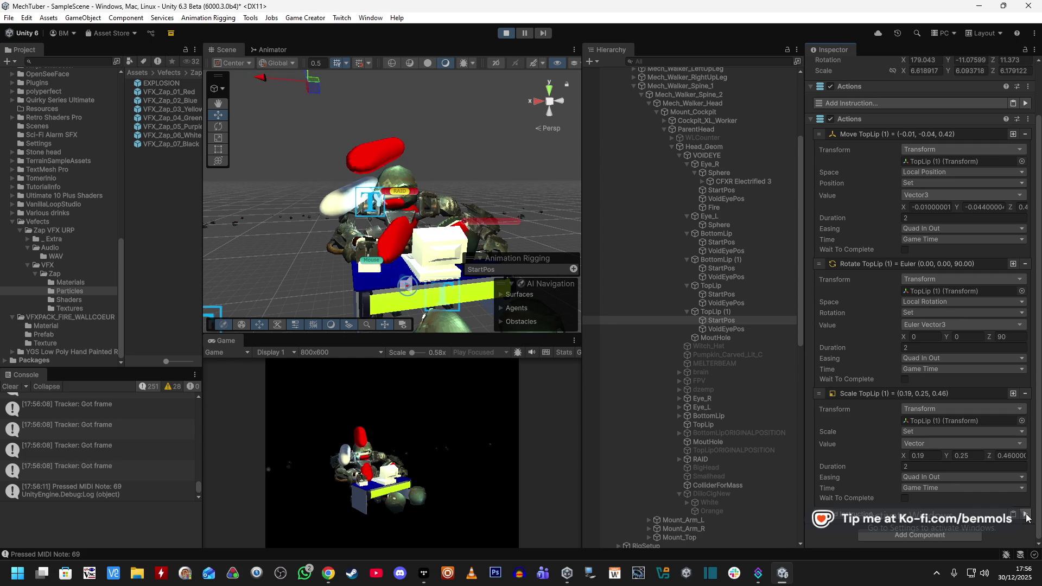
pyautogui.scroll(2, 921, 223)
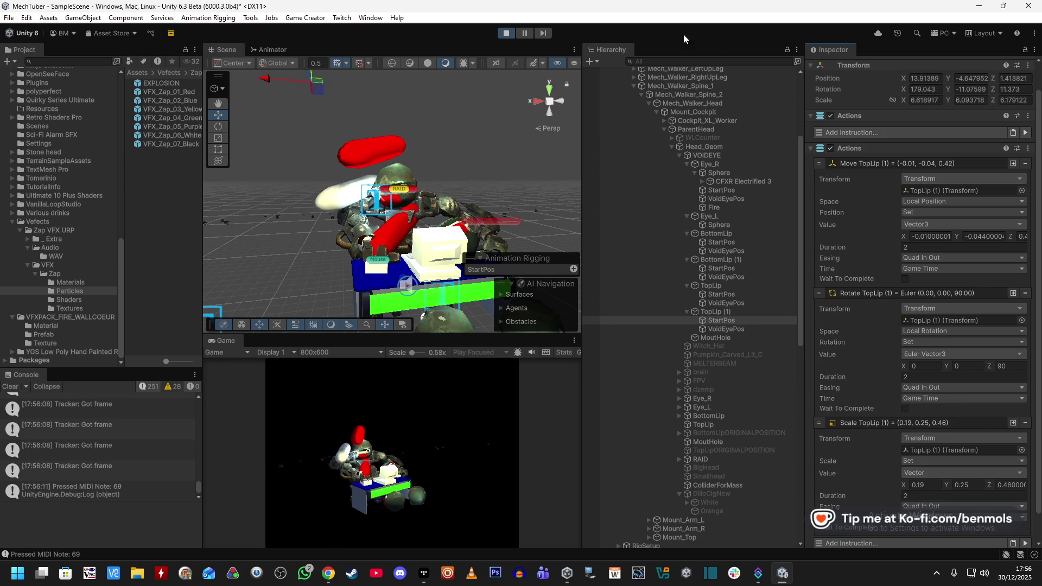
pyautogui.click(506, 33)
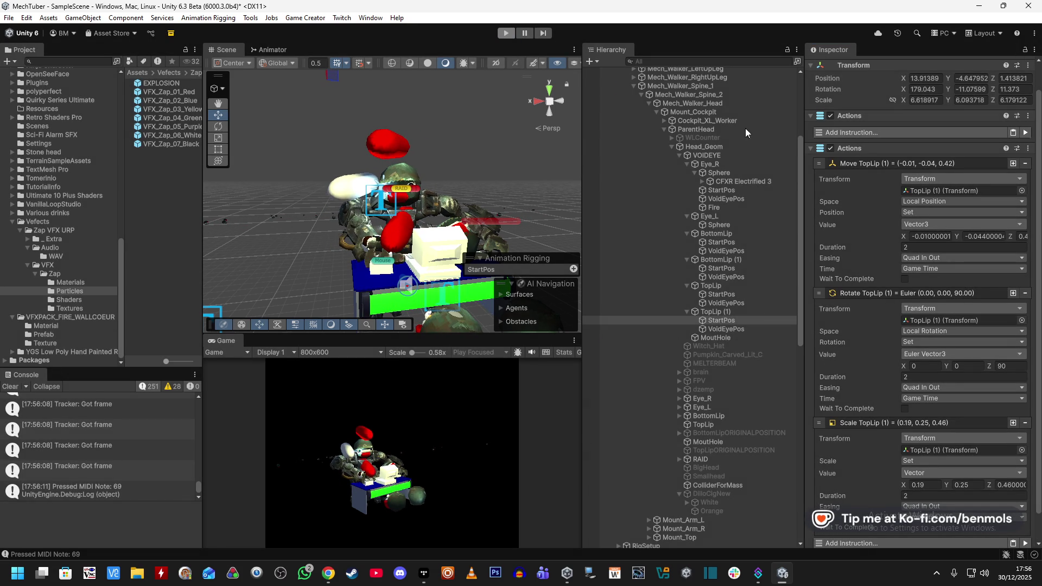
# Remove the empty extra Actions component from TopLip's StartPos
pyautogui.click(1027, 115)
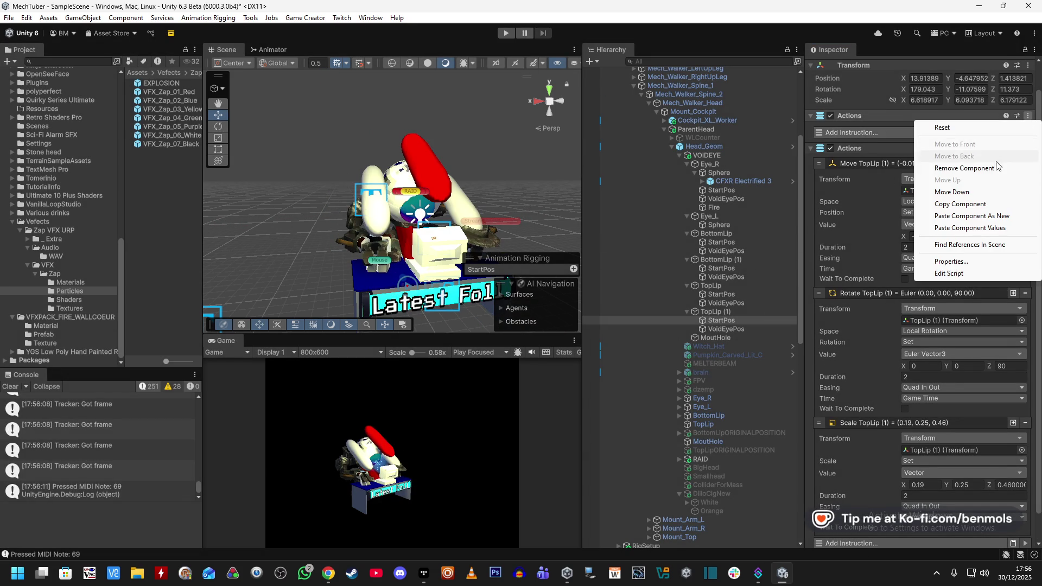
pyautogui.click(835, 112)
pyautogui.click(738, 296)
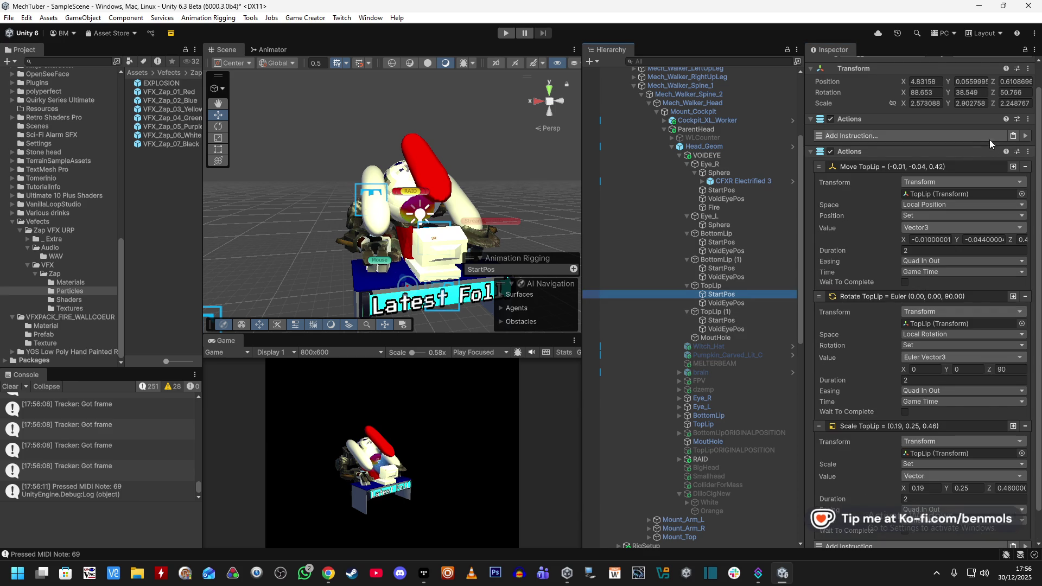
pyautogui.click(965, 119)
pyautogui.click(1028, 118)
pyautogui.click(992, 168)
# Remove the empty Actions components from the StartPos objects of BottomLip (1) and BottomLip
pyautogui.click(721, 268)
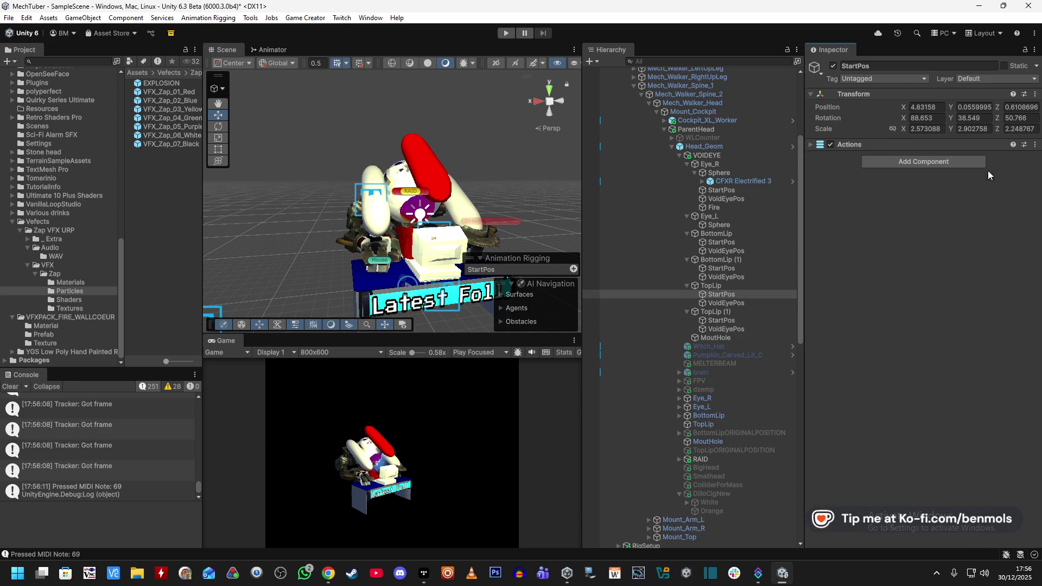
pyautogui.click(818, 158)
pyautogui.click(819, 144)
pyautogui.click(1028, 144)
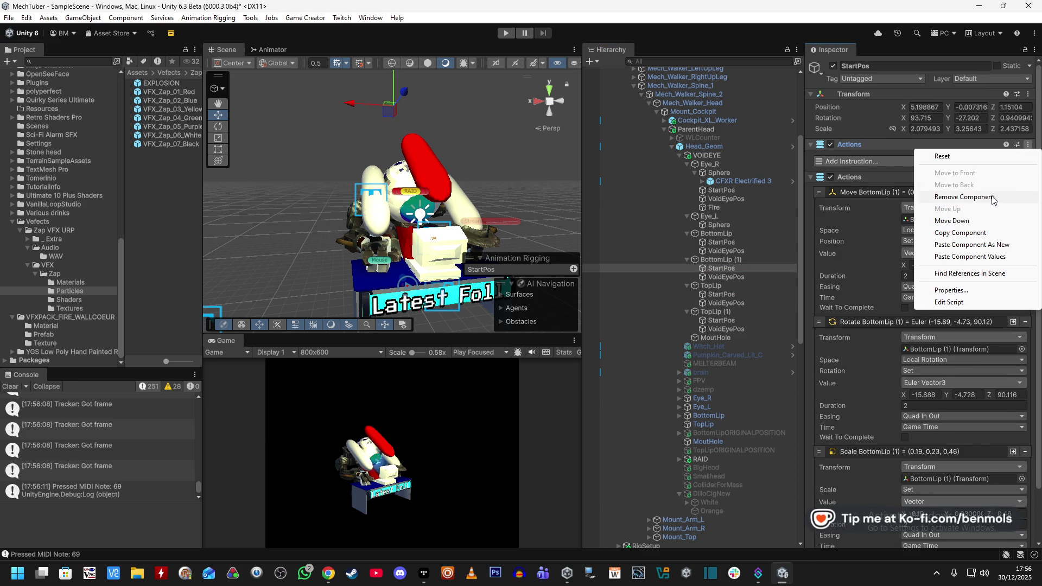
pyautogui.click(992, 198)
pyautogui.click(727, 242)
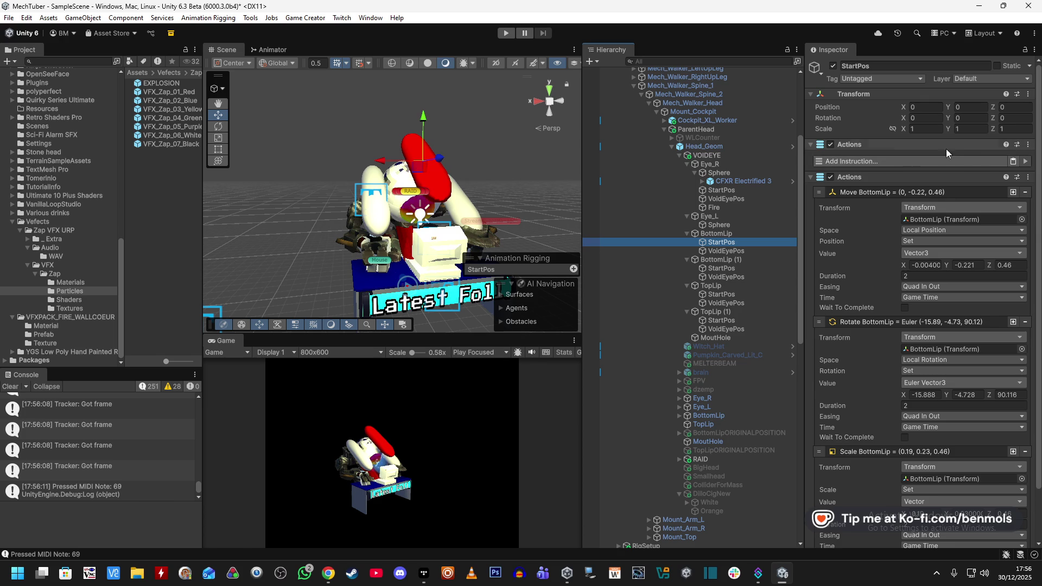
pyautogui.click(1028, 145)
pyautogui.click(971, 198)
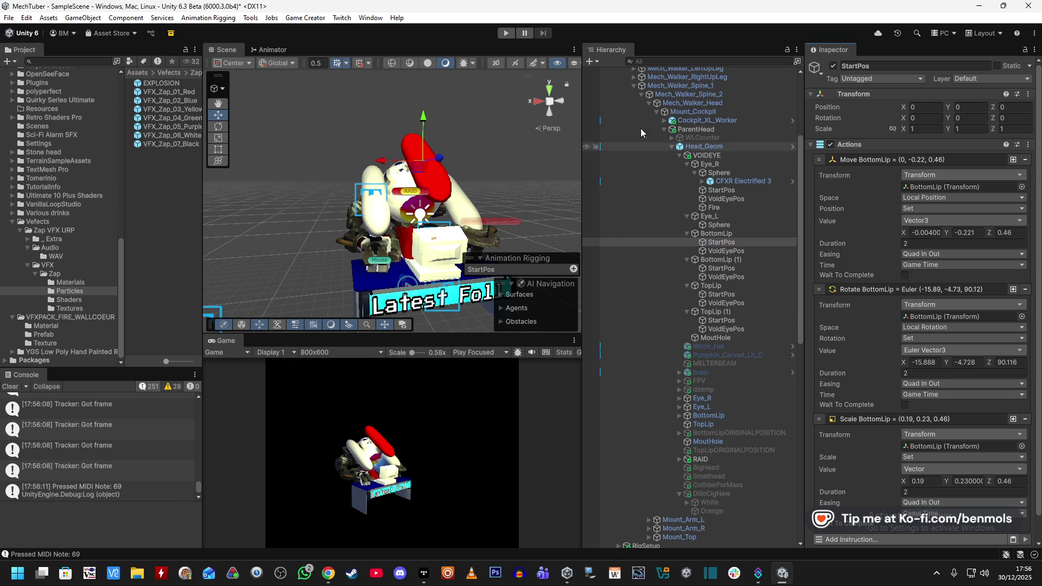
# Start play mode and select VOIDEYE to view its action lists
pyautogui.click(505, 33)
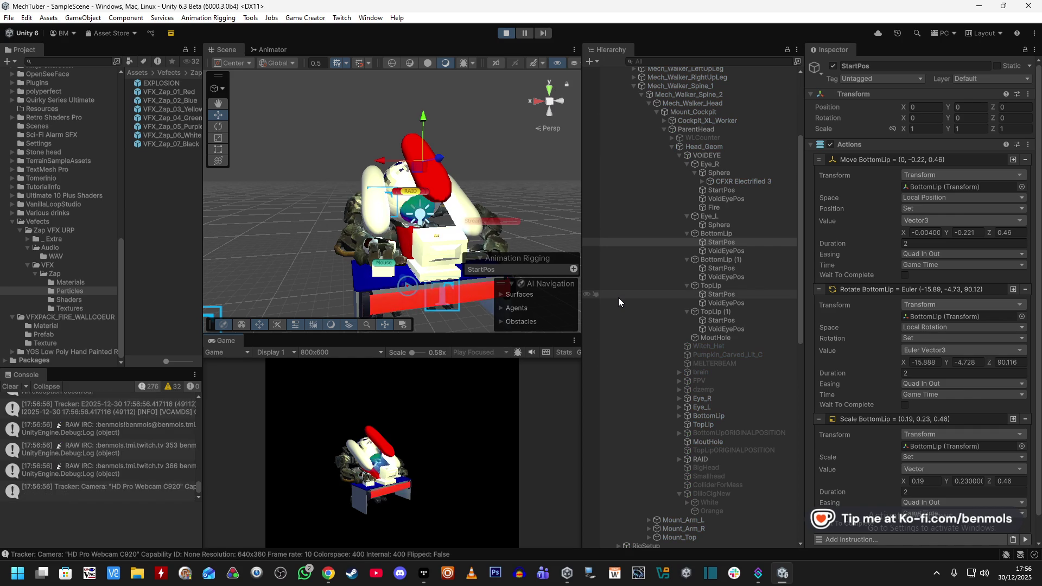
pyautogui.click(729, 338)
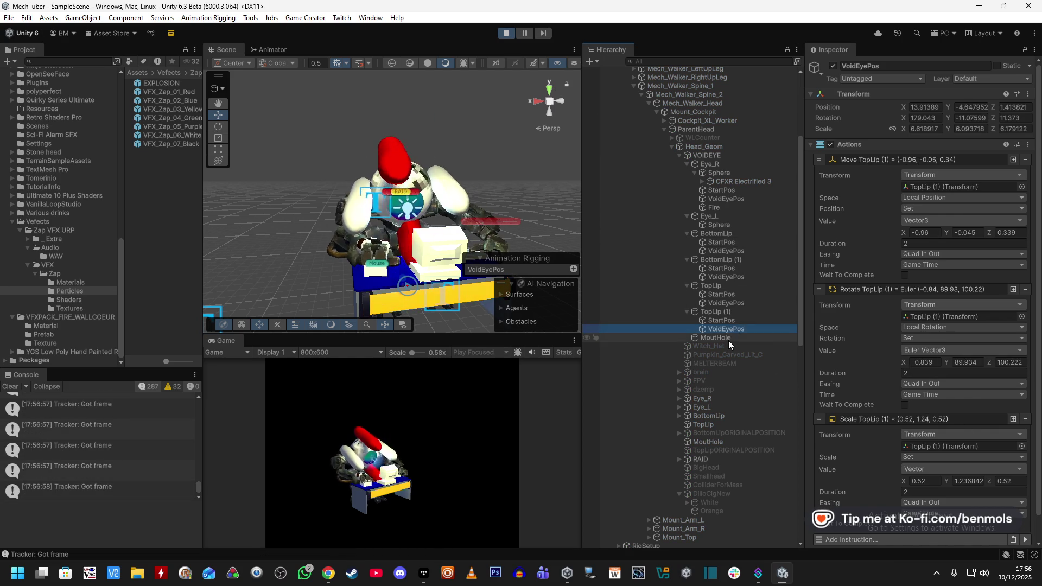
pyautogui.click(733, 156)
pyautogui.scroll(-10, 897, 489)
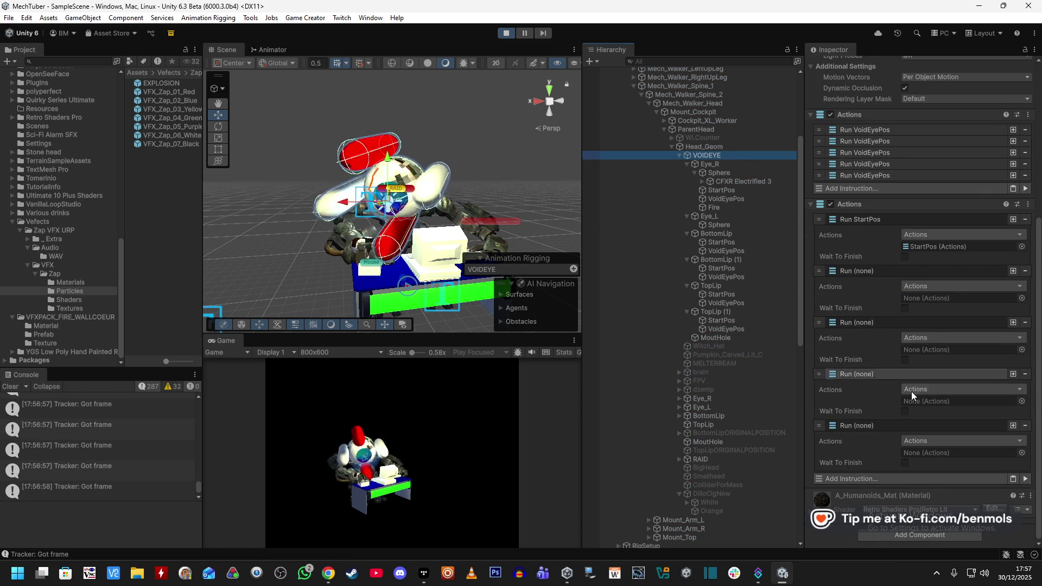
# Stop play mode and check VOIDEYE's fourth Run VoidEyePos instruction
pyautogui.click(940, 249)
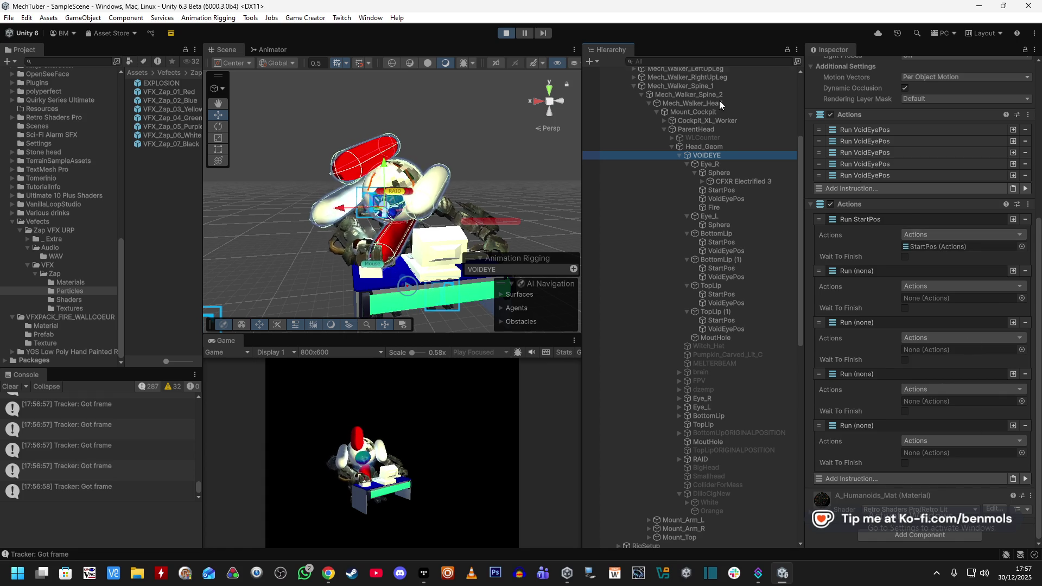
pyautogui.click(513, 34)
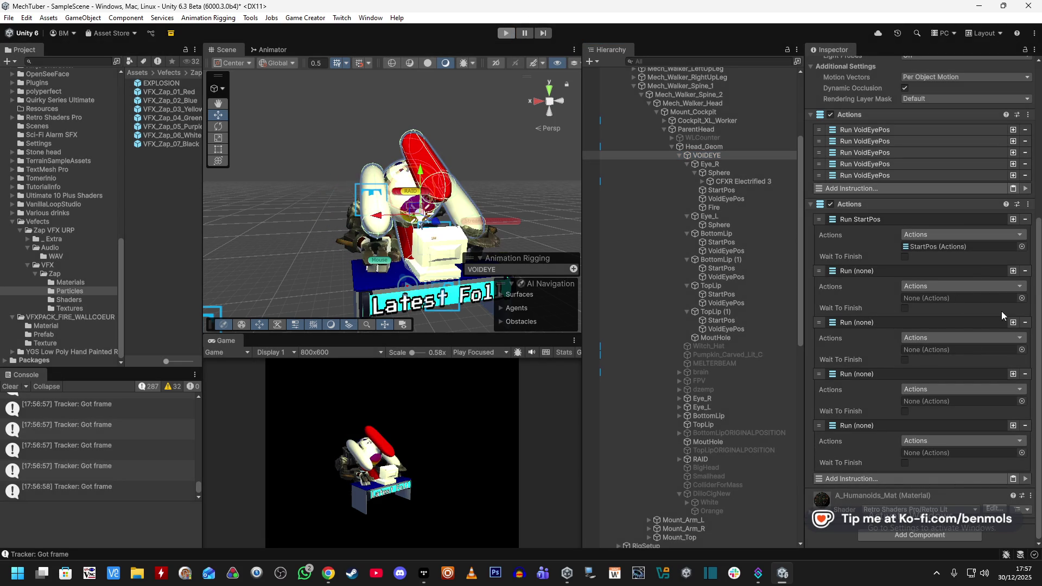
pyautogui.click(876, 160)
pyautogui.click(876, 163)
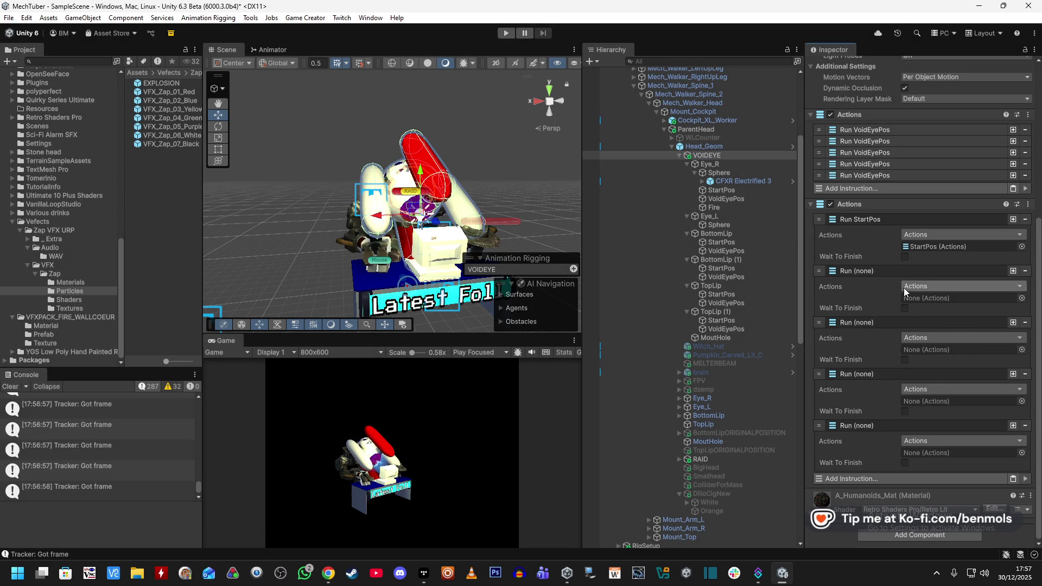
# Fill the four empty Run slots with the lips' StartPos objects, then start play mode
pyautogui.moveTo(725, 244); pyautogui.dragTo(946, 315)
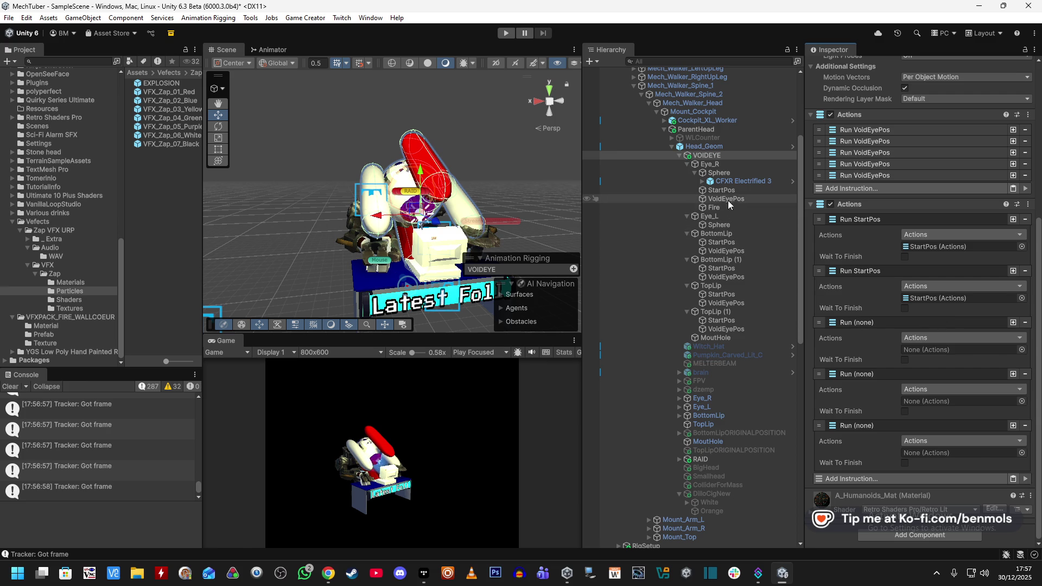
pyautogui.moveTo(721, 268)
pyautogui.mouseDown()
pyautogui.moveTo(837, 373)
pyautogui.moveTo(955, 348)
pyautogui.mouseUp()
pyautogui.moveTo(751, 294); pyautogui.dragTo(955, 401)
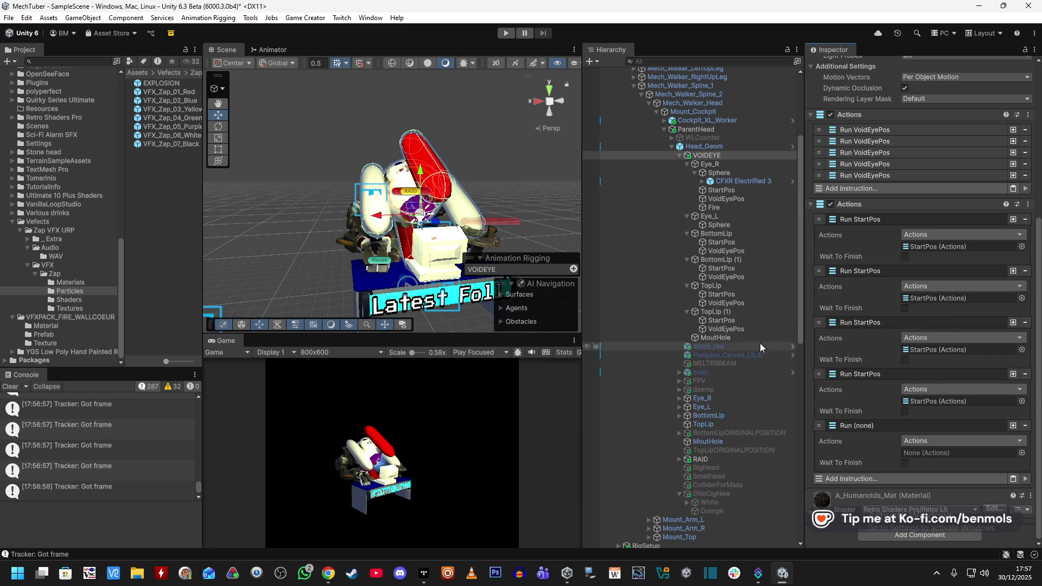
pyautogui.moveTo(736, 322); pyautogui.dragTo(955, 453)
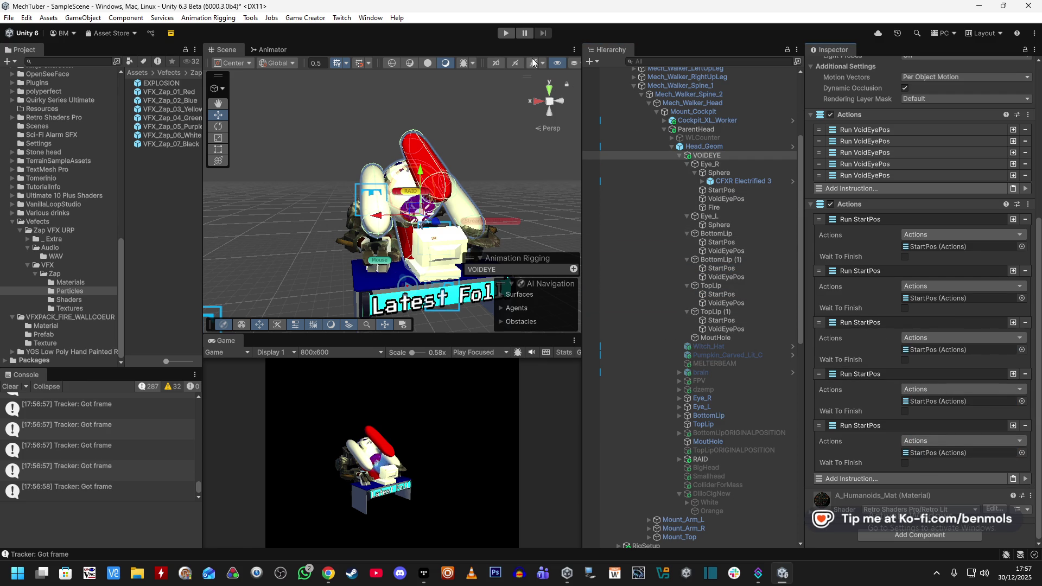
pyautogui.click(506, 33)
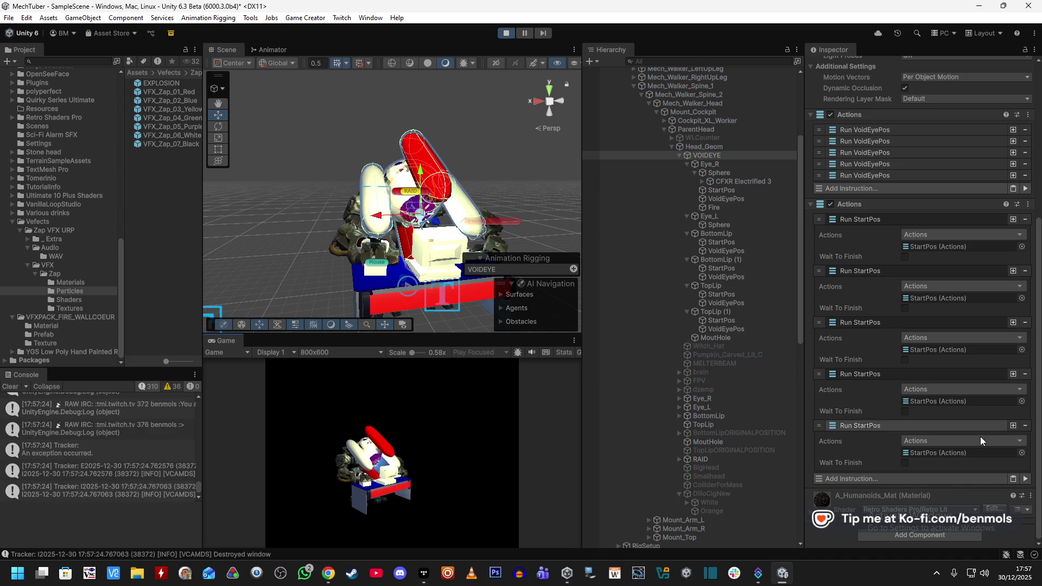
# Toggle the mech head from start pose to VoidEye pose and back
pyautogui.click(1025, 479)
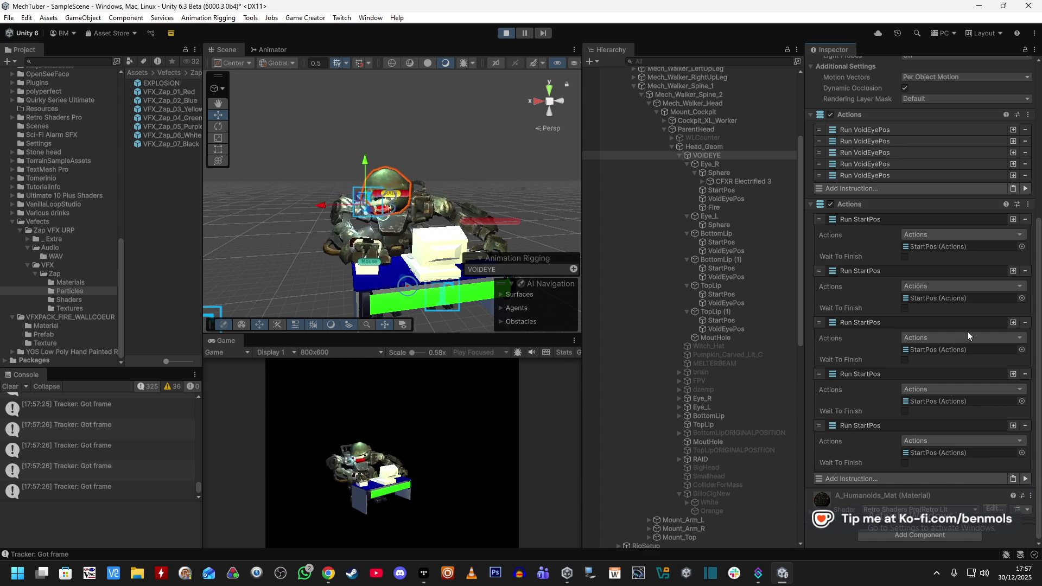
pyautogui.click(1026, 188)
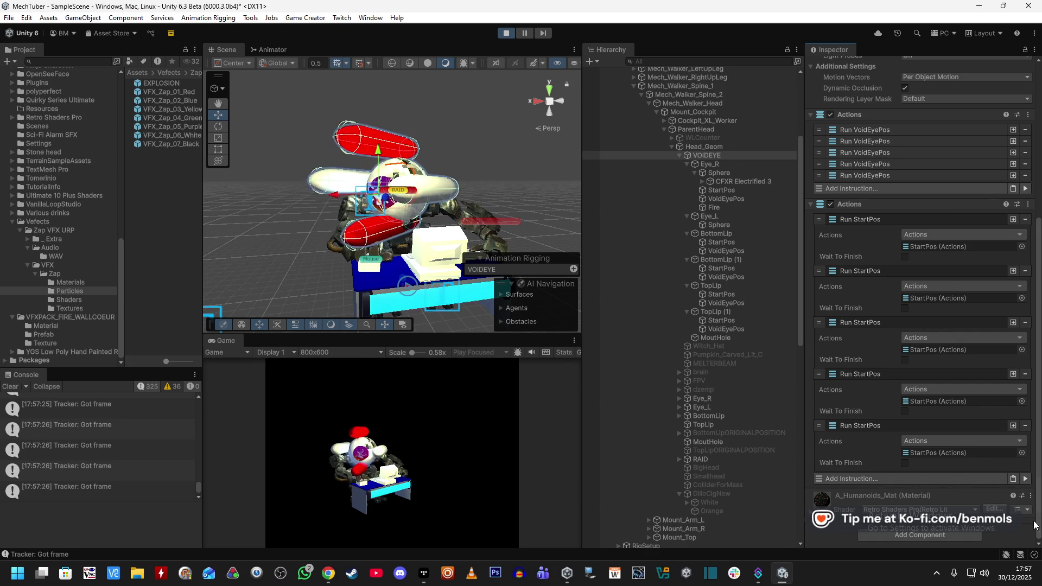
pyautogui.click(1024, 478)
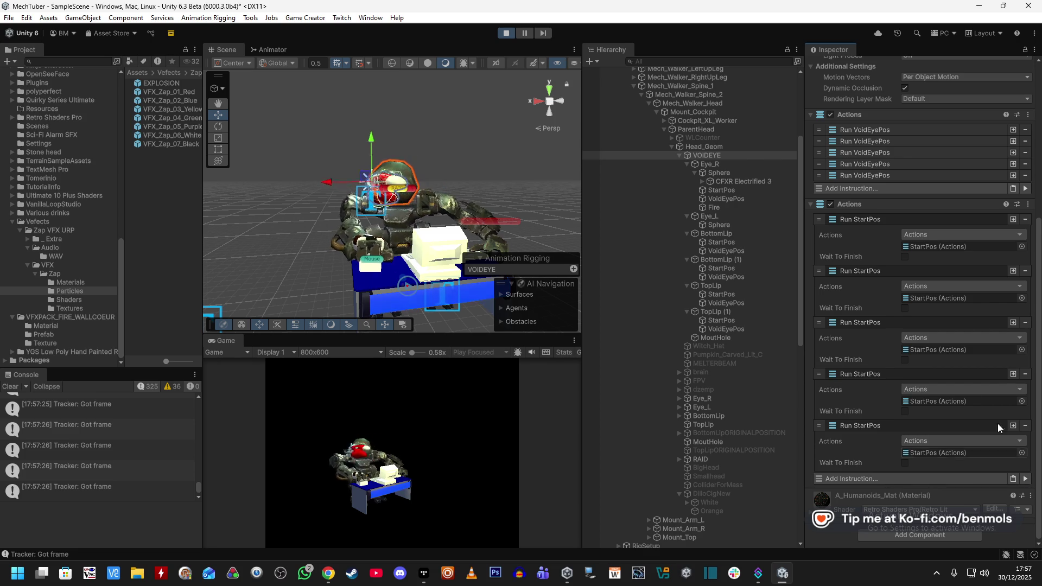
pyautogui.scroll(5, 483, 215)
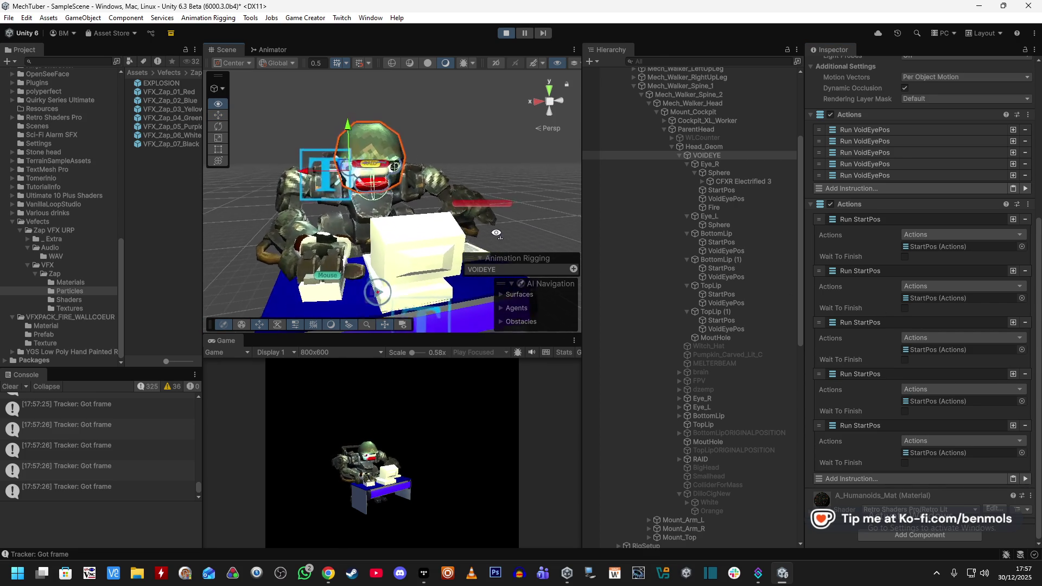
pyautogui.scroll(5, 735, 267)
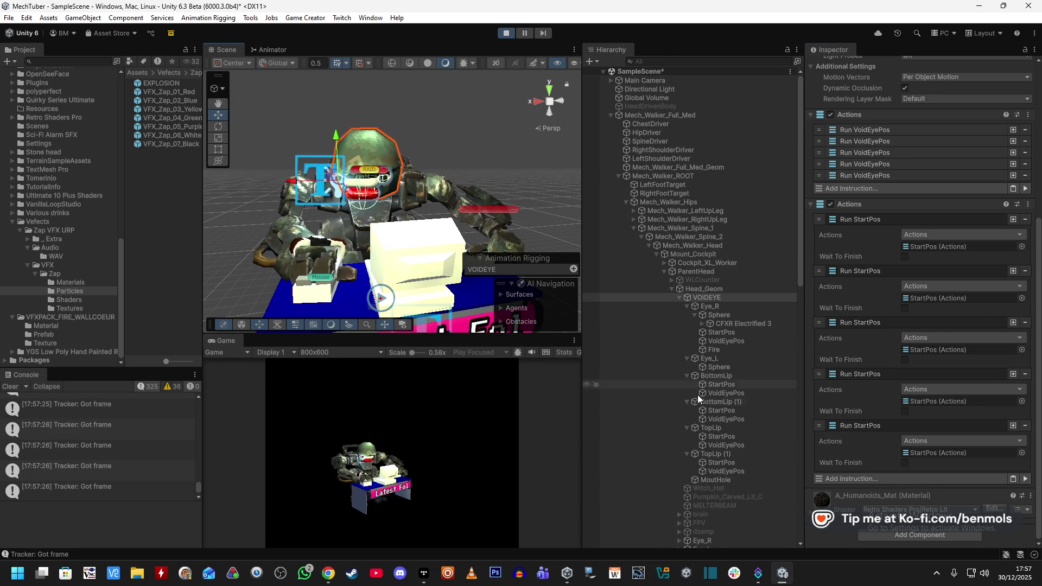
pyautogui.scroll(-4, 697, 386)
# Select FPV to view its On Enable trigger: wait 30 seconds, then deactivate
pyautogui.click(699, 424)
pyautogui.scroll(-2, 734, 369)
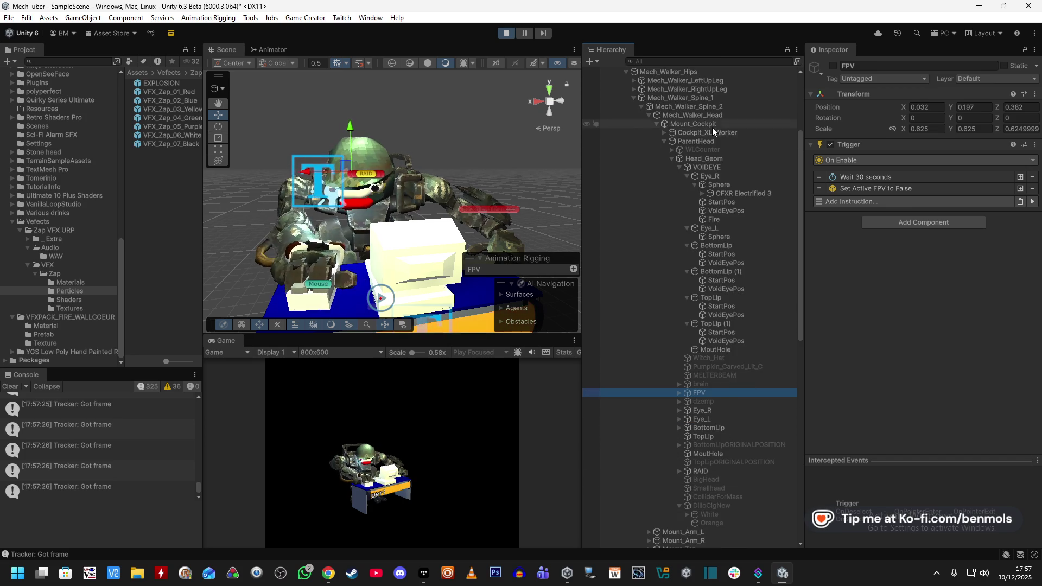
pyautogui.scroll(5, 682, 101)
pyautogui.click(672, 62)
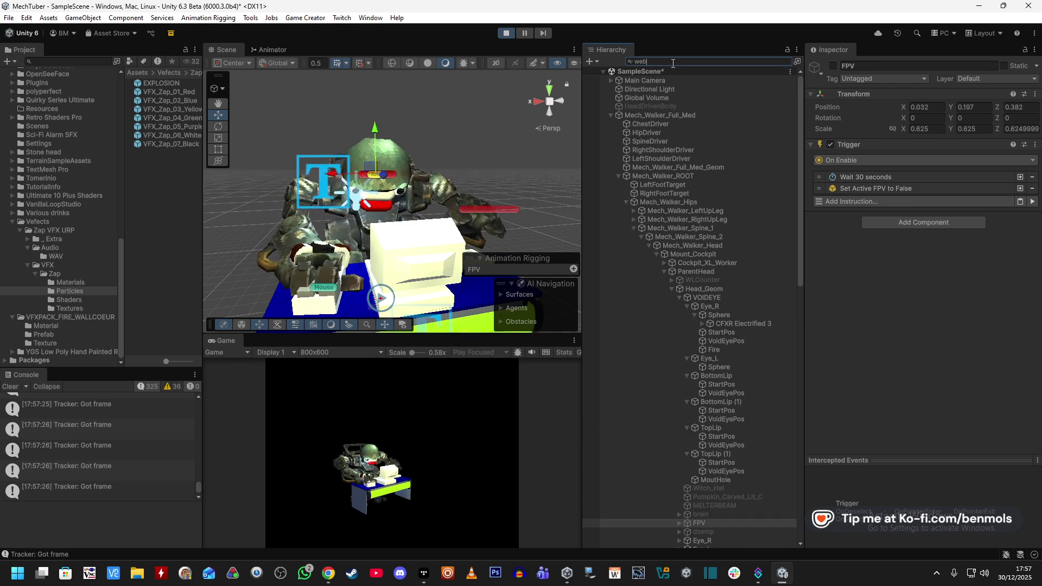
# Find and enable WebCamView via the 'webca' search, then make the Game view taller
pyautogui.write('webca')
pyautogui.click(655, 105)
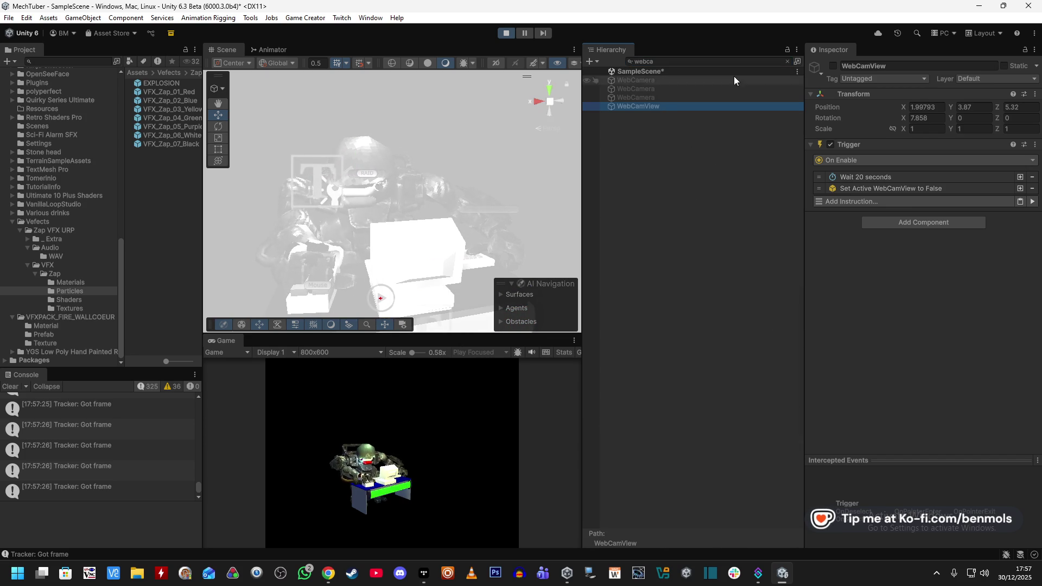
pyautogui.click(831, 65)
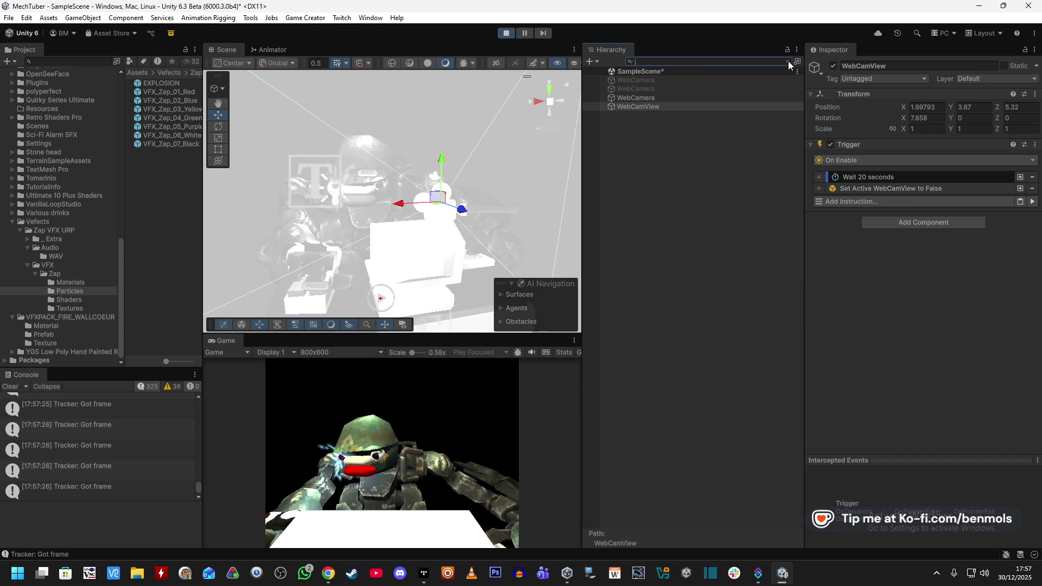
pyautogui.click(786, 61)
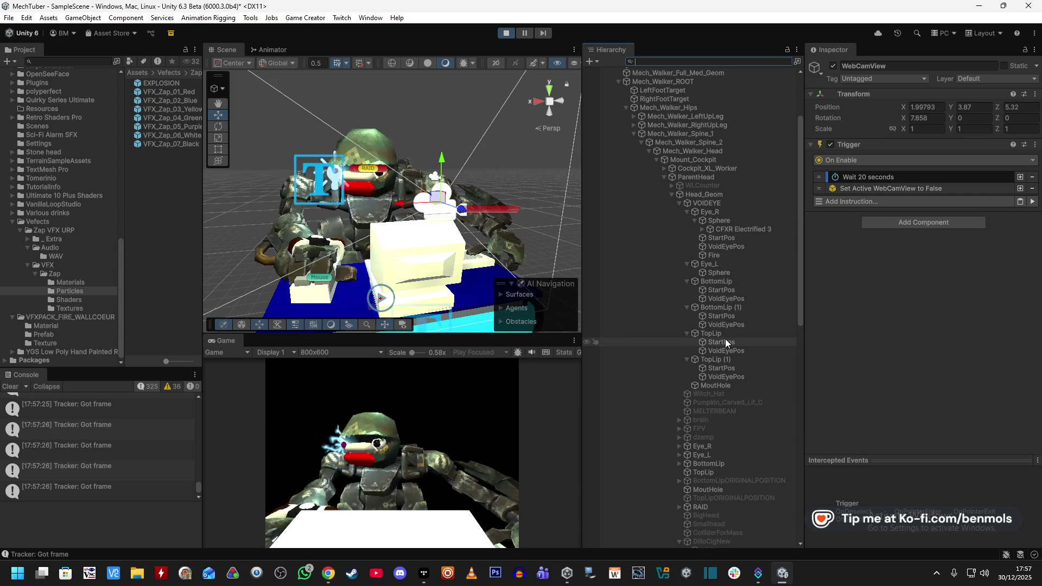
pyautogui.moveTo(459, 335); pyautogui.dragTo(461, 231)
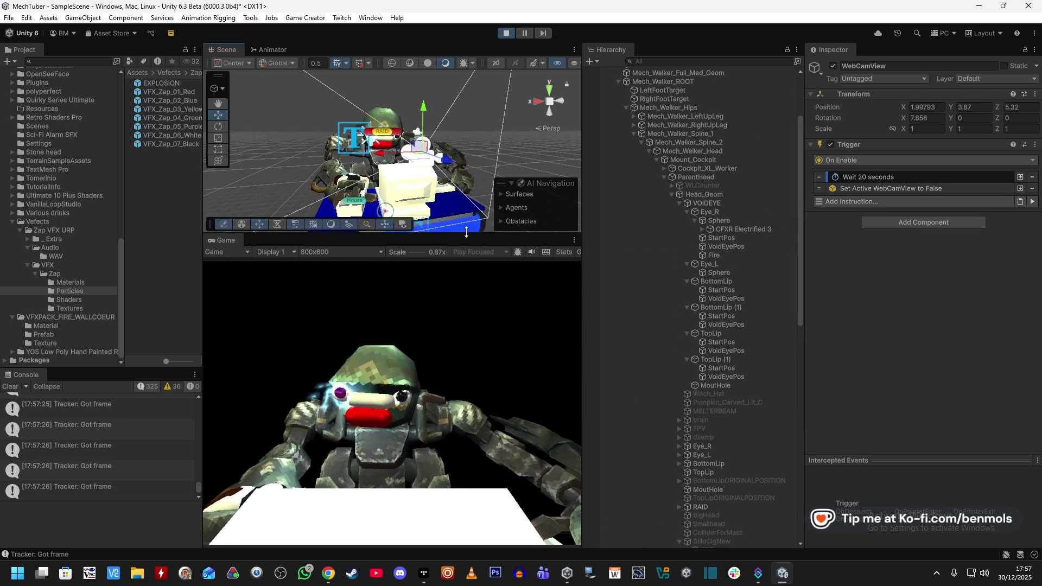
# Run VOIDEYE's eye-opening actions, then test-fire the Fire object's blue zap
pyautogui.click(727, 203)
pyautogui.scroll(-5, 946, 351)
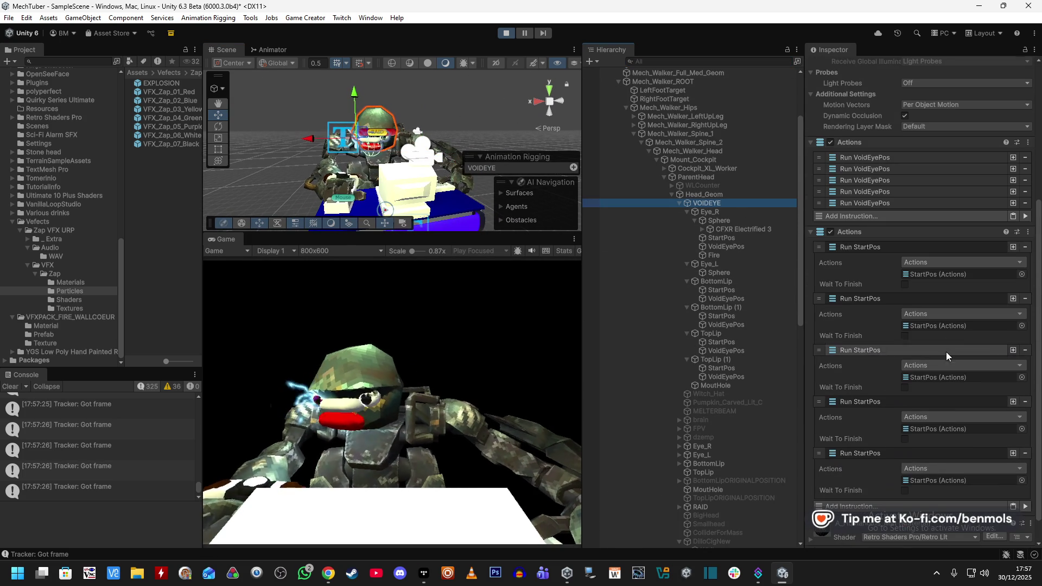
pyautogui.click(1026, 217)
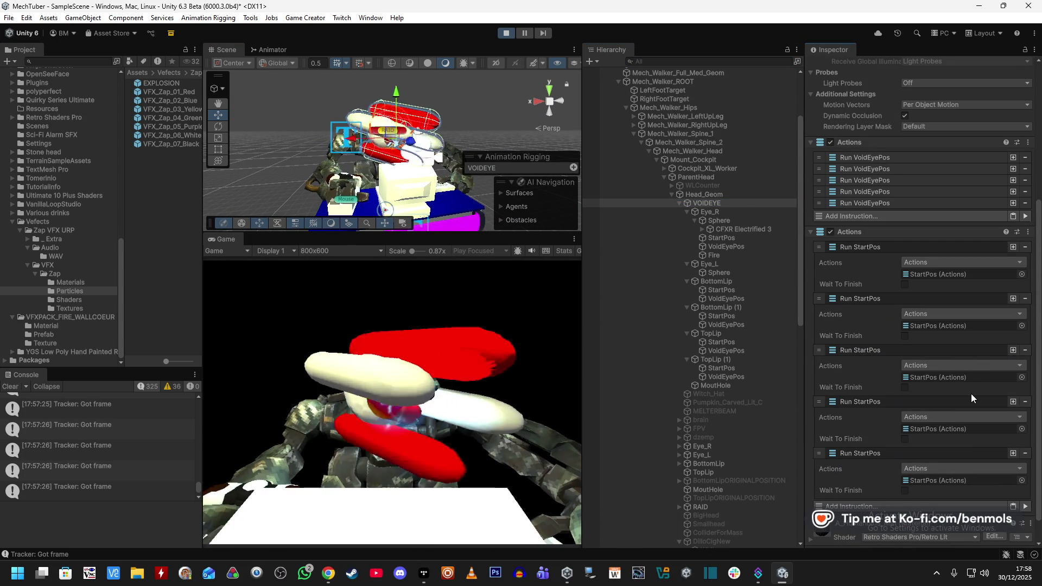
pyautogui.scroll(-1, 971, 393)
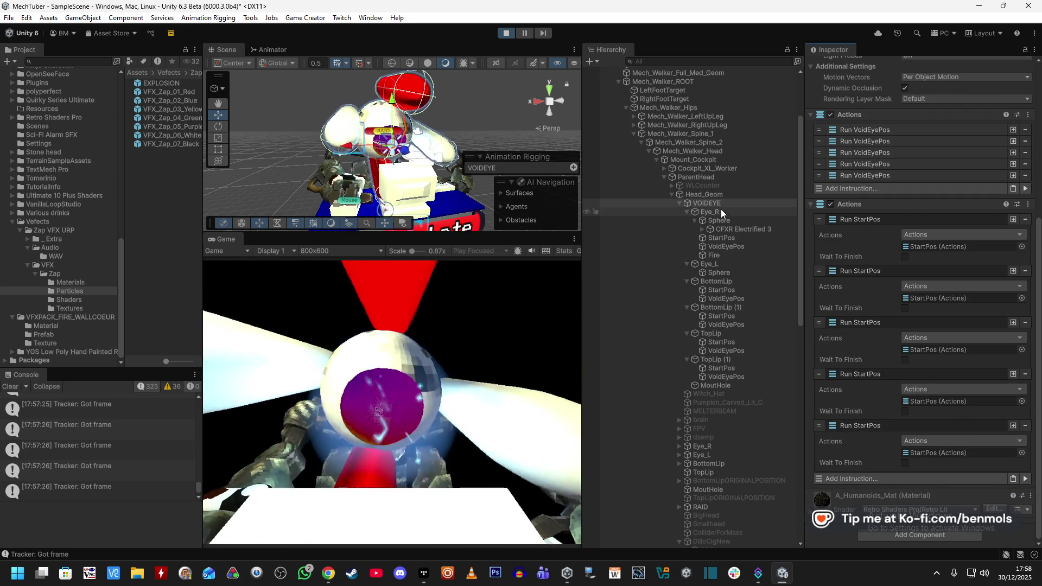
pyautogui.click(719, 254)
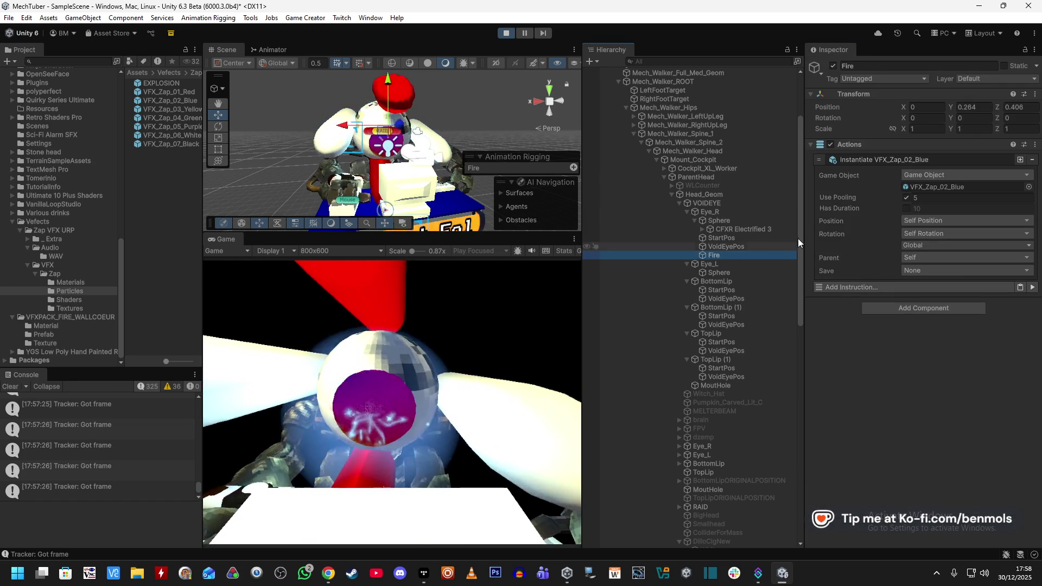
pyautogui.click(1033, 291)
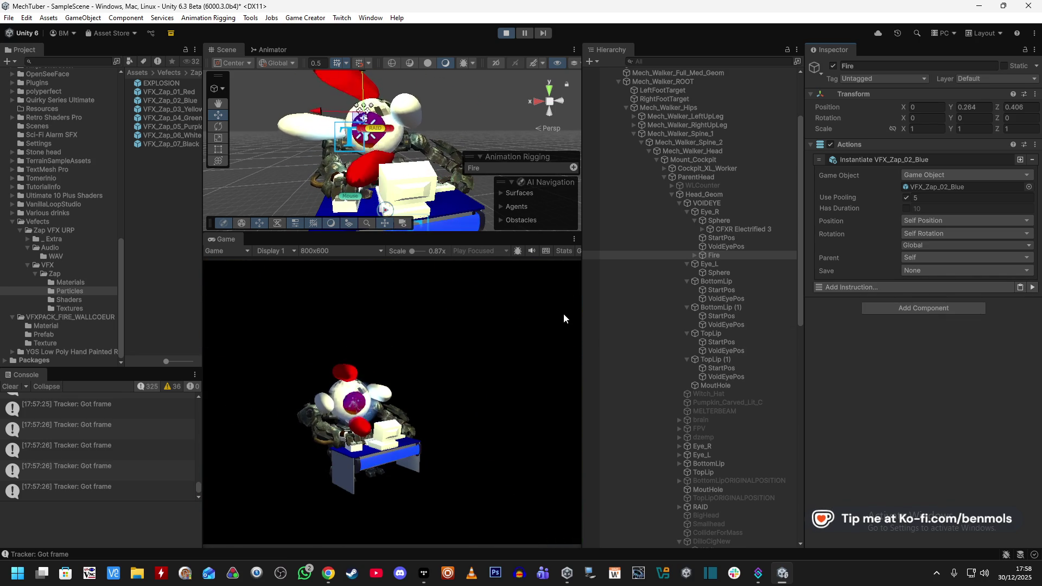
# Run VOIDEYE's VoidEyePos actions again to open eye and lips, then exit play mode
pyautogui.click(743, 239)
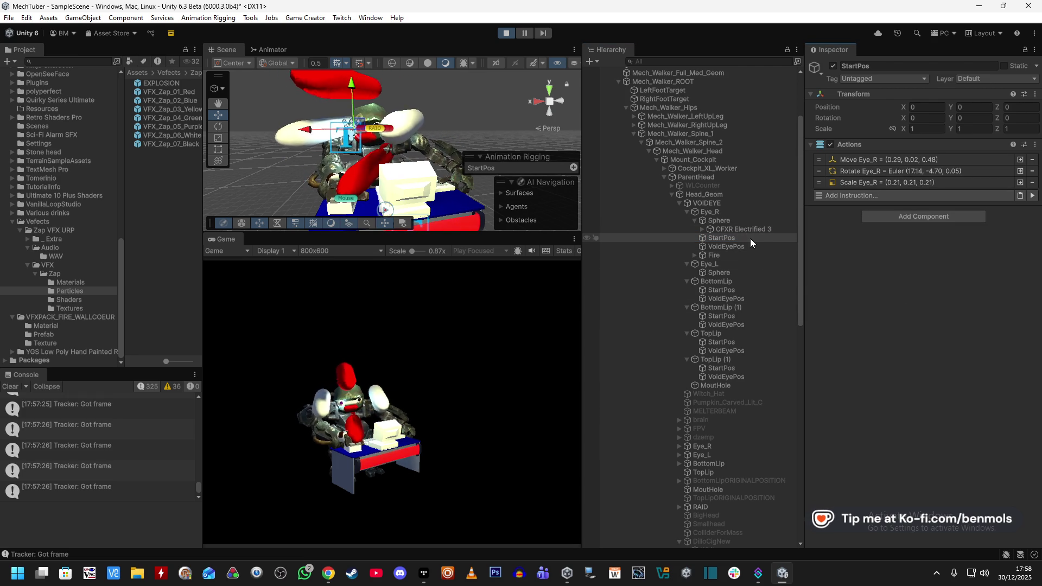
pyautogui.click(746, 204)
pyautogui.scroll(-5, 939, 404)
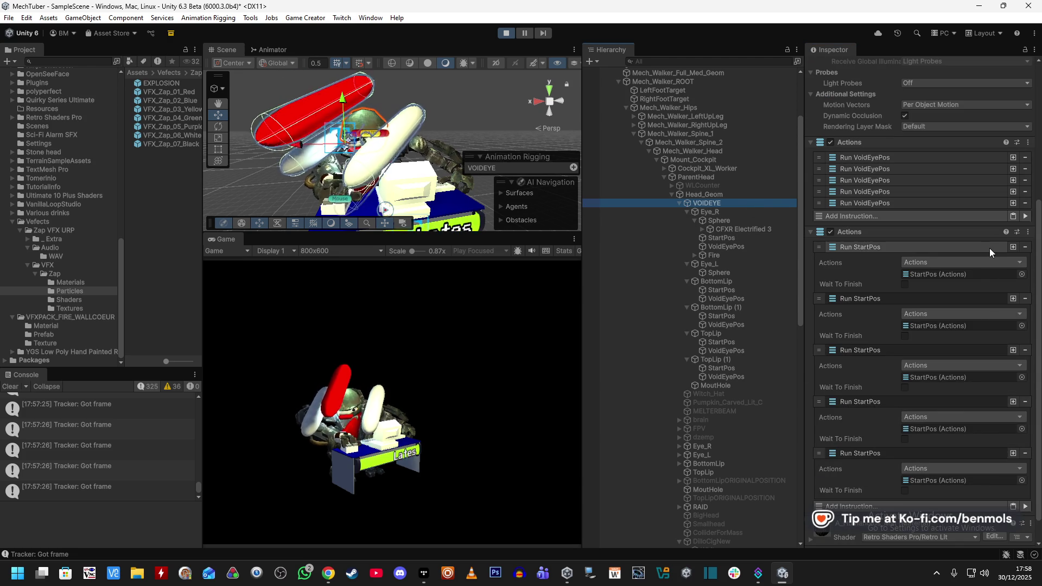
pyautogui.click(1025, 505)
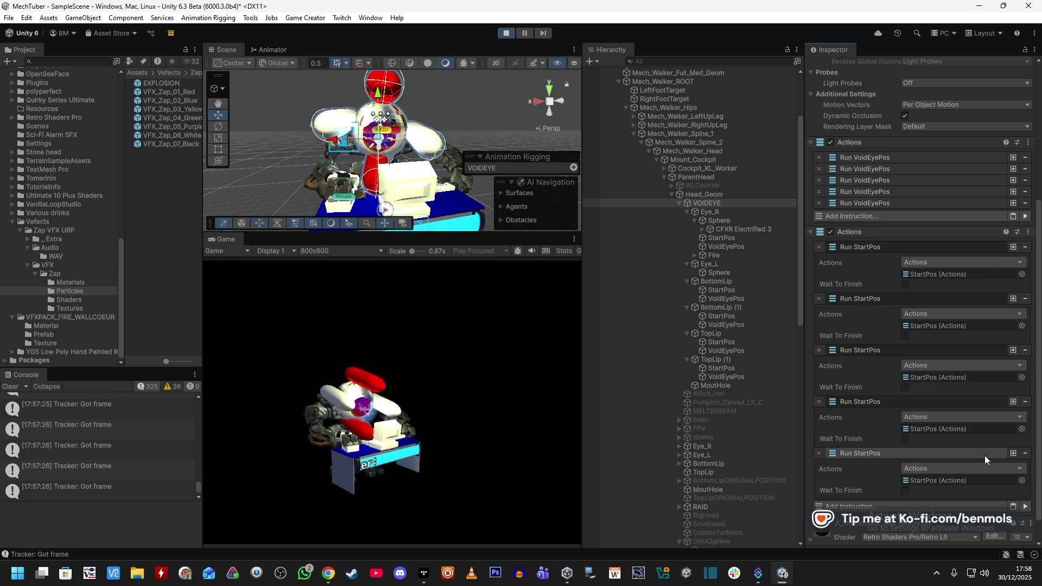
pyautogui.click(1025, 217)
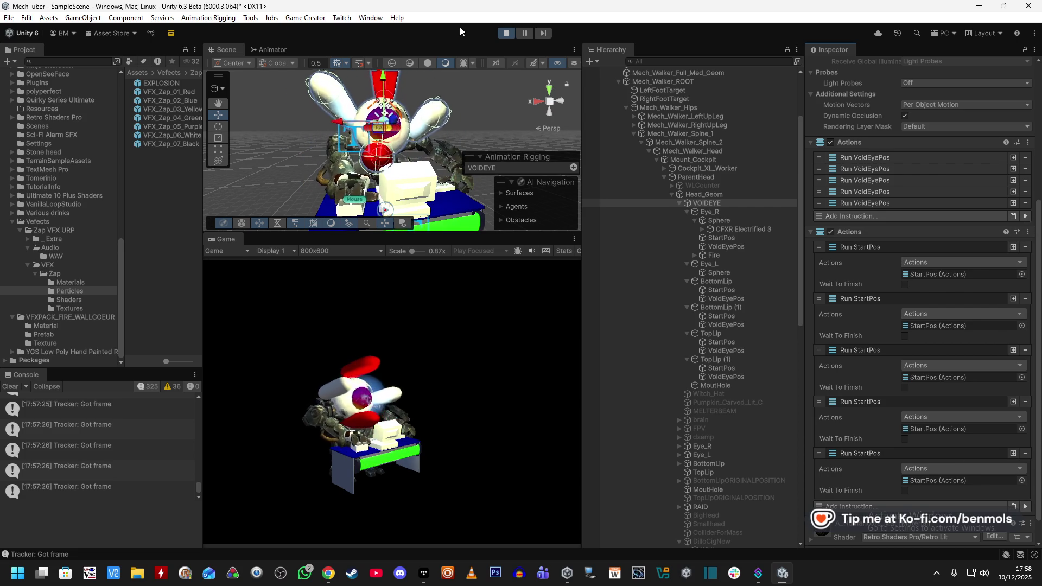
pyautogui.click(504, 31)
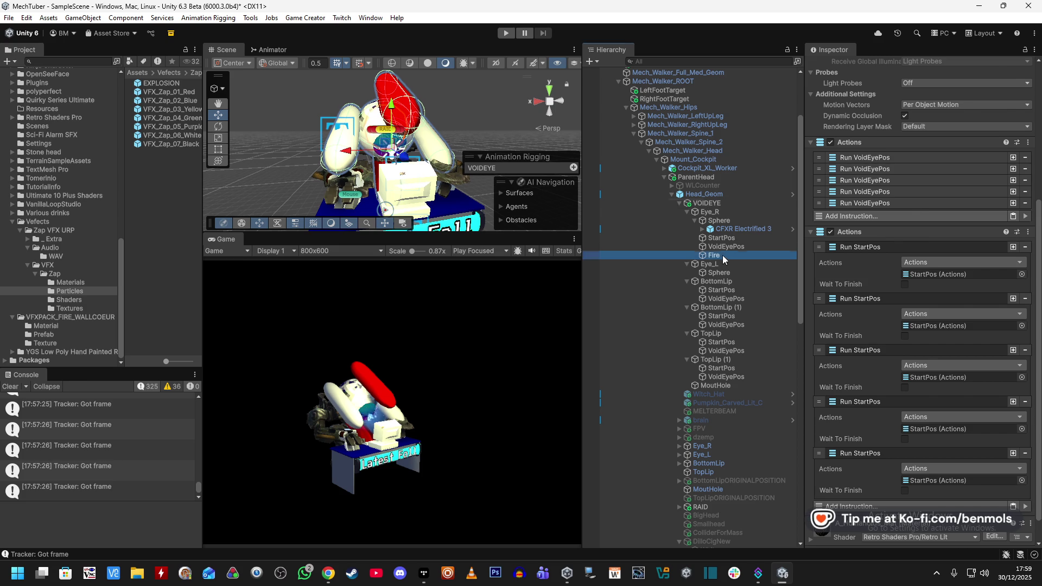
# Inspect BottomLip VoidEyePos's Rotate (-0.84, 88.95, 102.23) and Scale (0.52, 1.3, 0.56) actions, then switch to Chrome
pyautogui.click(721, 254)
pyautogui.click(737, 246)
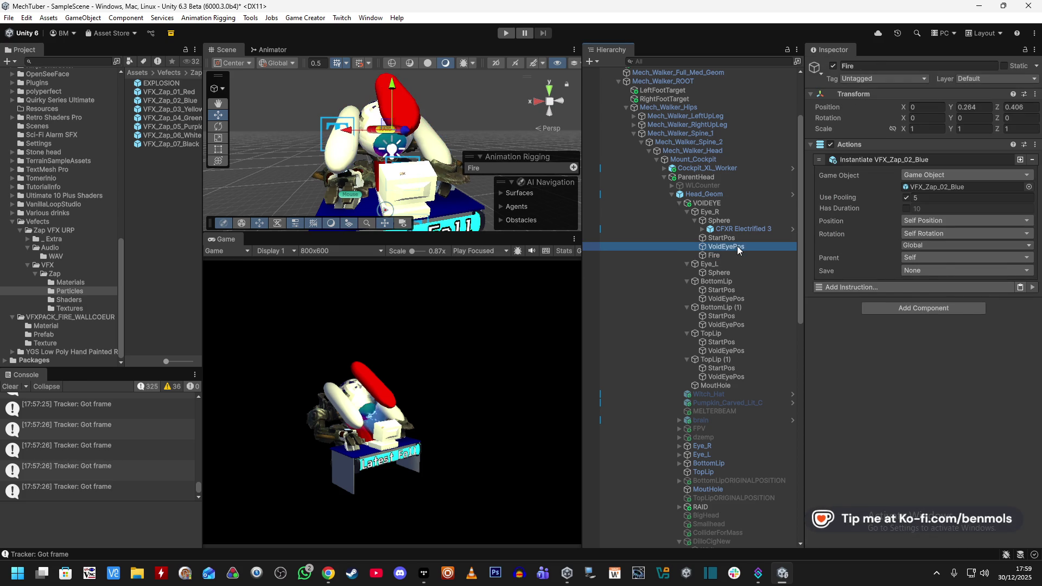
pyautogui.click(732, 256)
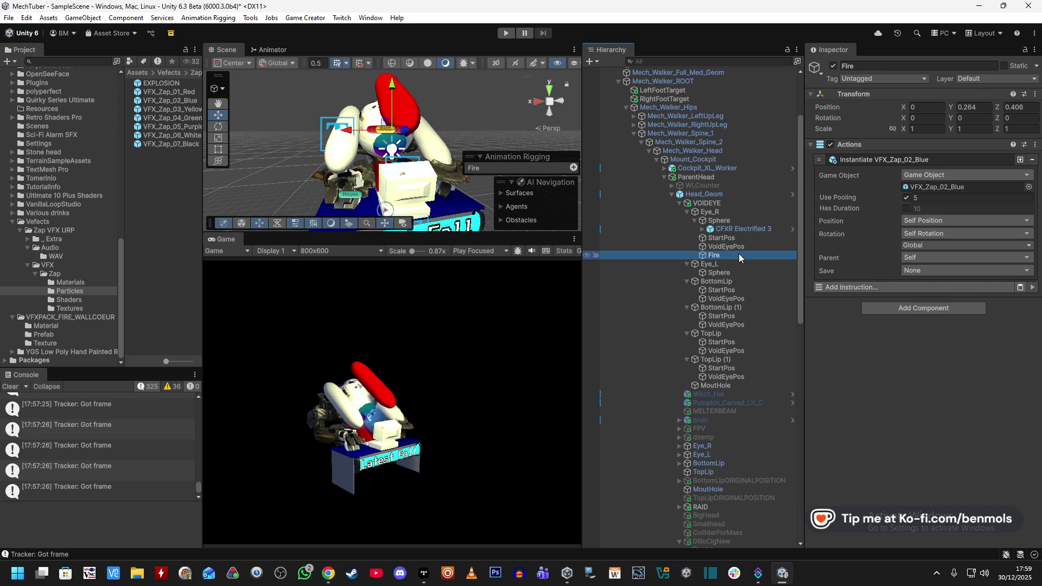
pyautogui.rightClick(742, 299)
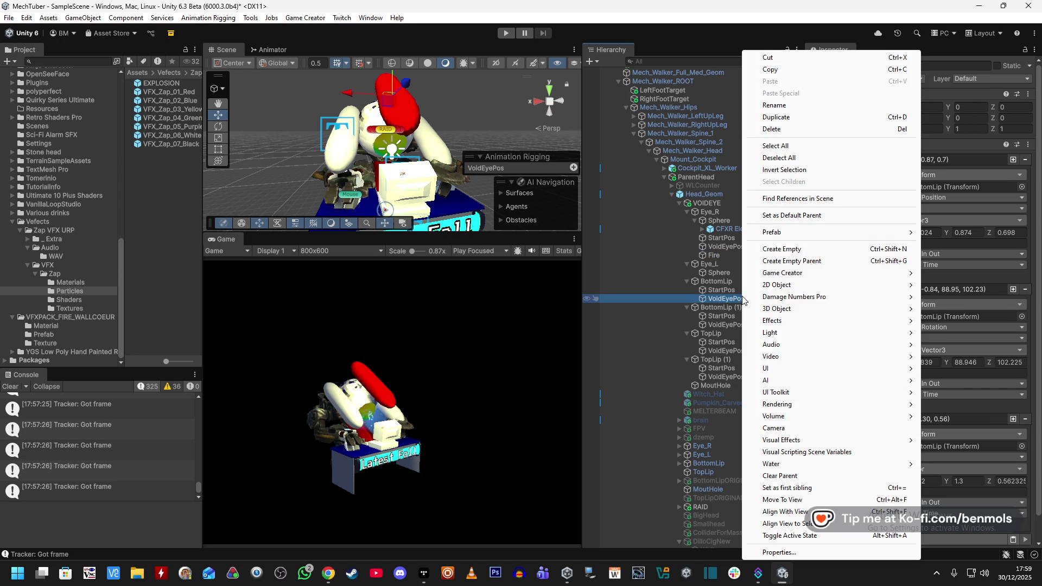
pyautogui.click(365, 551)
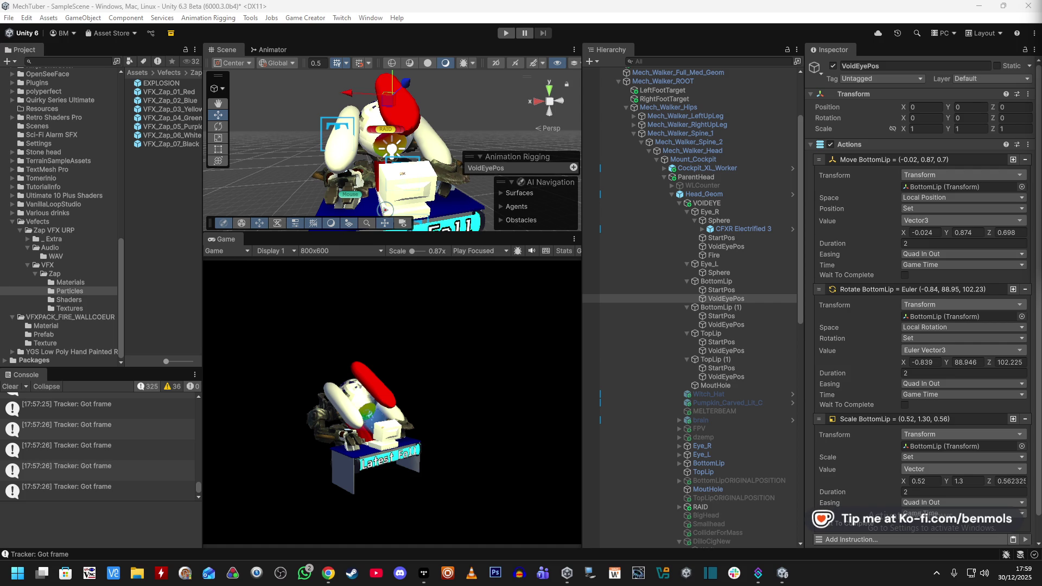
pyautogui.hotkey('alt', 'Tab')
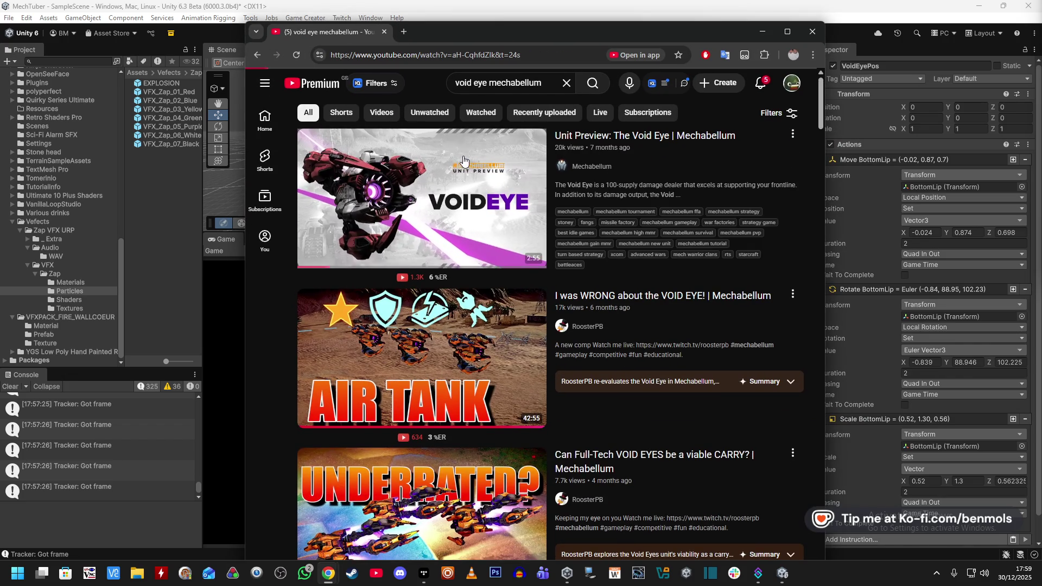
# Open 'Unit Preview: The Void Eye', mute it and pause at 0:05
pyautogui.click(463, 161)
pyautogui.moveTo(569, 34); pyautogui.dragTo(565, 14)
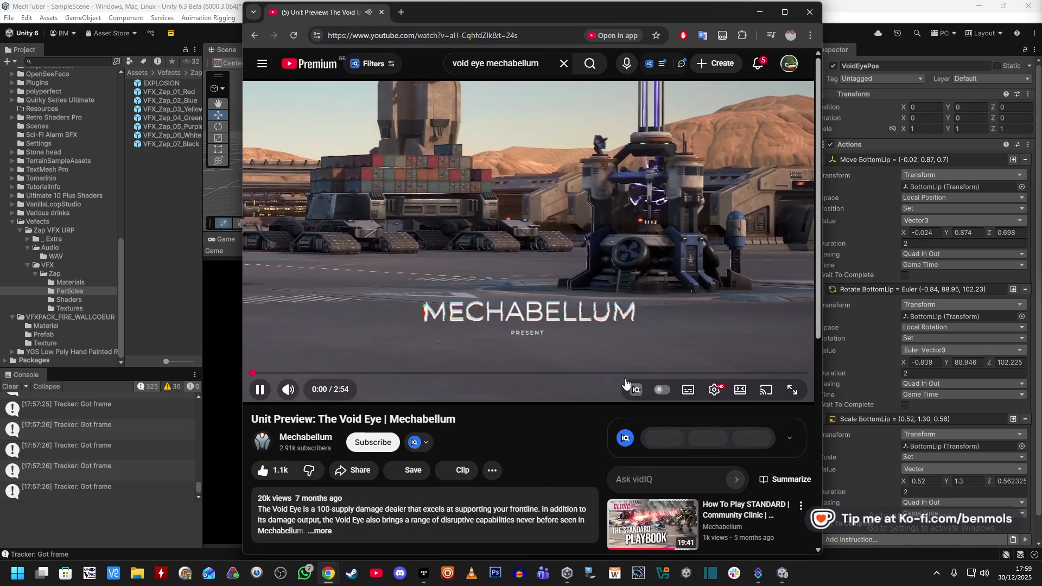
pyautogui.click(288, 389)
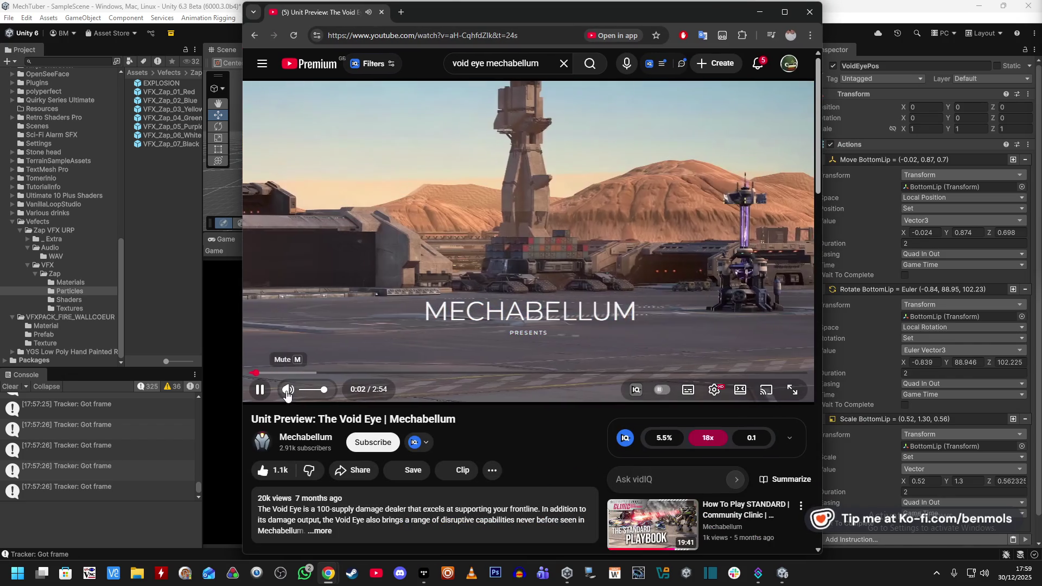
pyautogui.click(714, 389)
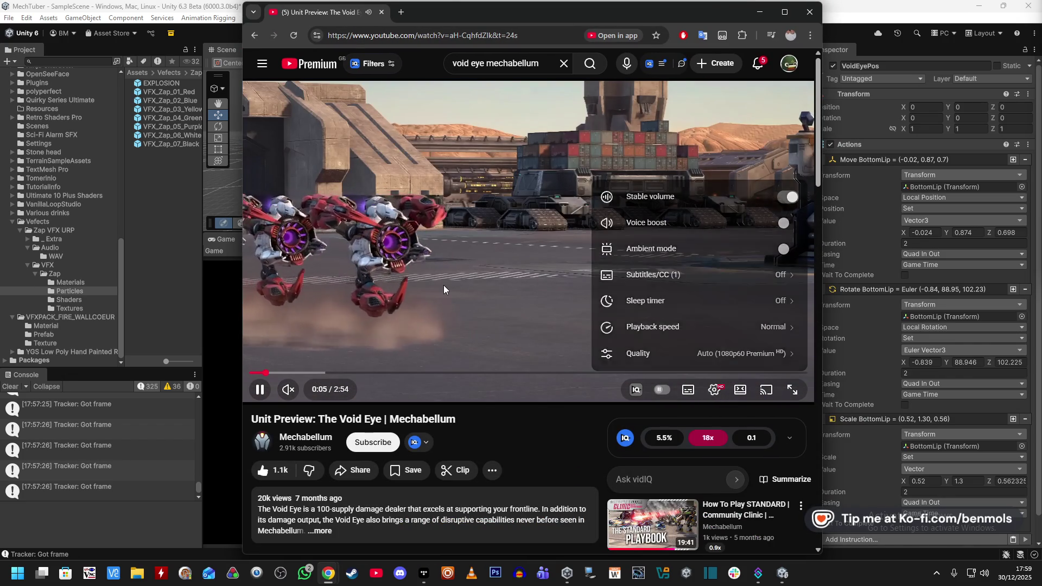
pyautogui.click(488, 255)
# Browse the video's playback speed options and maximise the browser window
pyautogui.click(714, 389)
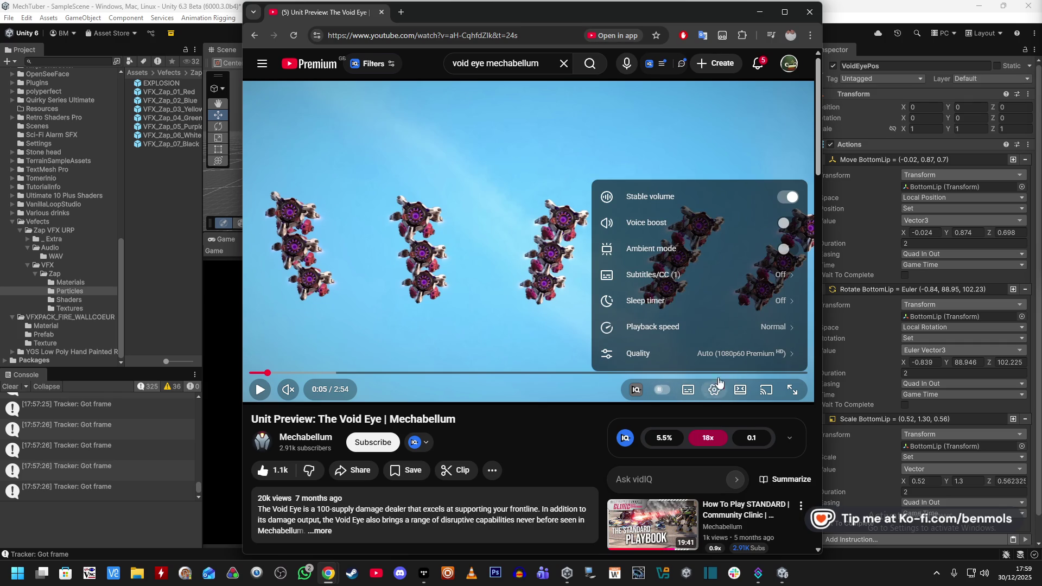
pyautogui.click(776, 328)
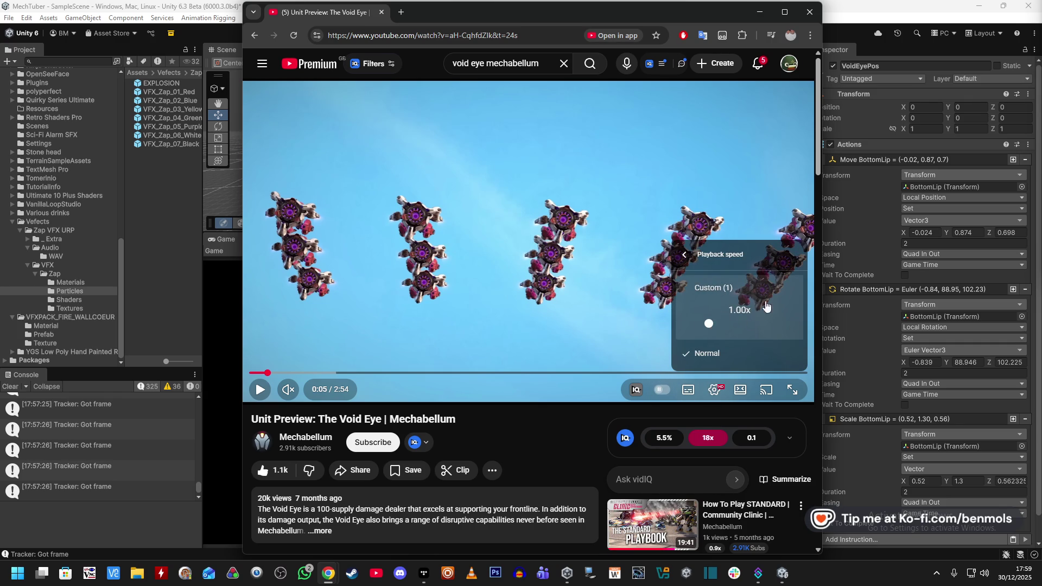
pyautogui.click(686, 255)
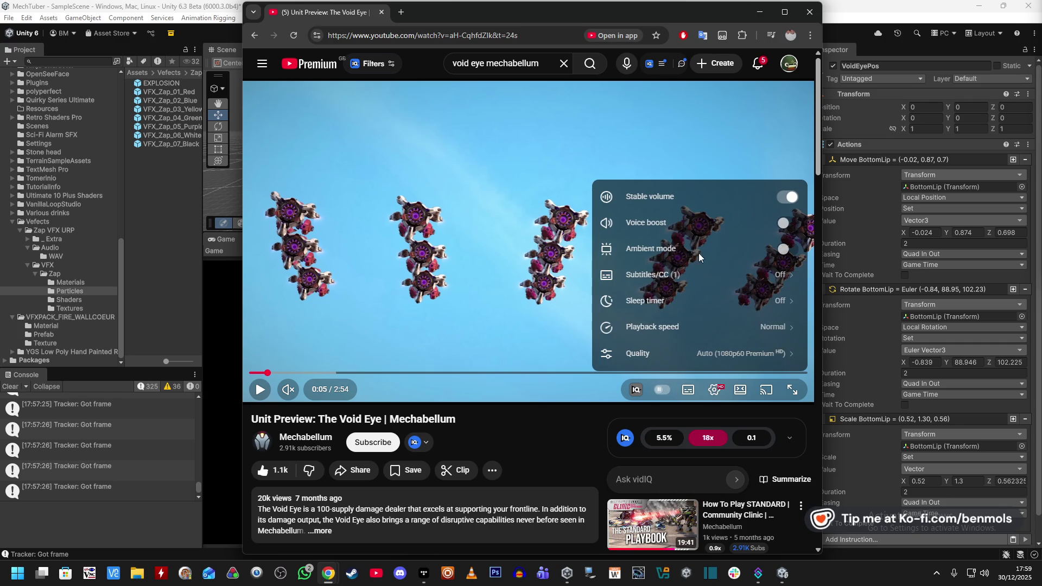
pyautogui.click(770, 327)
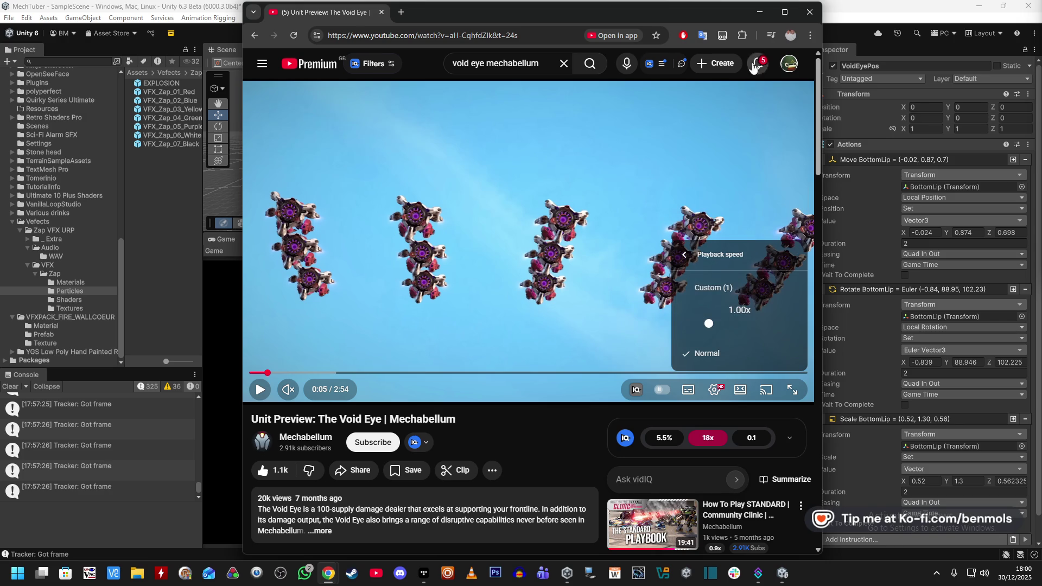
pyautogui.click(783, 11)
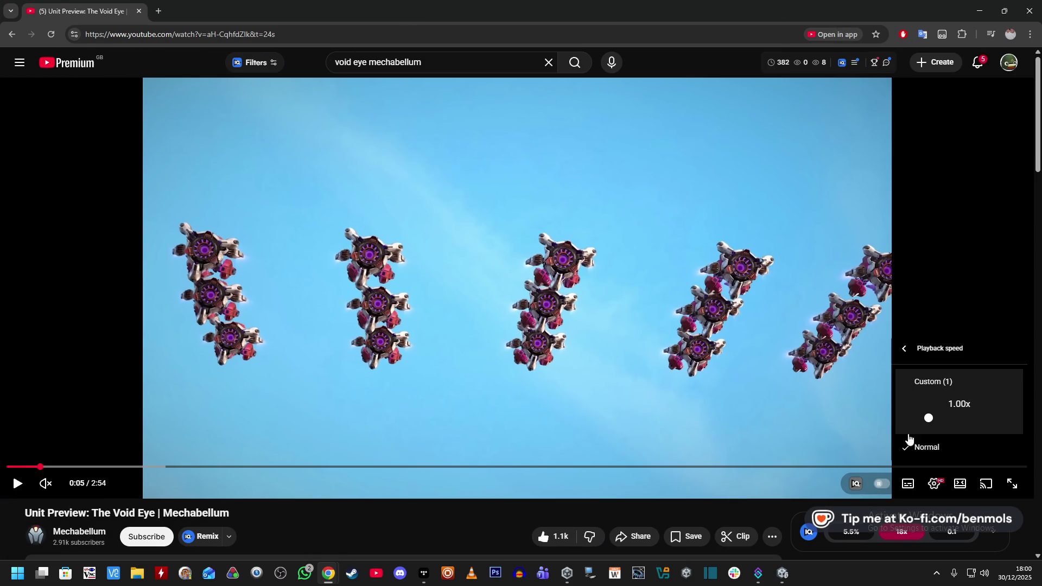
# Close the video settings, skip to around 0:20 and resume playback
pyautogui.click(922, 348)
pyautogui.click(967, 423)
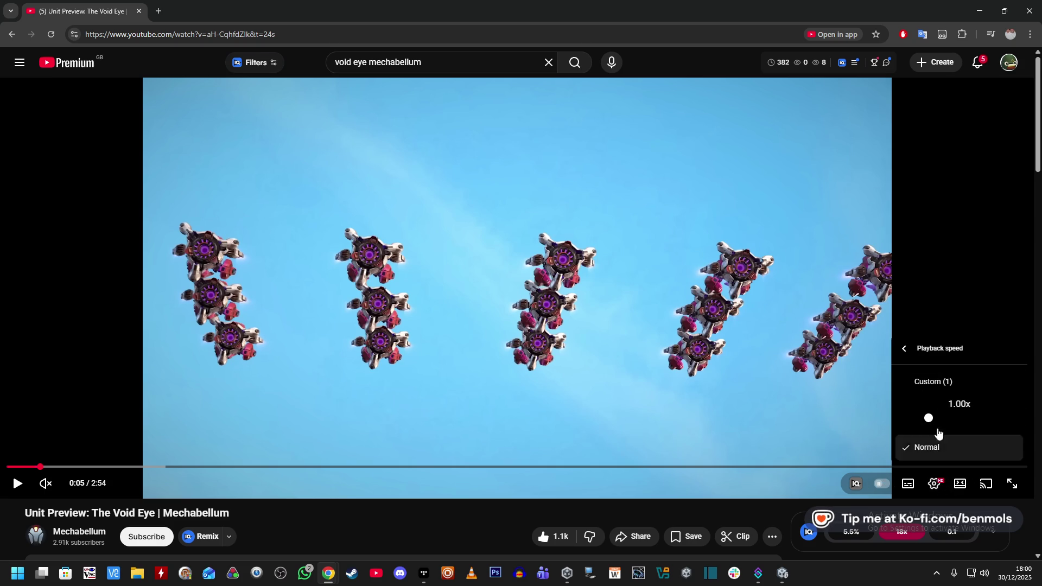
pyautogui.click(904, 345)
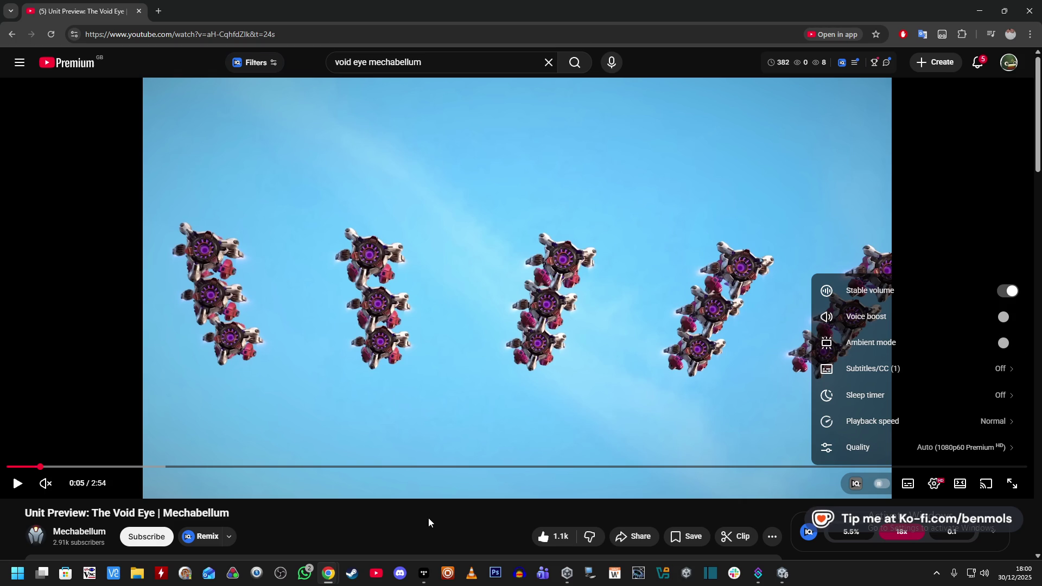
pyautogui.click(428, 516)
pyautogui.press('Right')
pyautogui.press('Right')
pyautogui.press('Right')
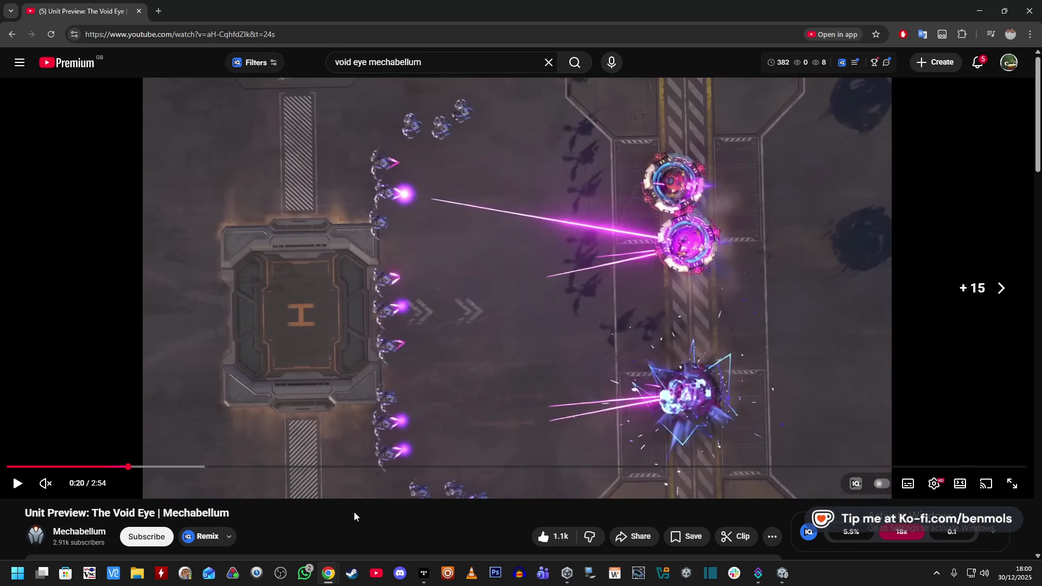
pyautogui.press('Right')
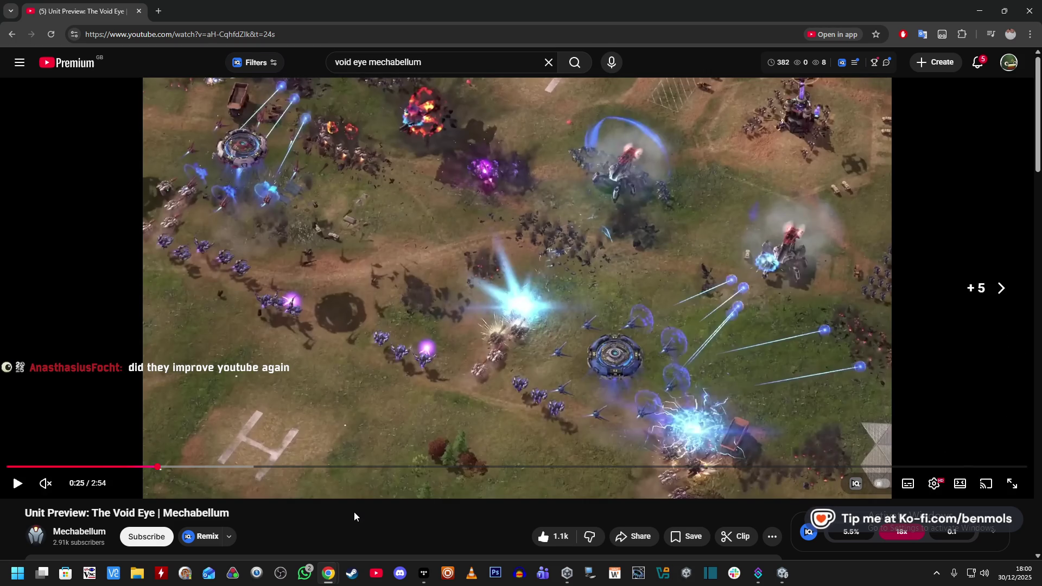
pyautogui.press('Right')
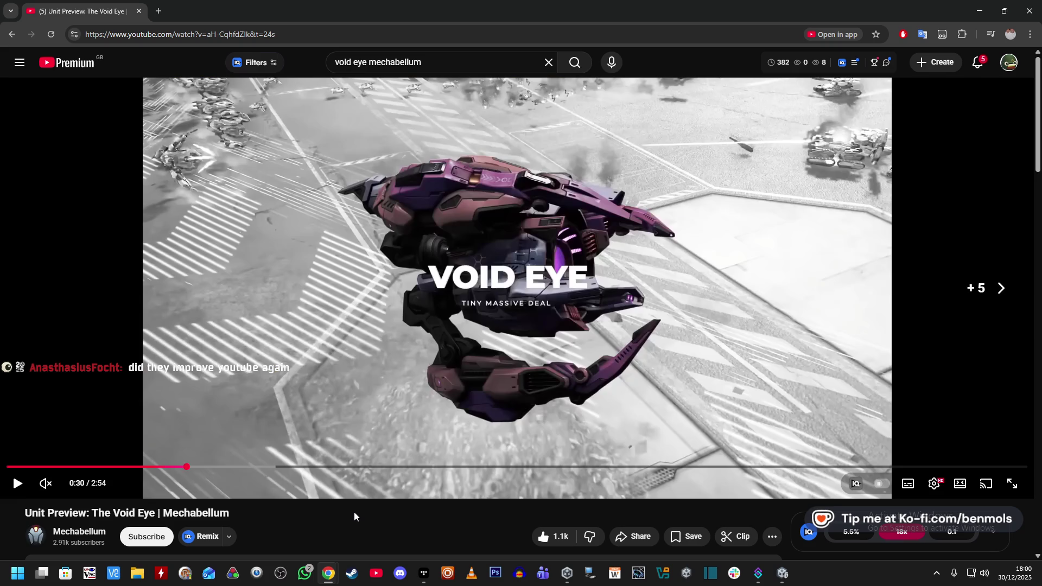
pyautogui.press('Left')
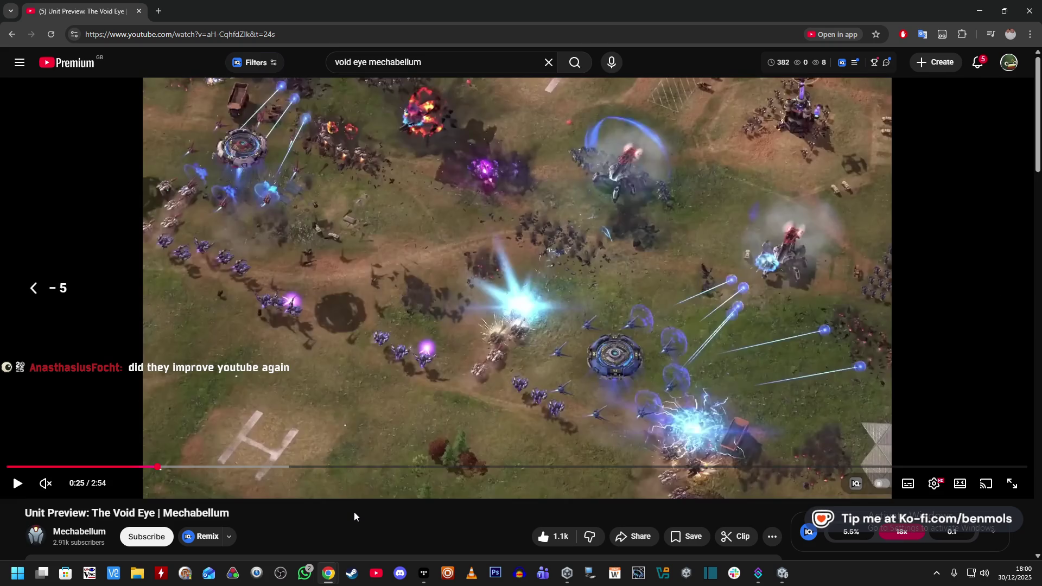
pyautogui.press('Left')
pyautogui.press('Left')
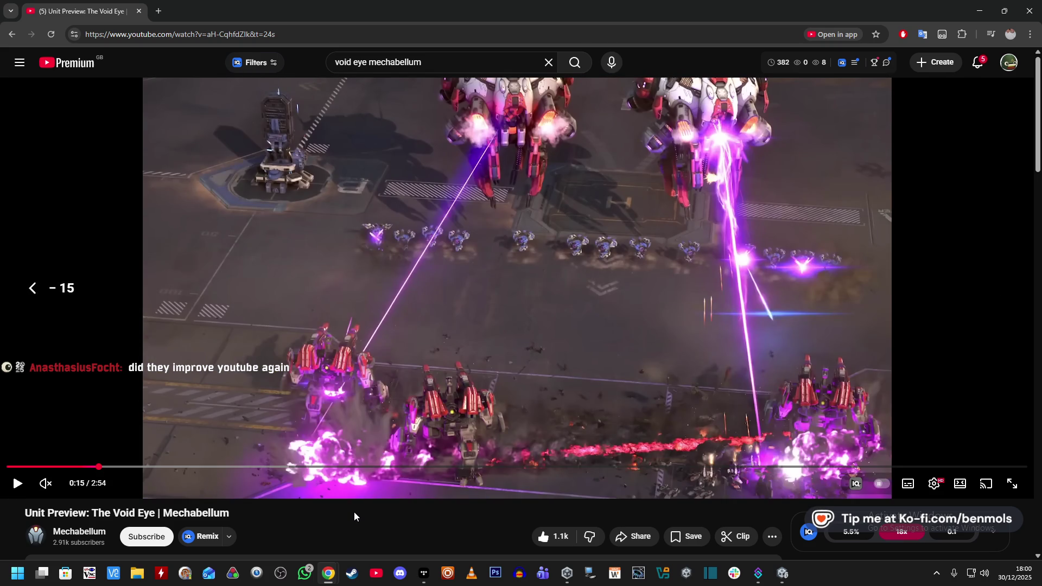
pyautogui.press('space')
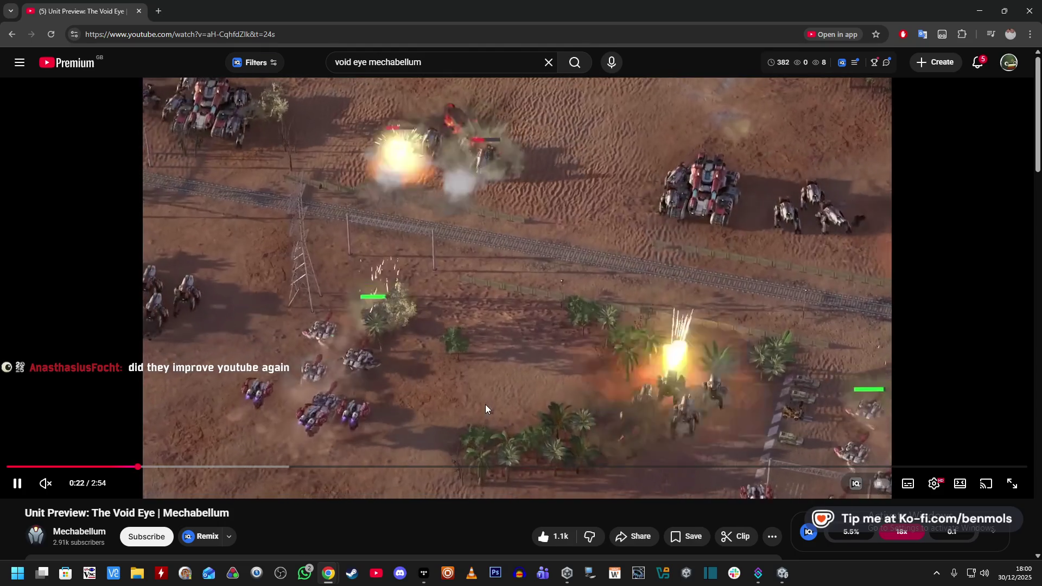
# Rewind five seconds repeatedly to rewatch the purple laser firing, then pause and close the tab
pyautogui.press('Left')
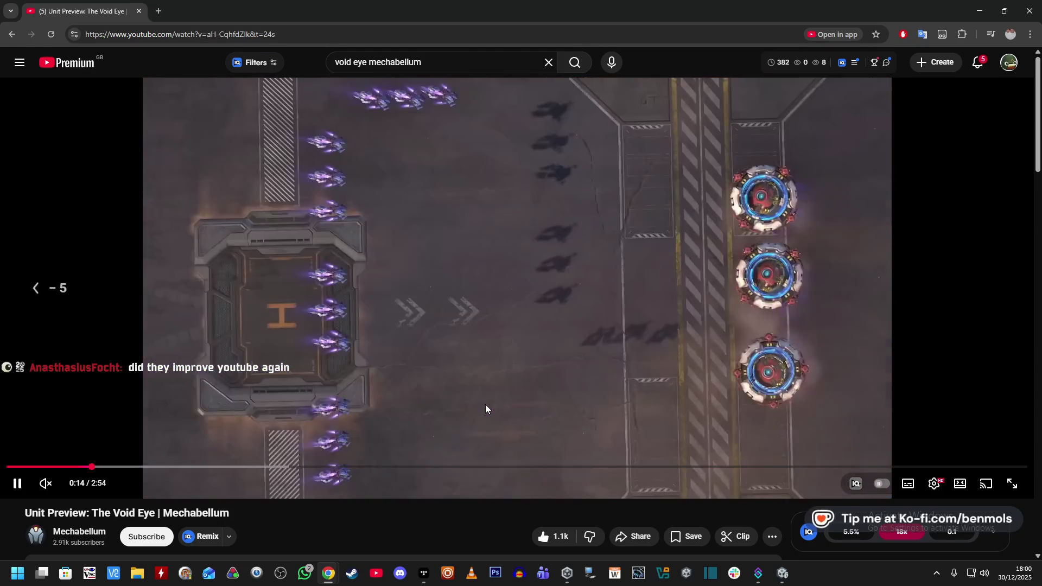
pyautogui.press('Left')
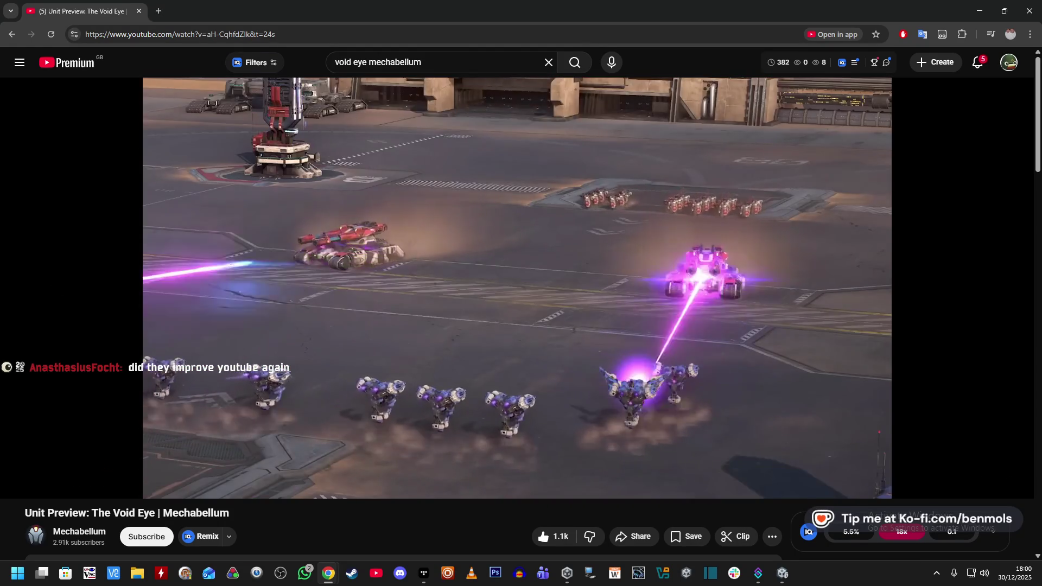
pyautogui.press('Left')
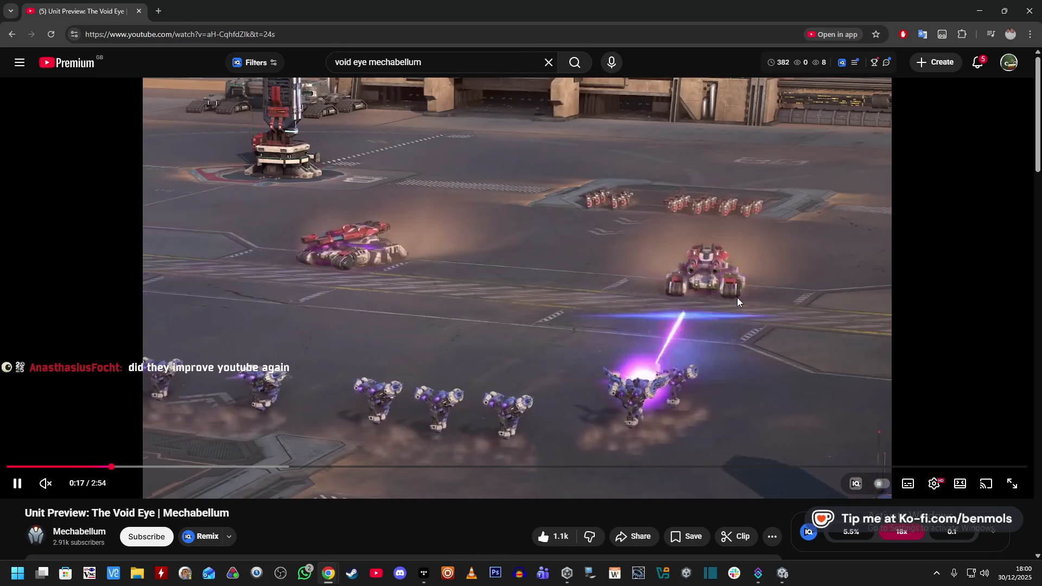
pyautogui.press('Left')
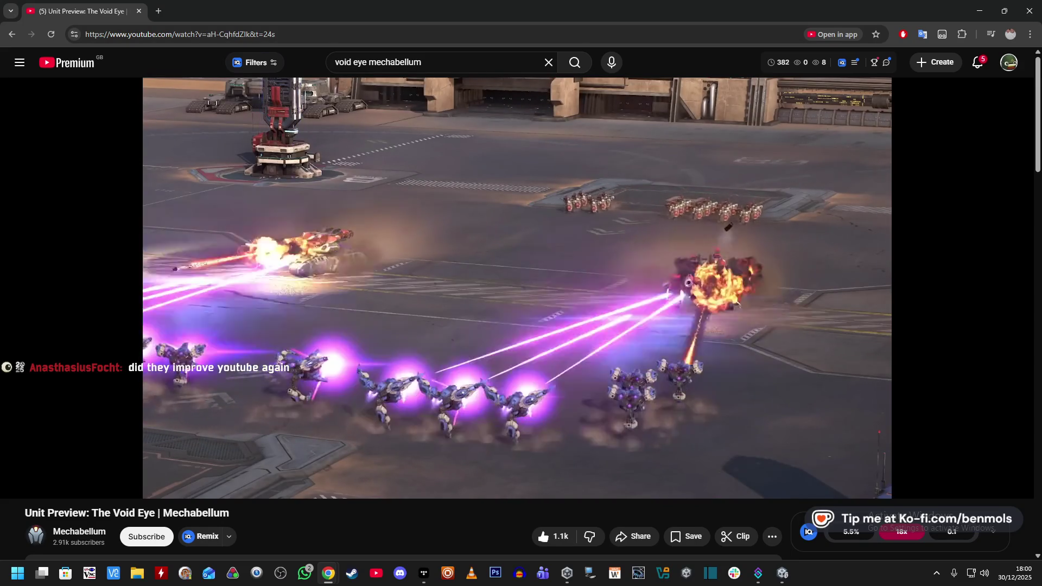
pyautogui.press('Left')
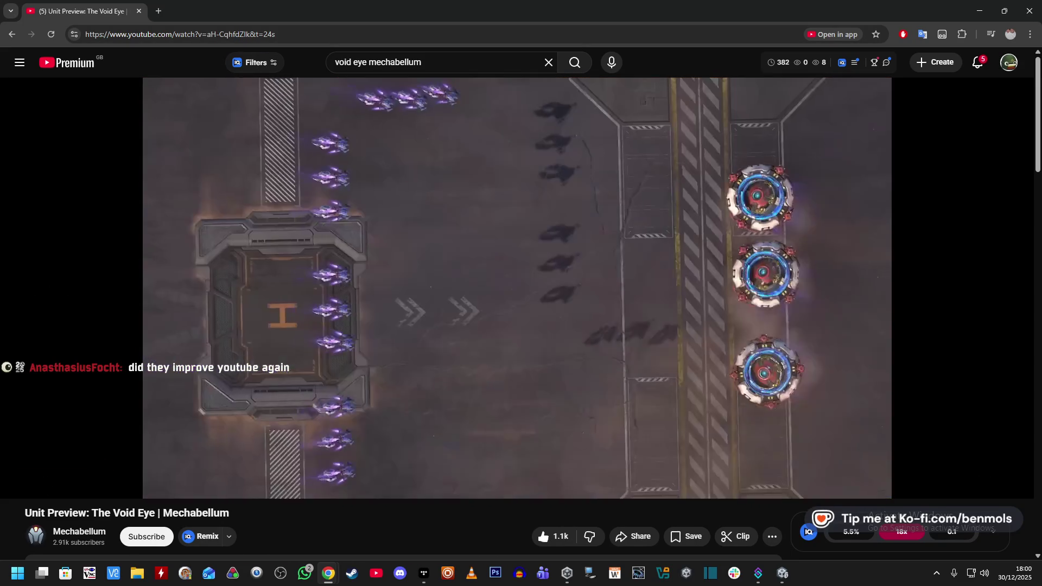
pyautogui.press('Left')
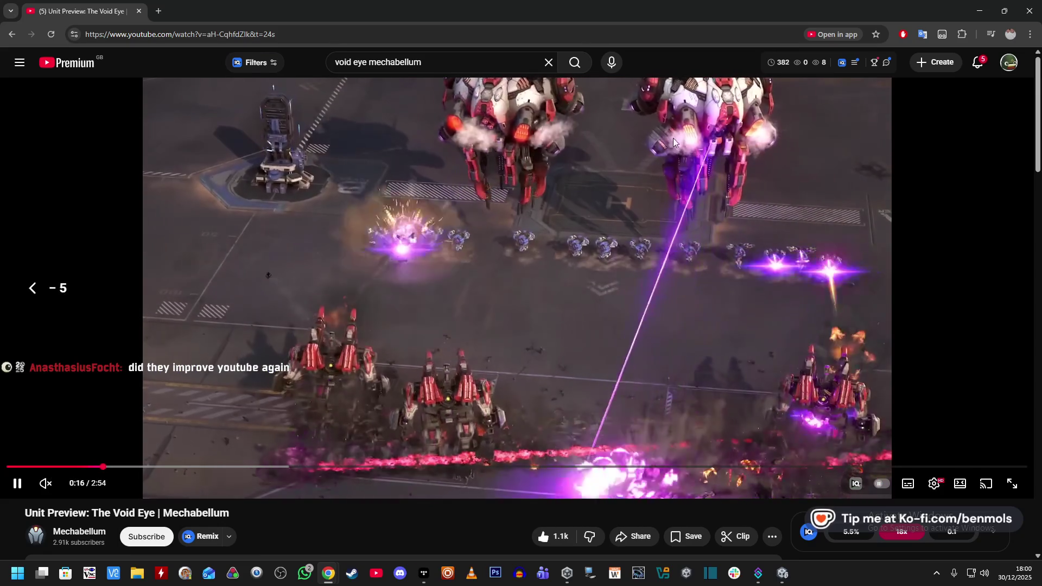
pyautogui.press('space')
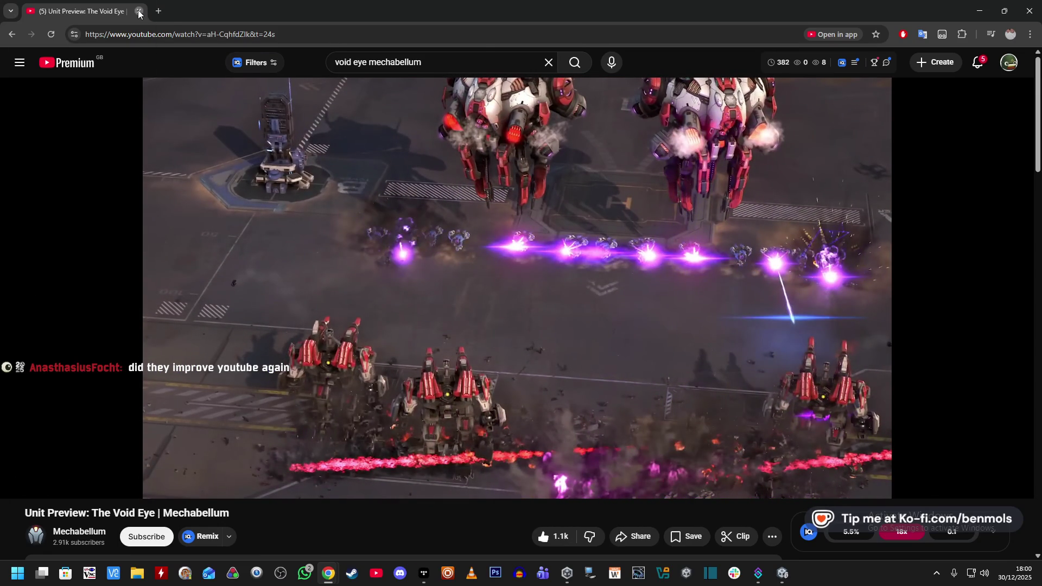
pyautogui.click(139, 11)
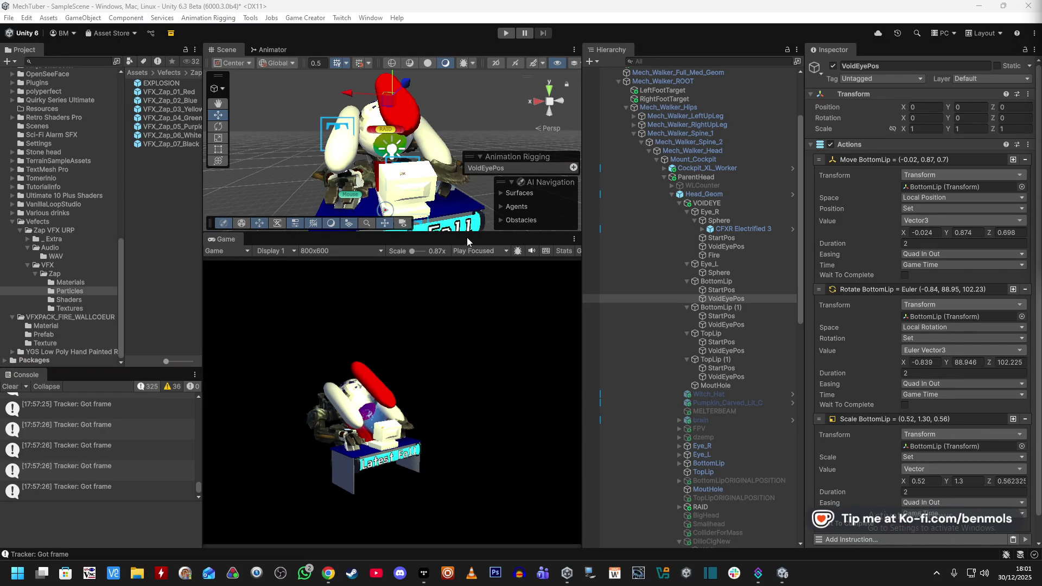
# Enlarge the Scene view, then scrub BottomLip's Z rotation to preview the mouth opening
pyautogui.moveTo(467, 238); pyautogui.dragTo(467, 307)
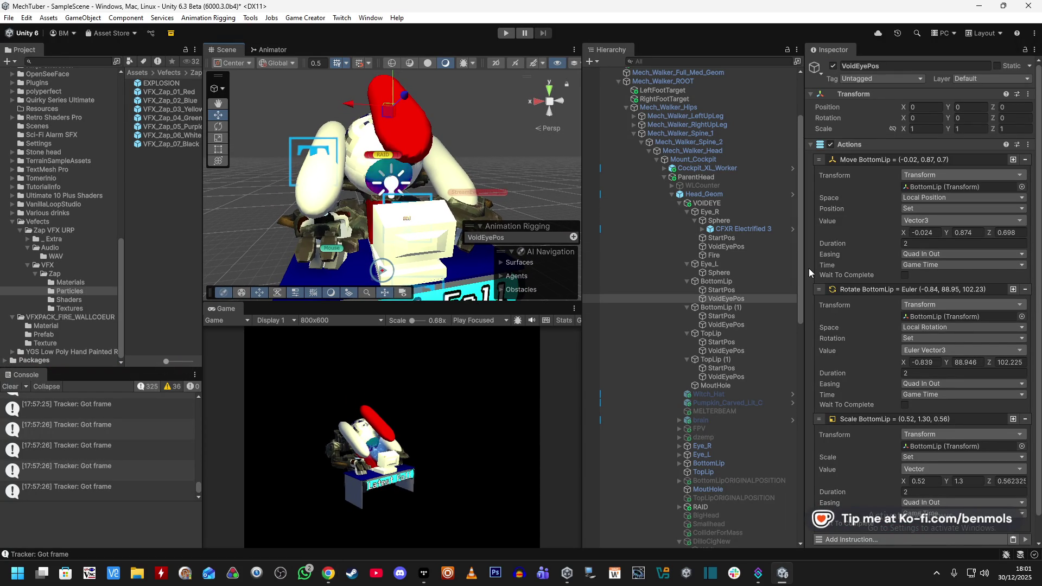
pyautogui.click(734, 255)
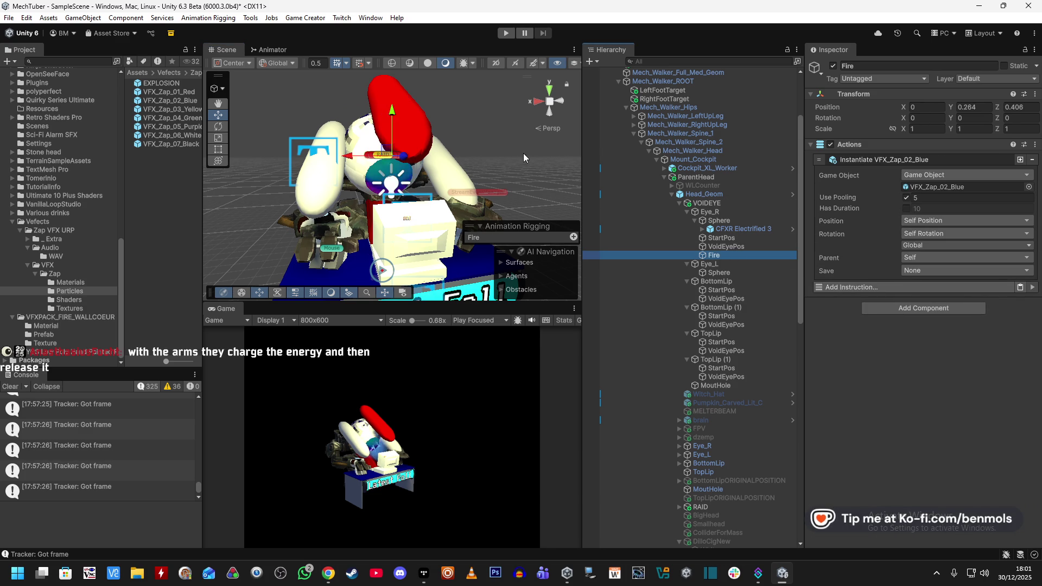
pyautogui.click(401, 98)
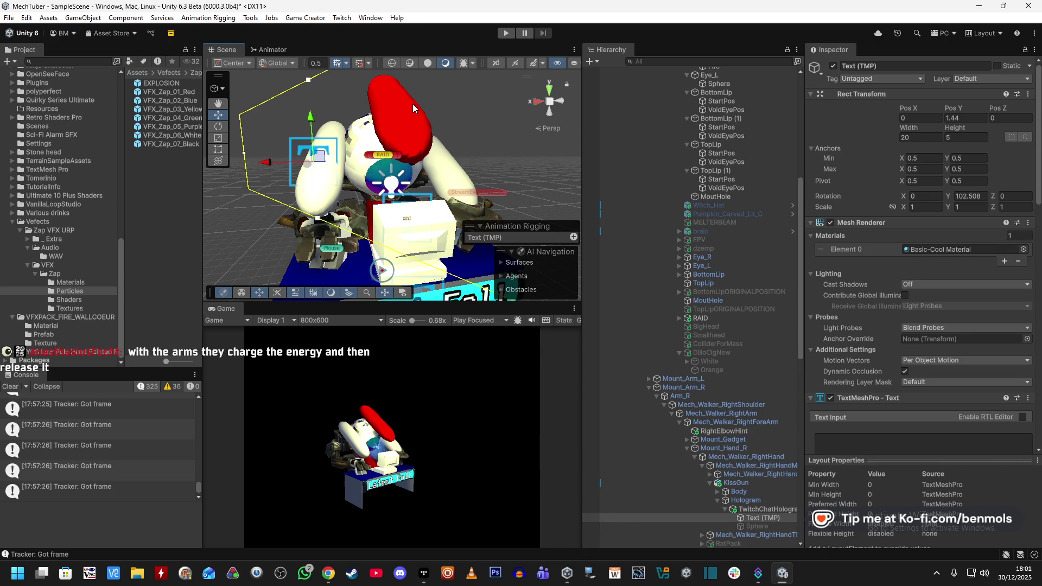
pyautogui.click(413, 107)
pyautogui.scroll(8, 727, 310)
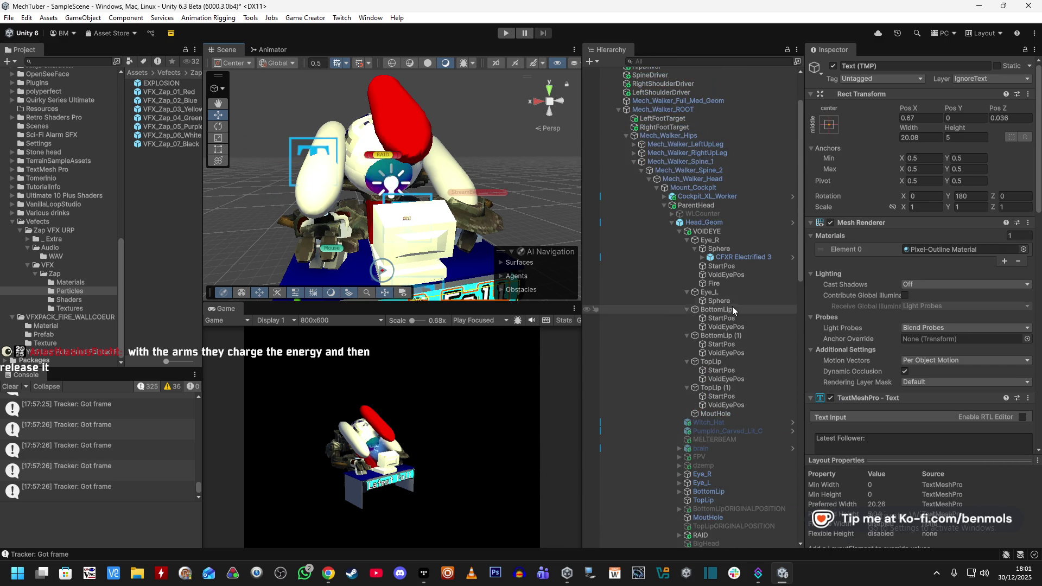
pyautogui.click(730, 307)
pyautogui.moveTo(1002, 116)
pyautogui.mouseDown()
pyautogui.moveTo(921, 121)
pyautogui.moveTo(980, 135)
pyautogui.moveTo(933, 137)
pyautogui.moveTo(1031, 160)
pyautogui.moveTo(998, 162)
pyautogui.mouseUp()
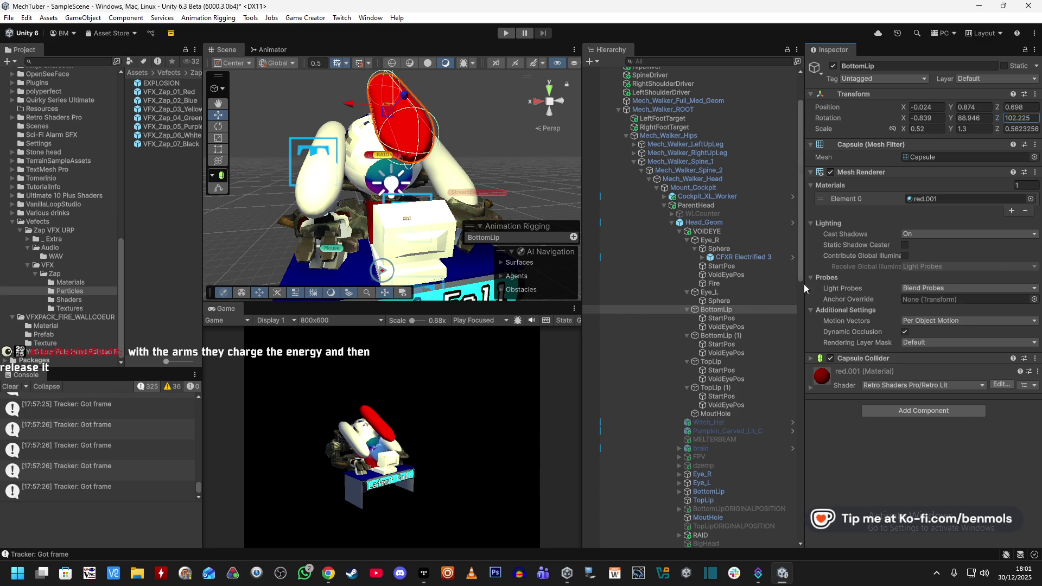
# Preview TopLip opening on Rotation Y, revert it to 89.934, then select VOIDEYE
pyautogui.click(731, 363)
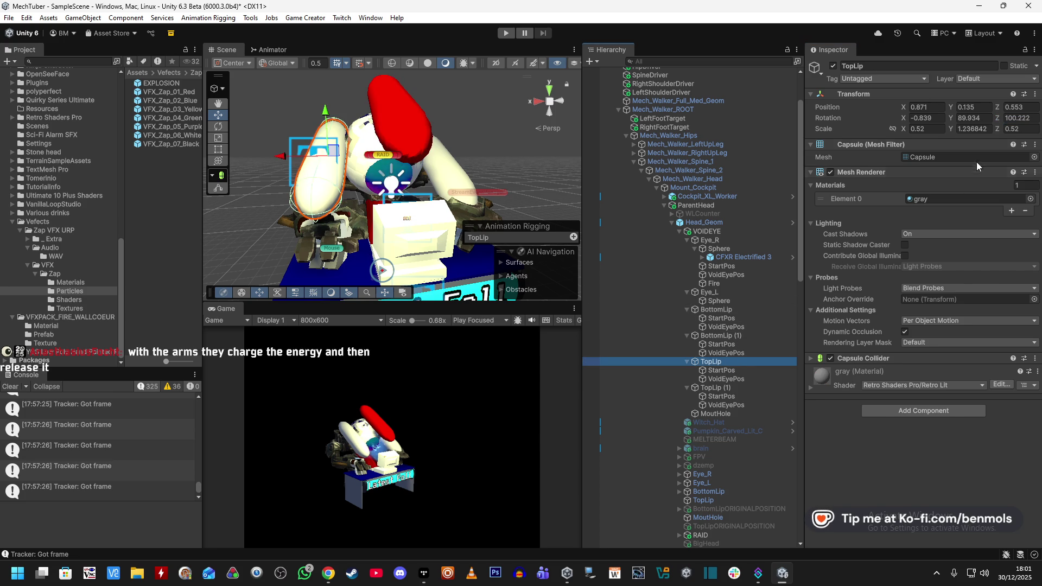
pyautogui.moveTo(952, 119); pyautogui.dragTo(992, 118)
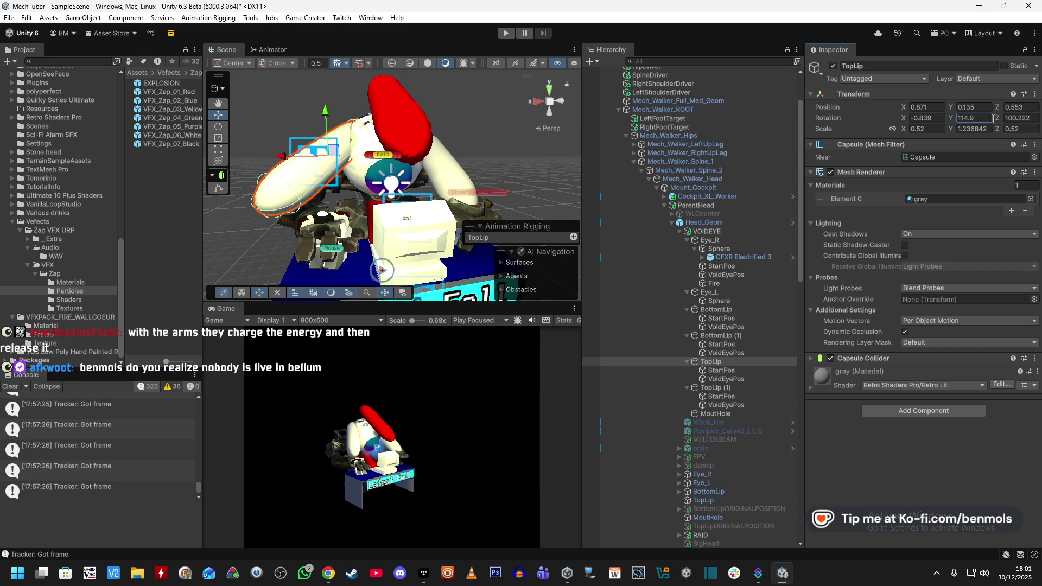
pyautogui.hotkey('ctrl', 'z')
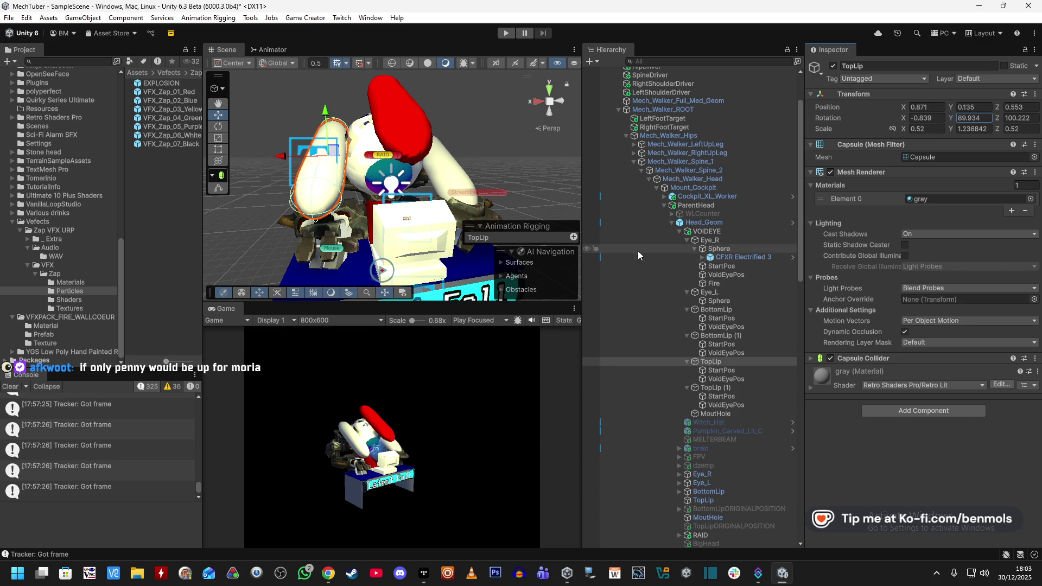
pyautogui.click(736, 232)
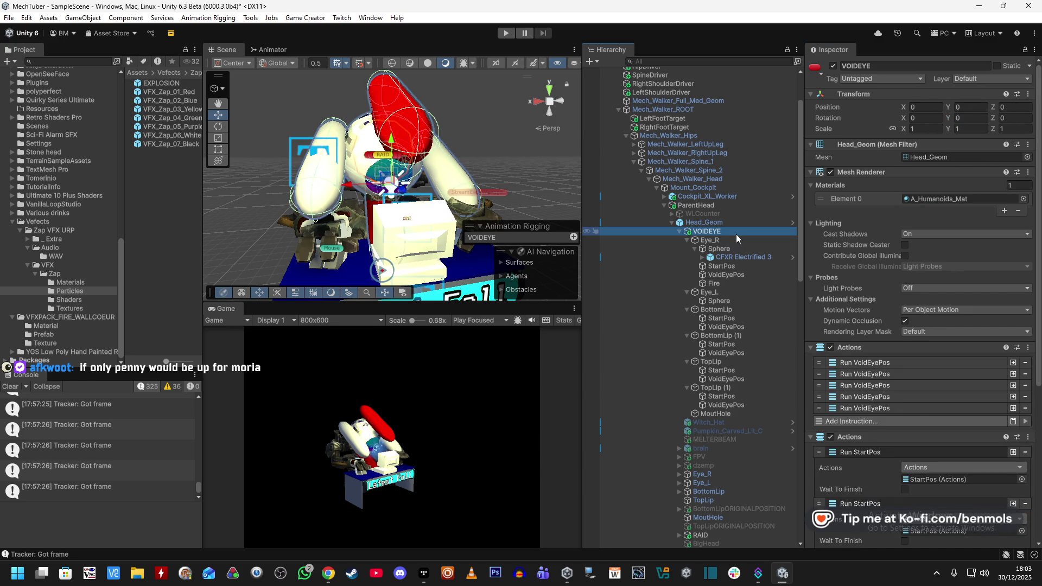
# Add an empty first child of VOIDEYE named Firing holding an Actions component
pyautogui.rightClick(736, 238)
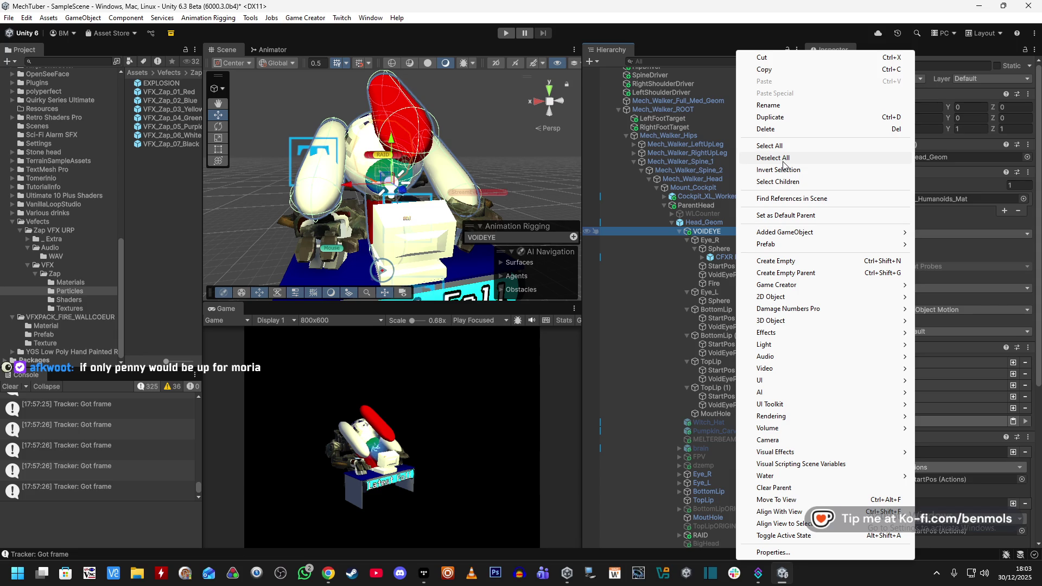
pyautogui.click(797, 263)
pyautogui.moveTo(747, 413)
pyautogui.mouseDown()
pyautogui.moveTo(734, 418)
pyautogui.moveTo(724, 233)
pyautogui.mouseUp()
pyautogui.click(871, 66)
pyautogui.write('Fire')
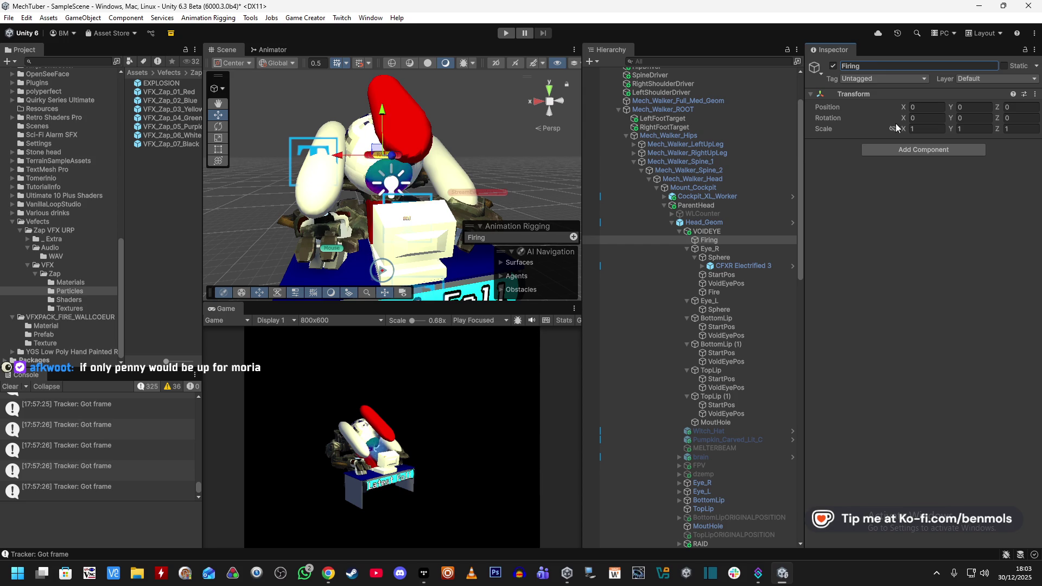
pyautogui.click(903, 147)
pyautogui.press('Return')
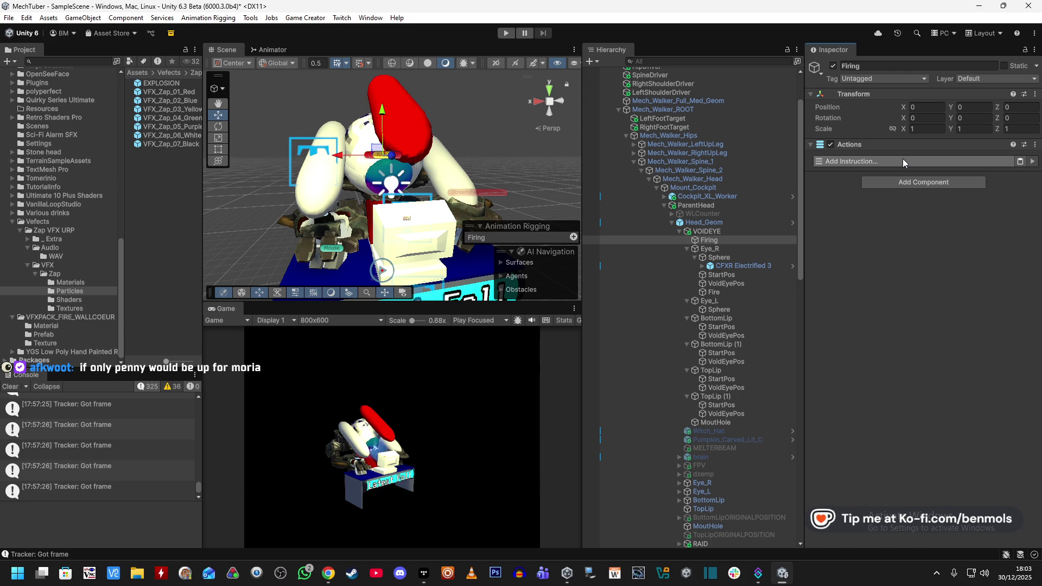
# Add a Change Rotation instruction targeting BottomLip in Local Rotation space
pyautogui.click(900, 161)
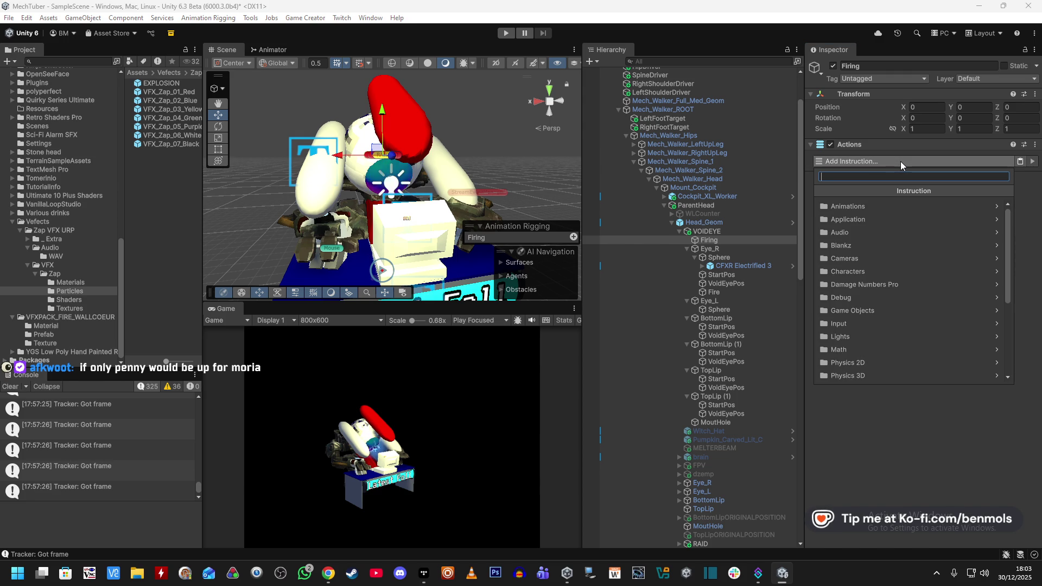
pyautogui.write('change rot')
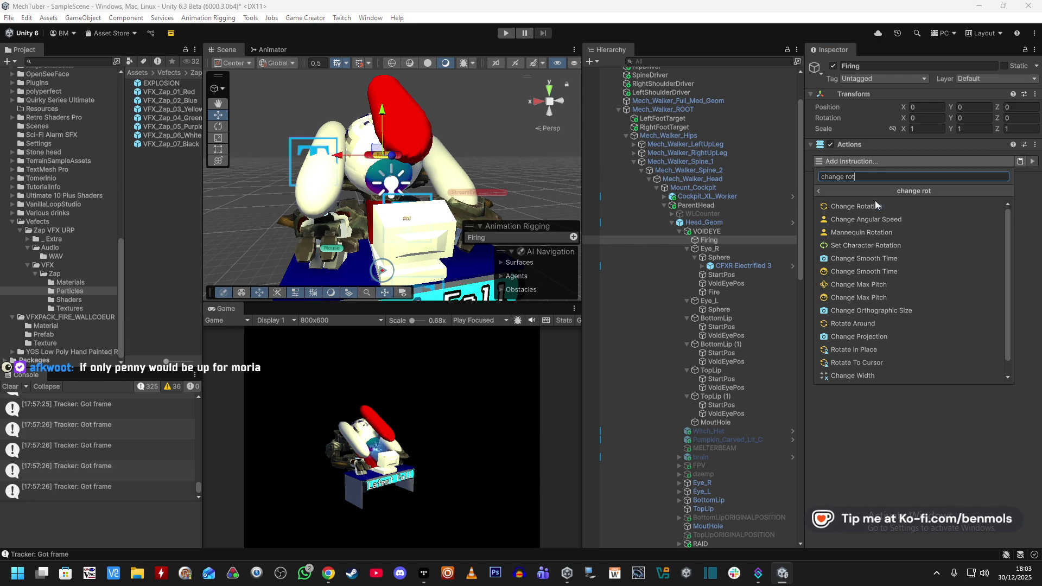
pyautogui.click(874, 206)
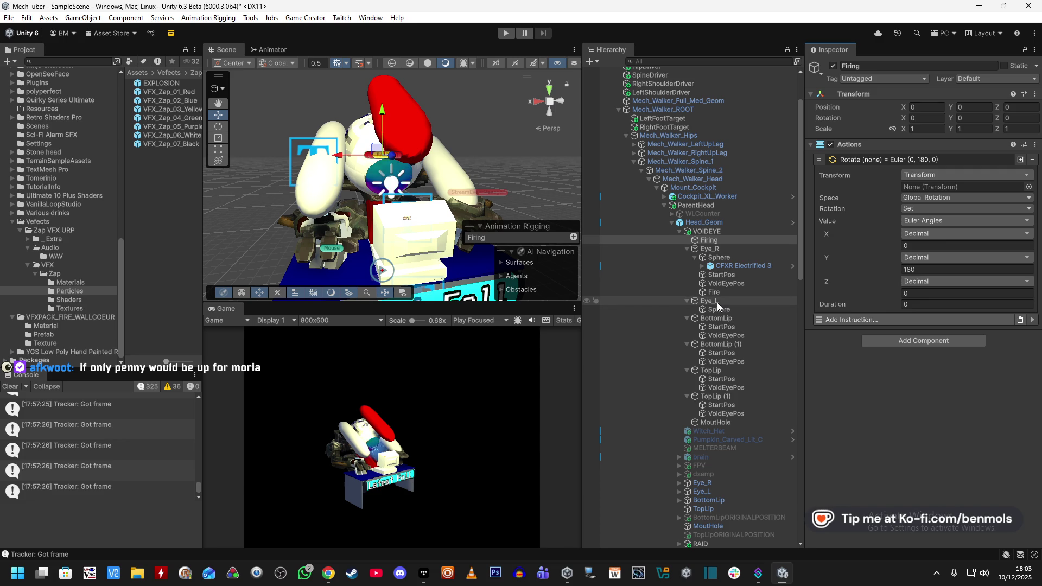
pyautogui.click(725, 318)
pyautogui.moveTo(725, 318)
pyautogui.mouseDown()
pyautogui.moveTo(900, 271)
pyautogui.moveTo(957, 188)
pyautogui.mouseUp()
pyautogui.click(946, 198)
pyautogui.click(946, 217)
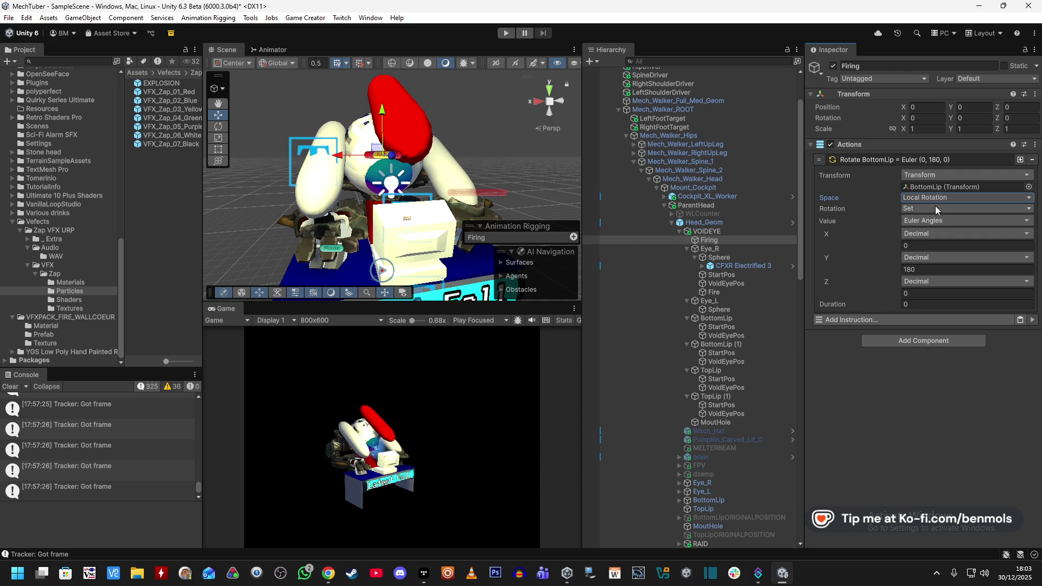
pyautogui.click(935, 207)
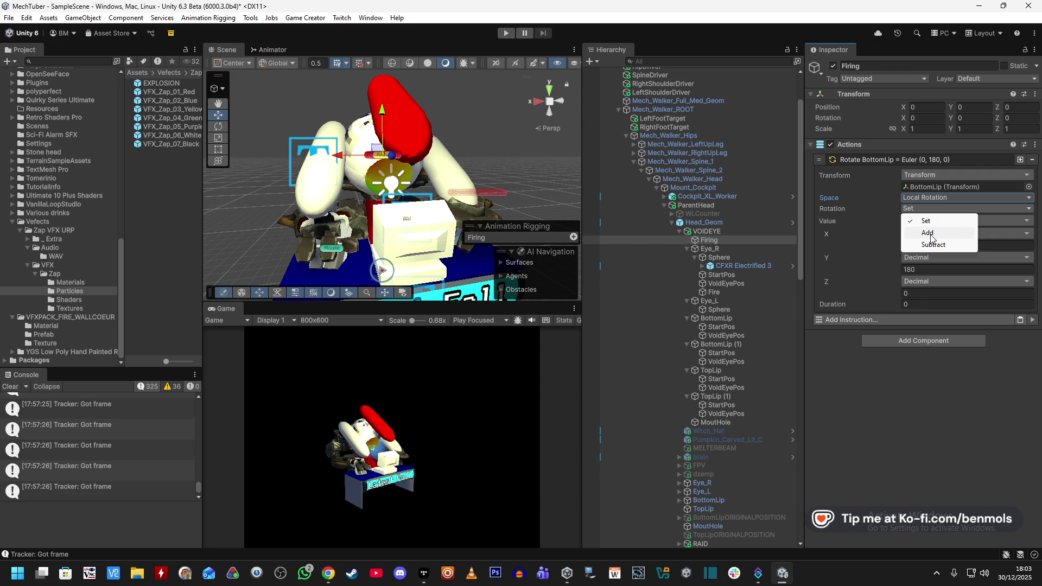
pyautogui.click(716, 318)
# Frame BottomLip and trial Z rotations (113, a downward drag) to find its open angle, then undo
pyautogui.press('f')
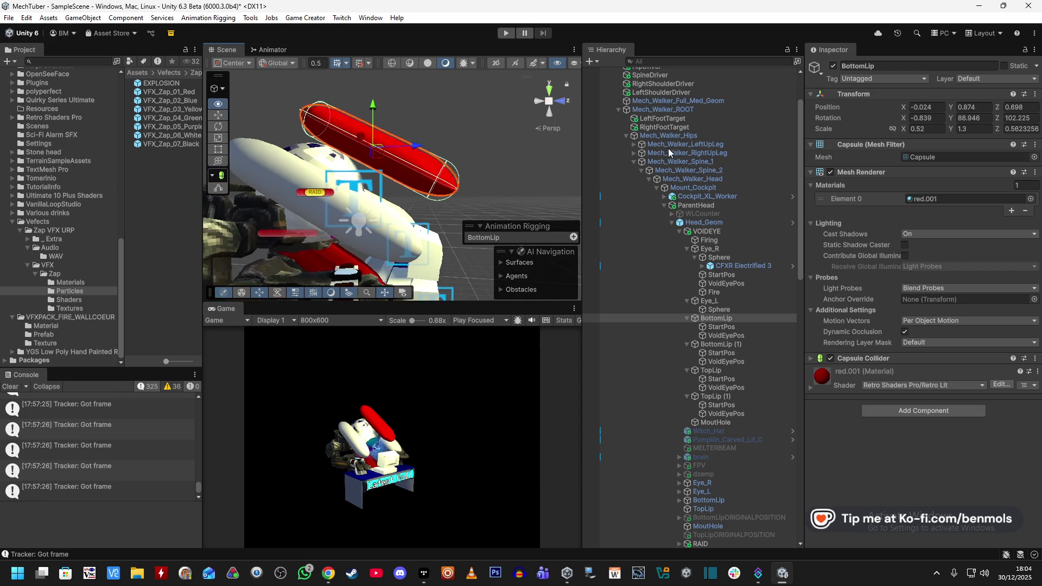
pyautogui.click(1010, 117)
pyautogui.write('113')
pyautogui.press('Escape')
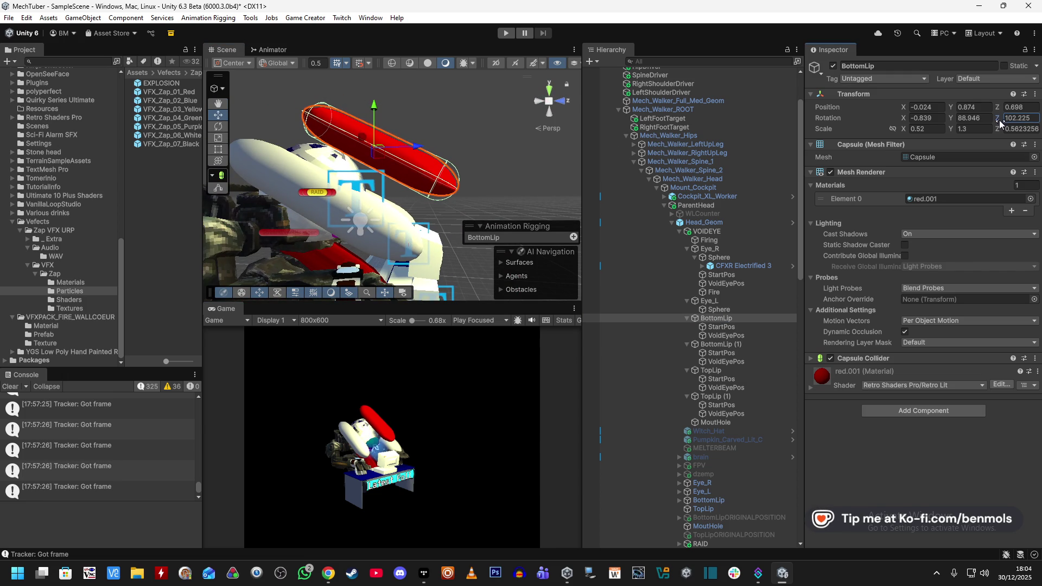
pyautogui.moveTo(998, 120); pyautogui.dragTo(937, 125)
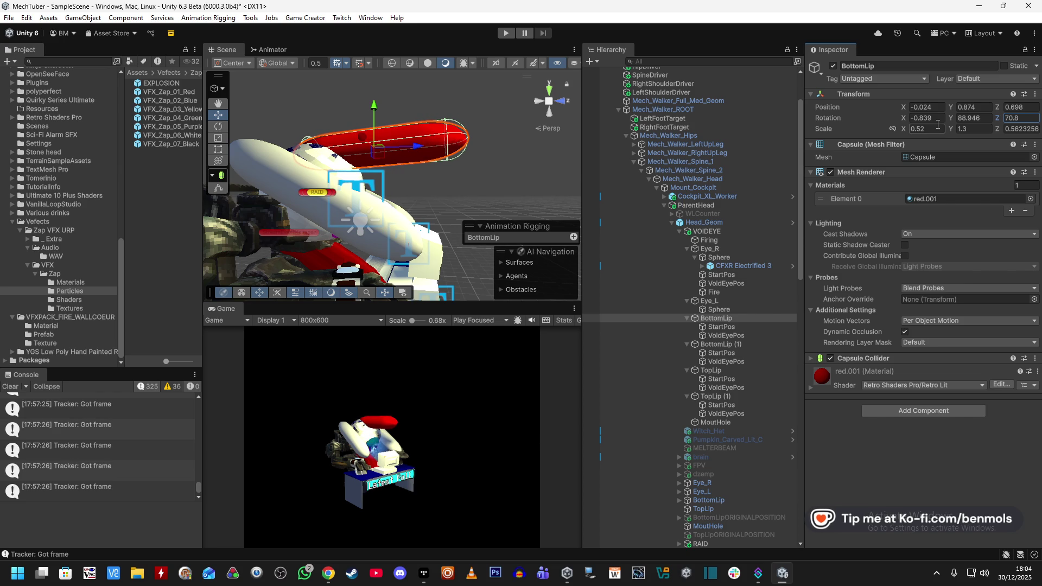
pyautogui.hotkey('ctrl', 'z')
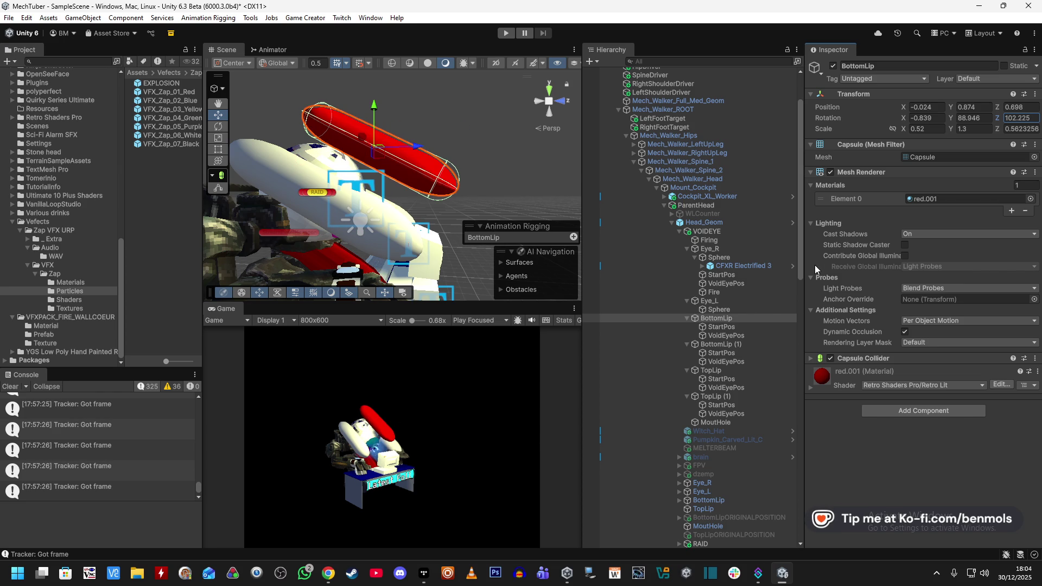
# Compare Firing's rotation instruction with BottomLip's Transform, ending back on Firing
pyautogui.click(744, 238)
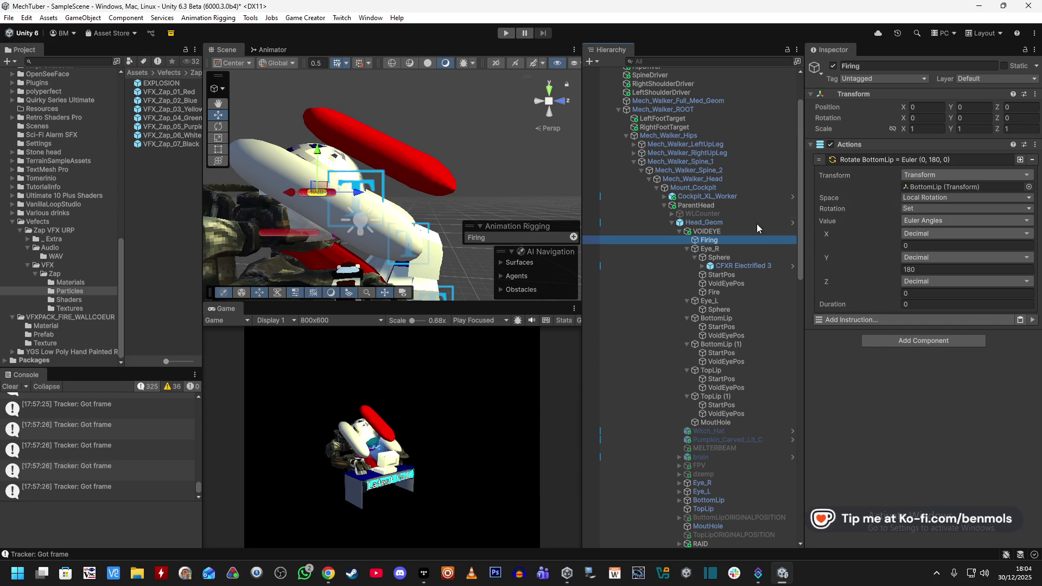
pyautogui.click(730, 318)
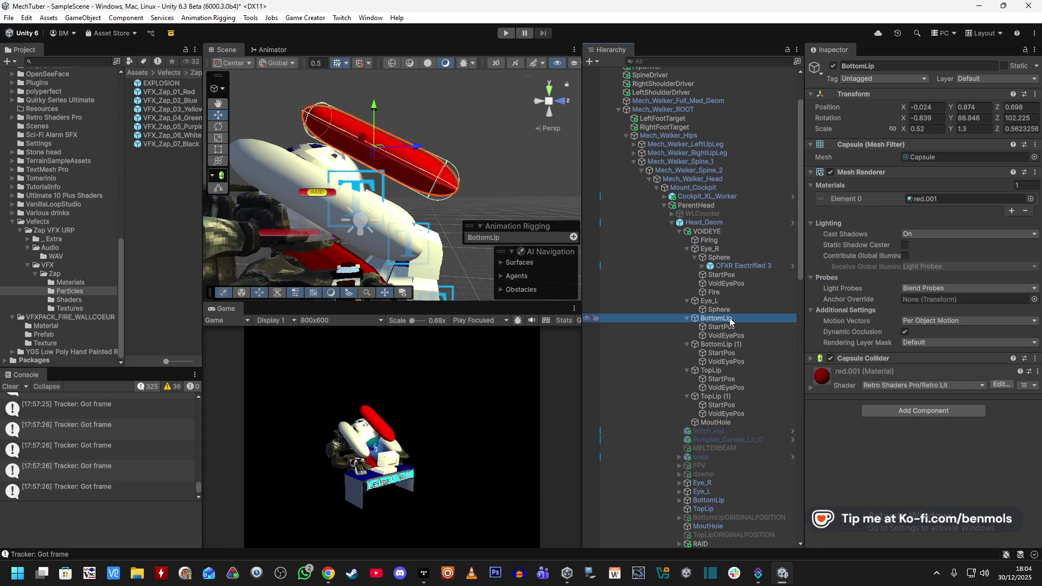
pyautogui.click(720, 240)
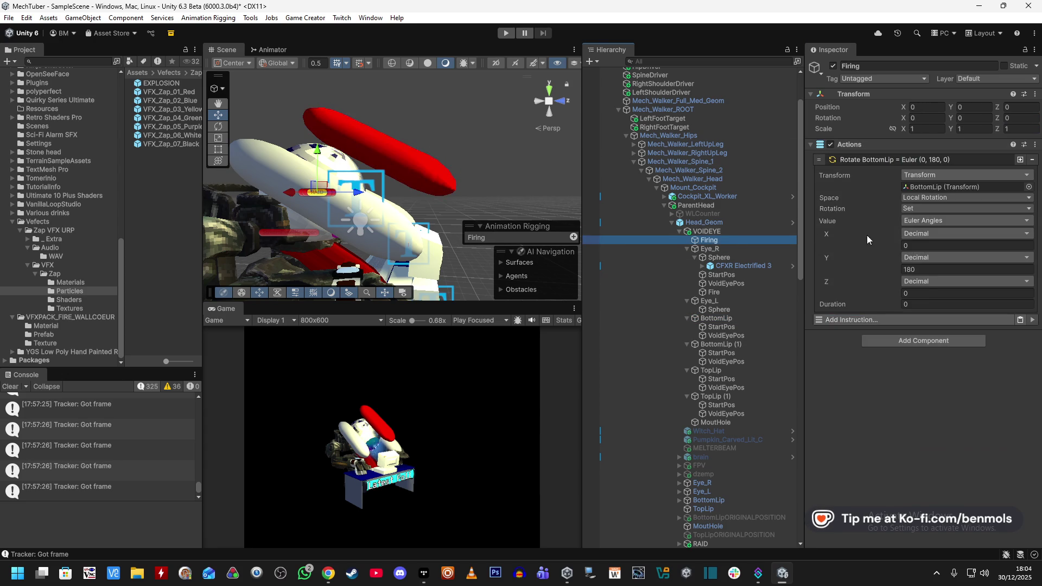
# Make the BottomLip rotation Subtract Euler (0, 0, 30) over 0.5 s without Wait To Complete
pyautogui.click(921, 293)
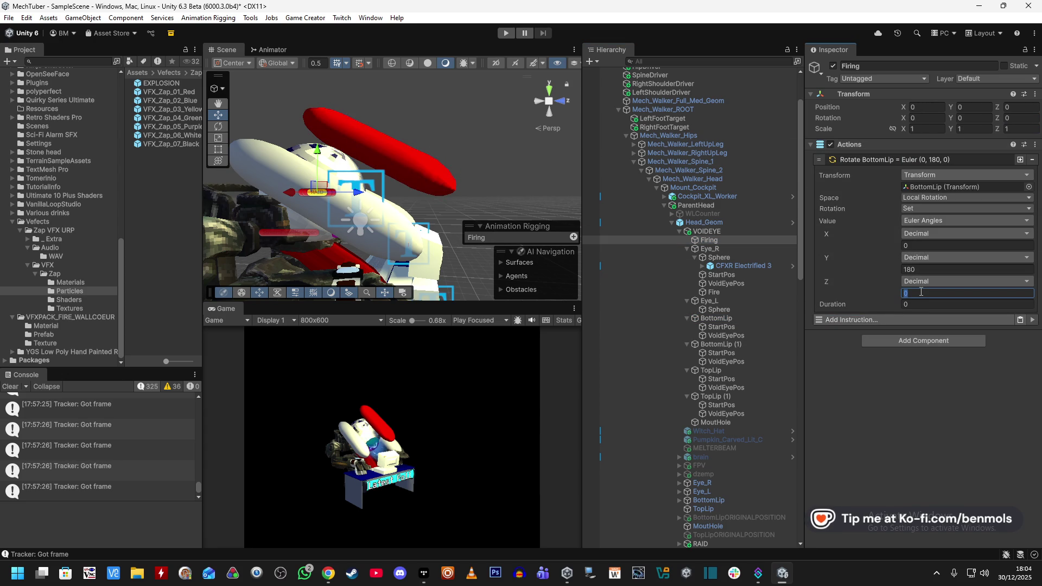
pyautogui.write('-30')
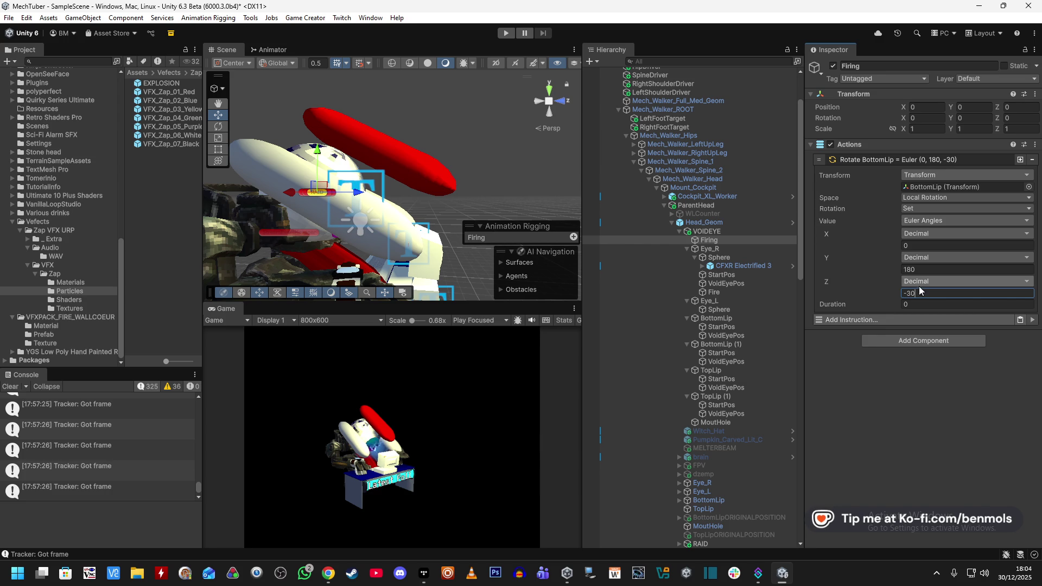
pyautogui.click(926, 267)
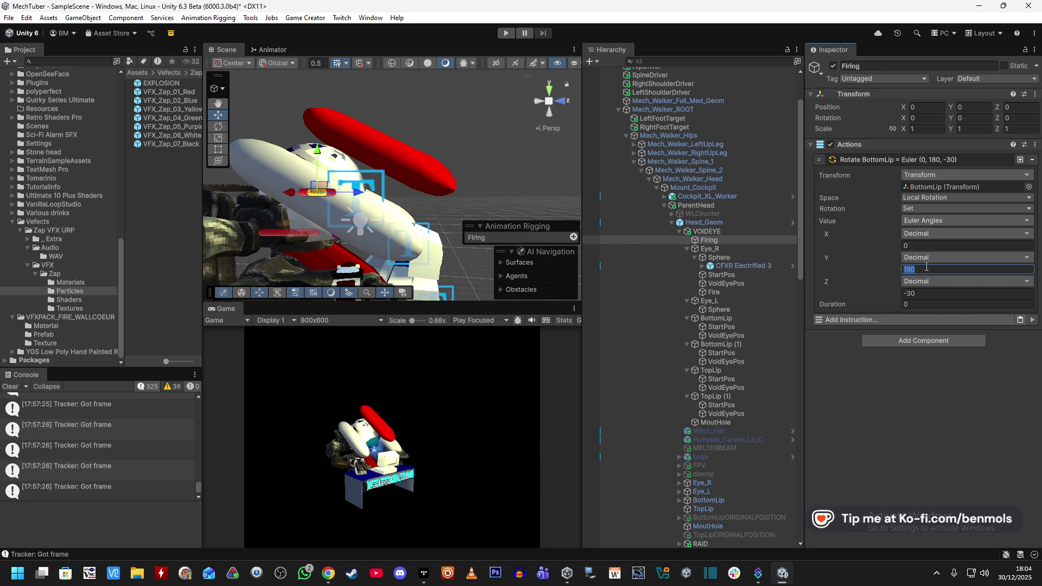
pyautogui.click(917, 208)
pyautogui.click(925, 234)
pyautogui.click(919, 294)
pyautogui.write('30')
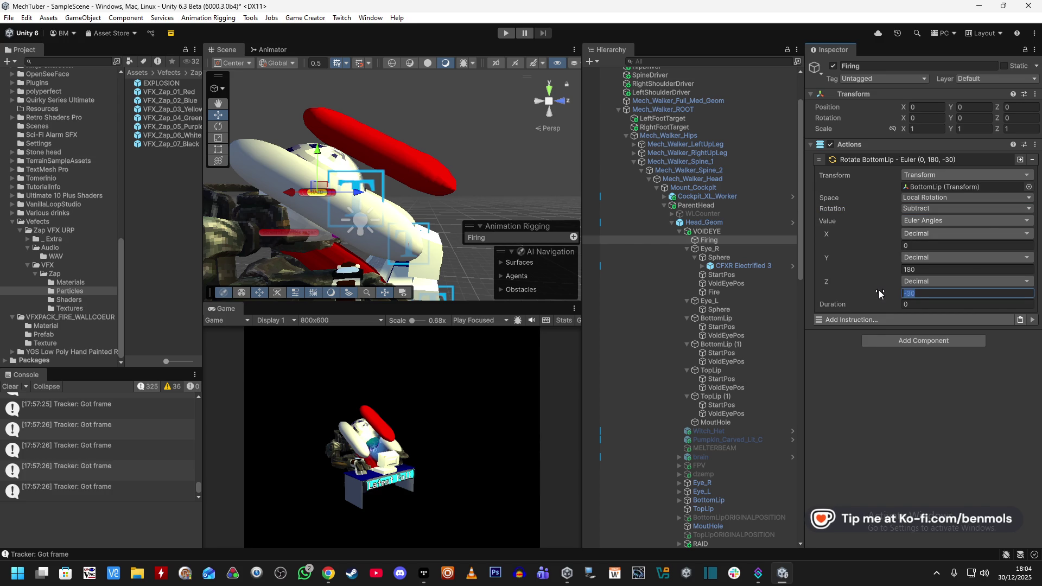
pyautogui.hotkey('shift', 'Tab')
pyautogui.write('0')
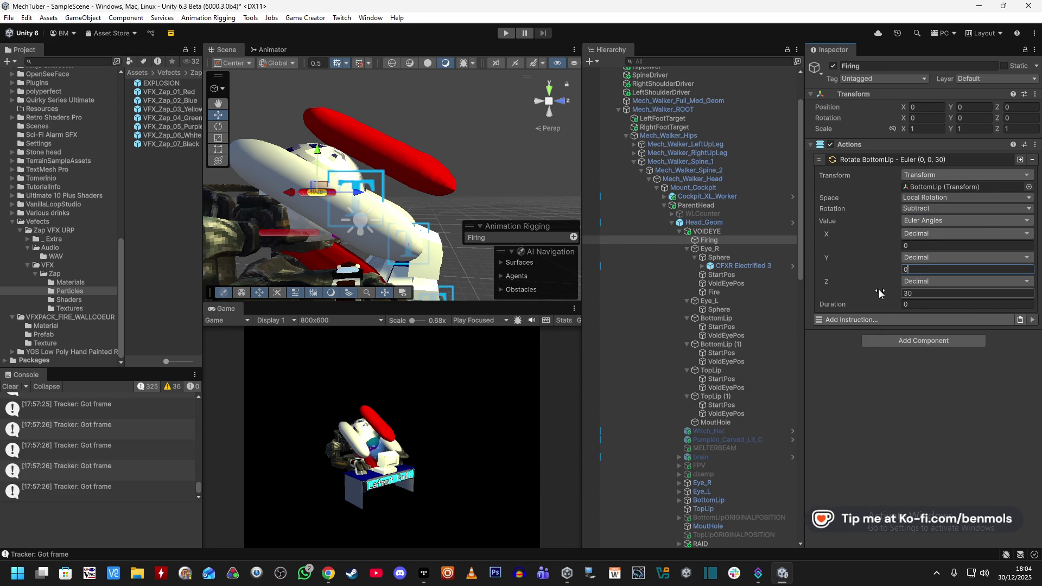
pyautogui.click(918, 305)
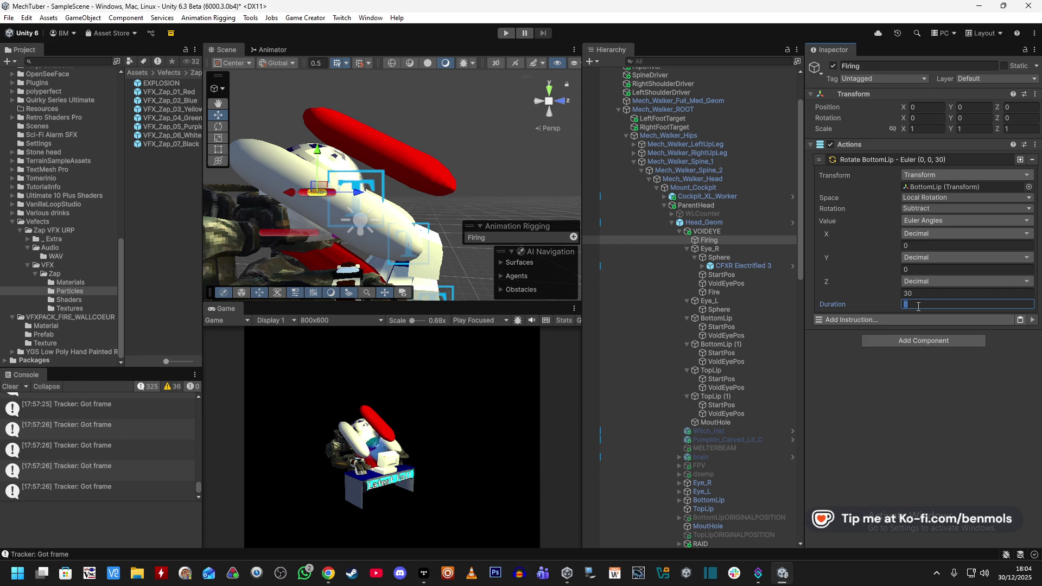
pyautogui.write('.5')
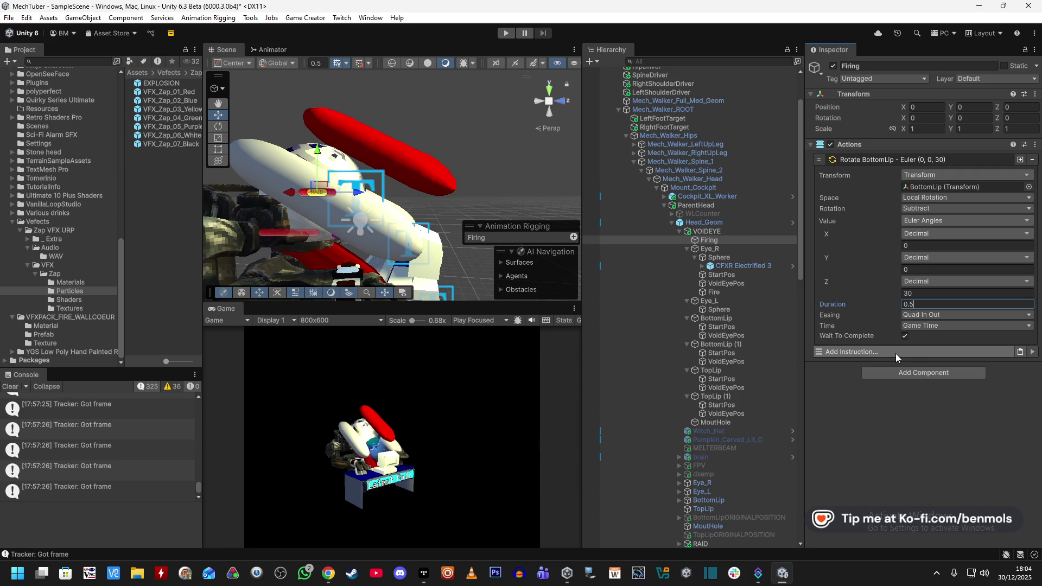
pyautogui.click(904, 335)
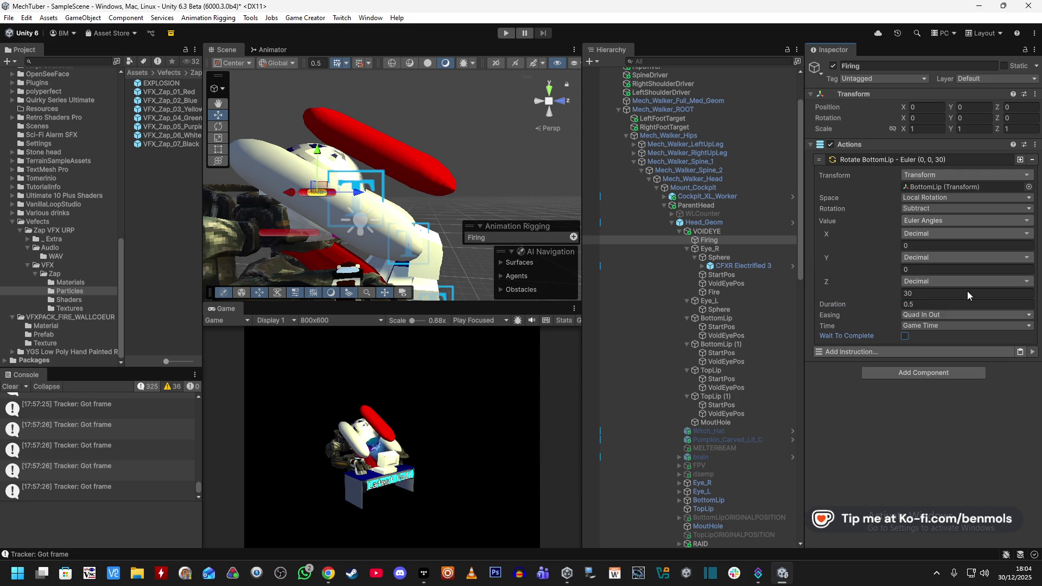
# Duplicate the BottomLip rotation instruction and expand the copy's settings
pyautogui.click(1020, 160)
pyautogui.click(873, 350)
pyautogui.scroll(-1, 889, 358)
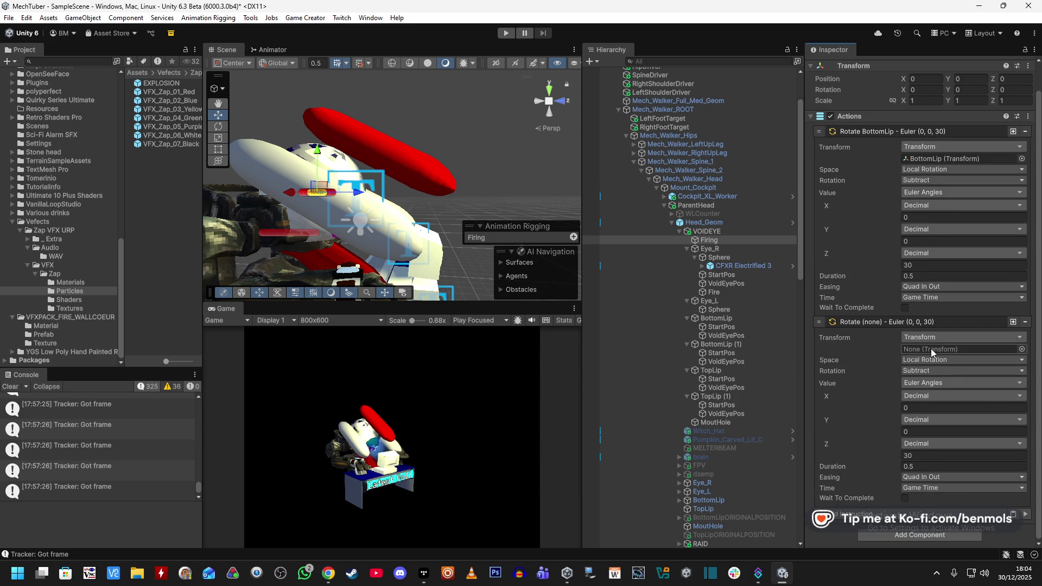
# Target the copy at BottomLip (1), add a TopLip rotation with Z 0, and inspect TopLip
pyautogui.moveTo(727, 344); pyautogui.dragTo(960, 349)
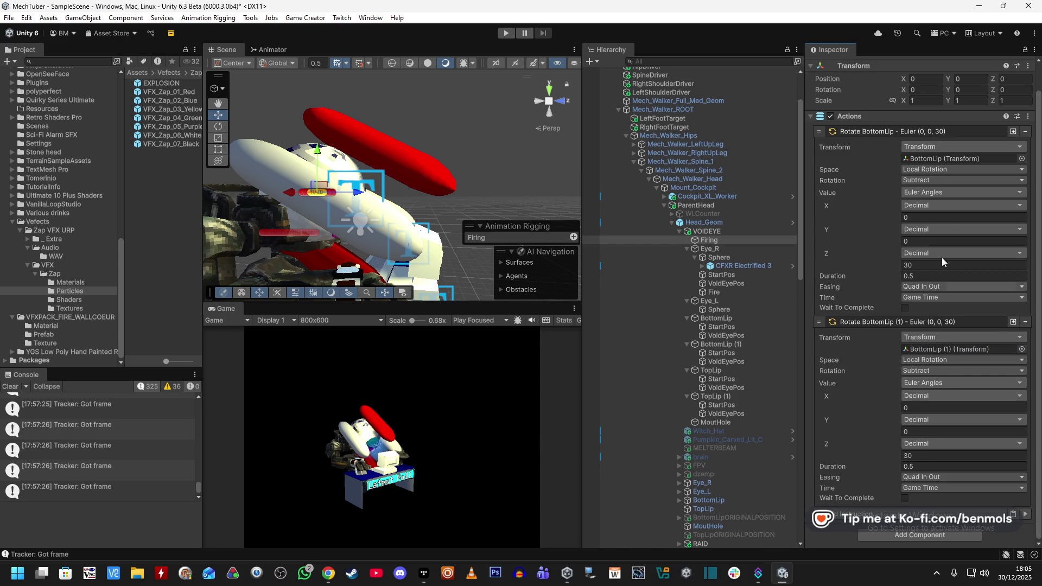
pyautogui.click(1012, 515)
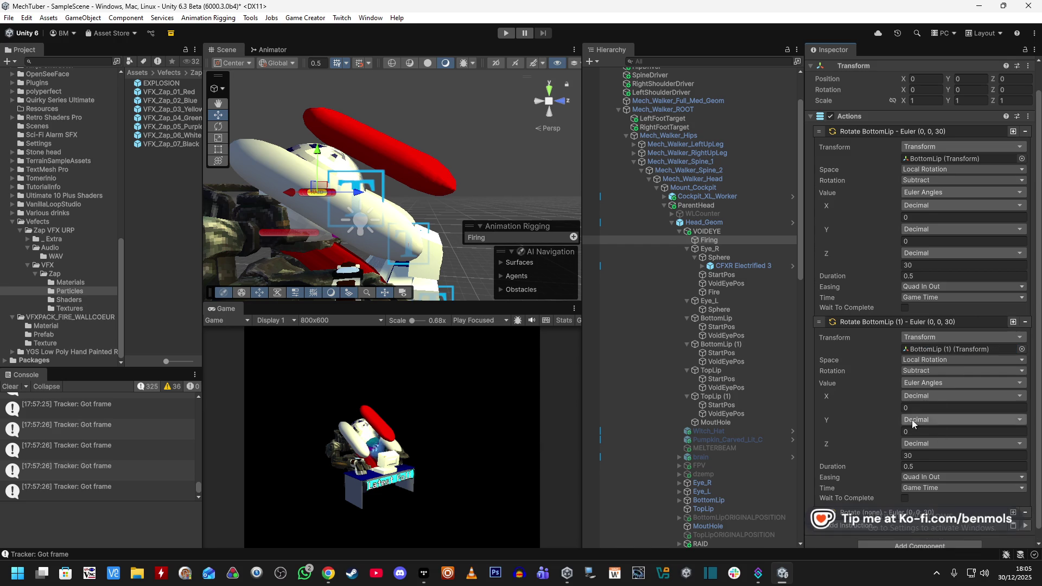
pyautogui.scroll(-5, 894, 503)
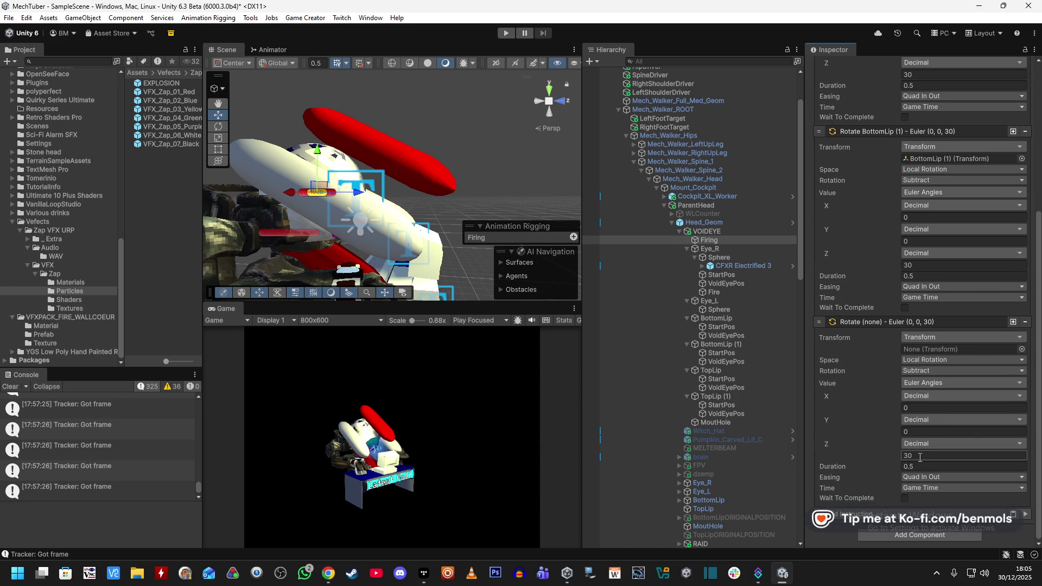
pyautogui.moveTo(735, 372); pyautogui.dragTo(968, 351)
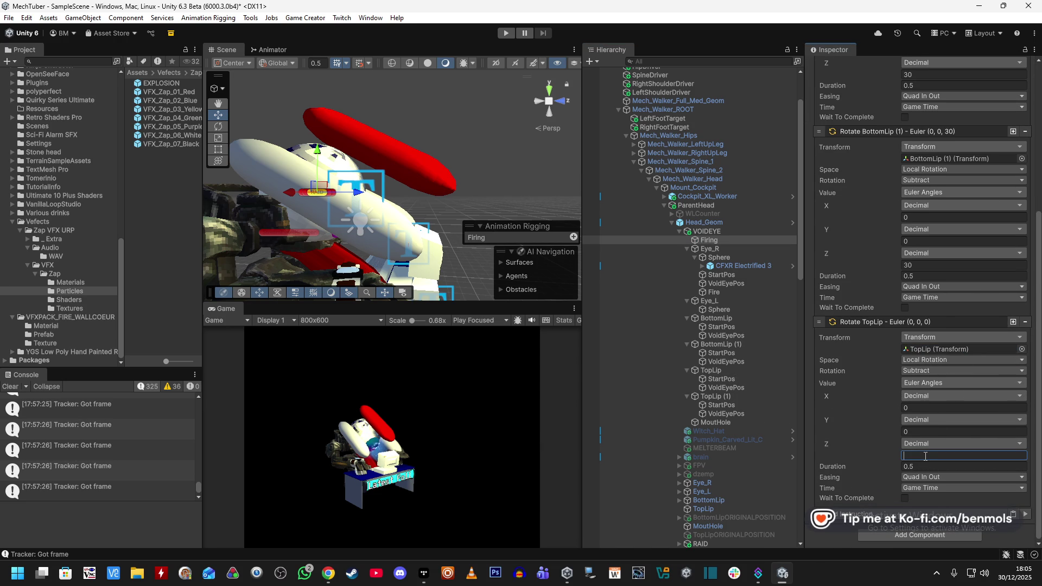
pyautogui.write('0')
pyautogui.click(927, 431)
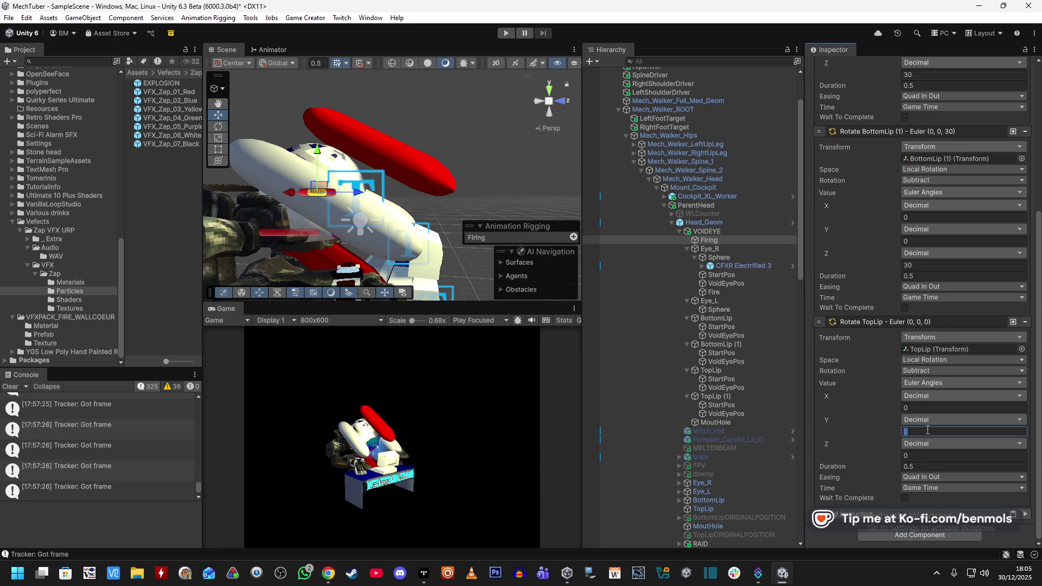
pyautogui.write('30')
pyautogui.click(727, 370)
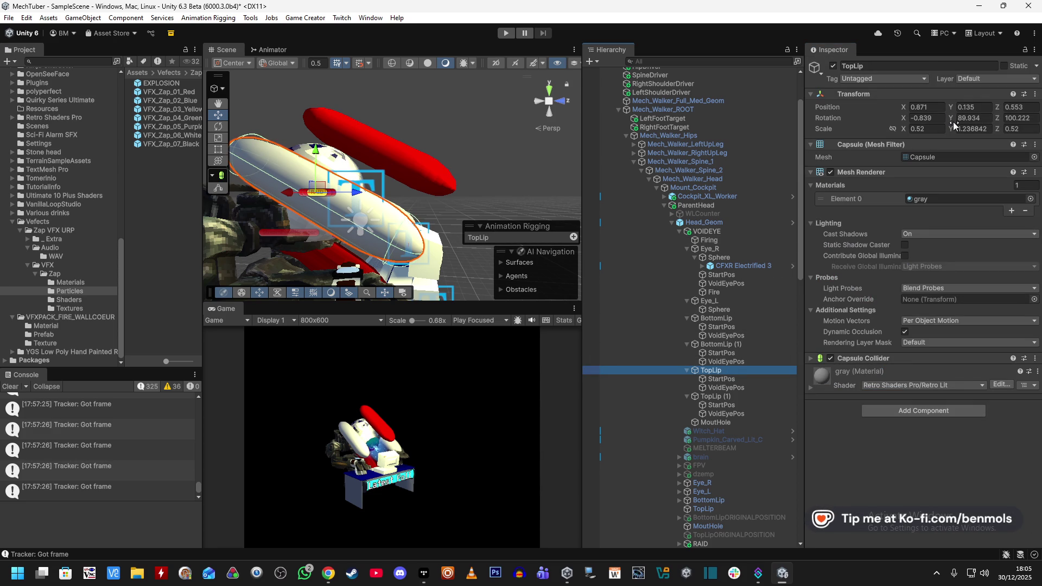
# Preview TopLip's Y rotation, undo it, and switch Firing's TopLip rotation to Add
pyautogui.moveTo(950, 119)
pyautogui.mouseDown()
pyautogui.moveTo(933, 119)
pyautogui.moveTo(1001, 119)
pyautogui.mouseUp()
pyautogui.hotkey('ctrl', 'z')
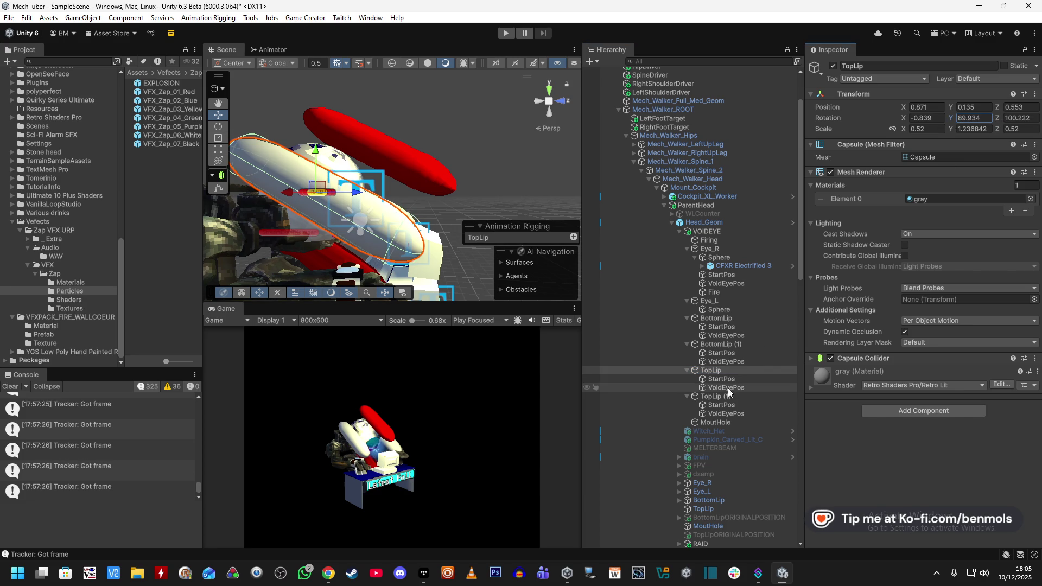
pyautogui.click(731, 241)
pyautogui.scroll(-5, 886, 428)
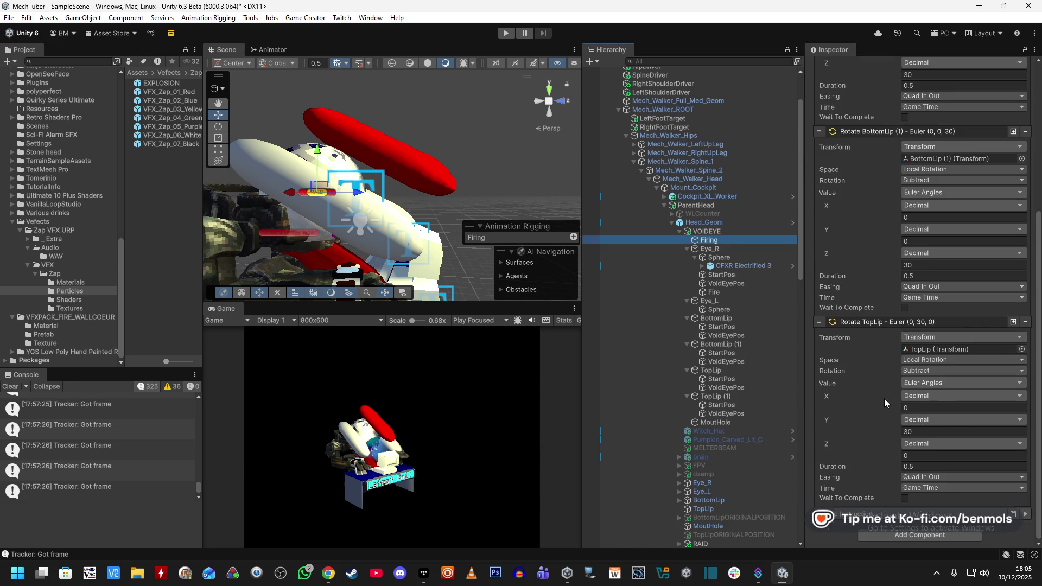
pyautogui.click(922, 371)
pyautogui.click(928, 393)
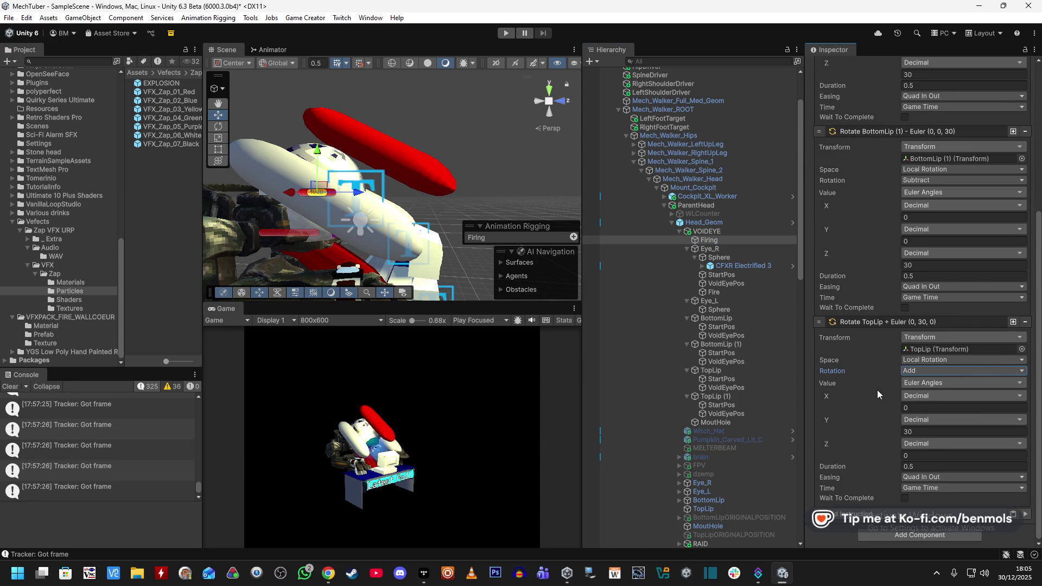
# Set Bounce In easing on the BottomLip, BottomLip (1) and TopLip rotations
pyautogui.click(918, 286)
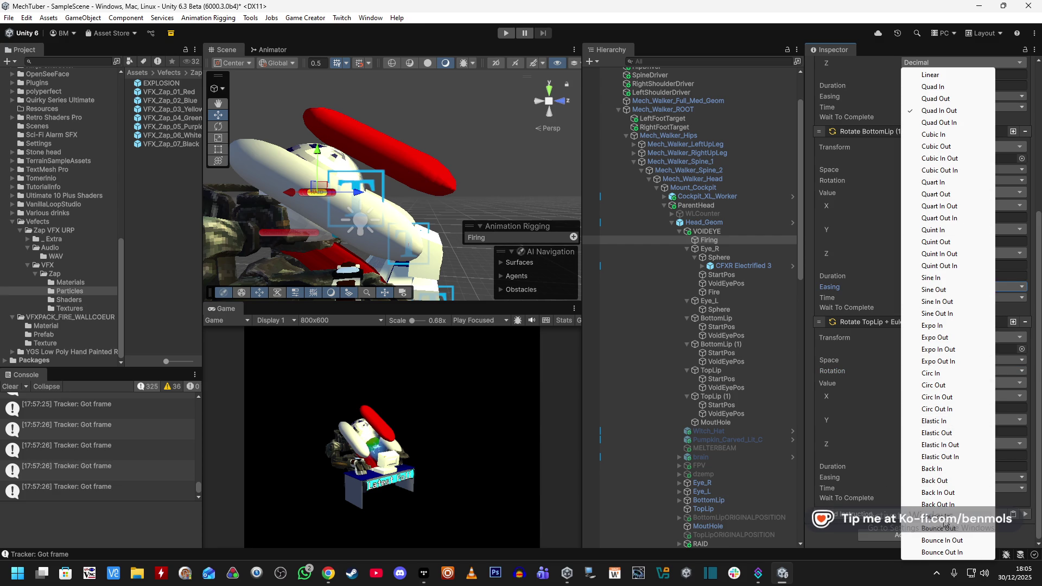
pyautogui.click(943, 516)
pyautogui.scroll(5, 922, 290)
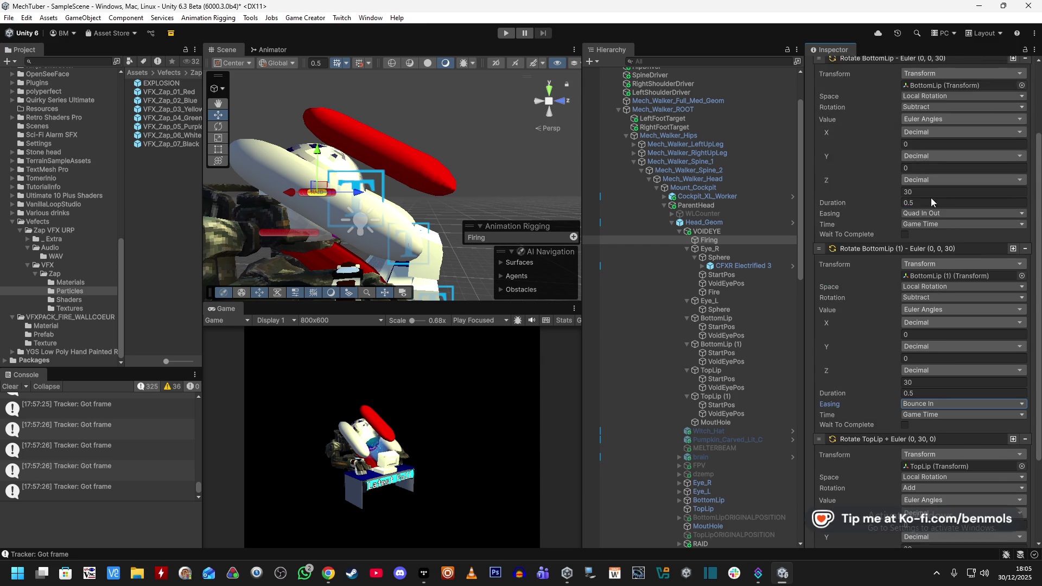
pyautogui.click(936, 314)
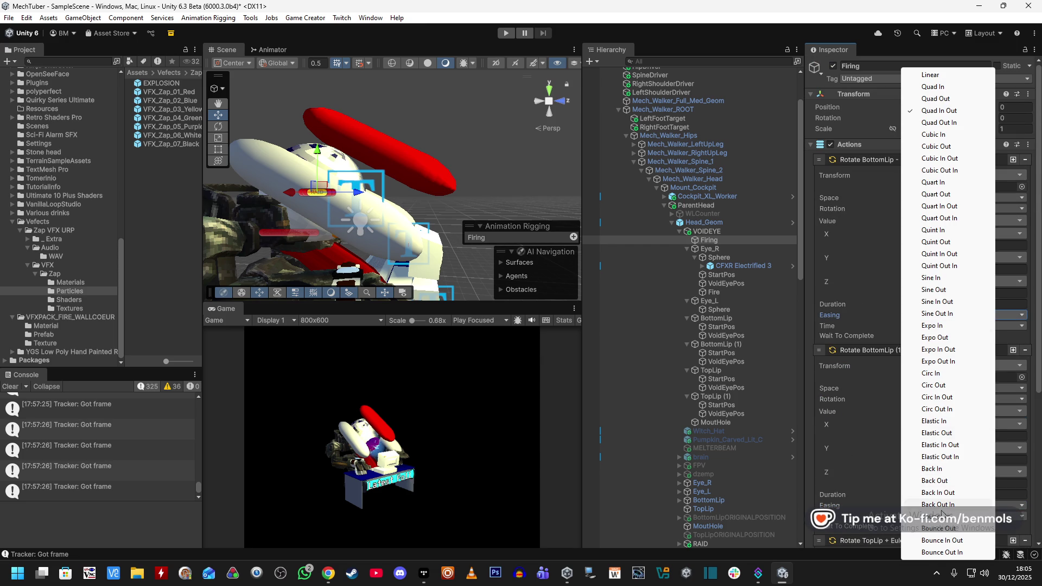
pyautogui.click(941, 540)
pyautogui.scroll(-5, 932, 365)
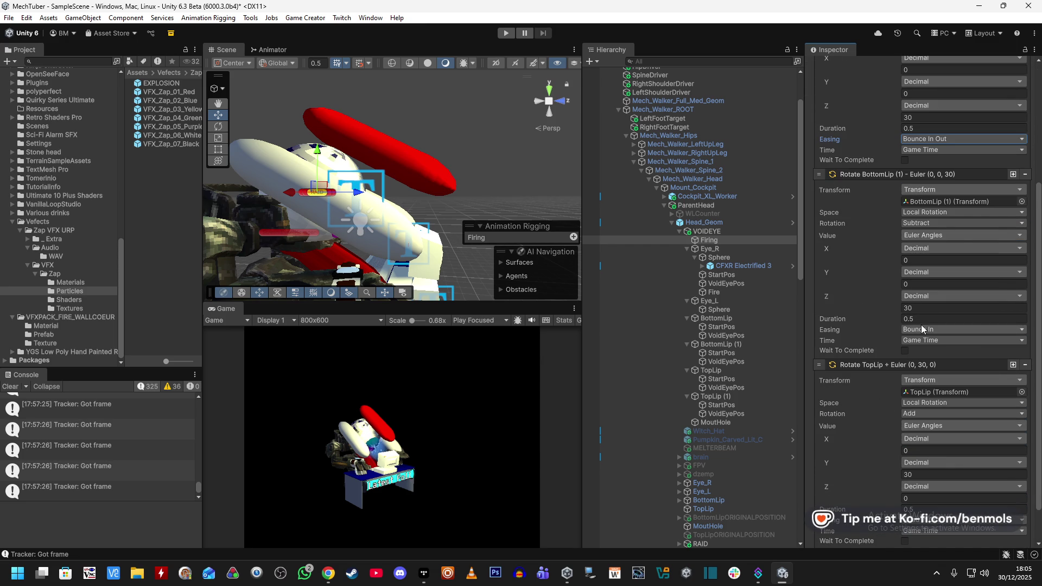
pyautogui.click(933, 329)
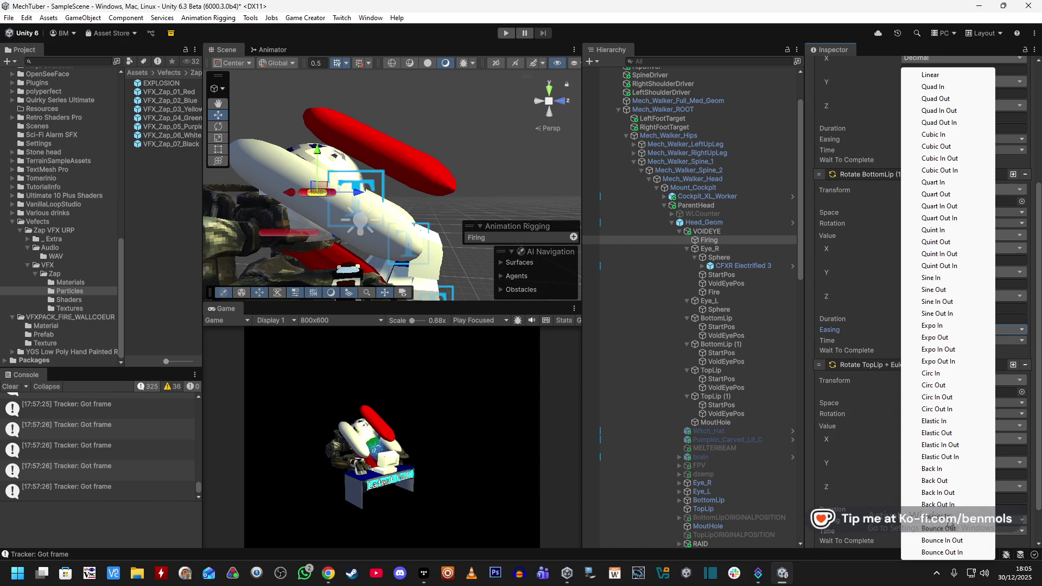
pyautogui.click(884, 327)
pyautogui.scroll(2, 895, 330)
pyautogui.click(946, 196)
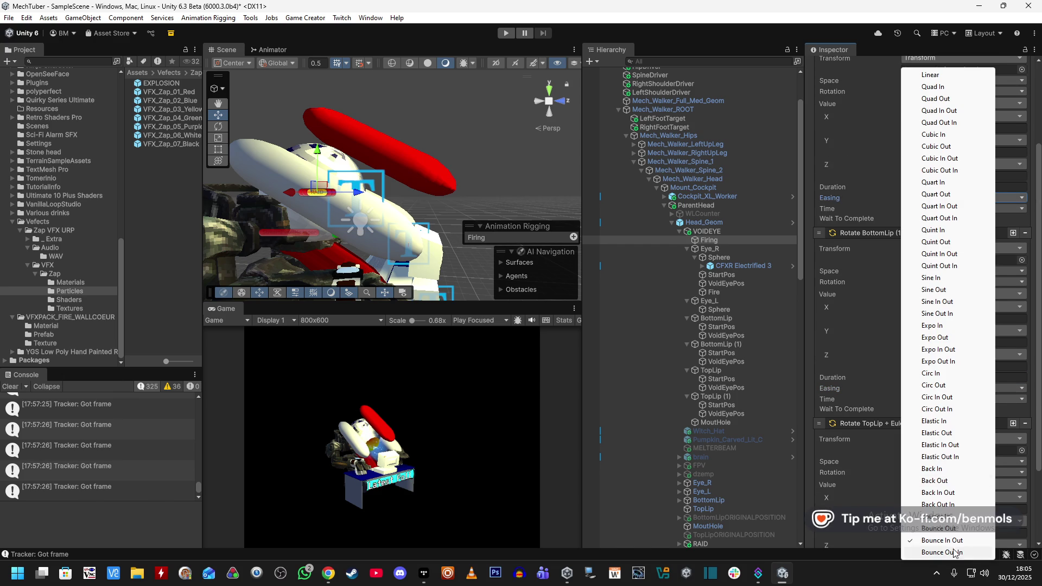
pyautogui.click(845, 381)
pyautogui.scroll(-4, 845, 380)
pyautogui.click(913, 477)
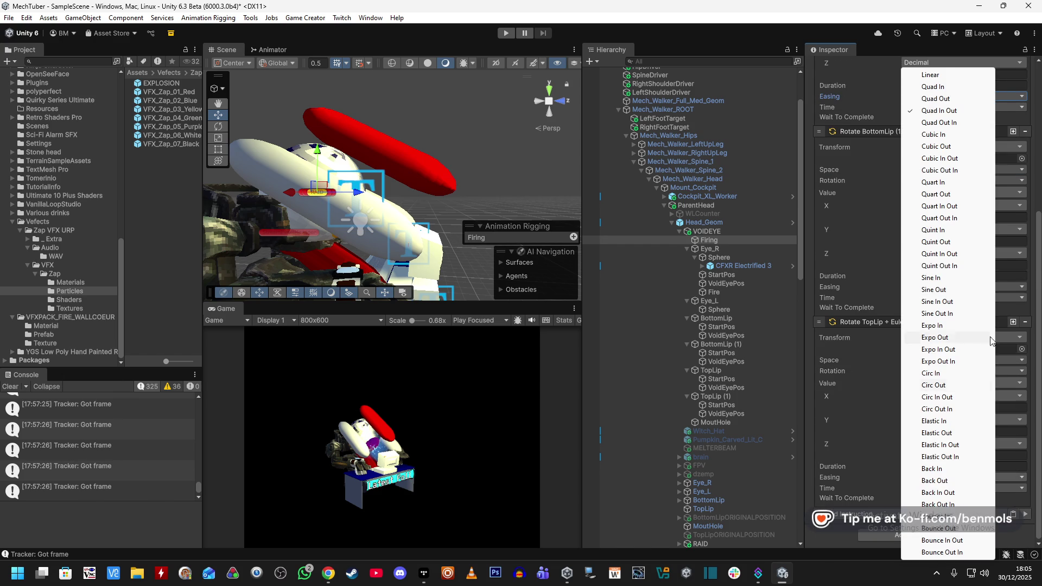
pyautogui.click(961, 517)
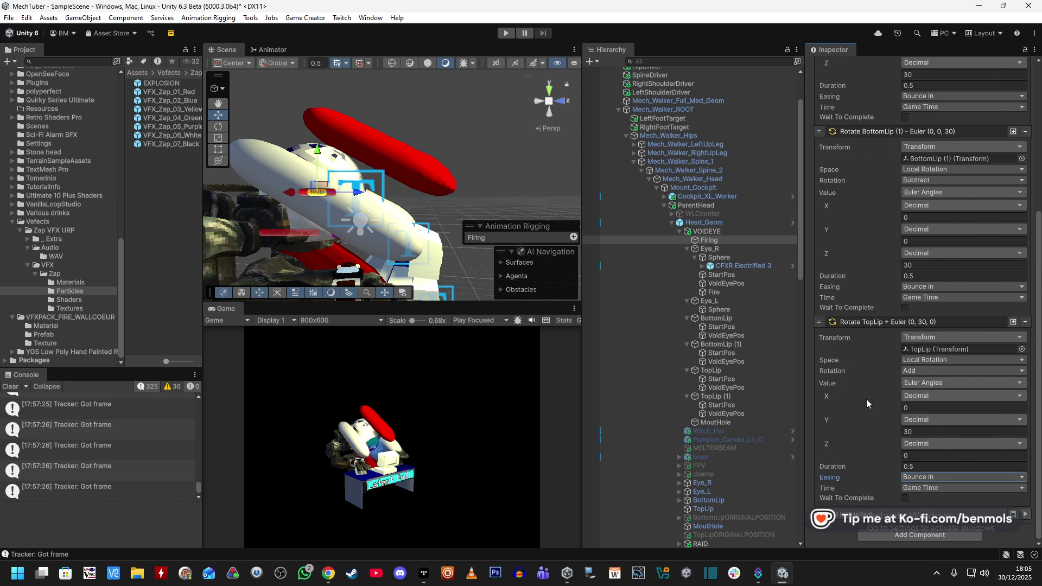
pyautogui.scroll(-5, 884, 416)
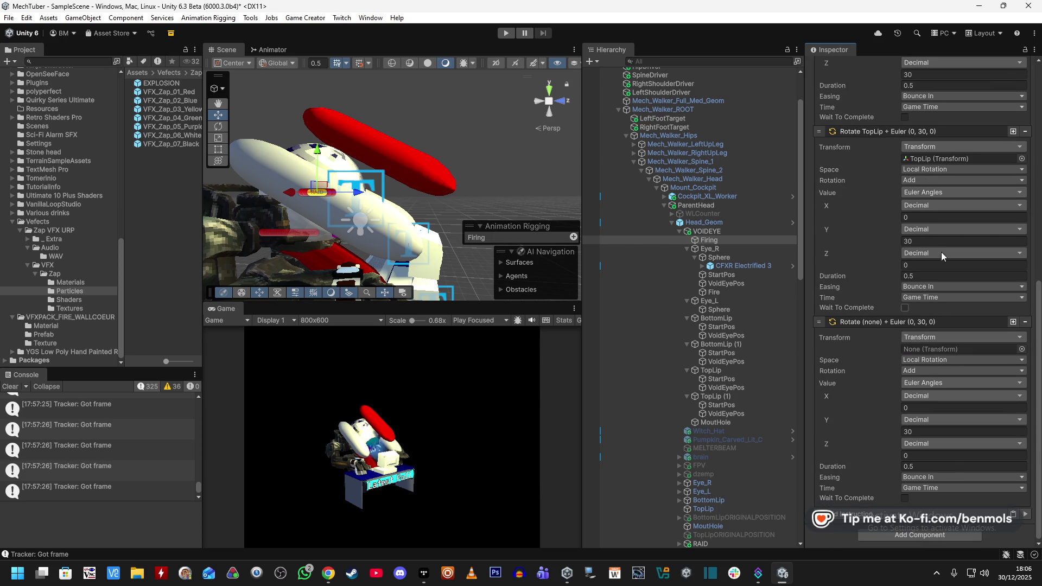
# Aim the fourth rotation instruction at TopLip (1) and orbit around the mech head
pyautogui.click(768, 397)
pyautogui.moveTo(769, 401); pyautogui.dragTo(934, 350)
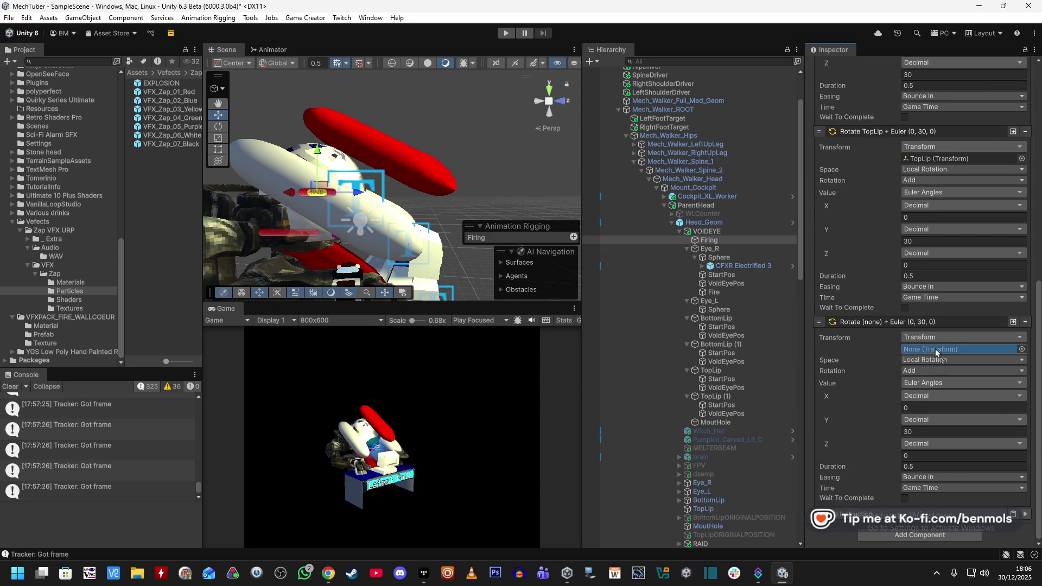
pyautogui.moveTo(431, 215); pyautogui.dragTo(400, 176)
pyautogui.click(394, 175)
pyautogui.click(390, 174)
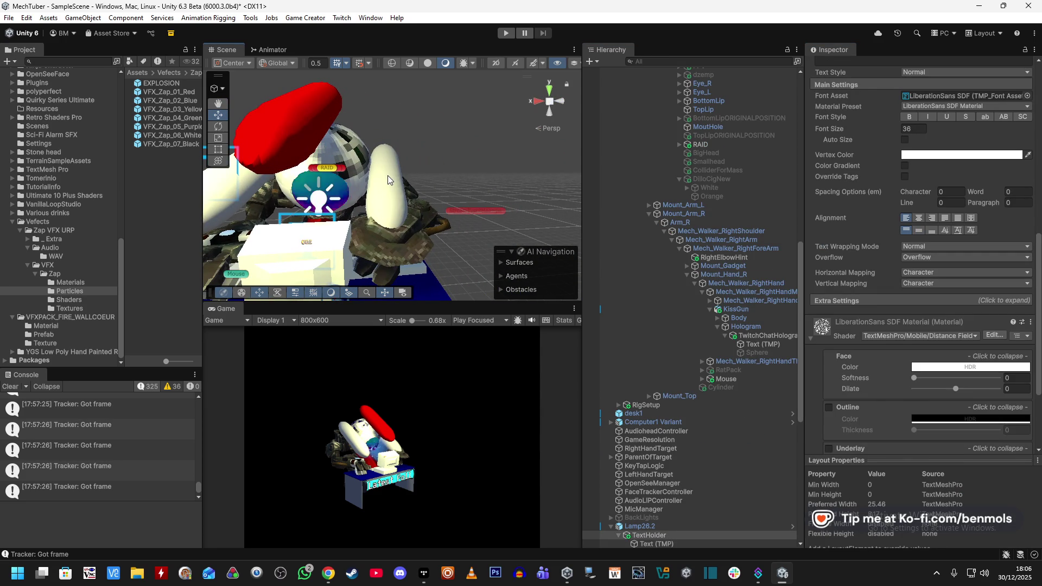
pyautogui.click(389, 163)
pyautogui.scroll(10, 740, 304)
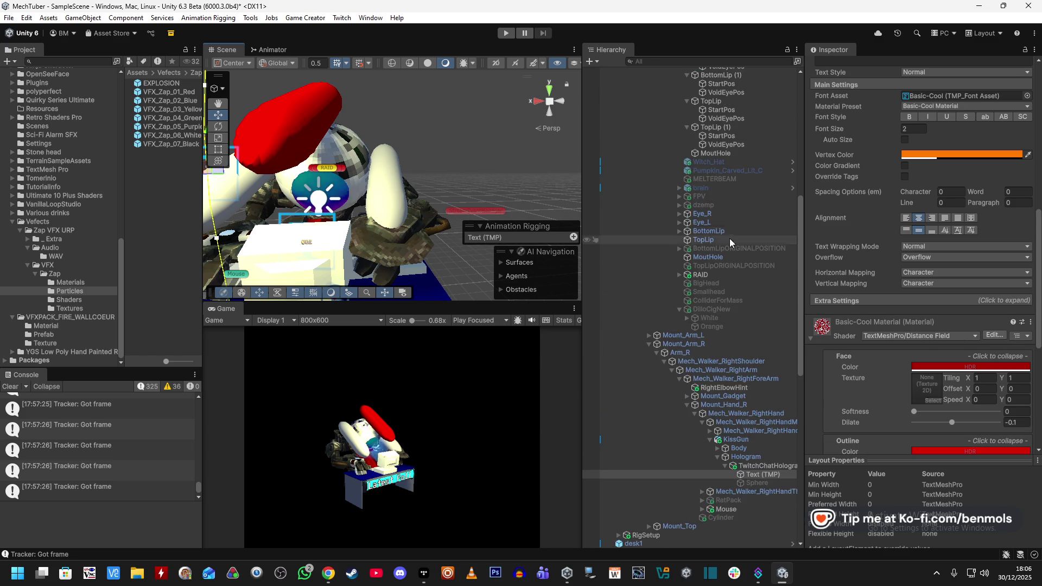
# Set TopLip (1)'s Rotation Y to 89.934
pyautogui.click(729, 357)
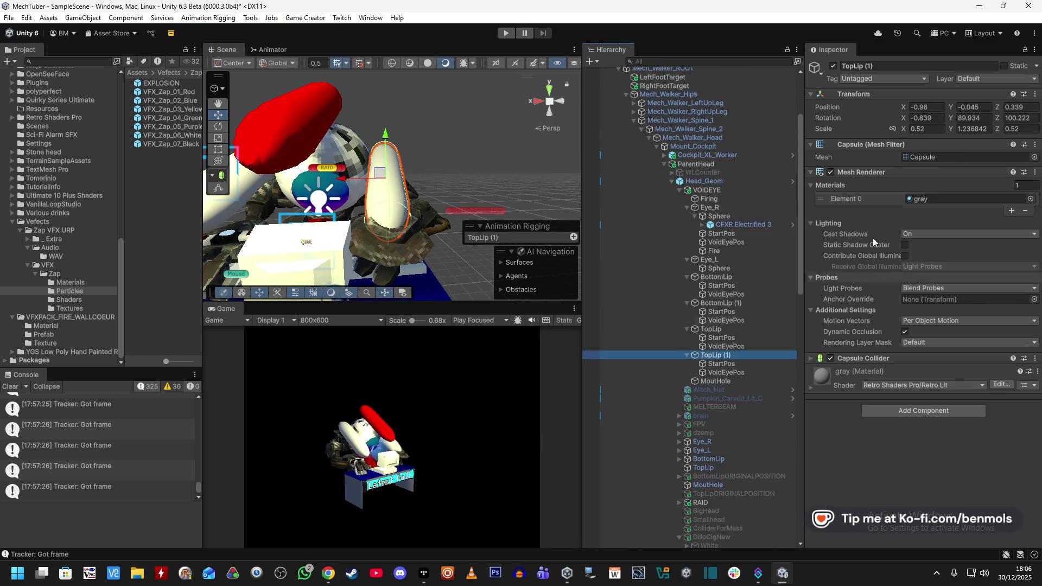
pyautogui.click(972, 118)
pyautogui.write('89.934')
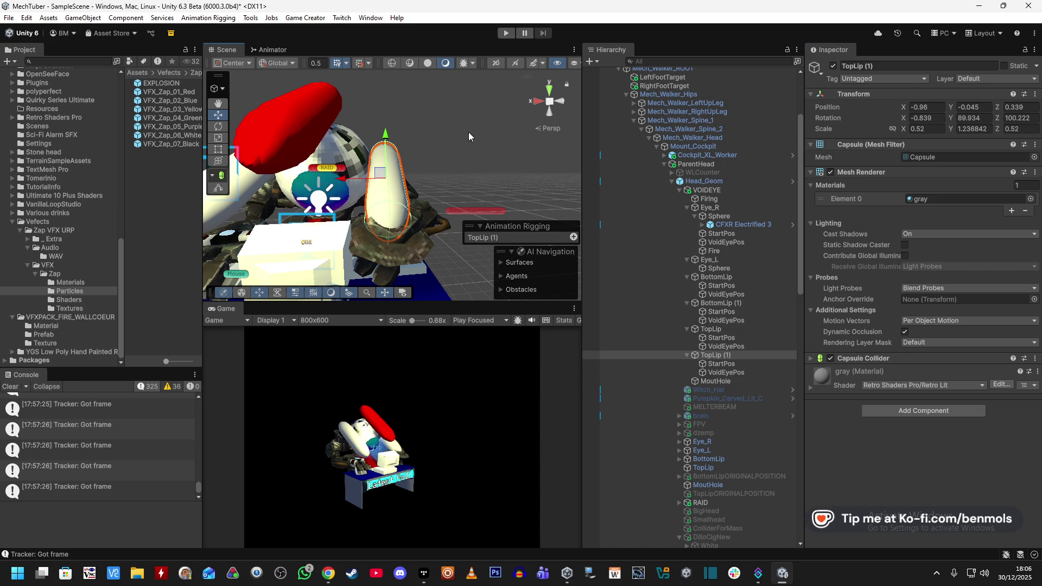
pyautogui.click(529, 151)
pyautogui.scroll(5, 730, 251)
# In Firing, make the BottomLip (1) rotation Add and the TopLip (1) rotation Subtract
pyautogui.click(720, 234)
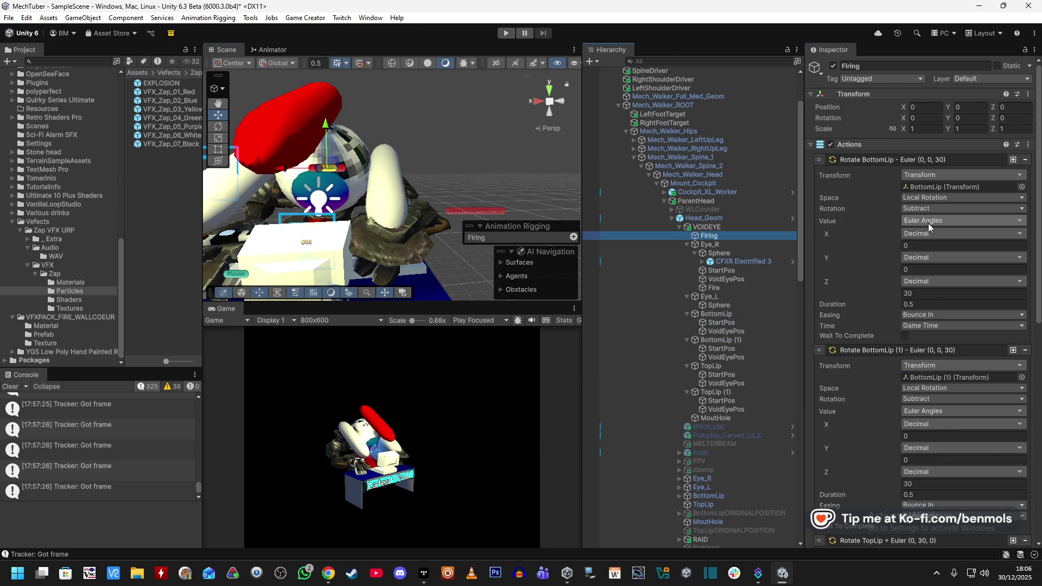
pyautogui.click(914, 398)
pyautogui.click(927, 424)
pyautogui.scroll(-3, 870, 388)
pyautogui.scroll(-2, 877, 392)
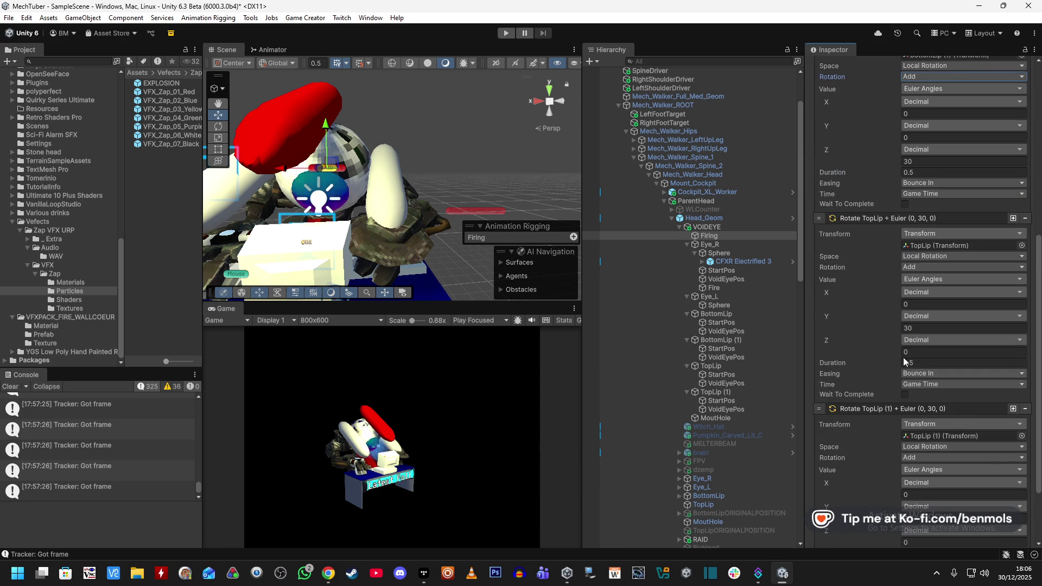
pyautogui.scroll(-2, 917, 281)
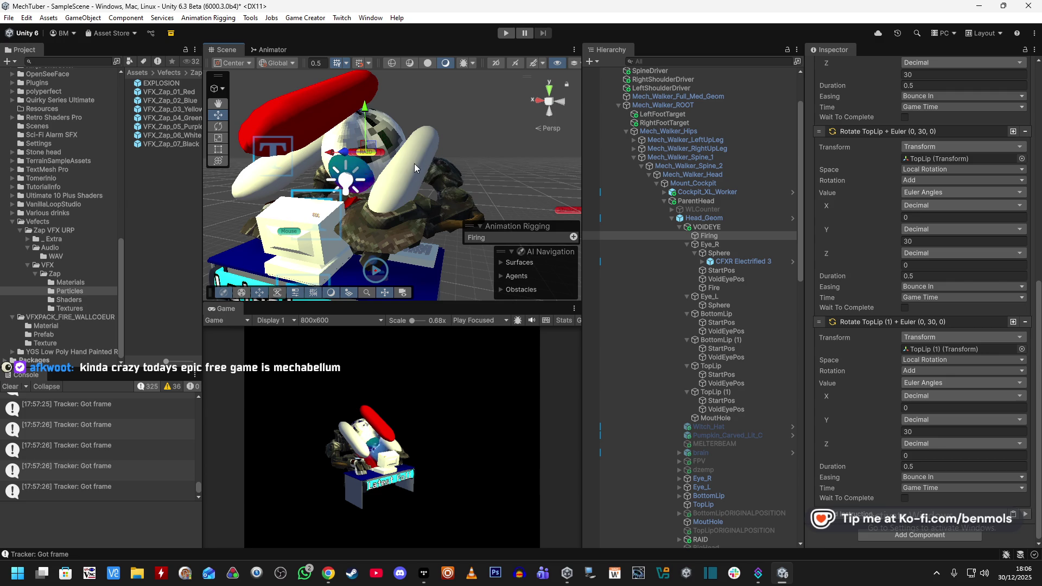
pyautogui.click(923, 370)
pyautogui.click(937, 411)
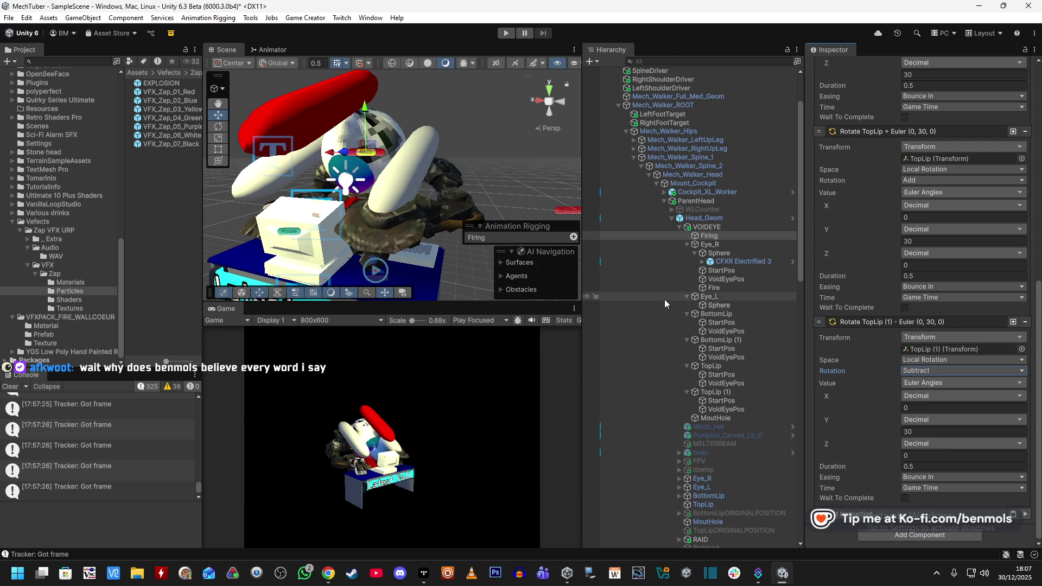
# Collapse the BottomLip, BottomLip (1) and TopLip rotations, leaving TopLip (1) expanded with Wait To Complete on
pyautogui.scroll(3, 845, 353)
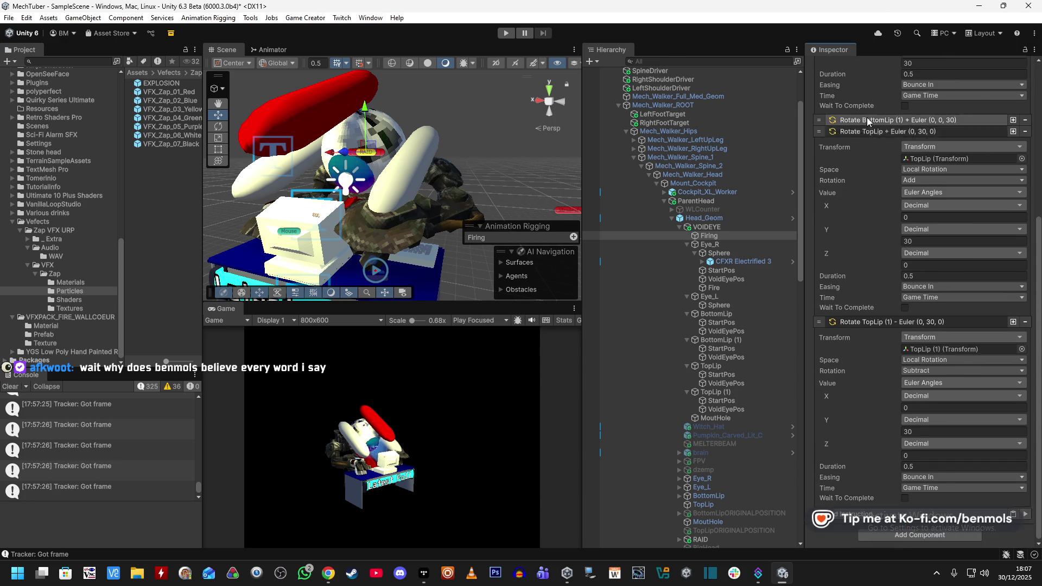
pyautogui.scroll(3, 876, 163)
pyautogui.click(882, 160)
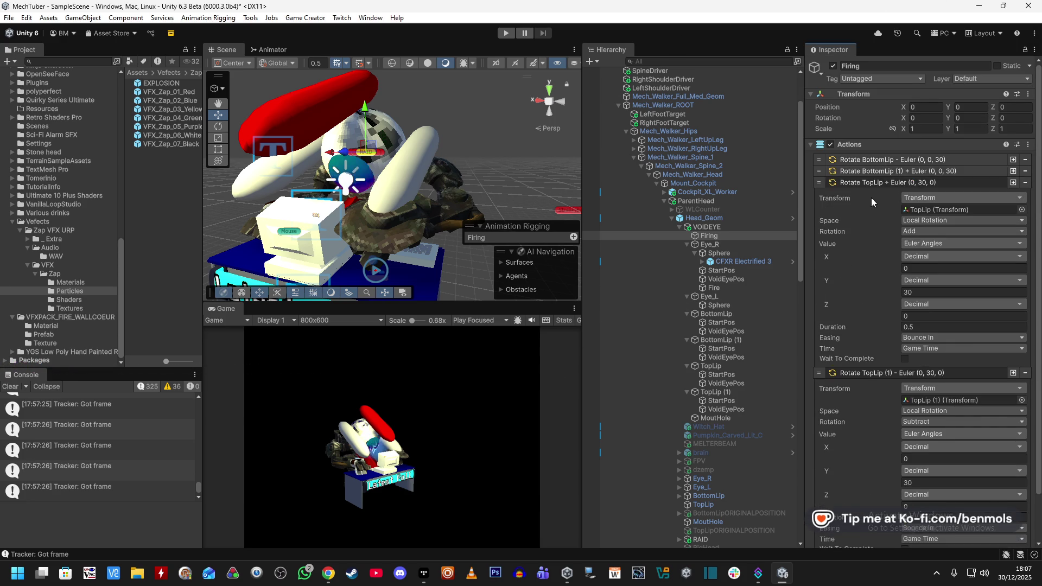
pyautogui.click(873, 183)
pyautogui.click(883, 196)
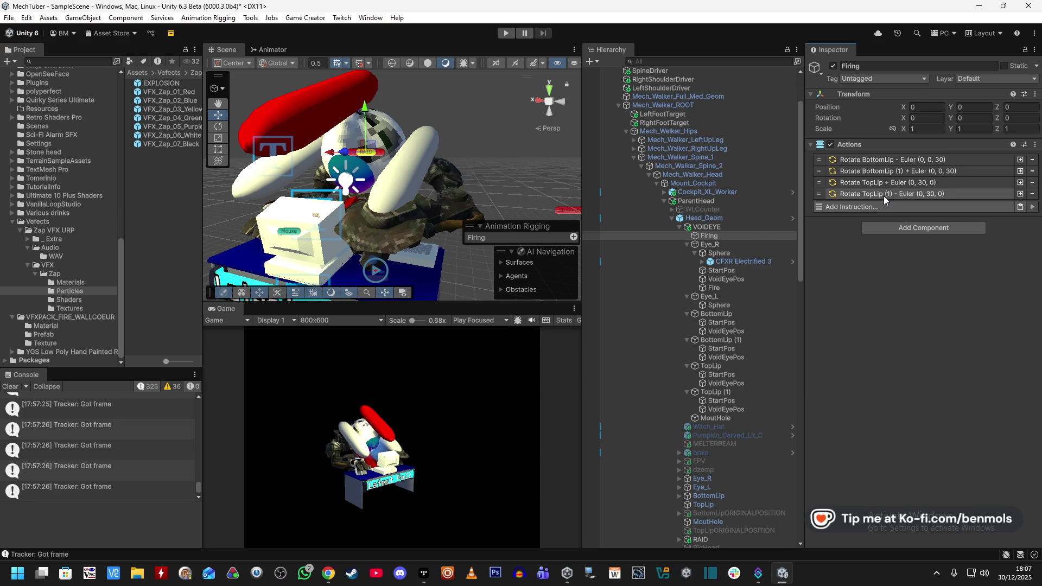
pyautogui.click(883, 196)
pyautogui.click(883, 197)
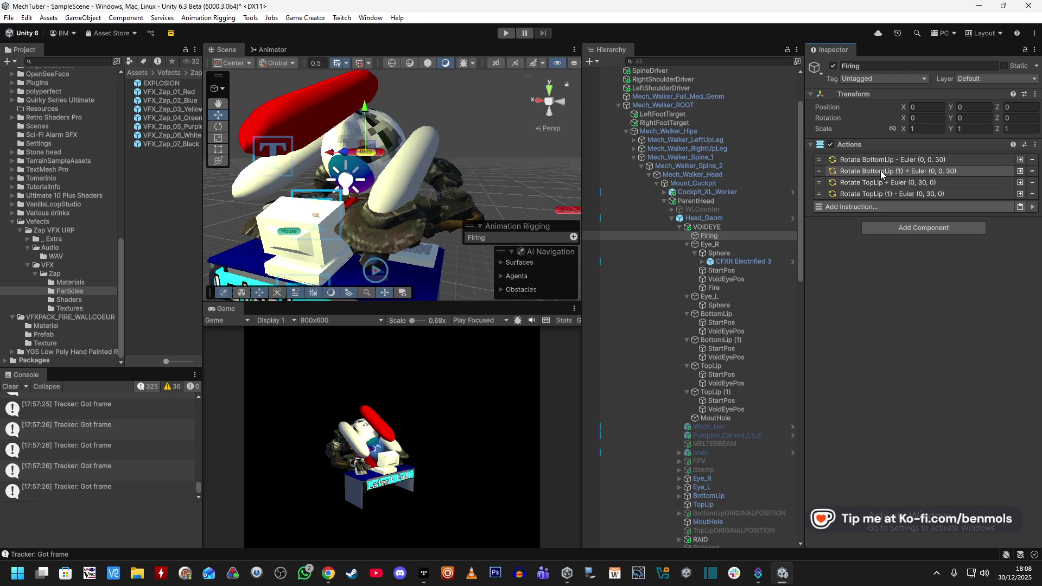
pyautogui.click(890, 194)
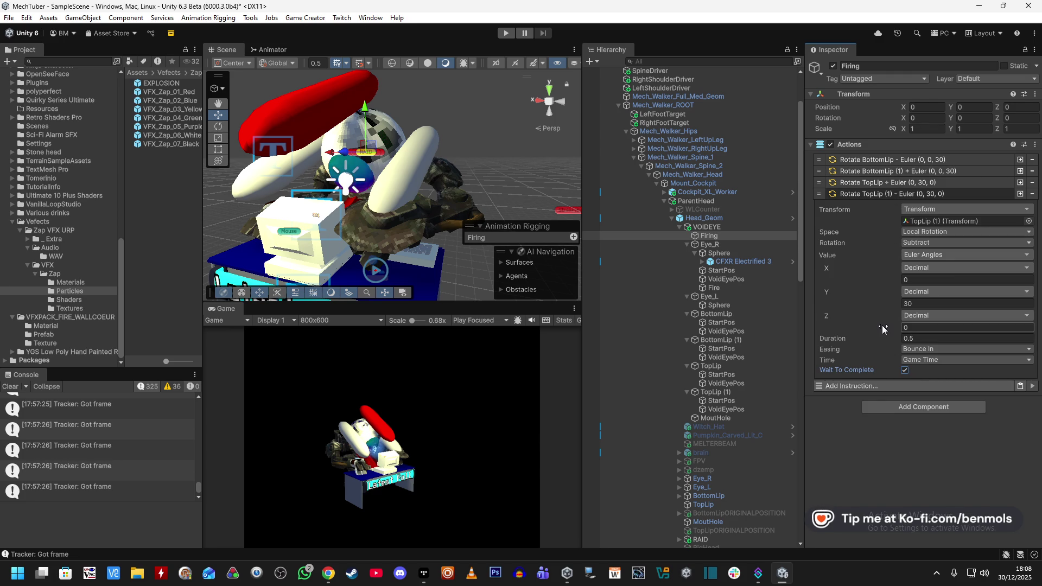
# Duplicate the Rotate TopLip (1) action several times
pyautogui.click(1020, 194)
pyautogui.click(868, 380)
pyautogui.scroll(-2, 875, 331)
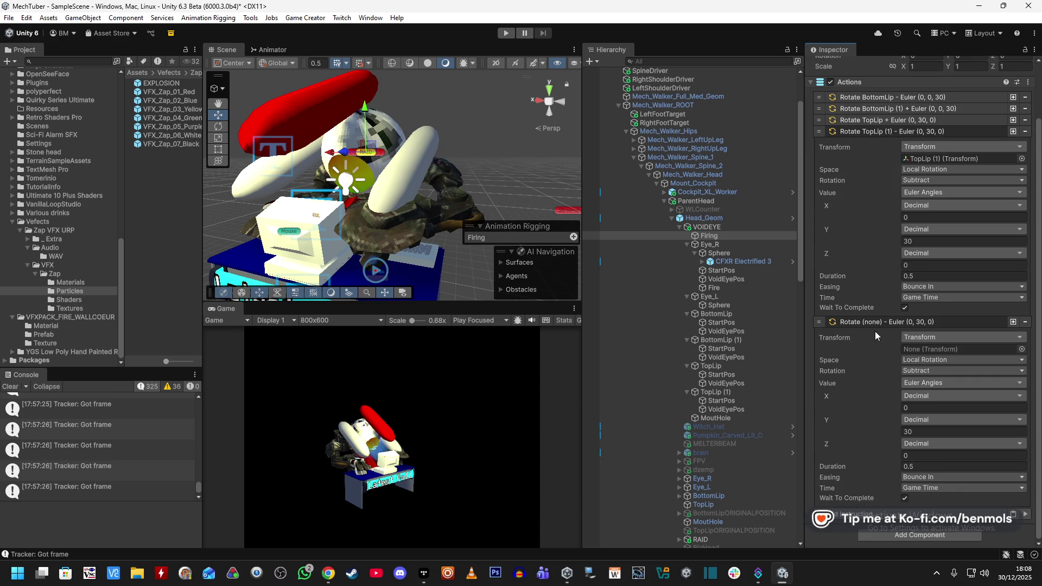
pyautogui.click(1013, 322)
pyautogui.scroll(-1, 964, 387)
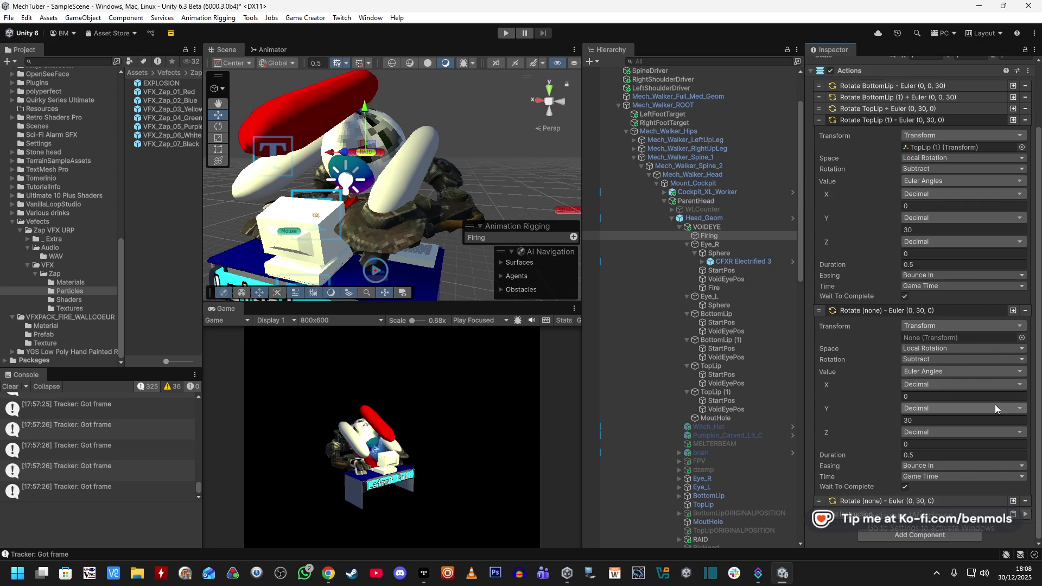
pyautogui.click(1013, 501)
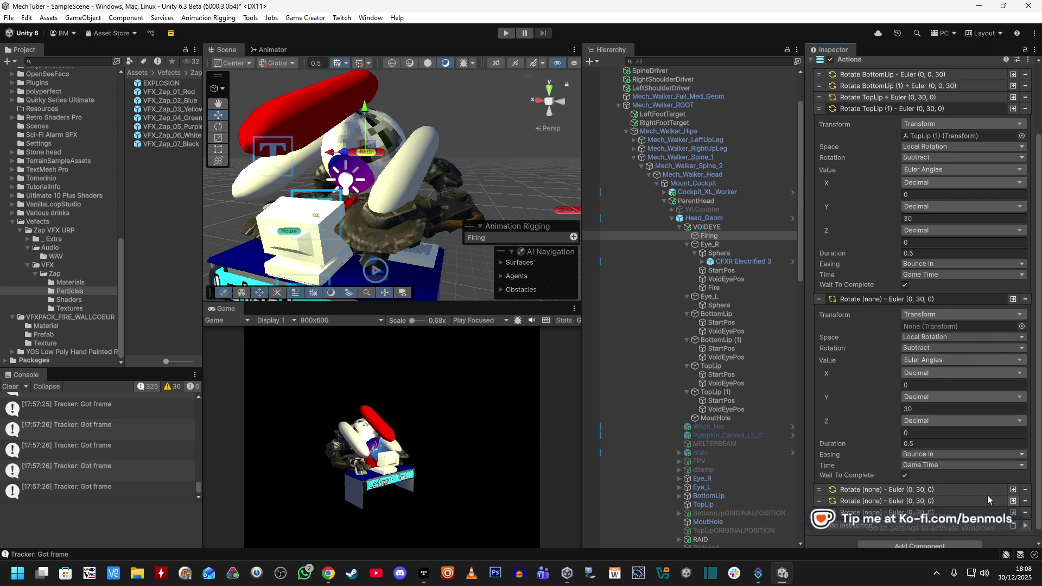
# Shorten the copies' durations to 0.2 s and untick Wait To Complete on the last
pyautogui.click(951, 481)
pyautogui.scroll(-3, 918, 499)
pyautogui.scroll(-5, 916, 493)
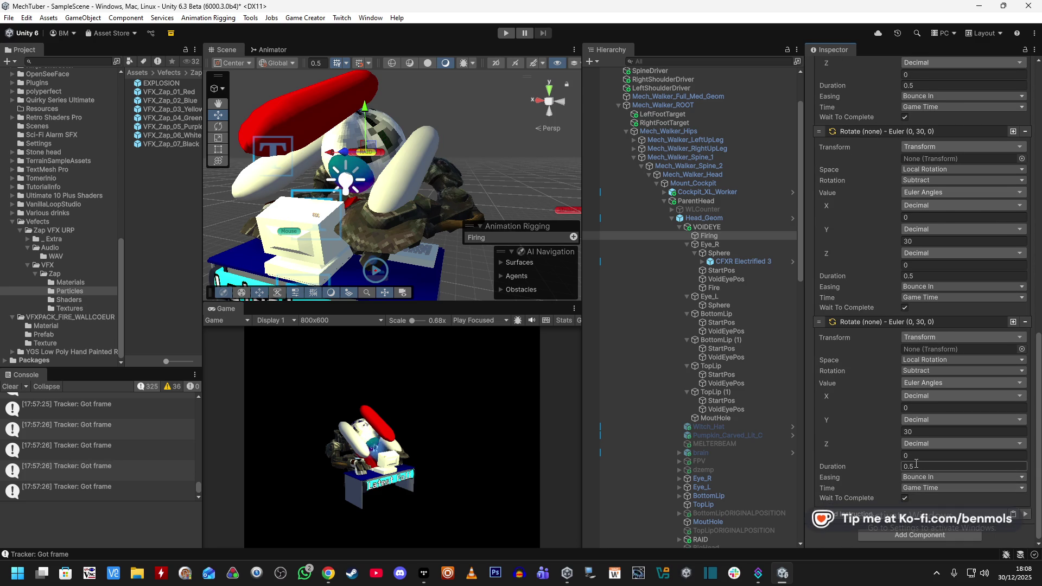
pyautogui.click(903, 498)
pyautogui.click(916, 465)
pyautogui.write('0.2')
pyautogui.scroll(-5, 932, 293)
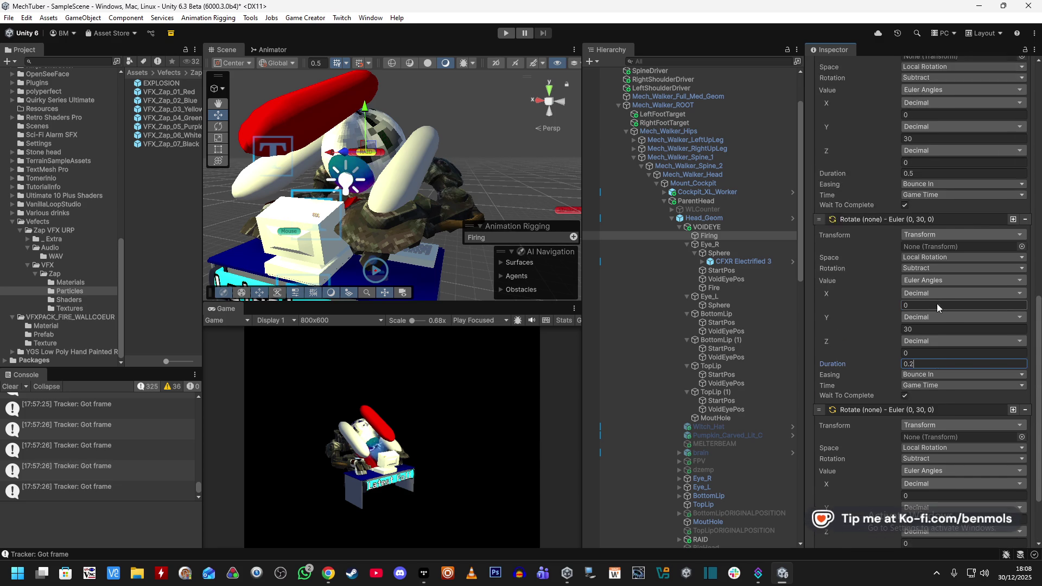
pyautogui.scroll(1, 937, 304)
pyautogui.scroll(-2, 929, 217)
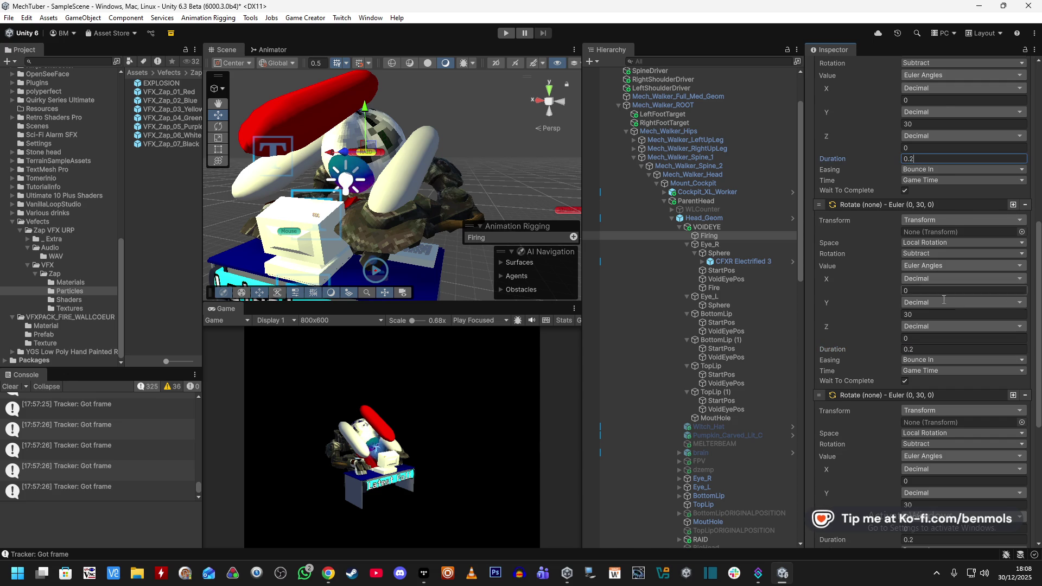
pyautogui.scroll(-6, 947, 314)
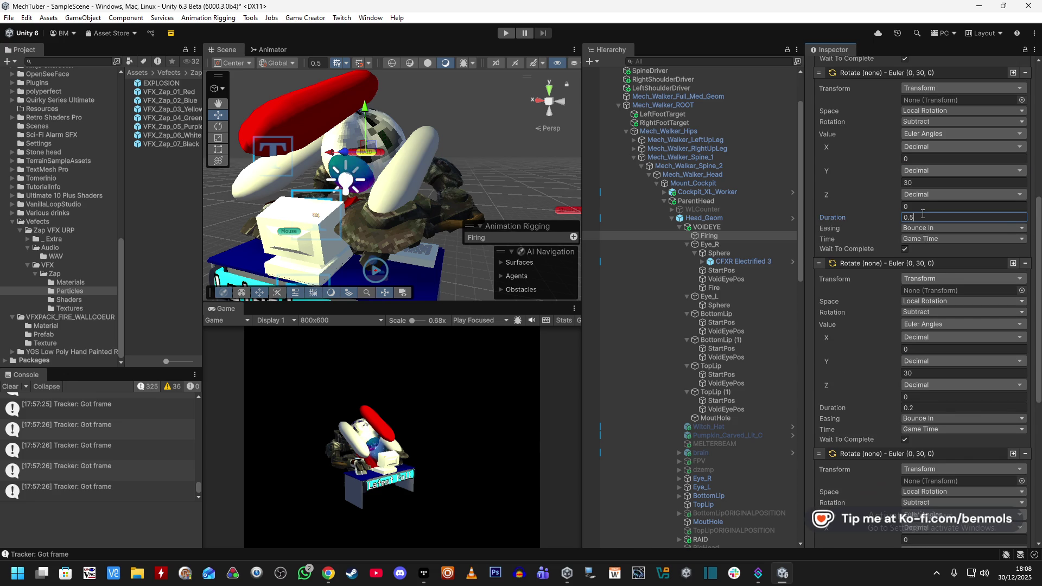
pyautogui.scroll(4, 907, 291)
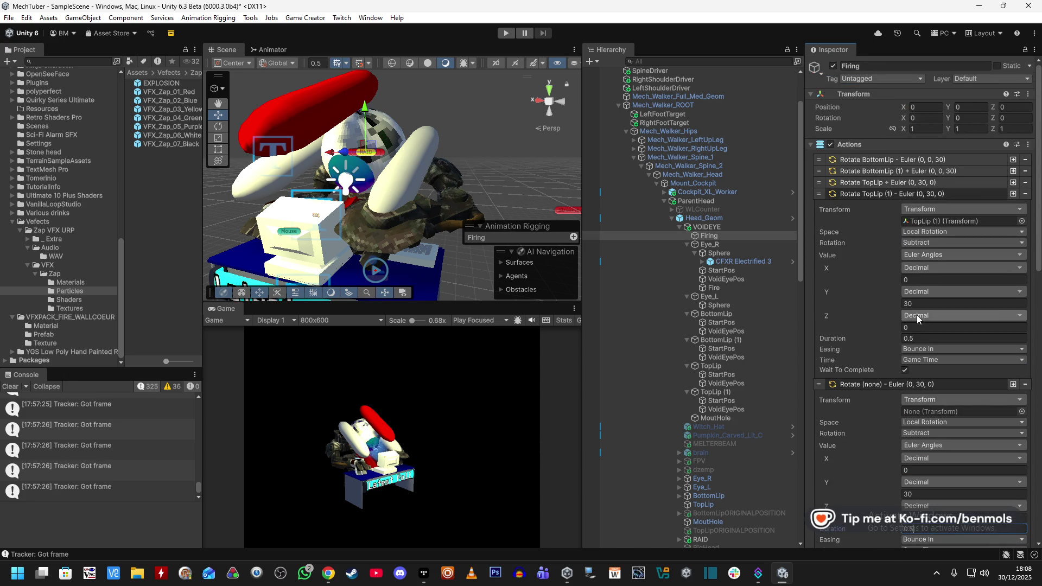
pyautogui.scroll(-6, 896, 348)
pyautogui.click(908, 382)
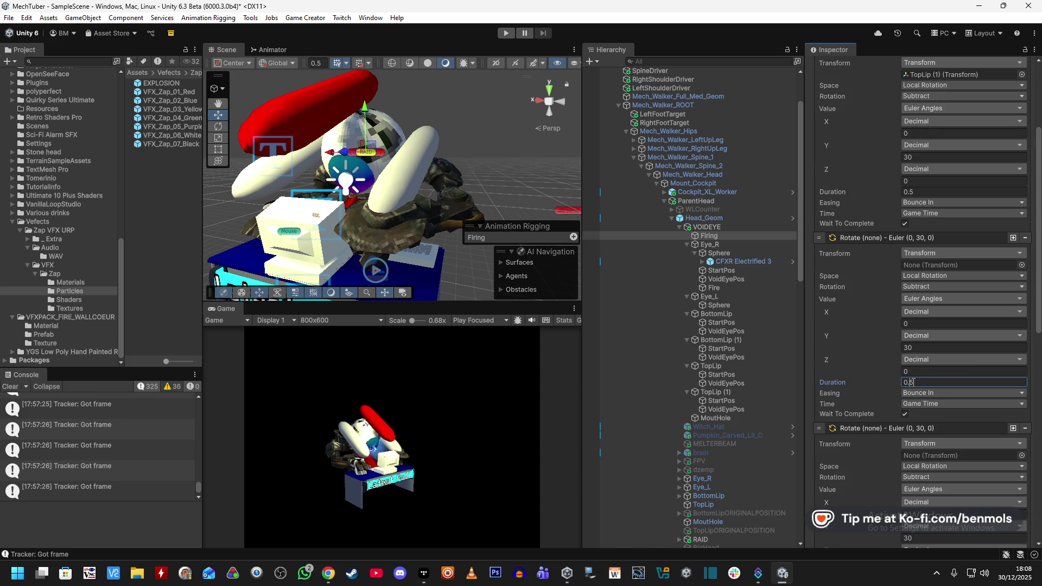
pyautogui.write('0.2')
pyautogui.scroll(6, 858, 355)
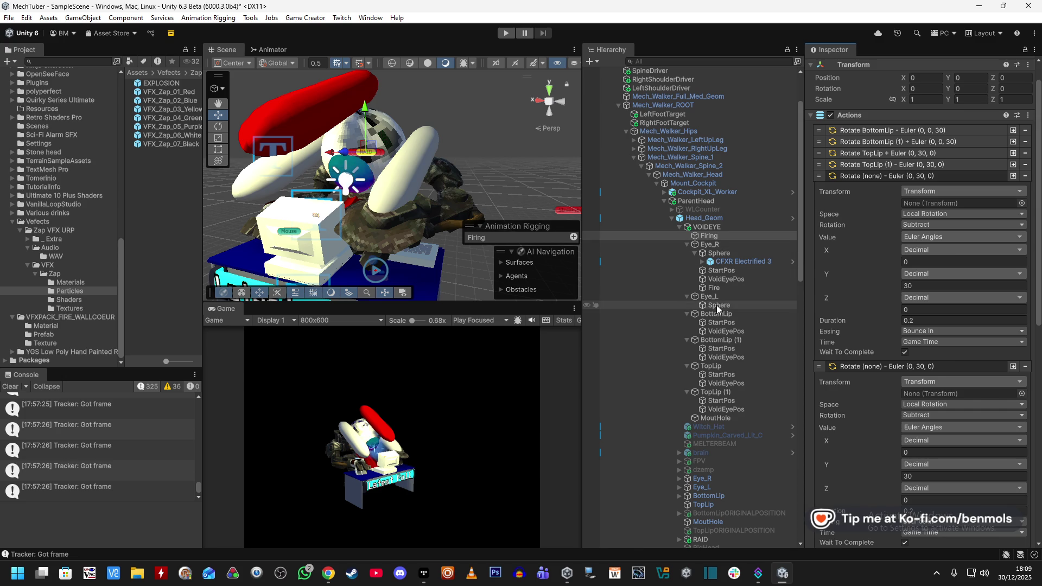
# Target BottomLip with the first new rotate action, set to Add without waiting to complete
pyautogui.moveTo(725, 315); pyautogui.dragTo(920, 204)
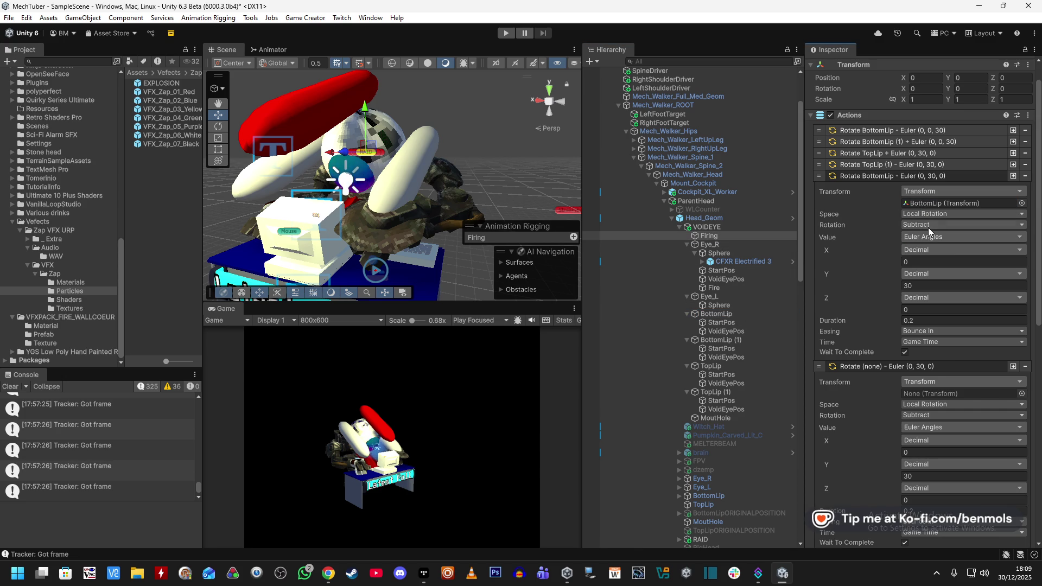
pyautogui.click(929, 226)
pyautogui.click(930, 248)
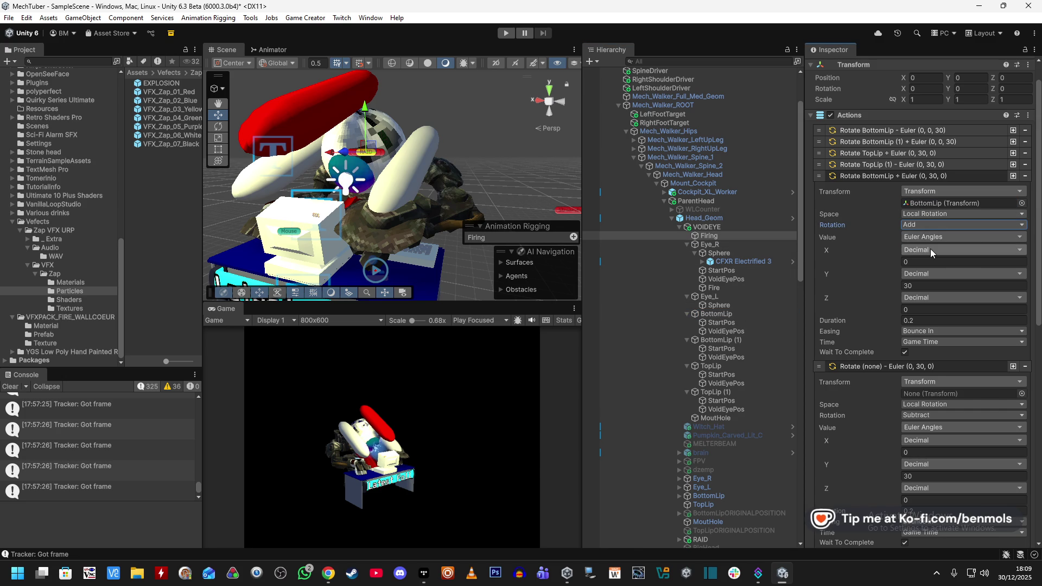
pyautogui.click(904, 353)
# Turn off Wait to Complete on the next rotate action
pyautogui.scroll(-3, 881, 331)
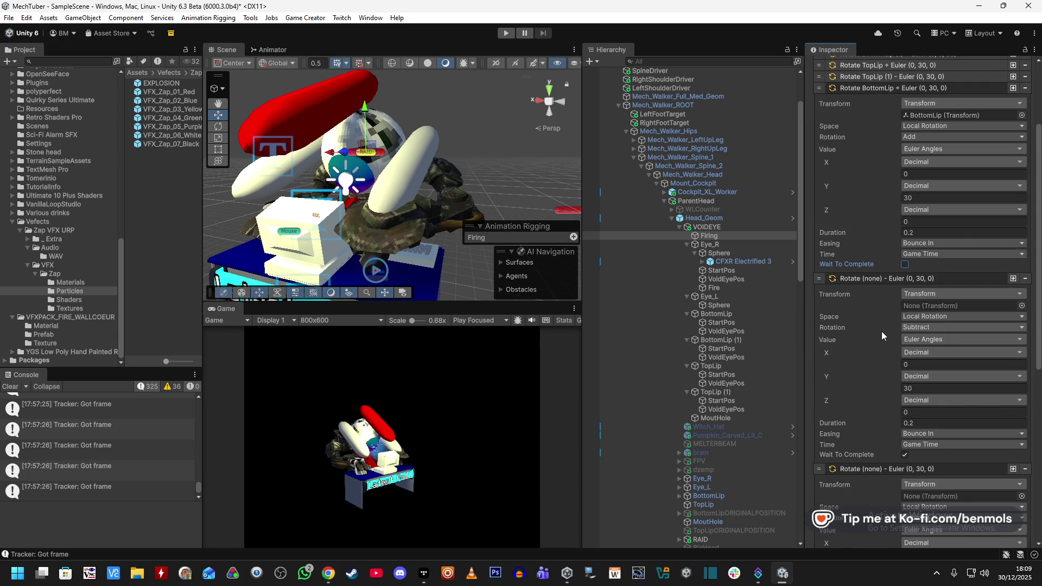
pyautogui.click(904, 454)
pyautogui.scroll(-2, 901, 450)
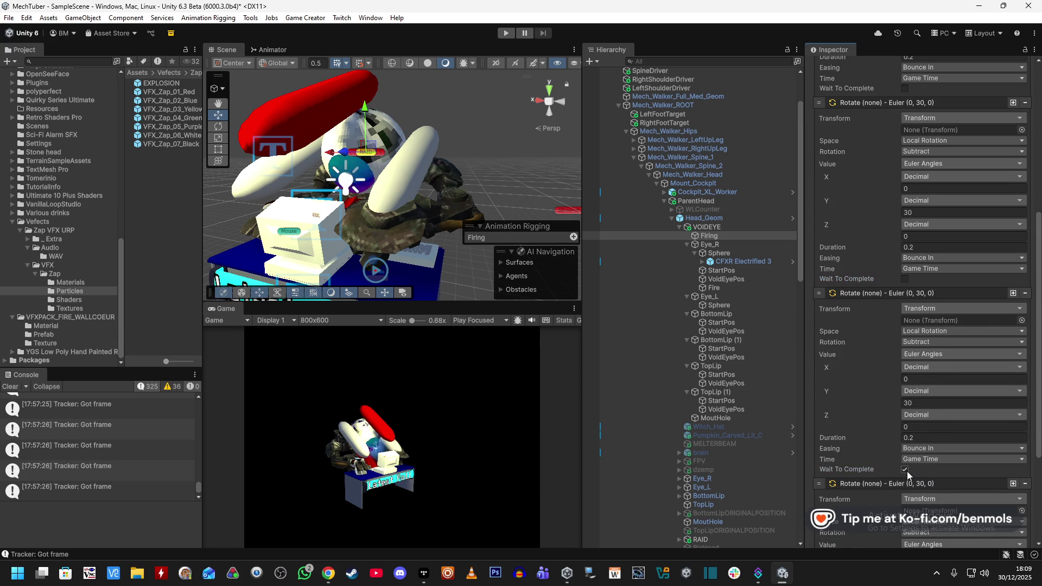
pyautogui.scroll(-3, 912, 465)
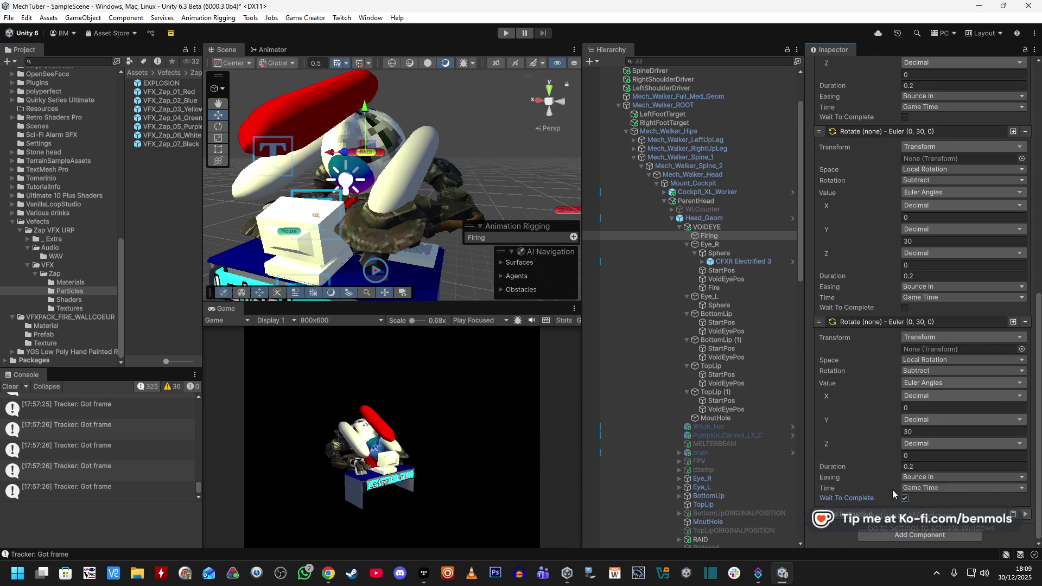
pyautogui.scroll(10, 896, 428)
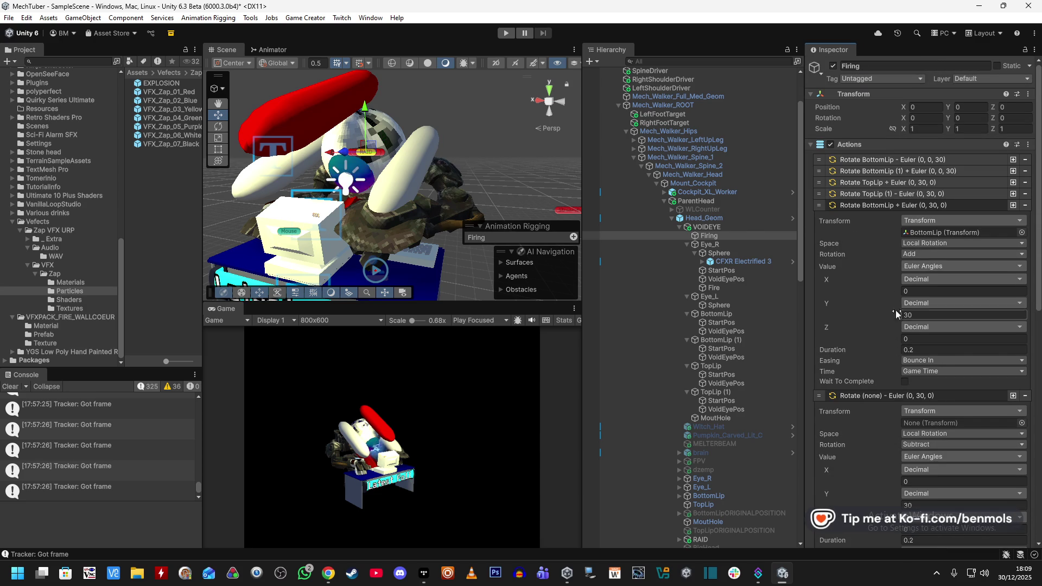
pyautogui.scroll(-5, 886, 244)
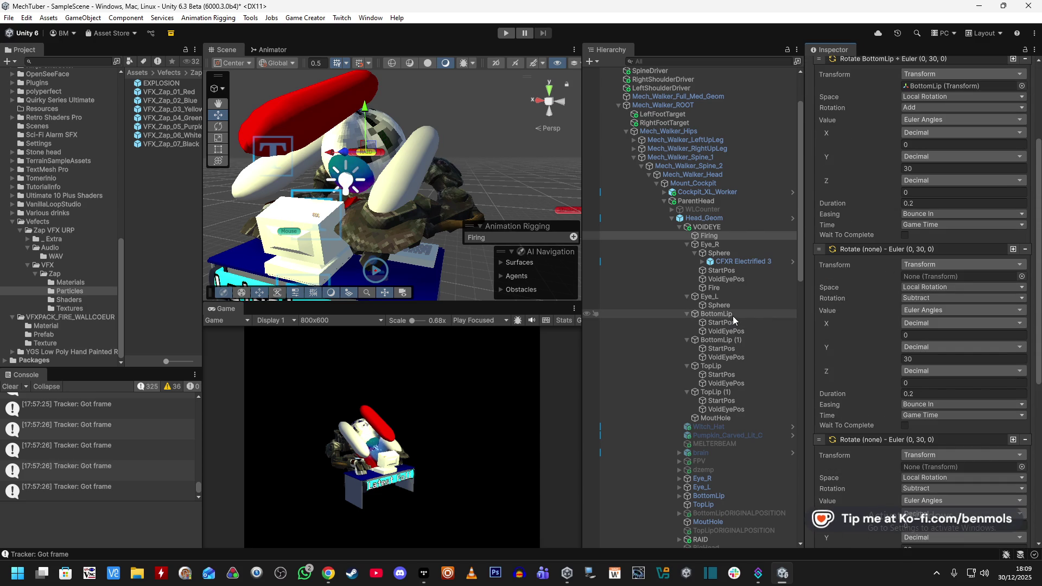
# Target BottomLip (1) with the following rotate action, set to Add
pyautogui.moveTo(730, 342)
pyautogui.mouseDown()
pyautogui.moveTo(884, 326)
pyautogui.moveTo(935, 278)
pyautogui.mouseUp()
pyautogui.click(926, 298)
pyautogui.click(928, 322)
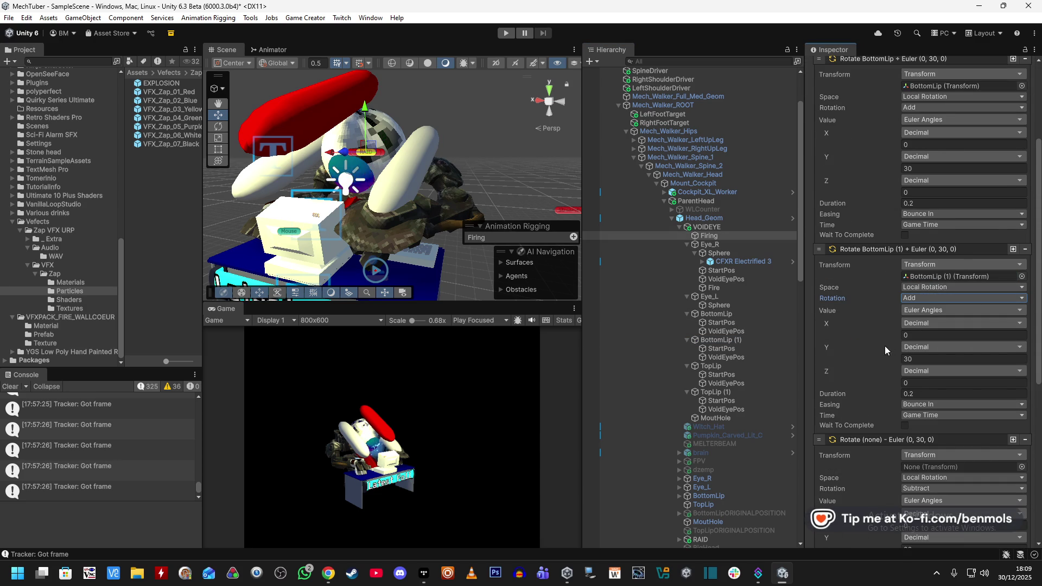
pyautogui.scroll(2, 882, 347)
pyautogui.scroll(3, 874, 281)
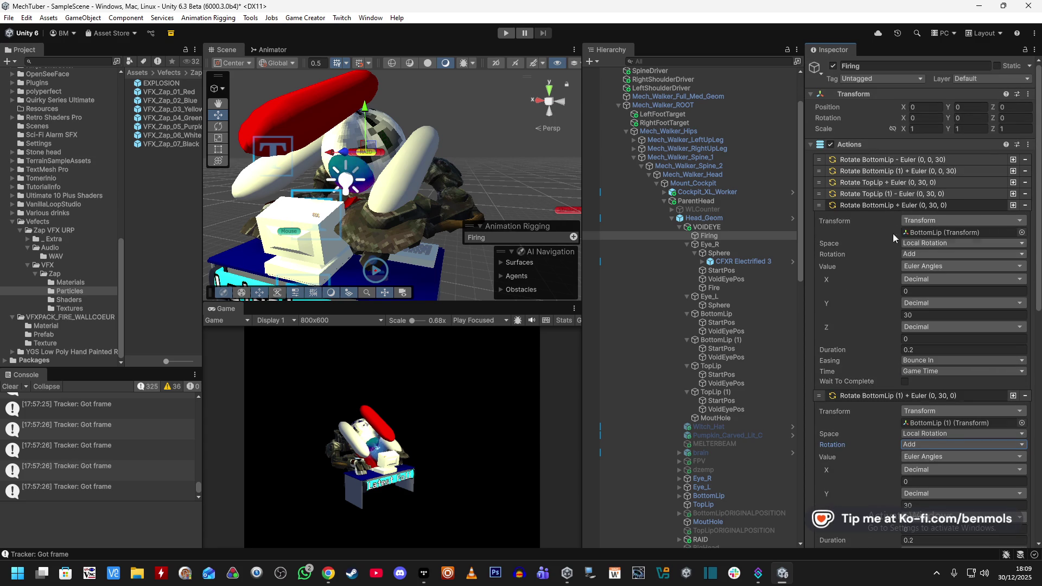
pyautogui.scroll(-6, 883, 319)
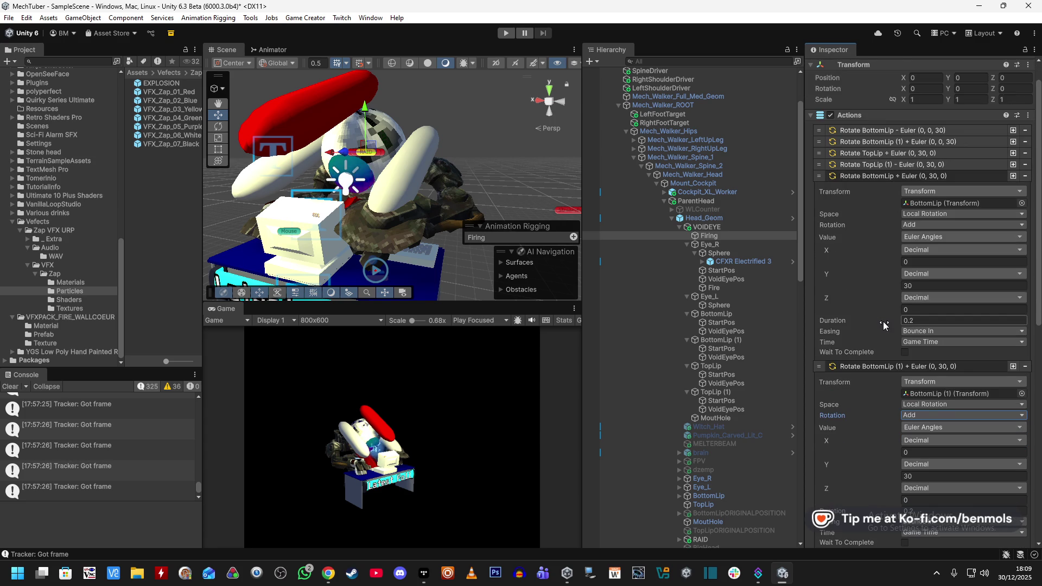
pyautogui.scroll(-2, 884, 354)
pyautogui.scroll(2, 885, 347)
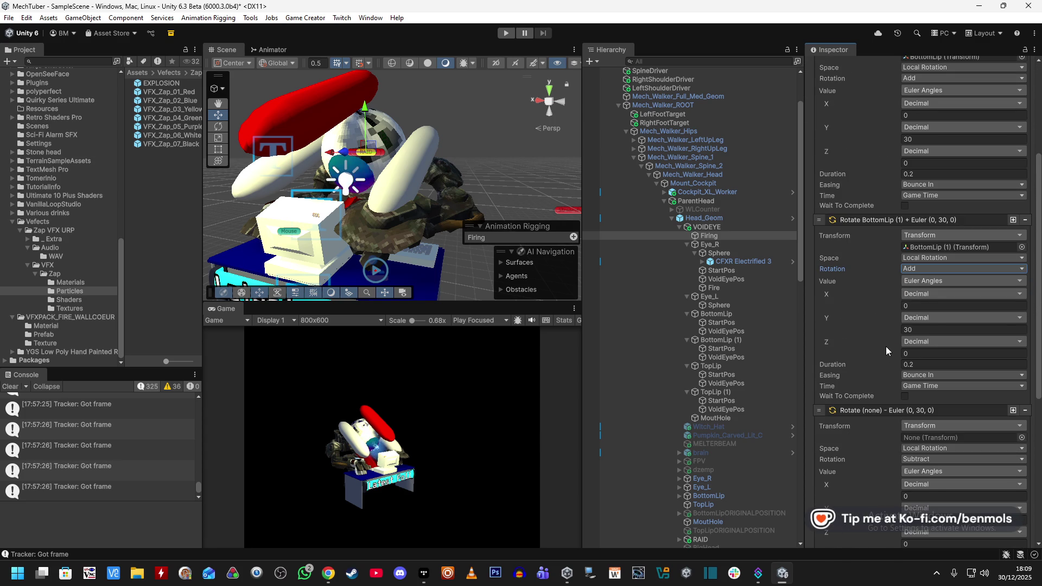
# Switch BottomLip (1)'s rotation to Subtract and assign TopLip to the empty rotate action
pyautogui.click(913, 264)
pyautogui.click(923, 305)
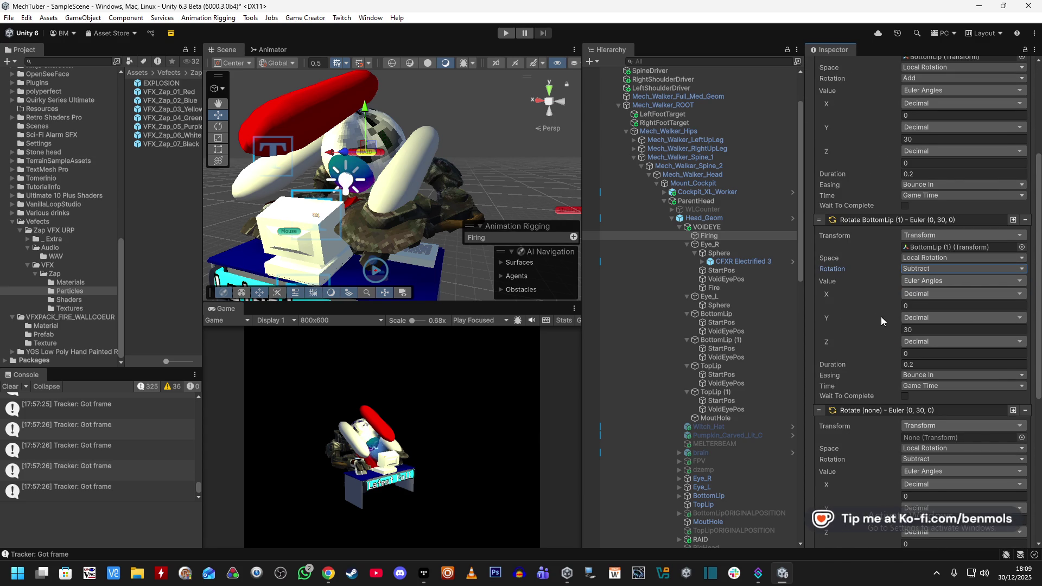
pyautogui.scroll(-1, 878, 323)
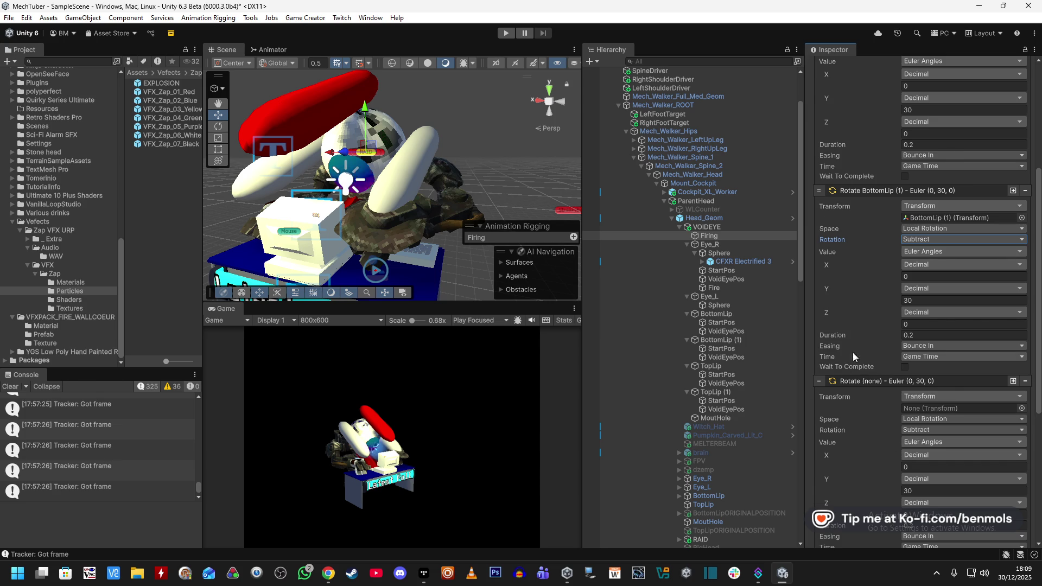
pyautogui.scroll(5, 879, 265)
pyautogui.scroll(-5, 874, 358)
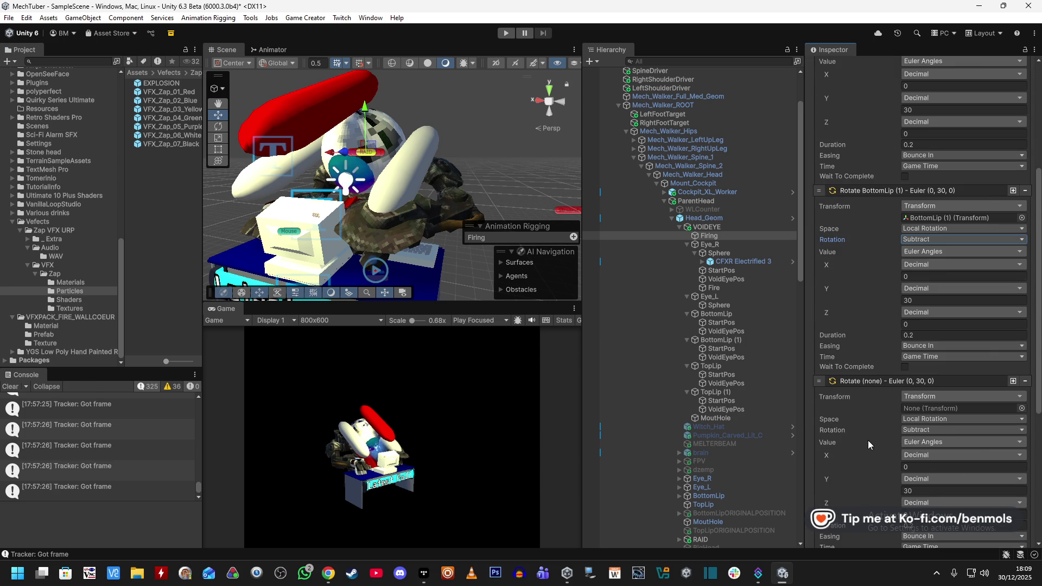
pyautogui.moveTo(731, 367); pyautogui.dragTo(916, 405)
# Assign TopLip (1) as the target of the last rotate action
pyautogui.scroll(10, 918, 299)
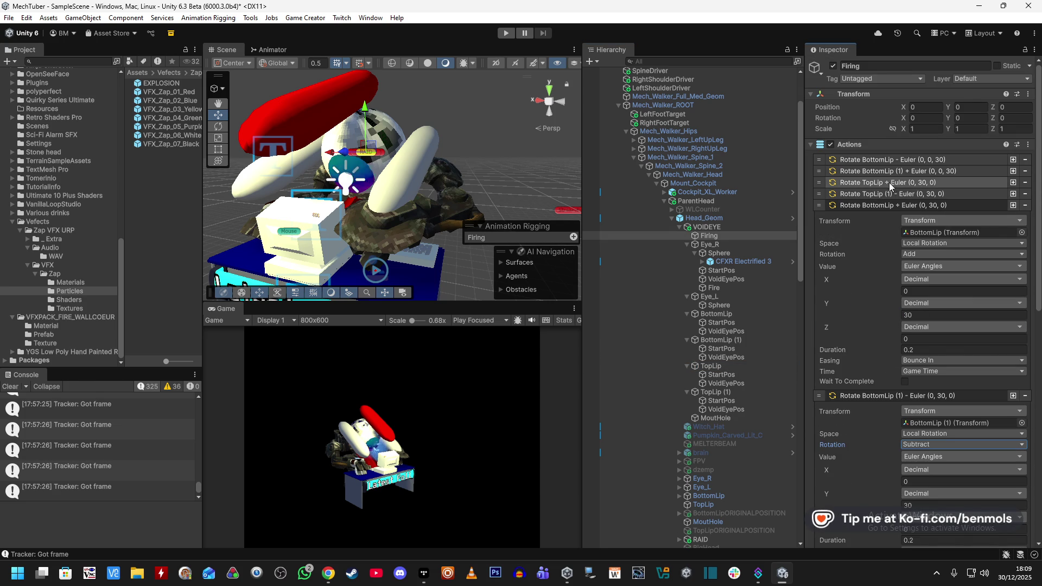
pyautogui.scroll(-10, 864, 409)
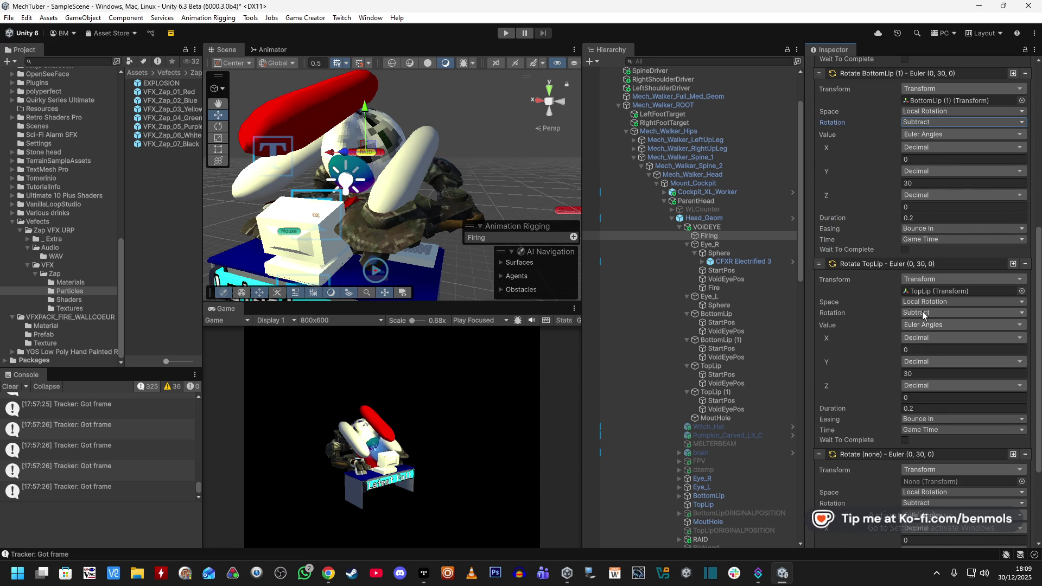
pyautogui.scroll(-5, 867, 412)
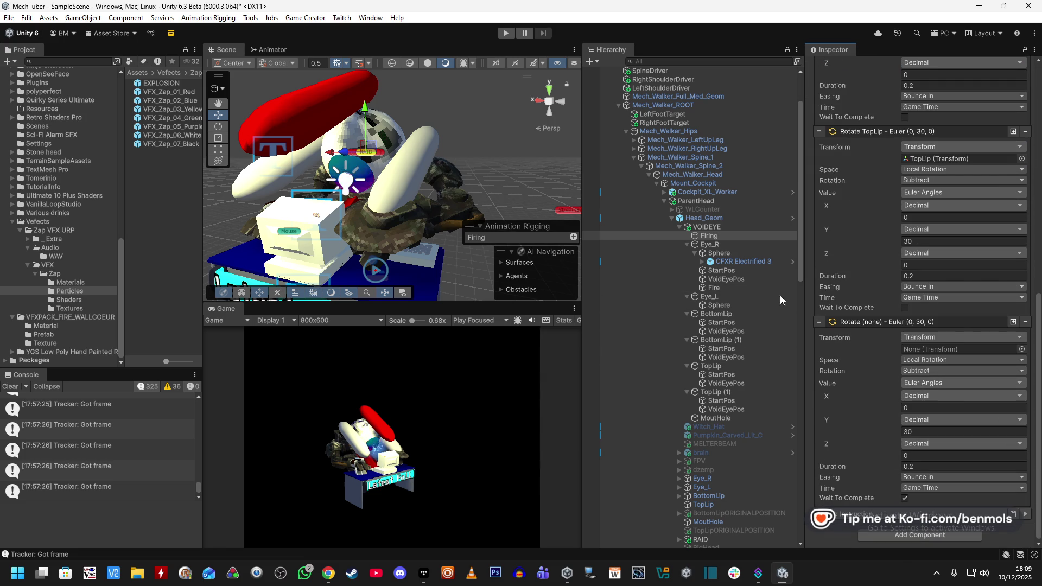
pyautogui.moveTo(716, 391); pyautogui.dragTo(915, 353)
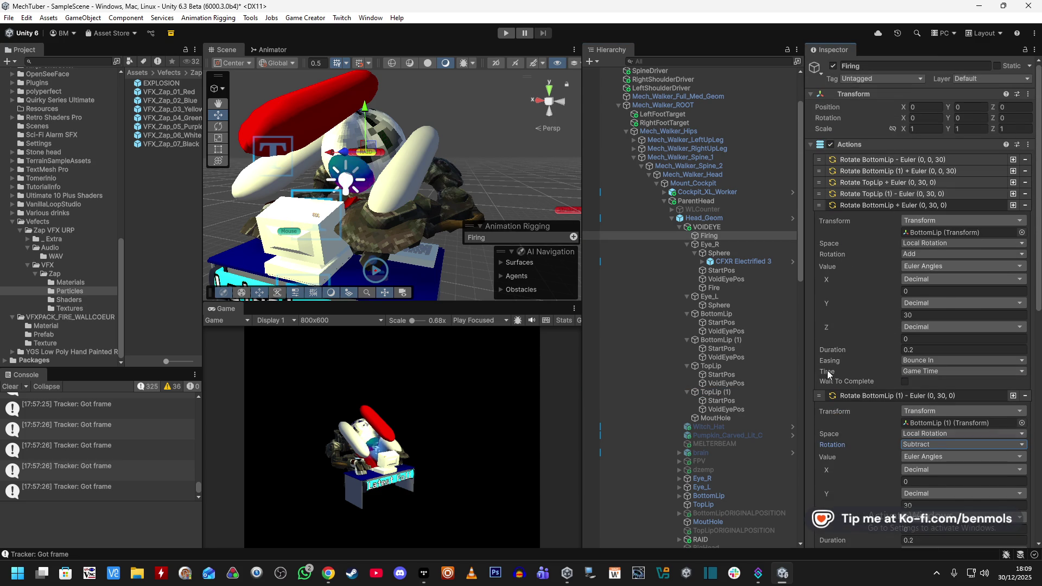
# Set TopLip (1)'s rotation to Add and enter Play mode to test the lips
pyautogui.scroll(-10, 852, 275)
pyautogui.click(923, 370)
pyautogui.click(927, 395)
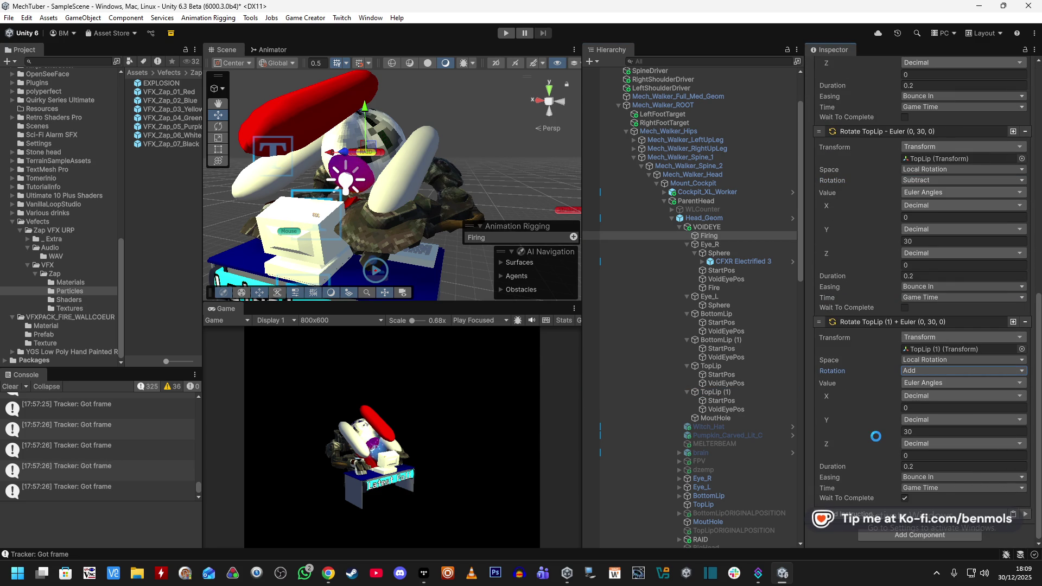
pyautogui.click(506, 33)
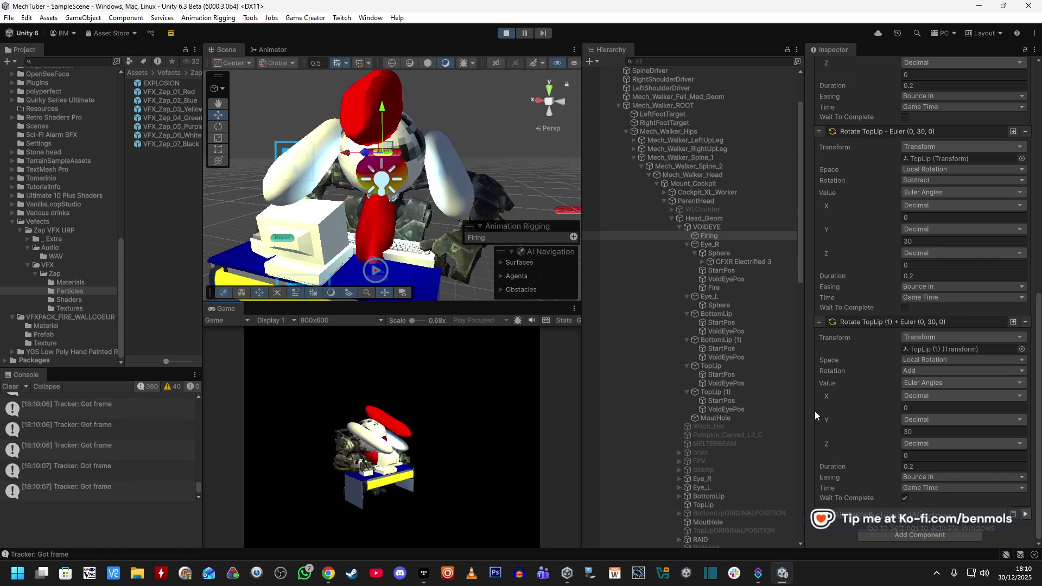
pyautogui.click(274, 49)
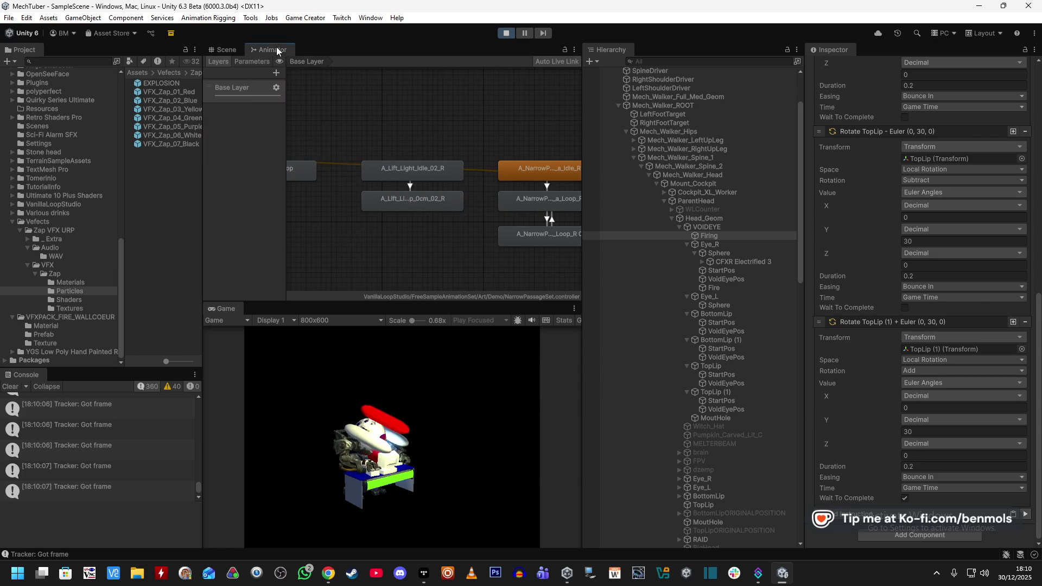
pyautogui.hotkey('ctrl', '1')
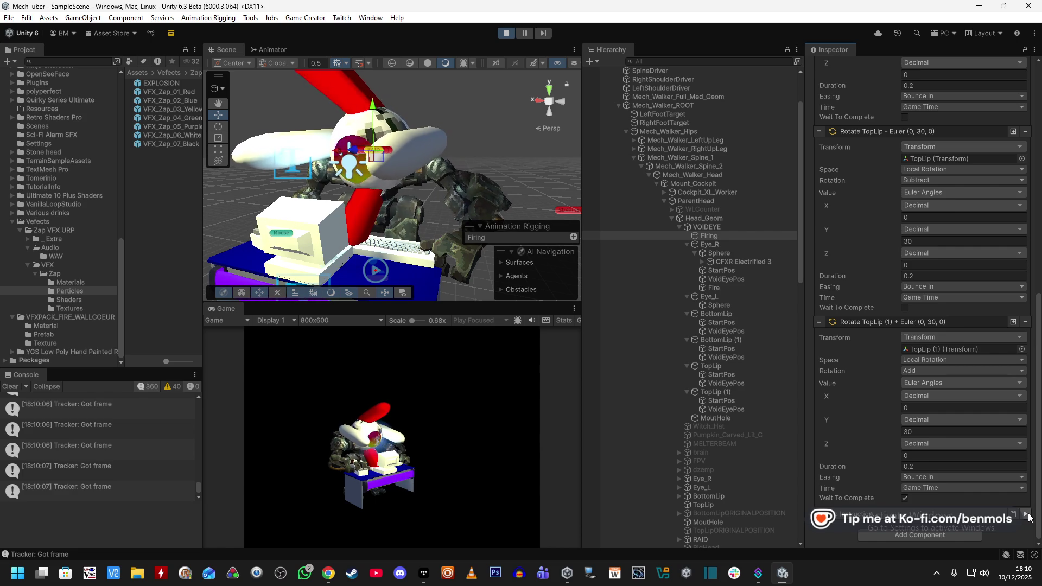
pyautogui.scroll(5, 861, 411)
pyautogui.scroll(10, 861, 407)
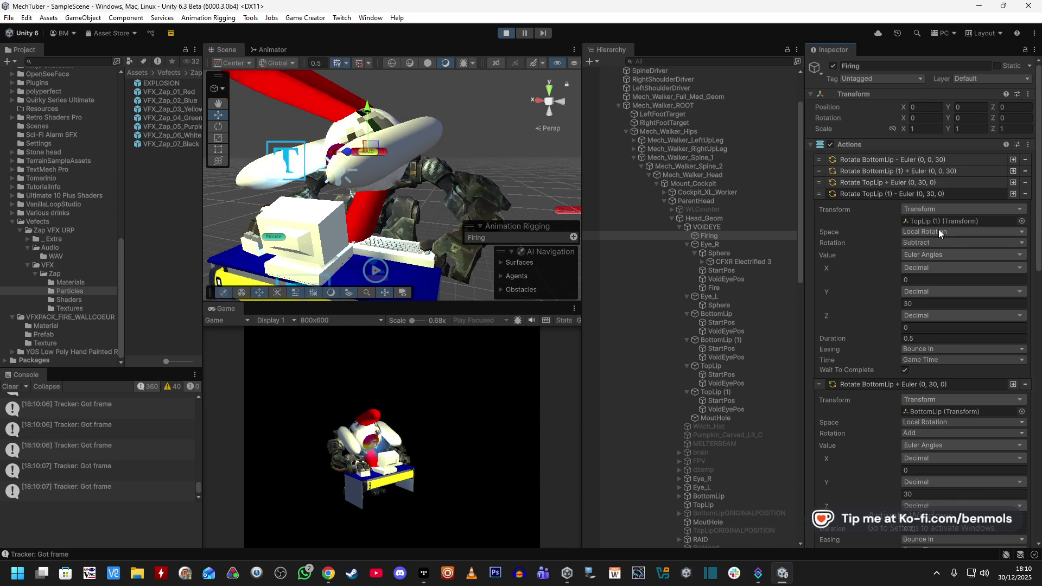
pyautogui.scroll(-10, 1006, 515)
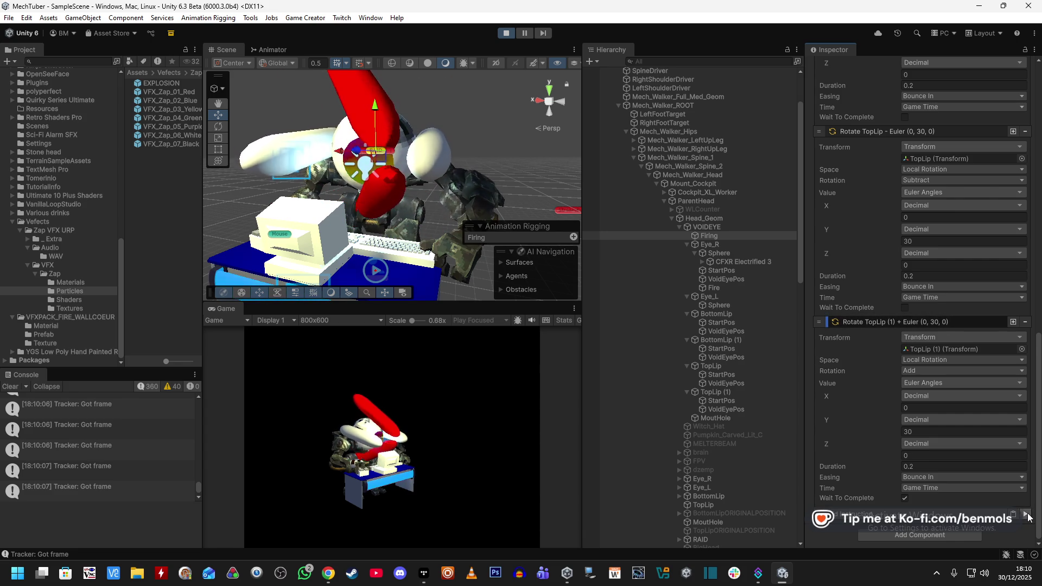
pyautogui.click(506, 33)
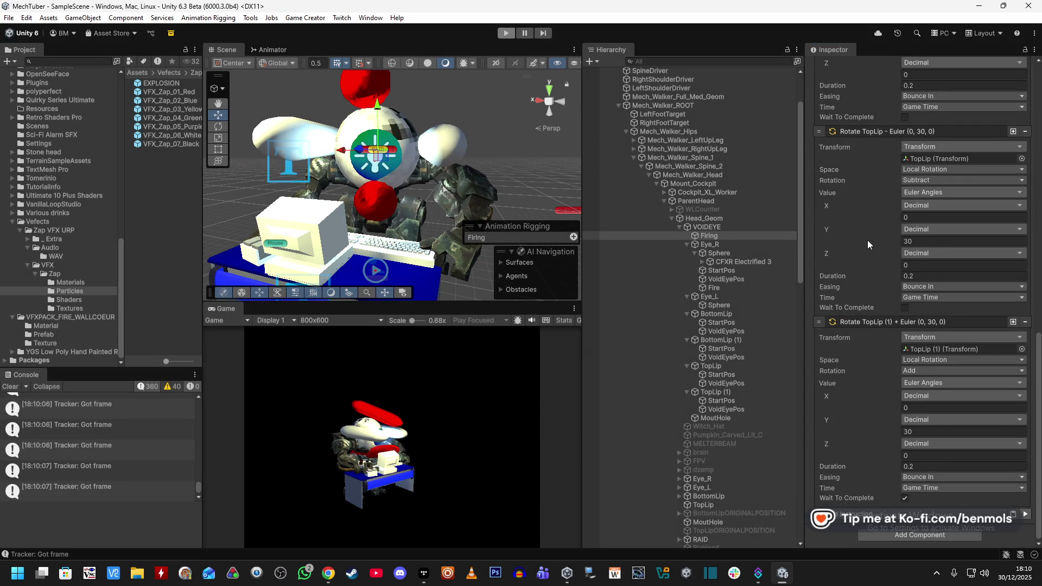
# Collapse the closing BottomLip, BottomLip (1), TopLip and TopLip (1) rotation entries
pyautogui.scroll(10, 896, 351)
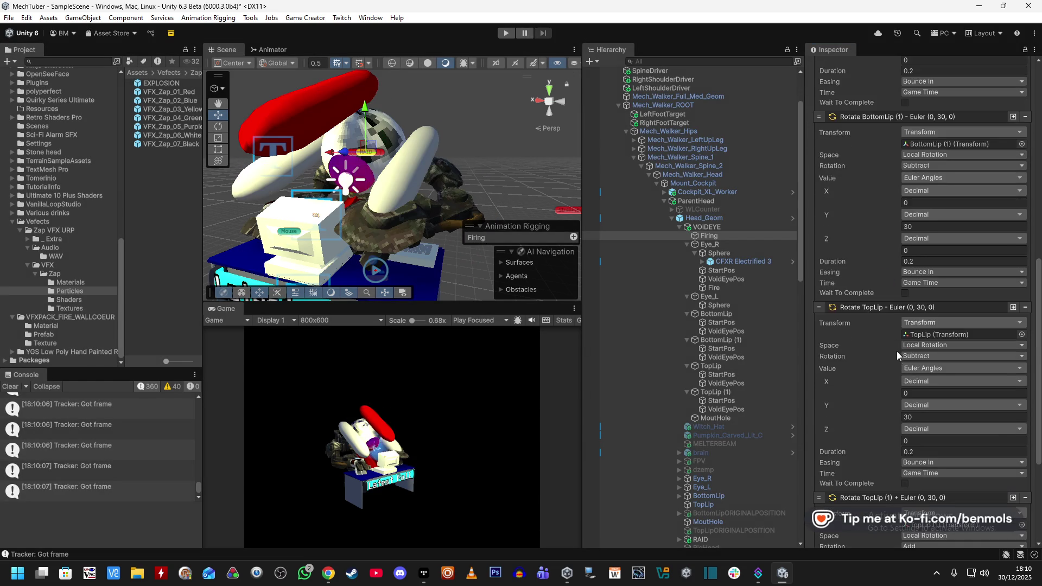
pyautogui.scroll(10, 887, 301)
pyautogui.click(877, 214)
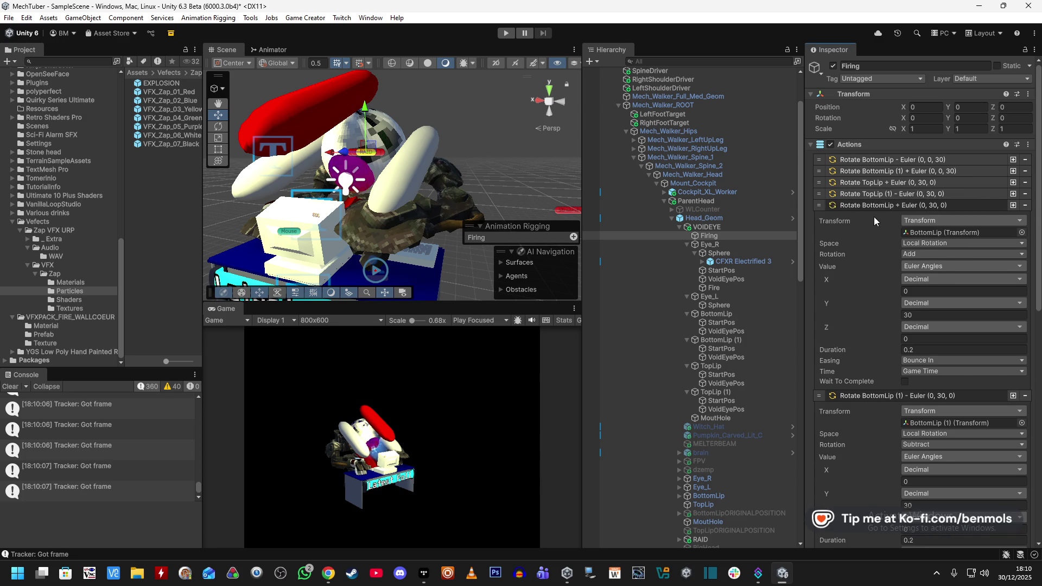
pyautogui.click(880, 217)
pyautogui.click(880, 228)
pyautogui.click(881, 240)
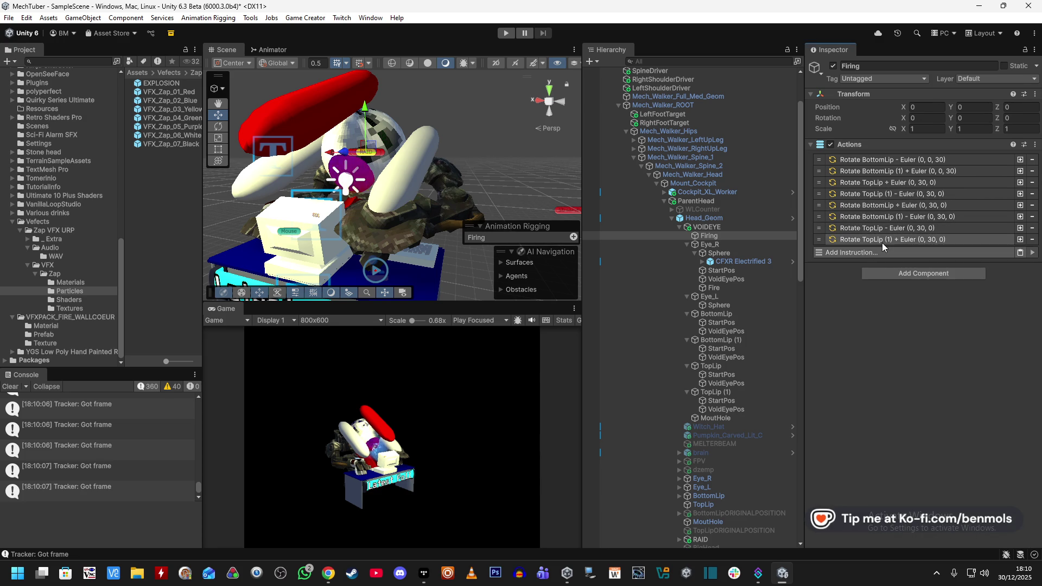
# Expand the opening TopLip and TopLip (1) rotations, briefly checking BottomLip (1)
pyautogui.click(897, 186)
pyautogui.click(898, 375)
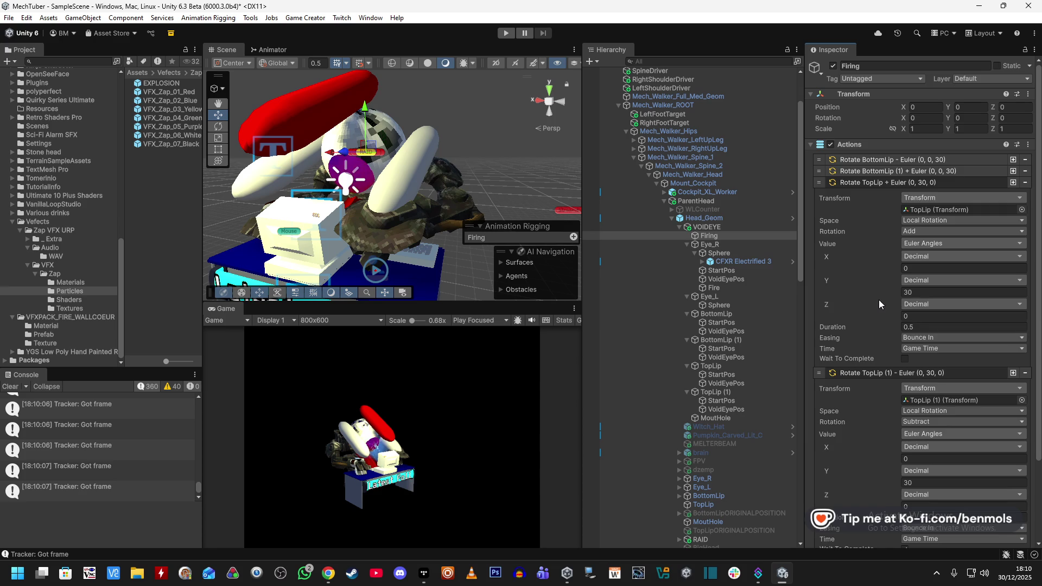
pyautogui.scroll(-1, 878, 300)
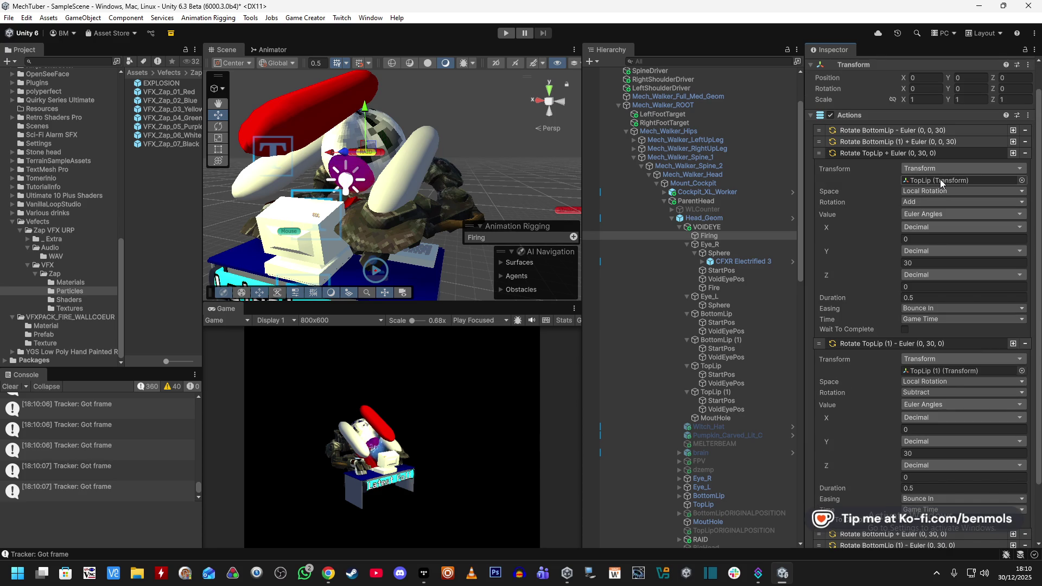
pyautogui.click(906, 141)
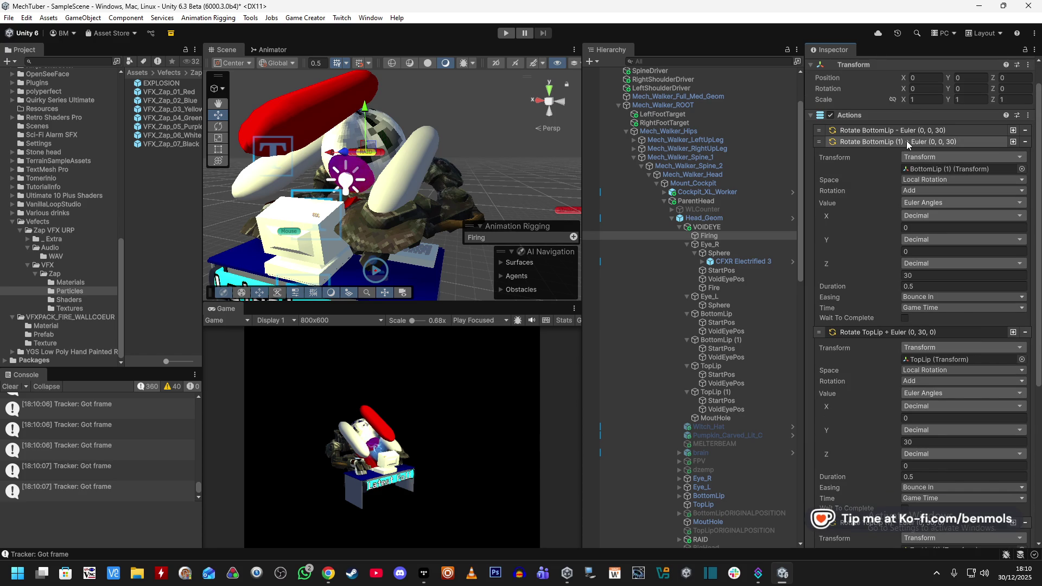
pyautogui.click(906, 141)
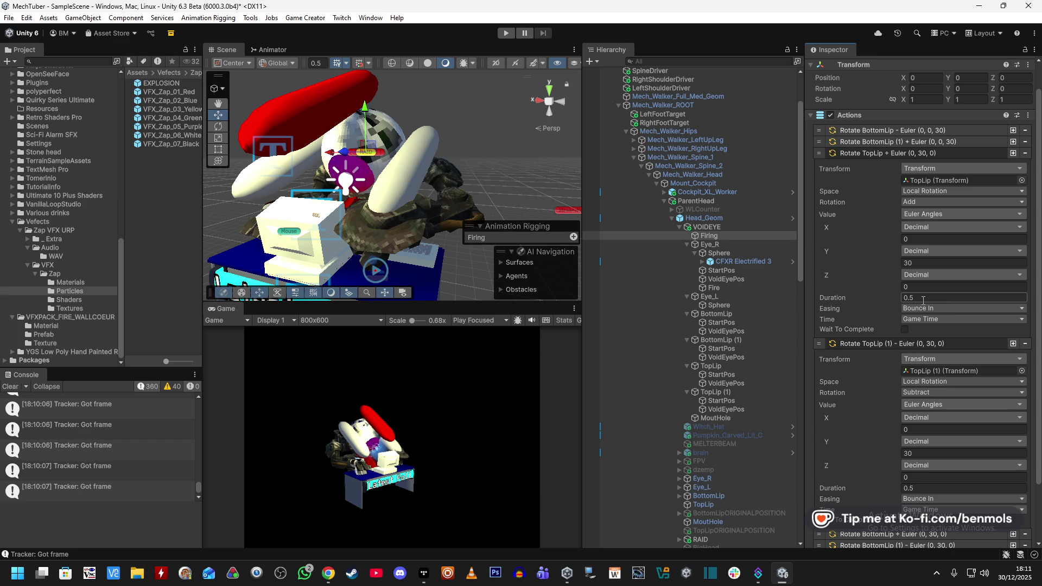
# Clear the Console, collapse Rotate TopLip, and expand Rotate BottomLip (1) and Rotate BottomLip
pyautogui.moveTo(199, 489)
pyautogui.mouseDown()
pyautogui.moveTo(198, 399)
pyautogui.moveTo(197, 454)
pyautogui.mouseUp()
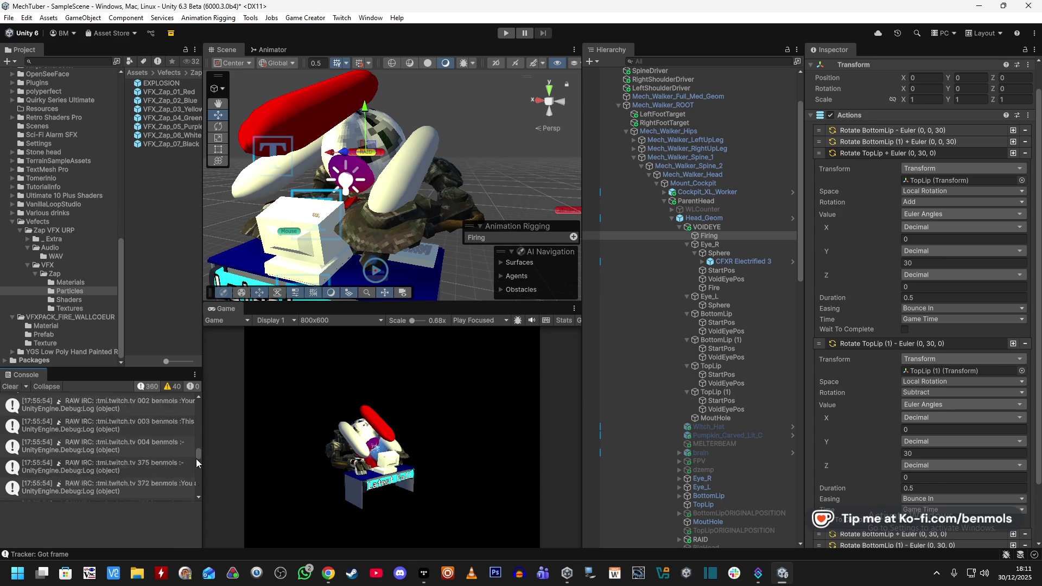
pyautogui.click(10, 387)
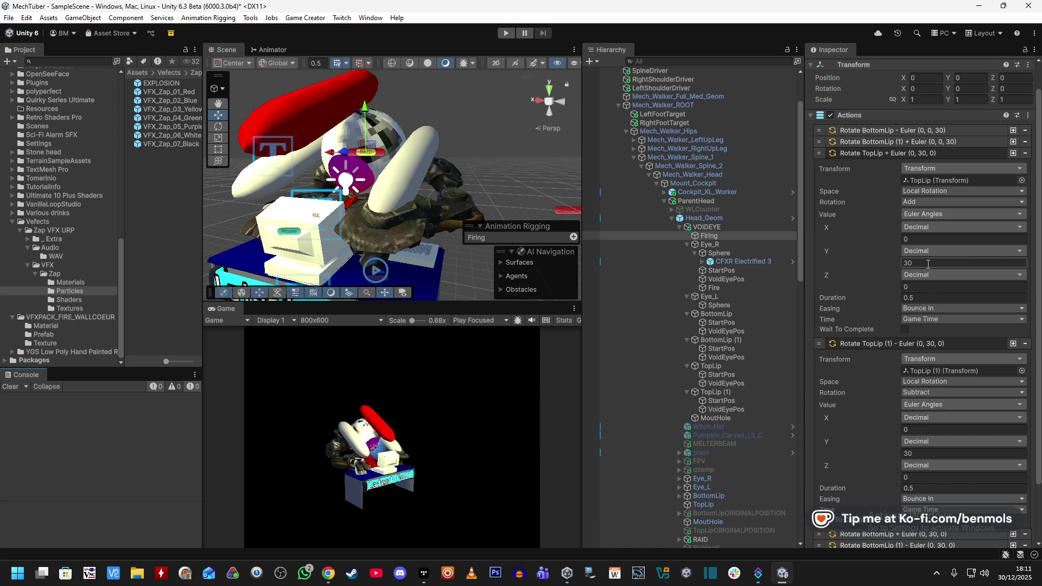
pyautogui.click(907, 152)
pyautogui.click(917, 173)
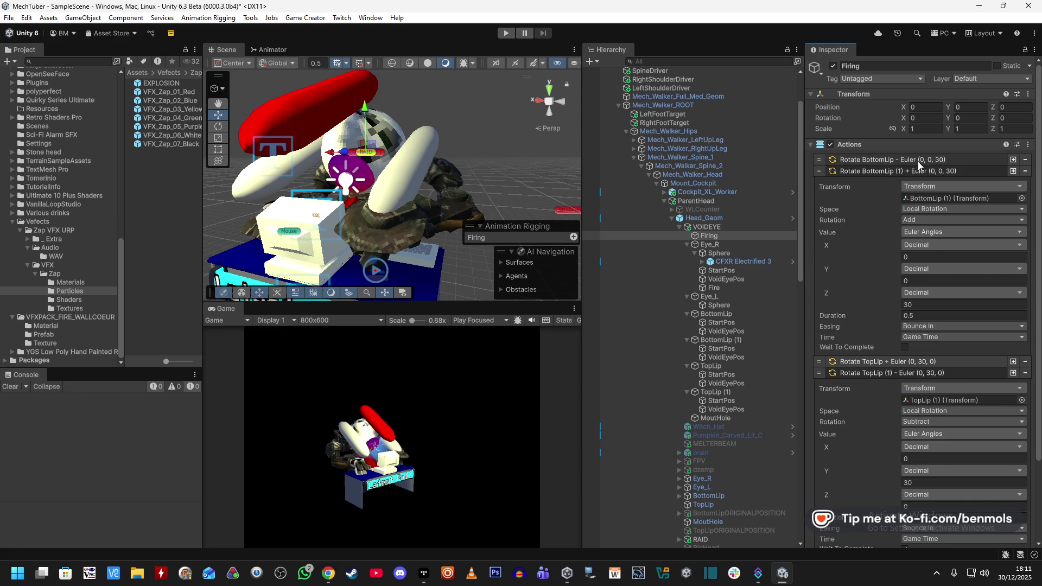
pyautogui.click(916, 161)
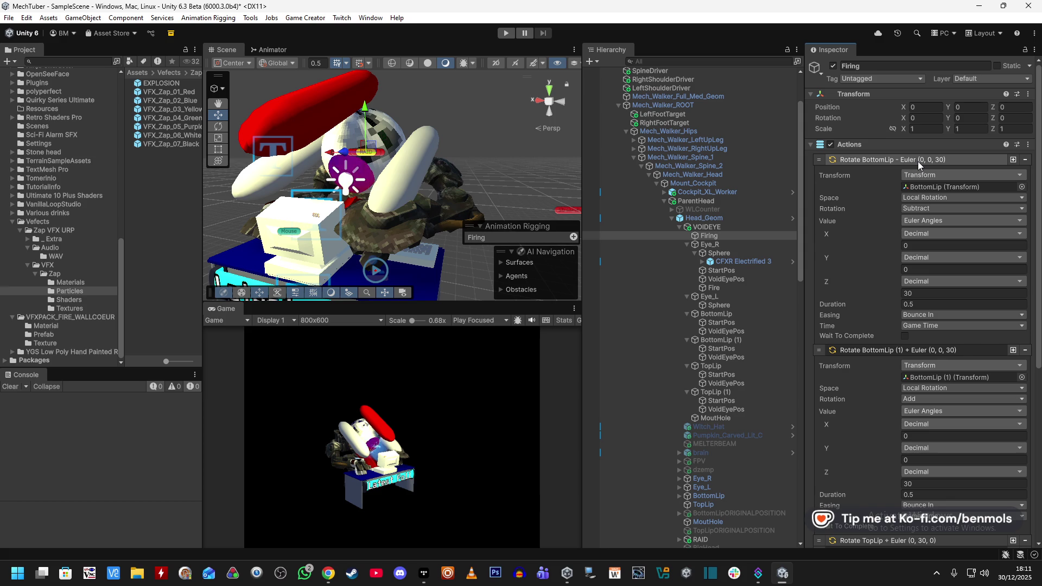
# Switch the opening BottomLip and BottomLip (1) rotations to Euler Vector3 with Z 30
pyautogui.click(928, 219)
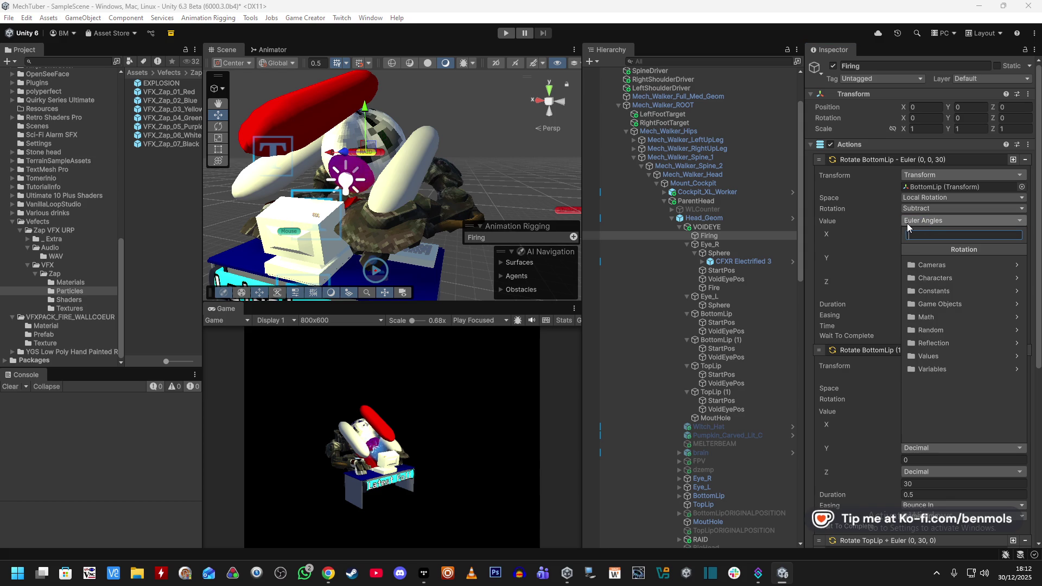
pyautogui.write('eul')
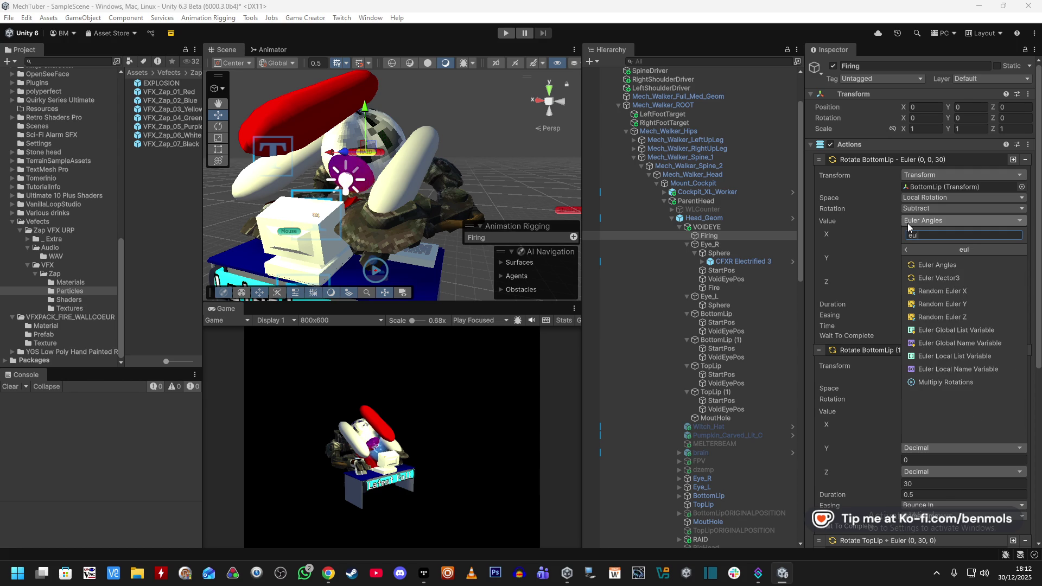
pyautogui.click(938, 276)
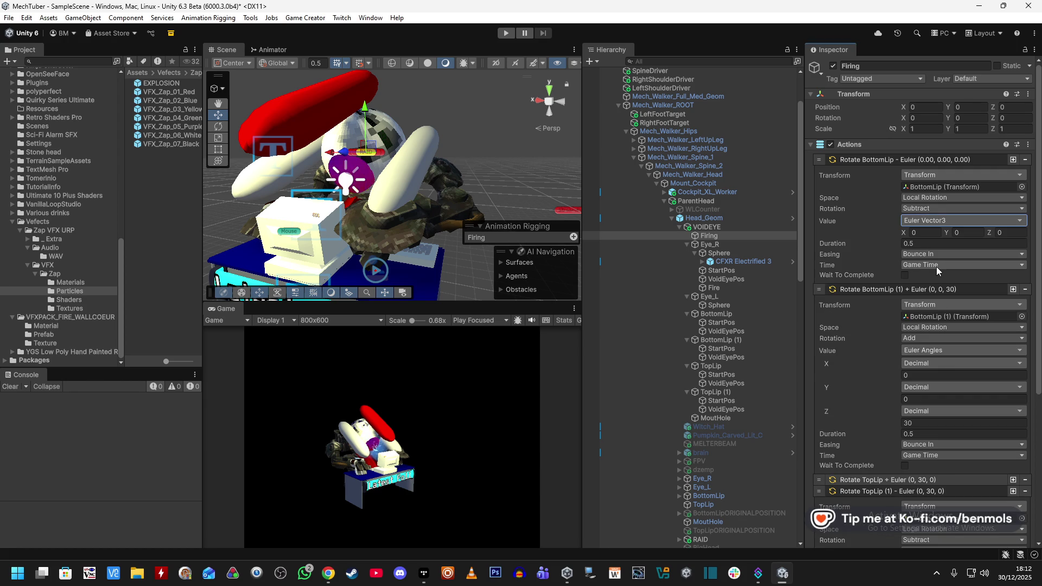
pyautogui.click(1012, 233)
pyautogui.write('30')
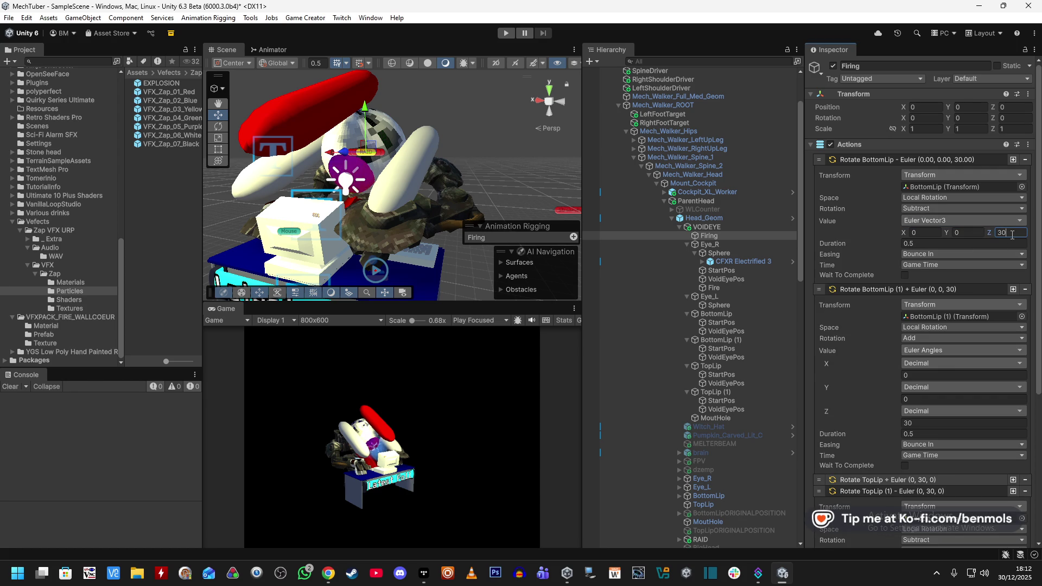
pyautogui.click(936, 350)
pyautogui.click(933, 257)
pyautogui.click(972, 261)
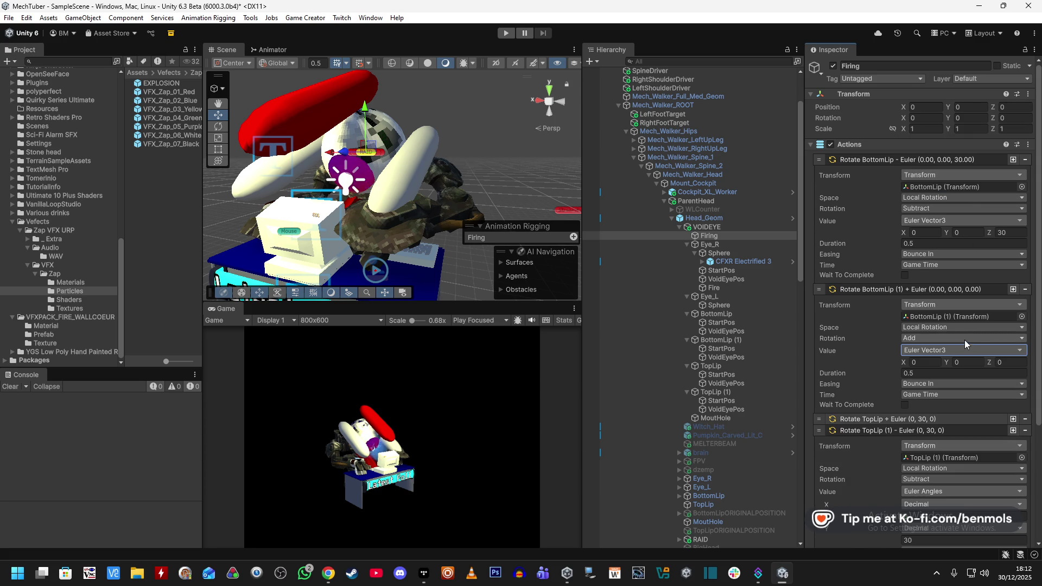
pyautogui.click(1005, 363)
pyautogui.write('30')
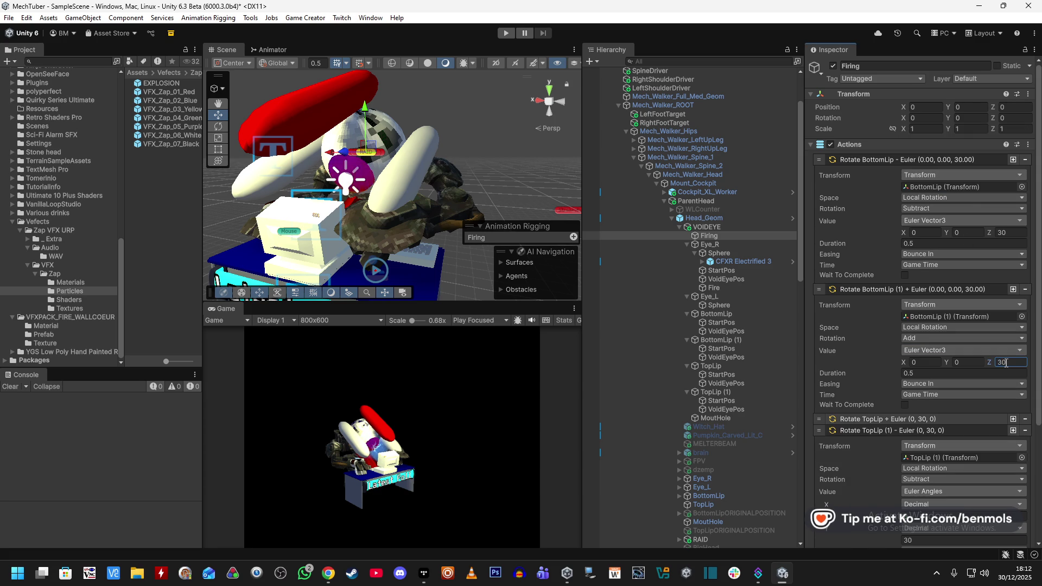
pyautogui.scroll(-5, 946, 335)
pyautogui.scroll(-5, 949, 340)
# Switch the opening TopLip (1) and TopLip rotations to Euler Vector3 with Y 30
pyautogui.click(949, 373)
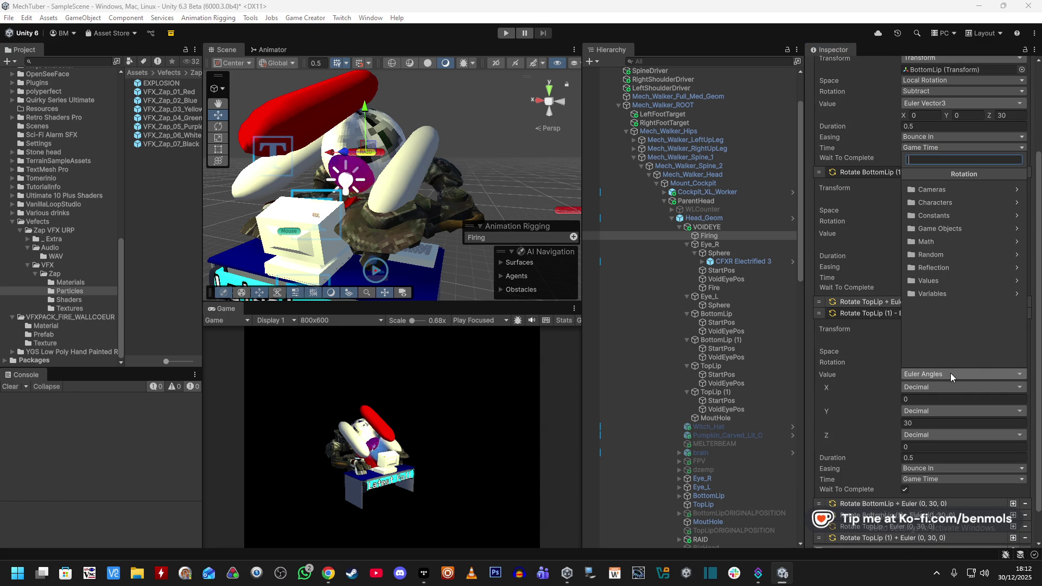
pyautogui.write('vector')
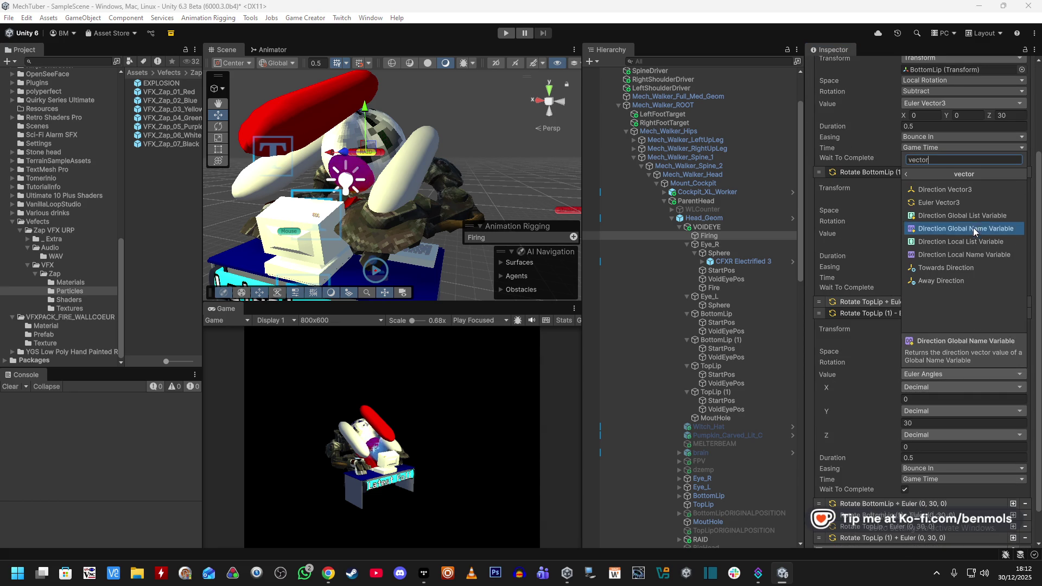
pyautogui.click(978, 203)
pyautogui.click(970, 409)
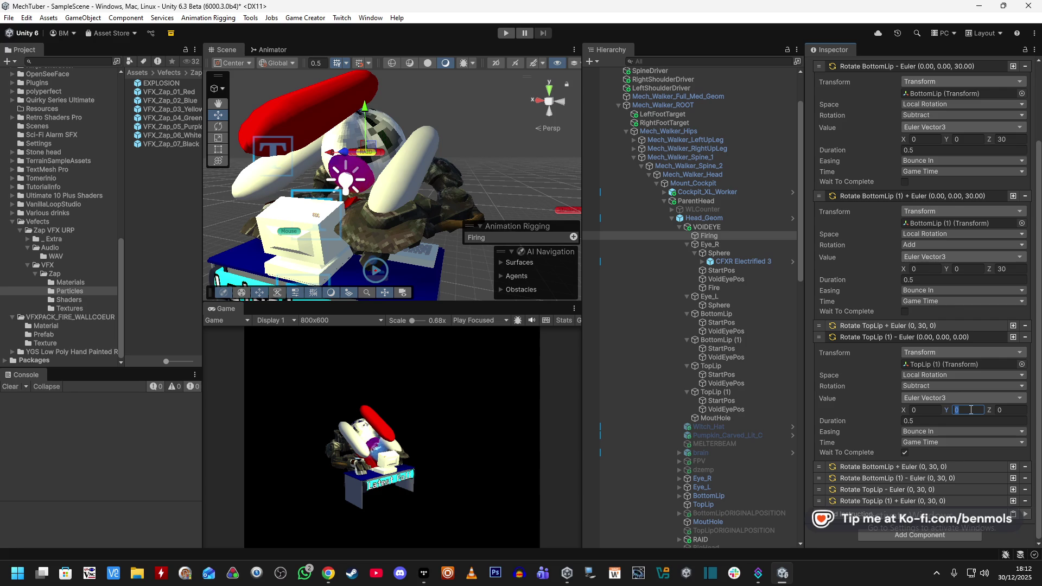
pyautogui.write('30')
pyautogui.click(938, 326)
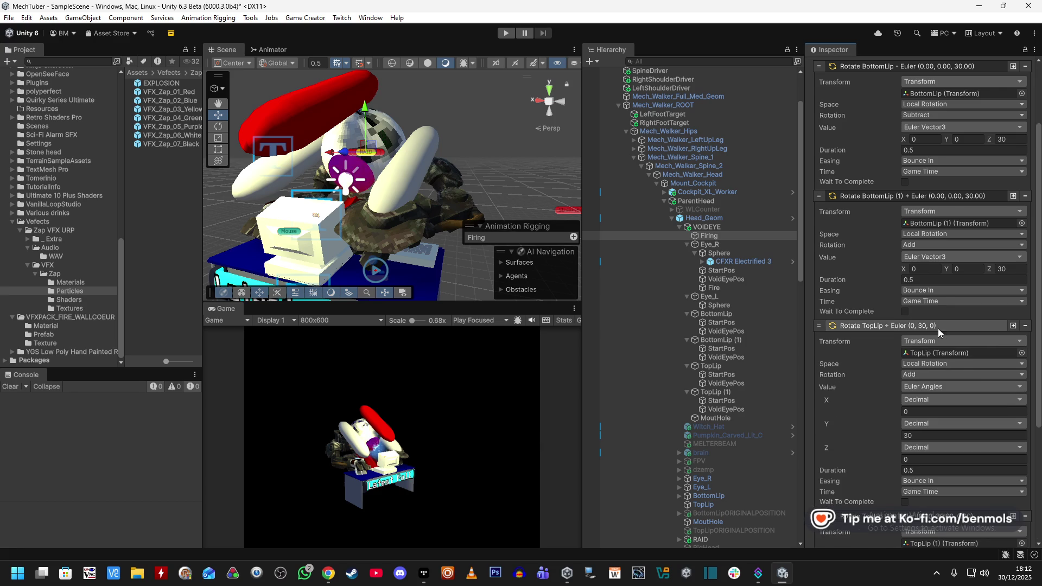
pyautogui.click(938, 386)
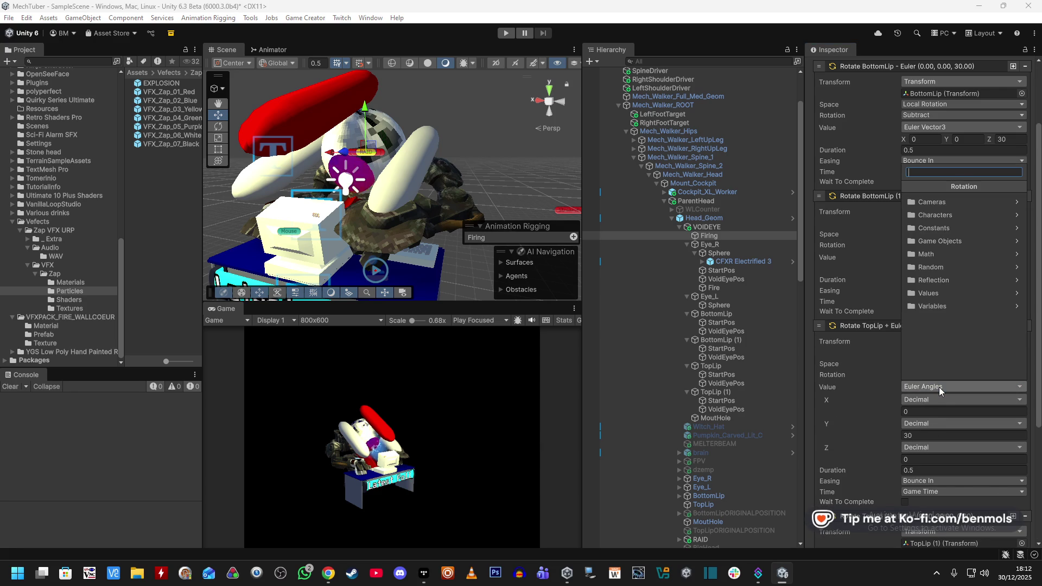
pyautogui.write('vector')
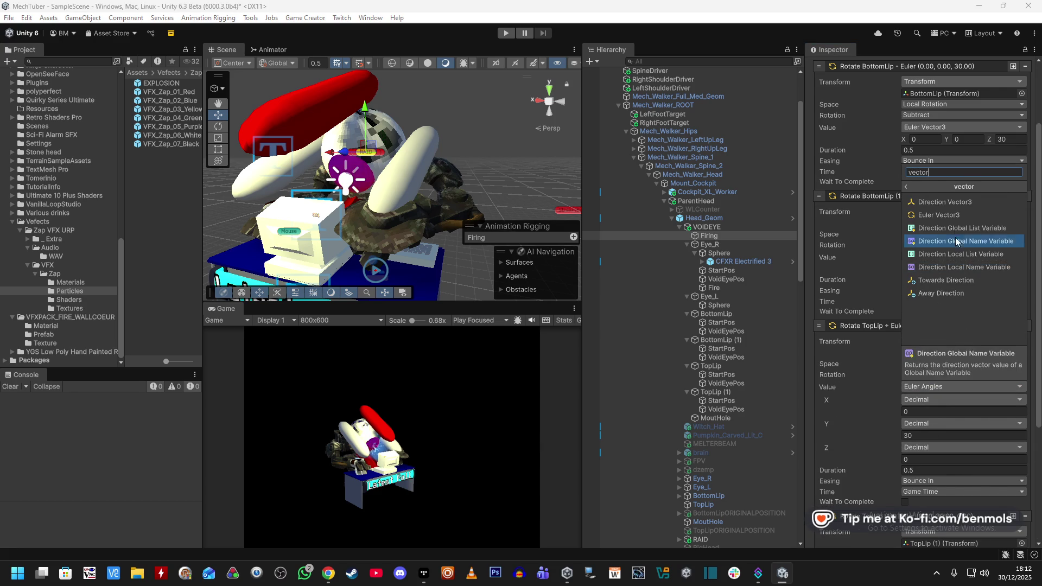
pyautogui.click(944, 215)
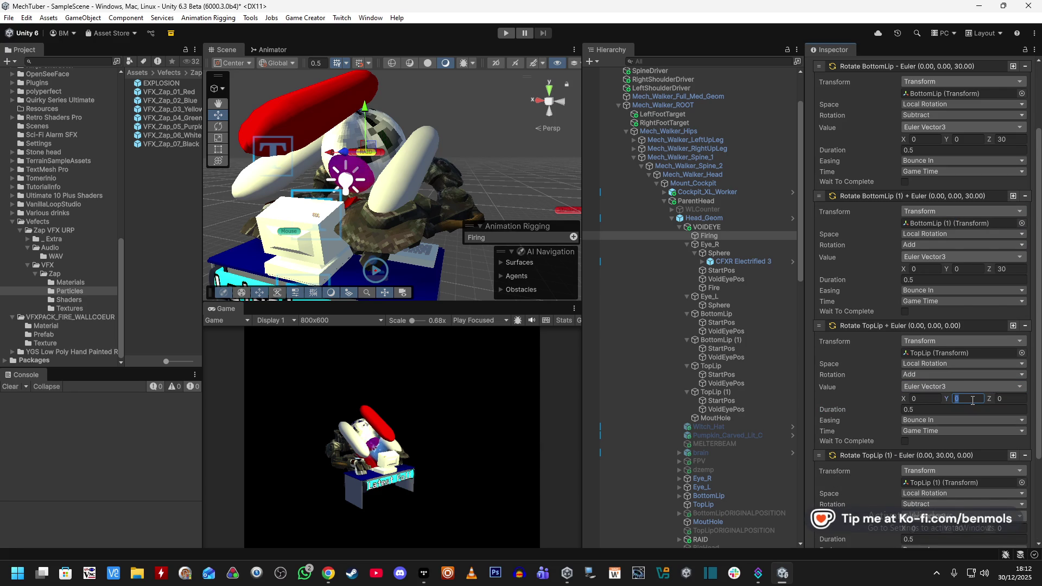
pyautogui.scroll(-5, 871, 415)
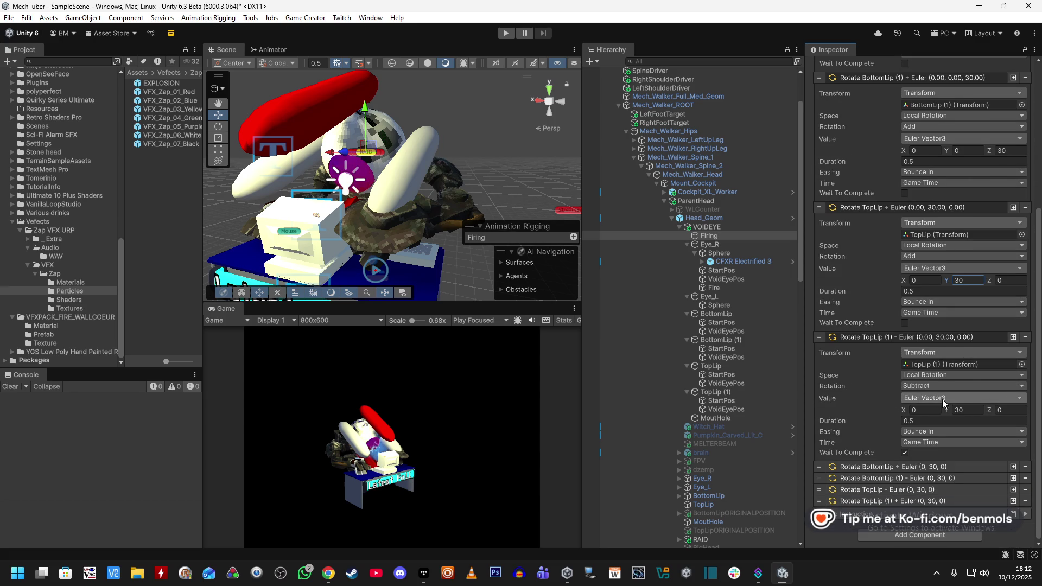
pyautogui.scroll(9, 883, 411)
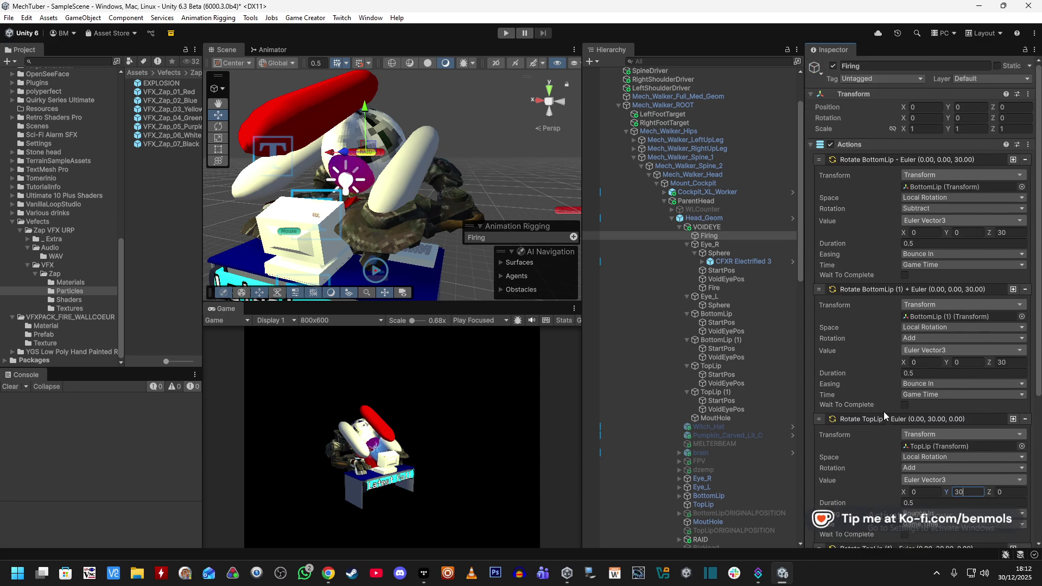
pyautogui.scroll(-10, 883, 411)
# Switch the closing BottomLip (1) rotation to Euler Vector3 with Z 30
pyautogui.click(906, 468)
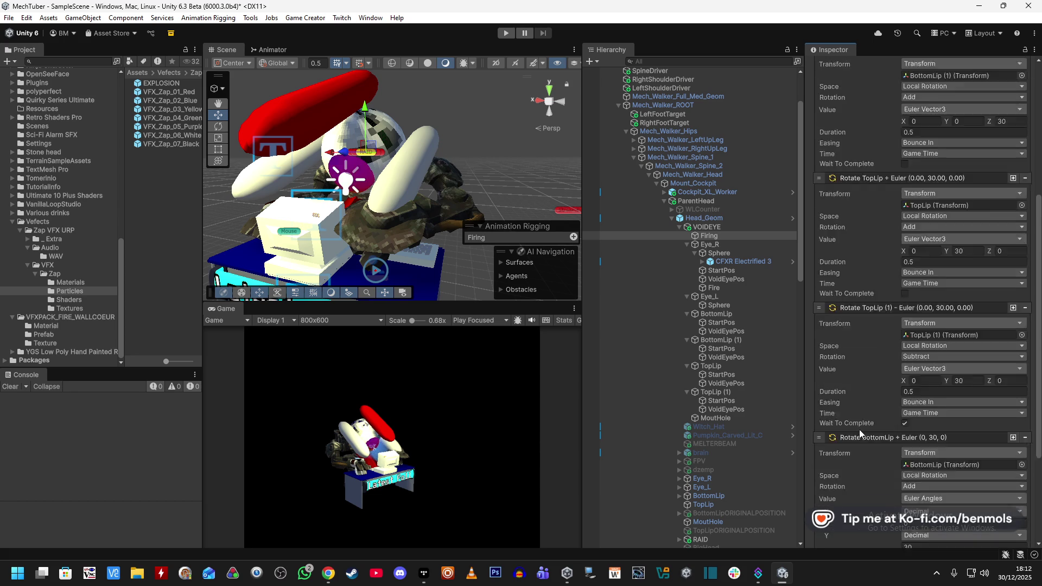
pyautogui.scroll(-4, 922, 375)
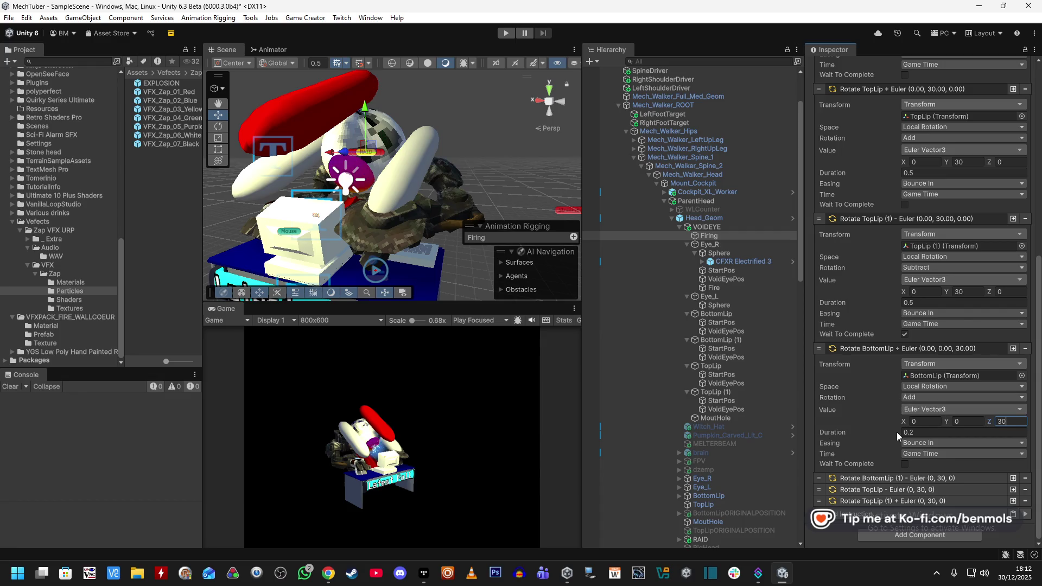
pyautogui.click(895, 476)
pyautogui.scroll(-7, 901, 475)
pyautogui.click(932, 363)
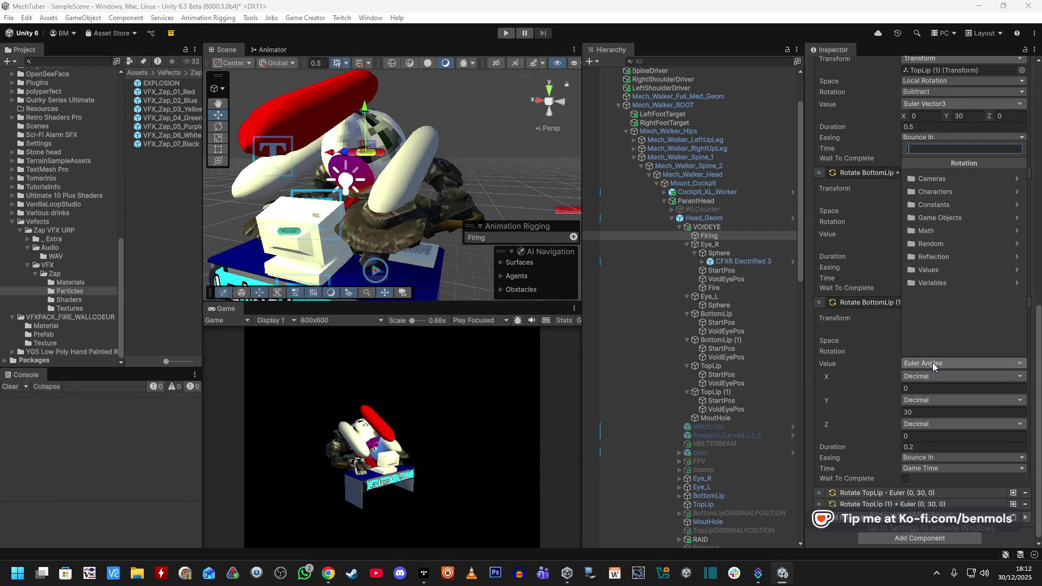
pyautogui.write('Euler')
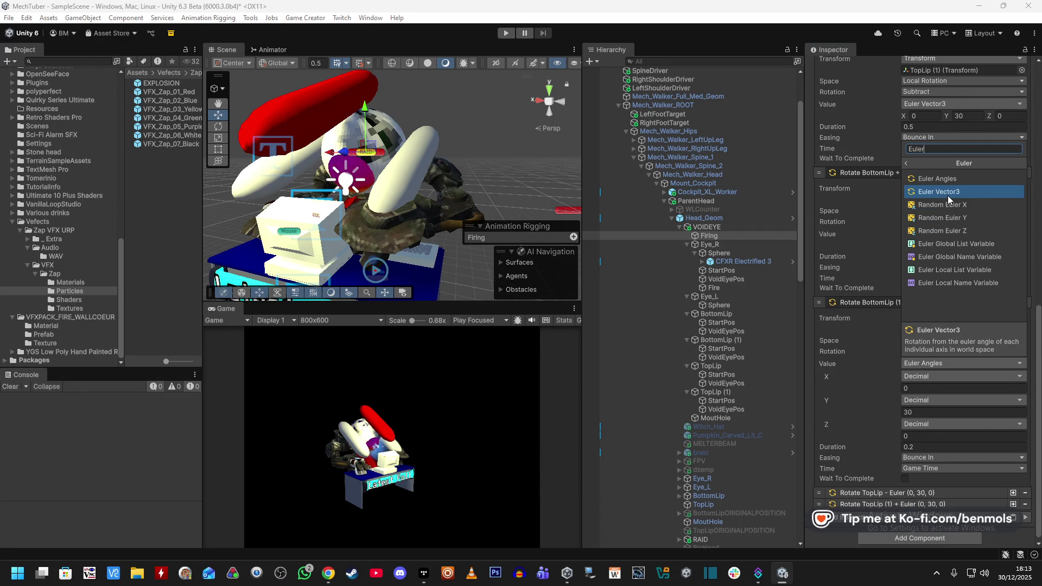
pyautogui.click(947, 195)
pyautogui.click(1002, 432)
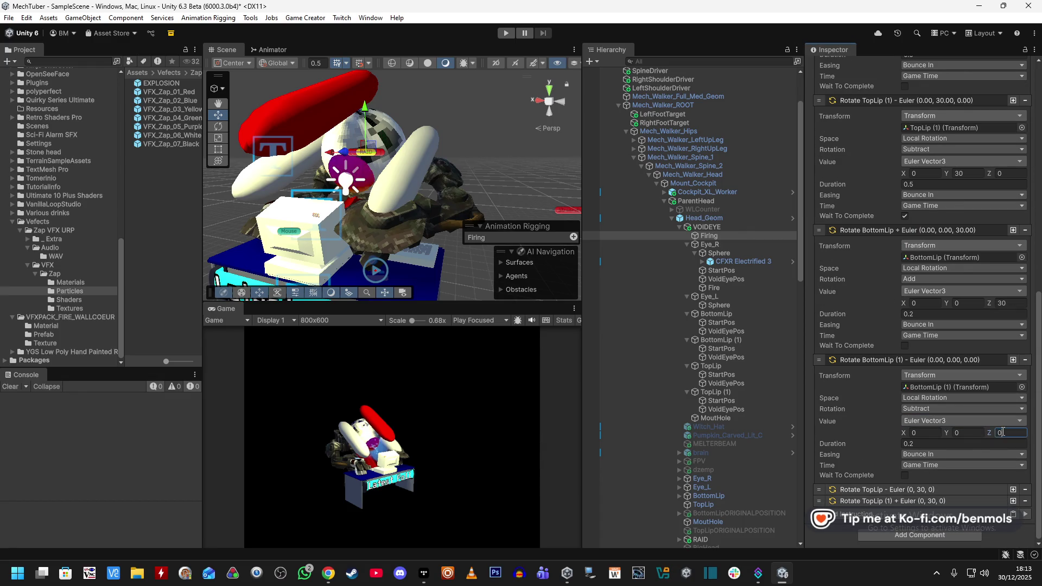
pyautogui.write('30')
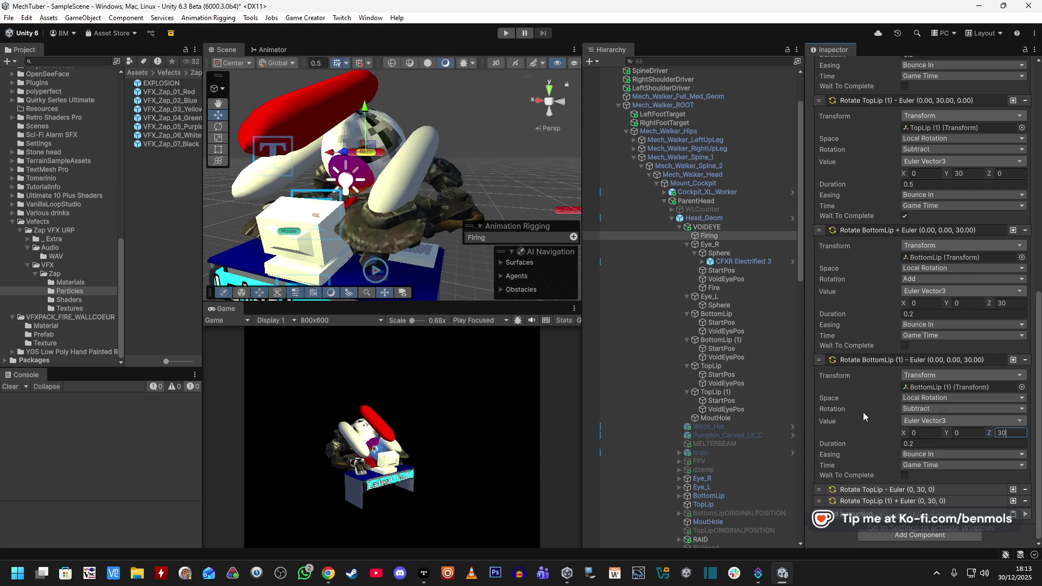
# Switch the closing TopLip and TopLip (1) rotations to Euler Vector3 Y 30, then enter Play mode
pyautogui.click(889, 489)
pyautogui.scroll(-5, 893, 461)
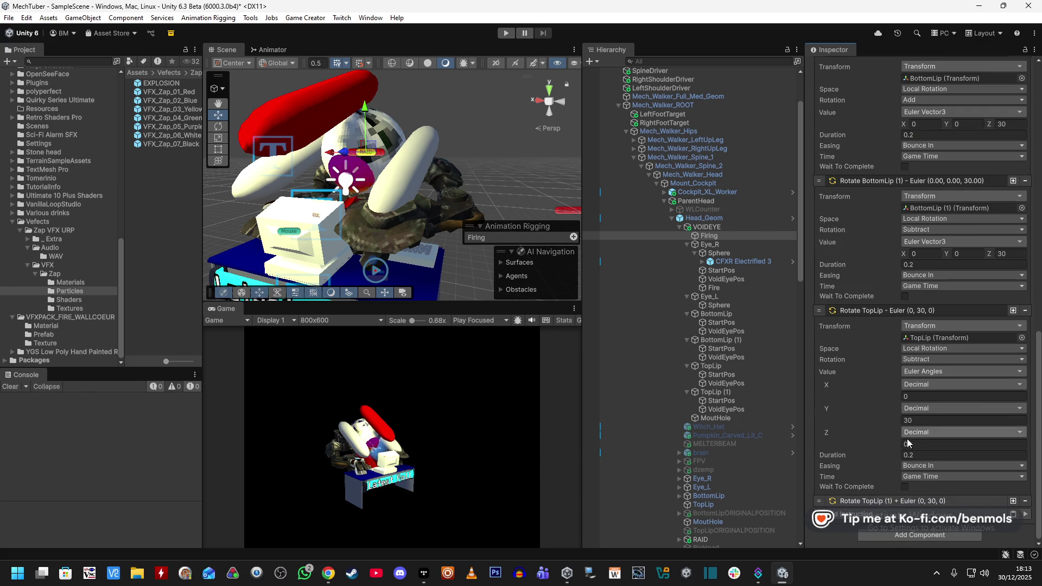
pyautogui.click(936, 371)
pyautogui.write('vector')
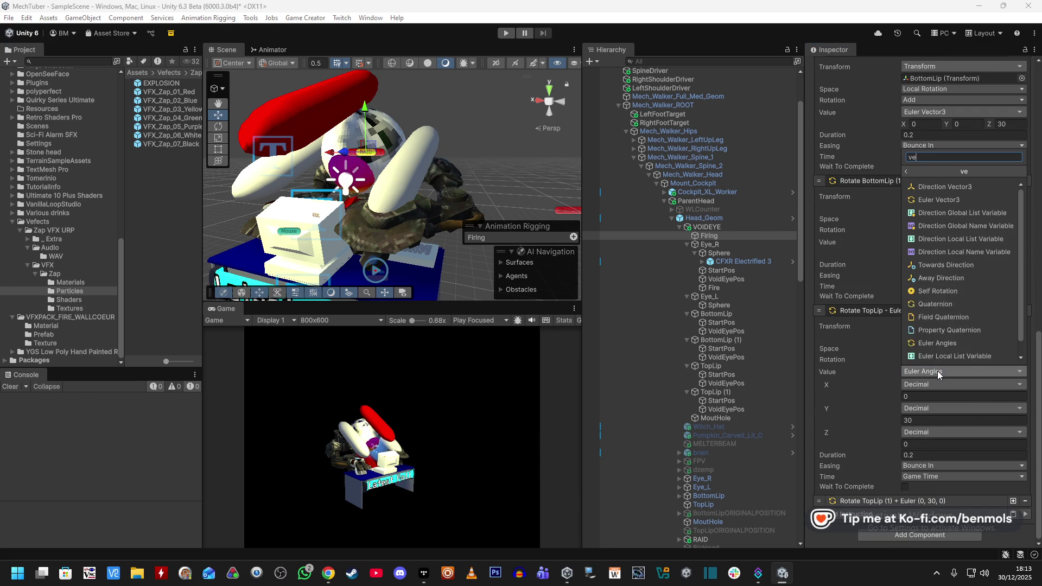
pyautogui.click(958, 200)
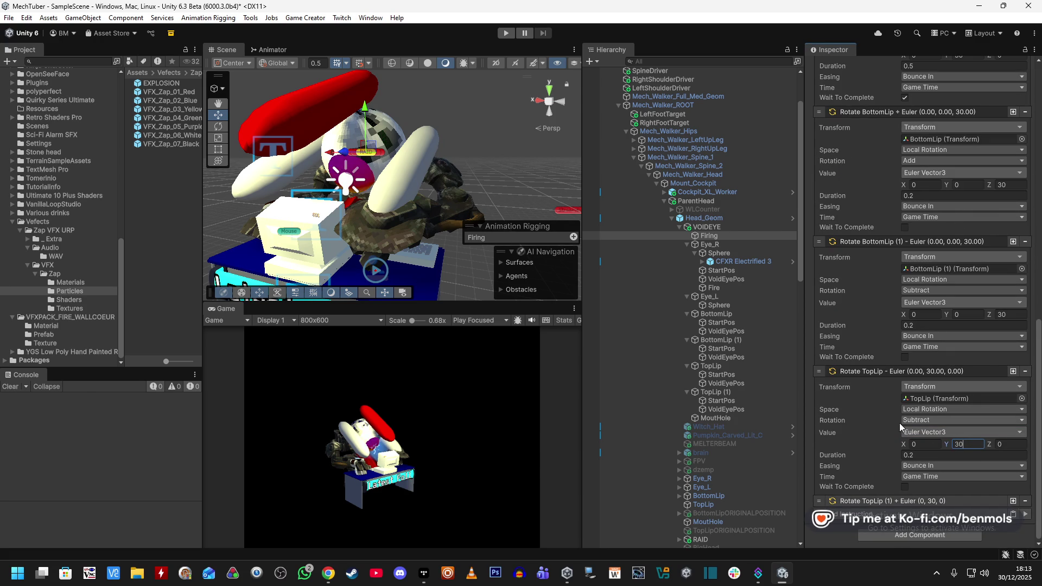
pyautogui.press('Return')
pyautogui.scroll(-3, 933, 434)
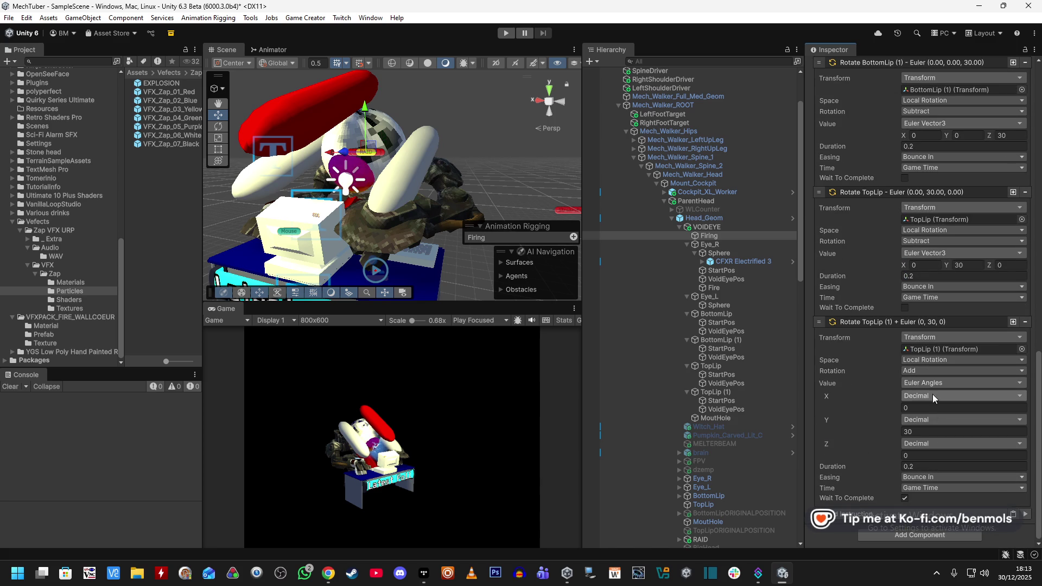
pyautogui.click(935, 382)
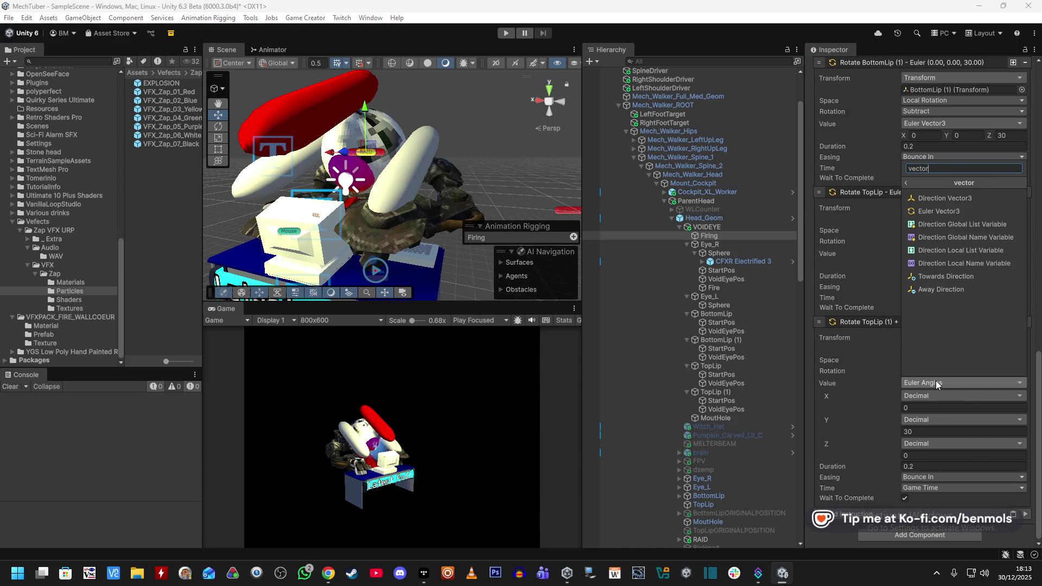
pyautogui.click(938, 211)
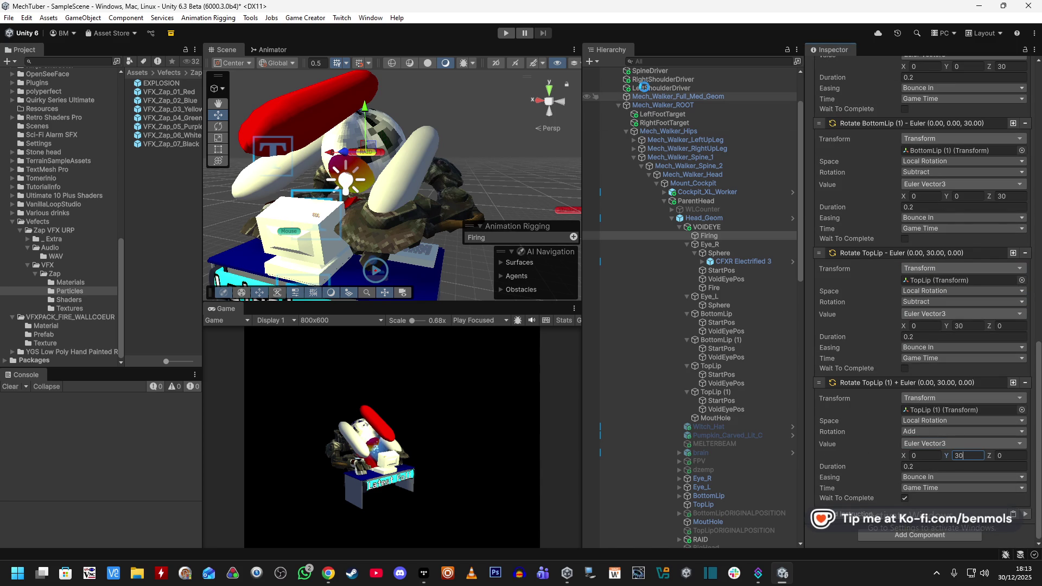
pyautogui.click(512, 36)
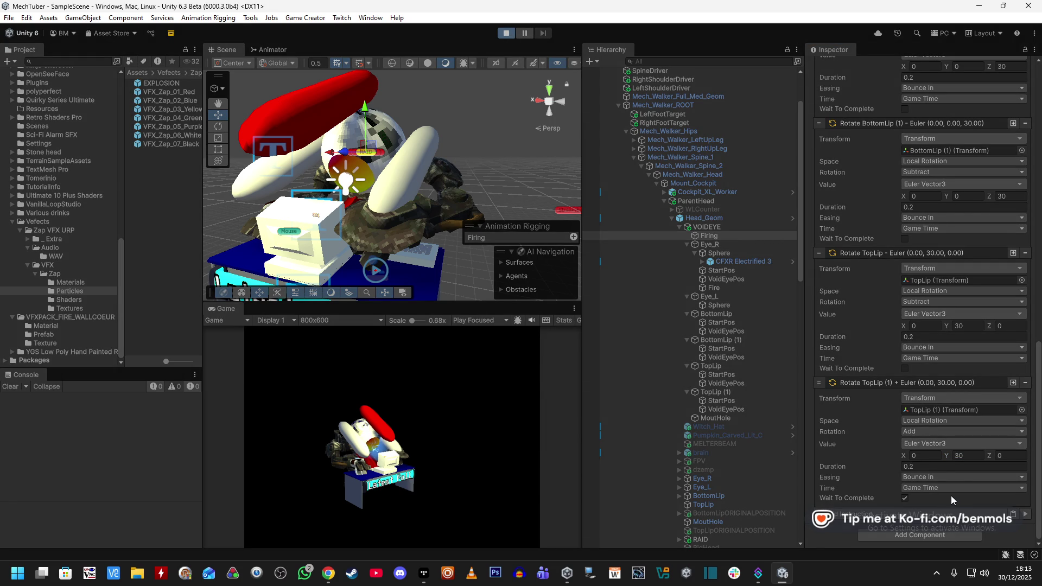
# Run the Firing actions, then select TopLip and try a Y rotation of 43
pyautogui.click(1027, 515)
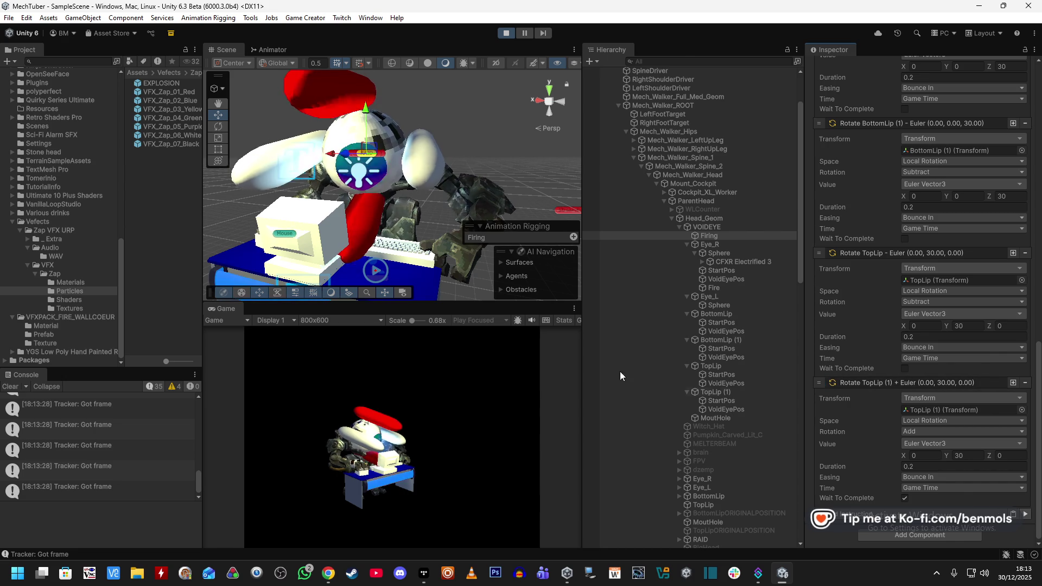
pyautogui.click(429, 146)
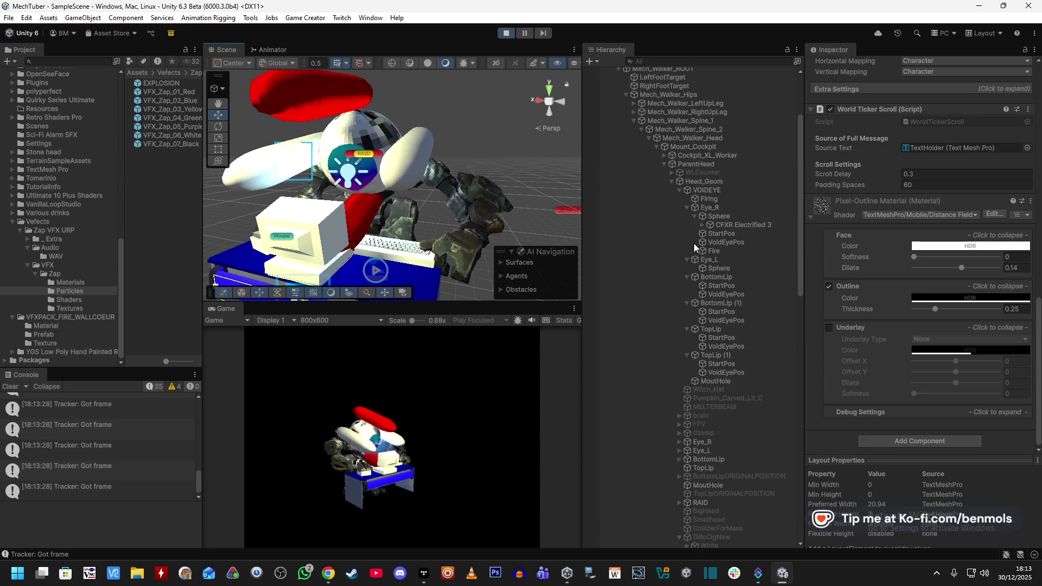
pyautogui.click(720, 328)
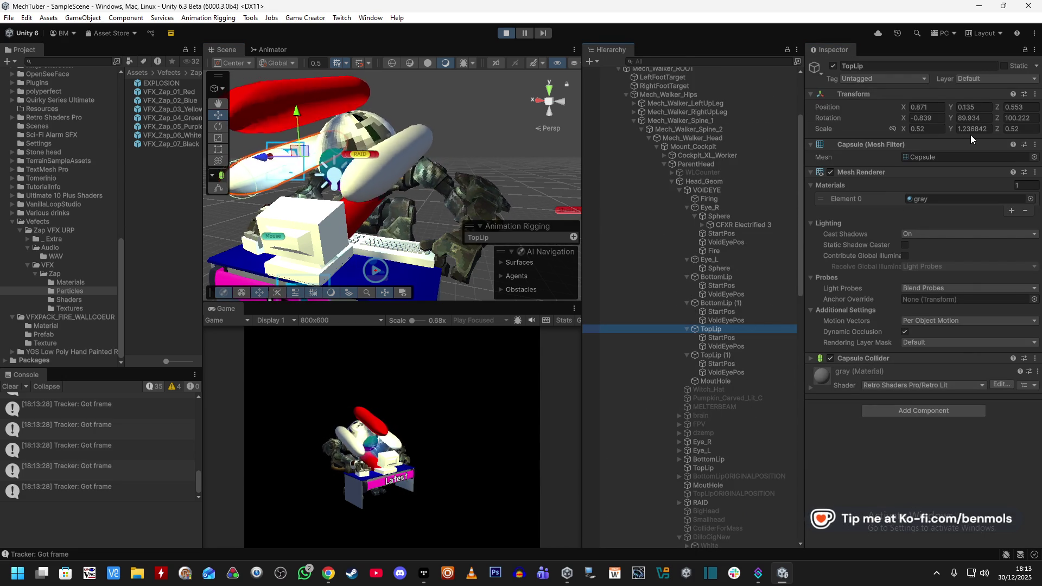
pyautogui.click(963, 118)
pyautogui.write('43')
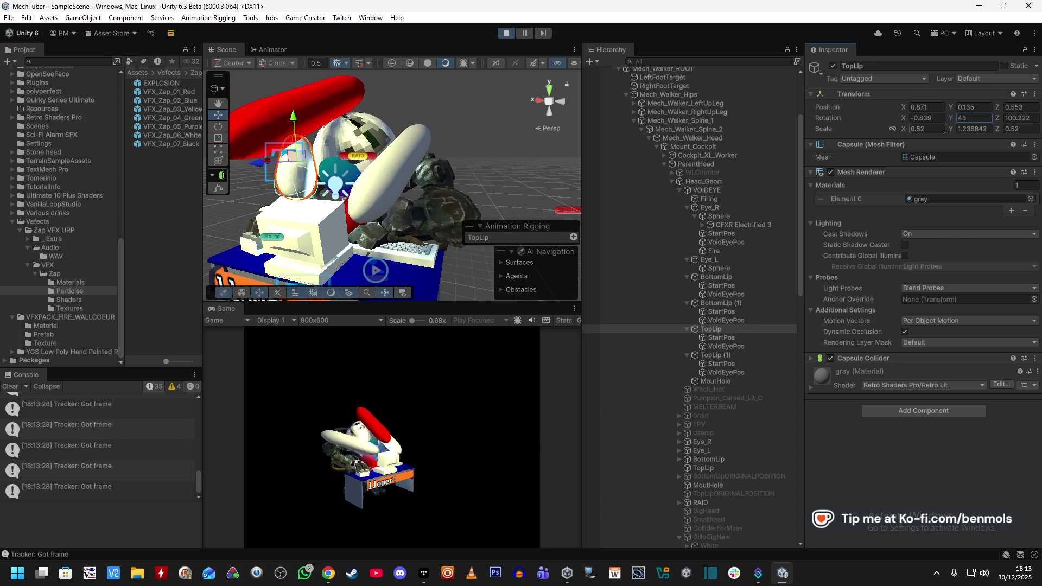
# Revert TopLip's rotation changes and reselect VOIDEYE
pyautogui.press('Escape')
pyautogui.moveTo(951, 119); pyautogui.dragTo(928, 128)
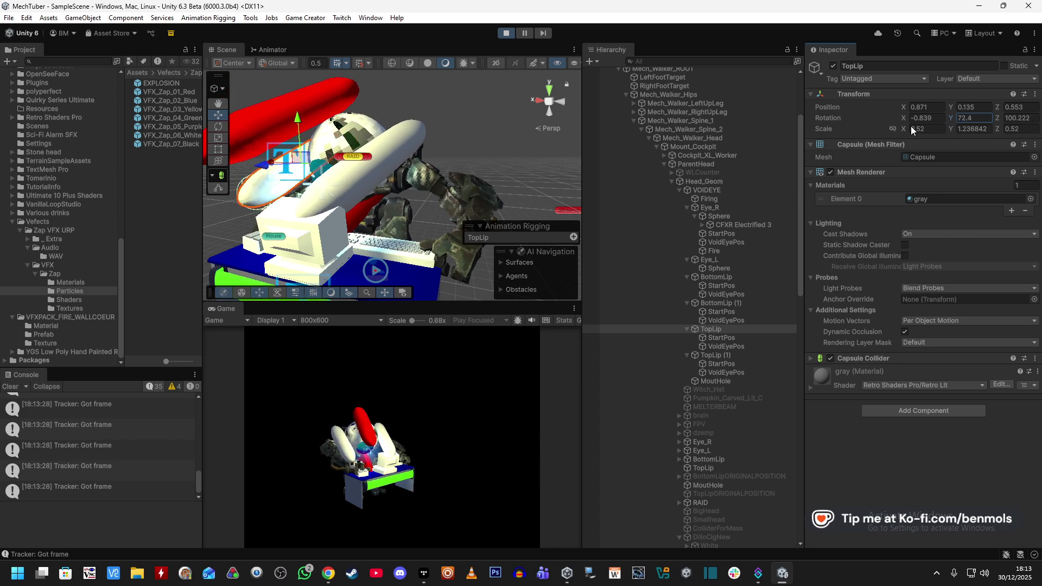
pyautogui.press('Escape')
pyautogui.click(728, 190)
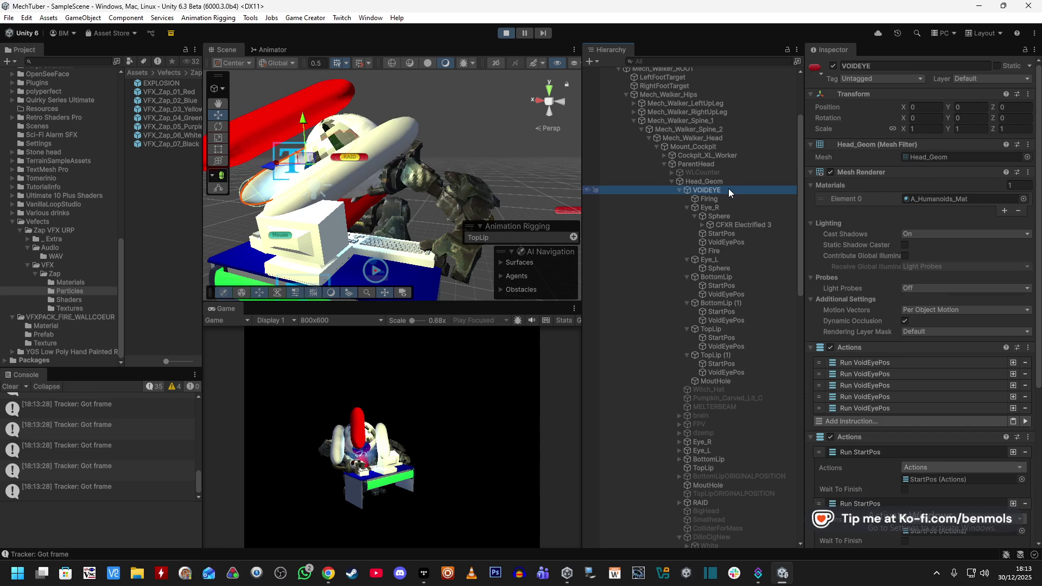
# Select Firing, set BottomLip (1)'s Z rotation to 40, and exit Play mode
pyautogui.click(722, 198)
pyautogui.scroll(-1, 882, 334)
pyautogui.scroll(1, 884, 334)
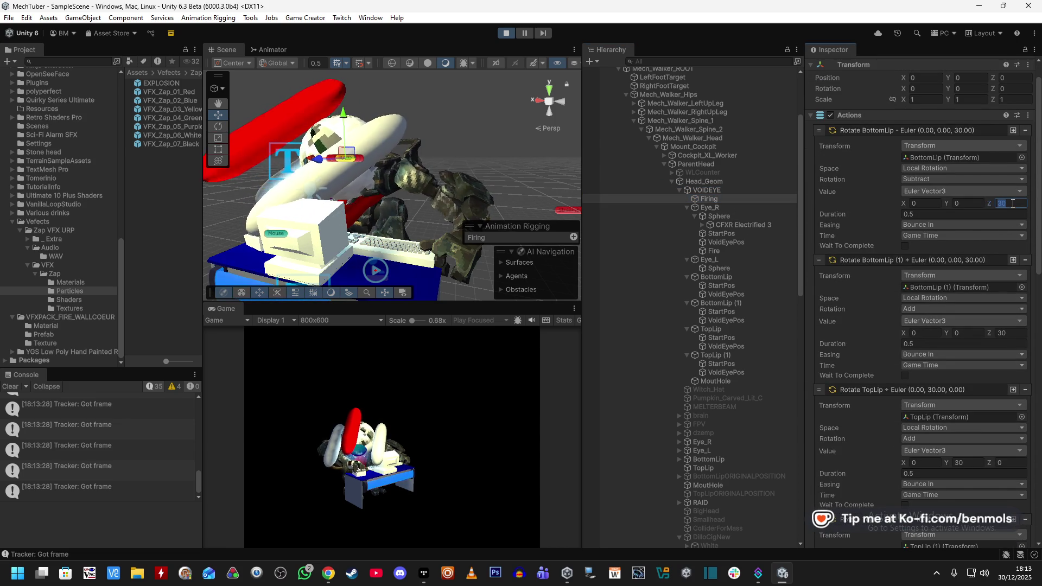
pyautogui.write('40')
pyautogui.click(1011, 332)
pyautogui.write('40')
pyautogui.scroll(-10, 921, 372)
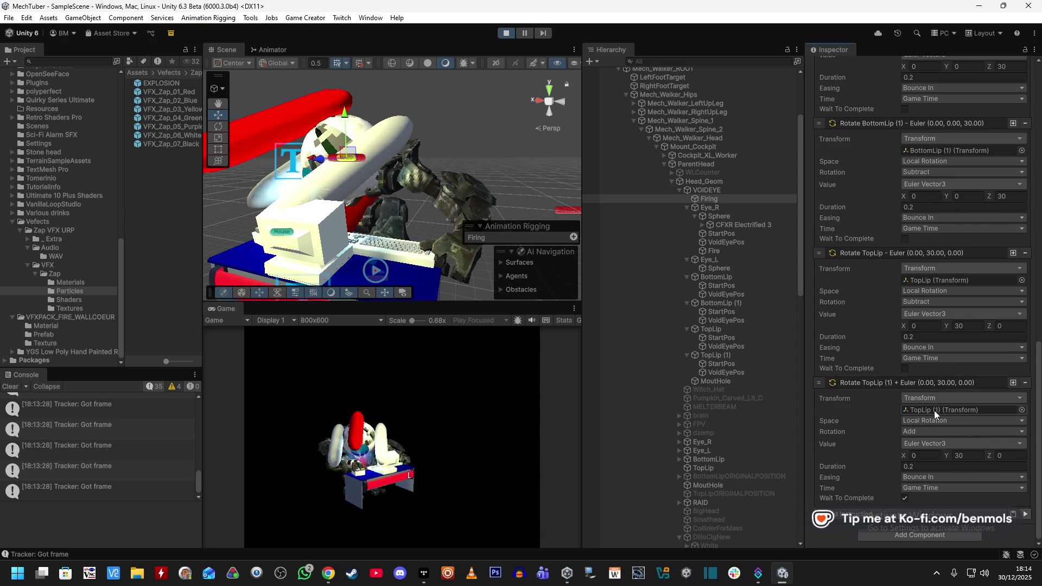
pyautogui.click(508, 32)
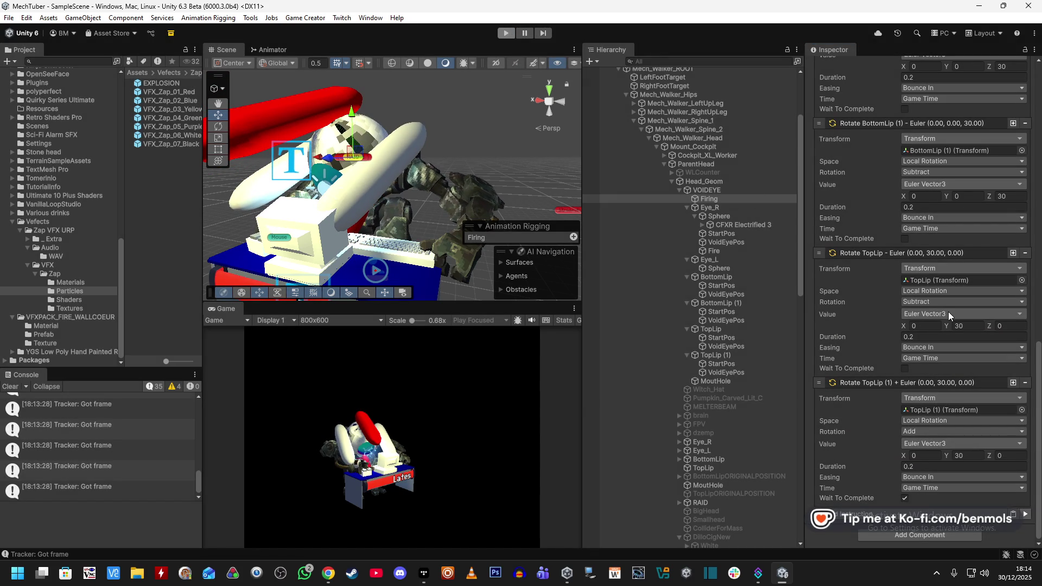
# Make the opening BottomLip and BottomLip (1) rotations turn 40° over 0.8 s
pyautogui.scroll(5, 937, 330)
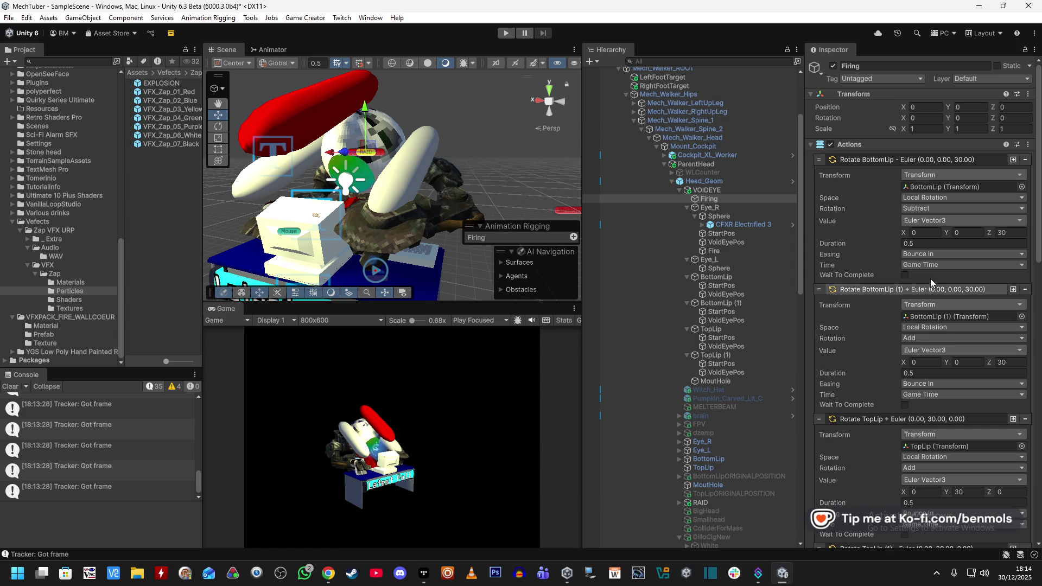
pyautogui.click(934, 255)
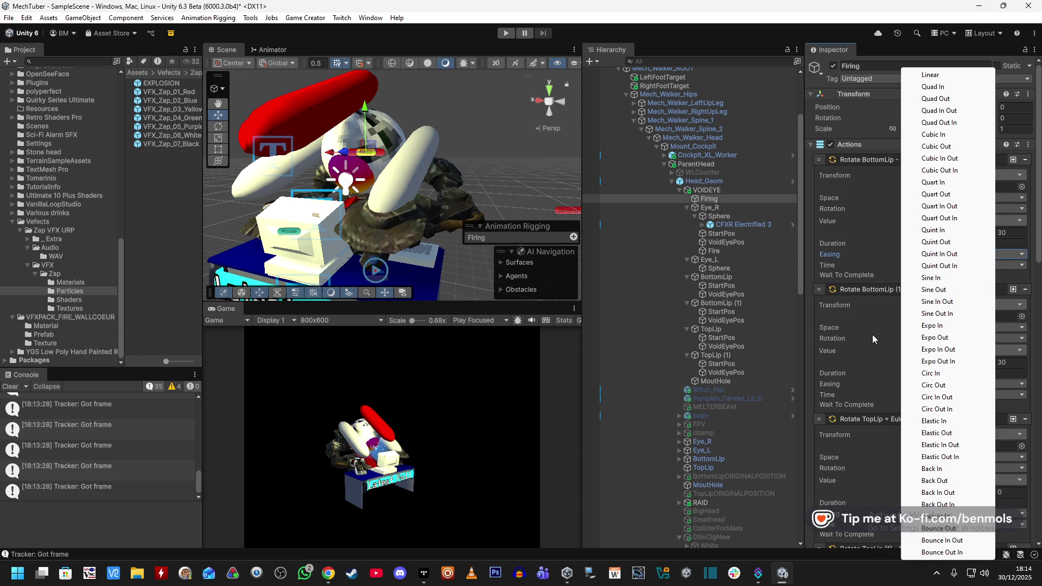
pyautogui.click(871, 336)
pyautogui.click(936, 241)
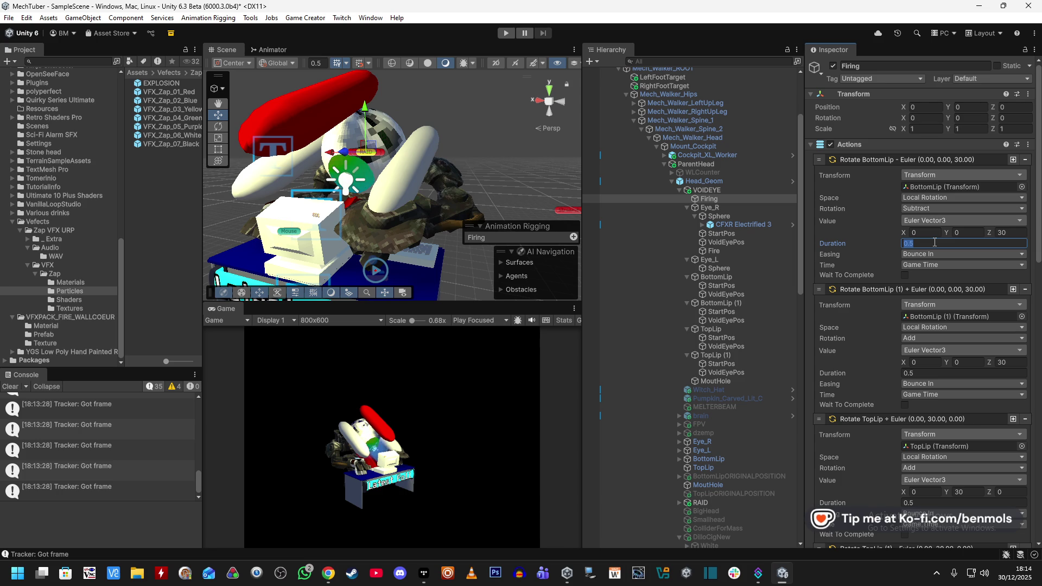
pyautogui.click(923, 372)
pyautogui.click(1023, 232)
pyautogui.click(1017, 362)
pyautogui.write('4')
pyautogui.scroll(-3, 1017, 360)
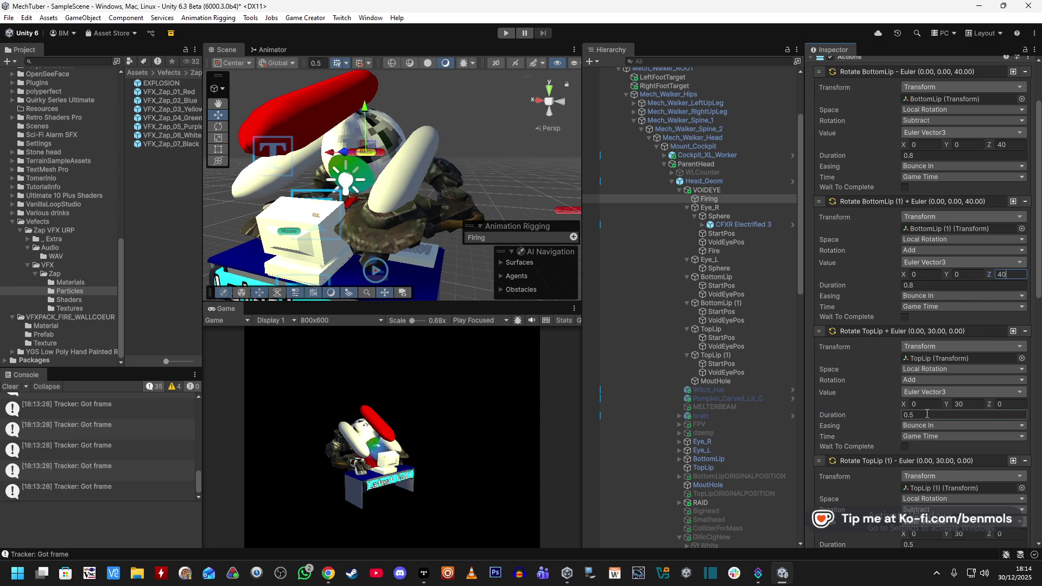
# Make the opening TopLip and TopLip (1) rotations turn 40° over 0.8 s
pyautogui.click(969, 404)
pyautogui.write('40')
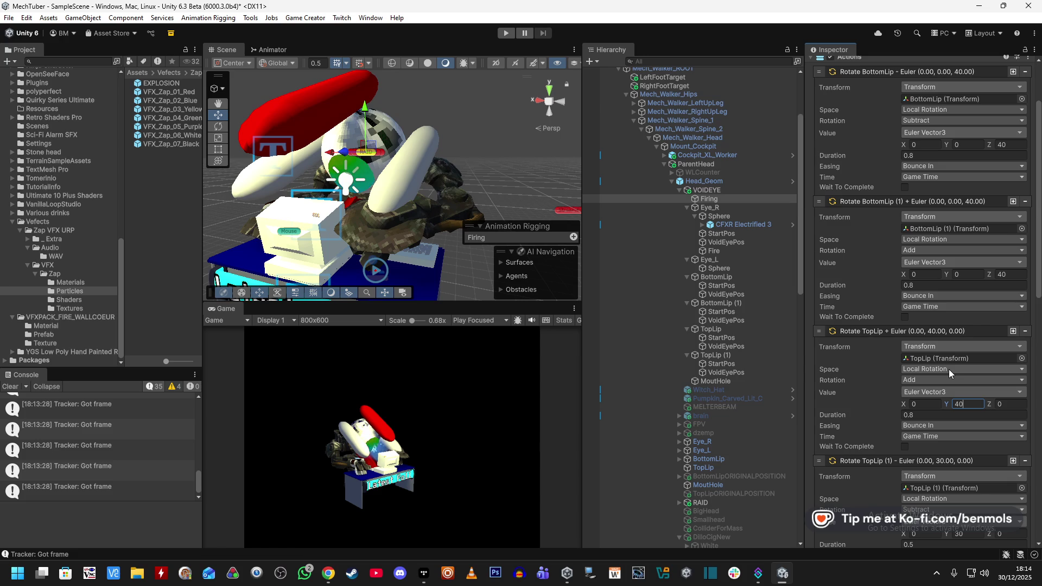
pyautogui.scroll(-4, 945, 410)
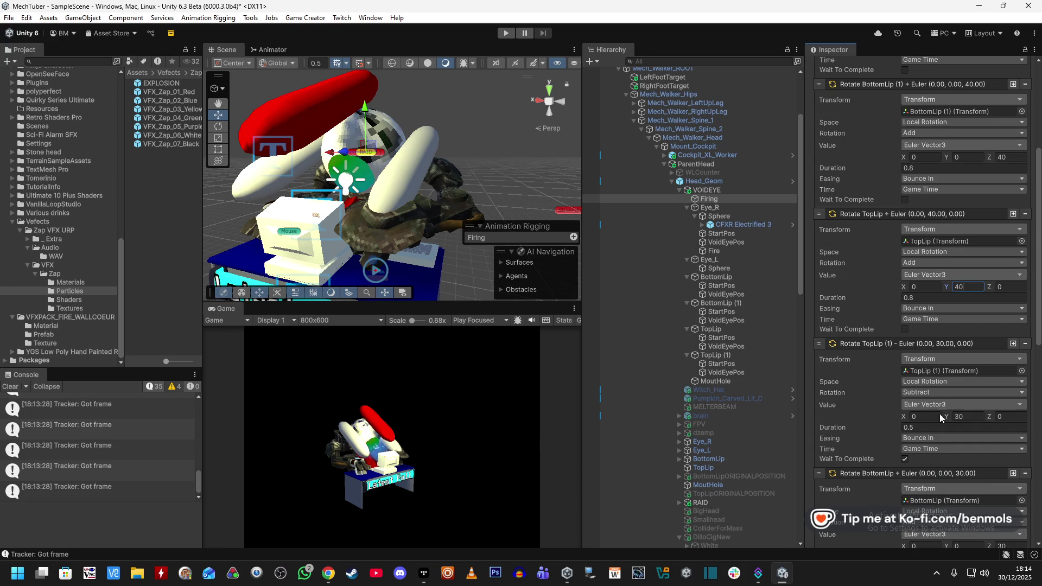
pyautogui.click(934, 432)
pyautogui.write('0.8')
pyautogui.click(967, 416)
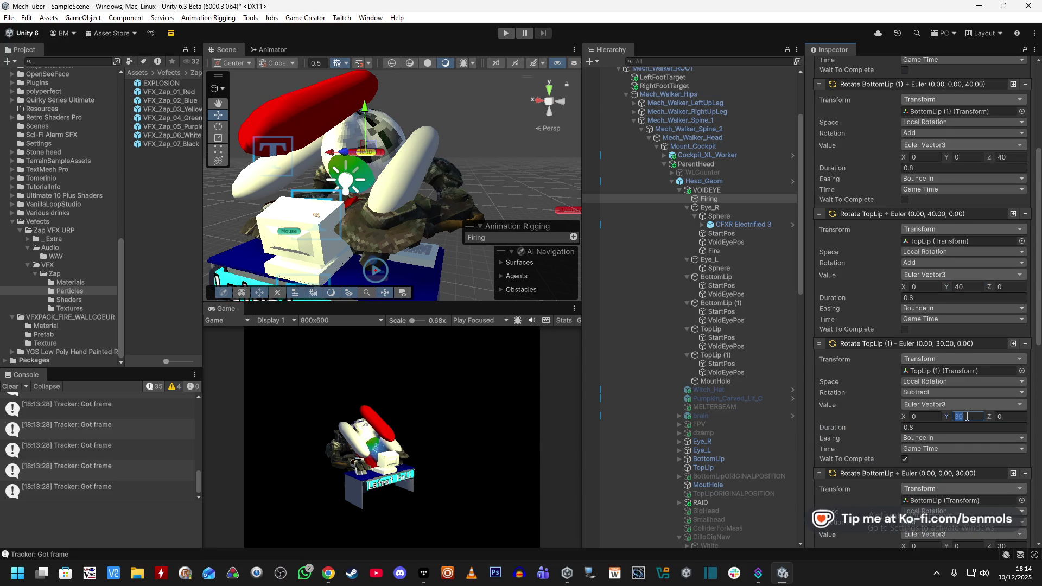
pyautogui.write('40')
pyautogui.scroll(-3, 966, 428)
# Make the closing BottomLip, TopLip and TopLip (1) rotations turn 40° over 0.2 s
pyautogui.click(961, 468)
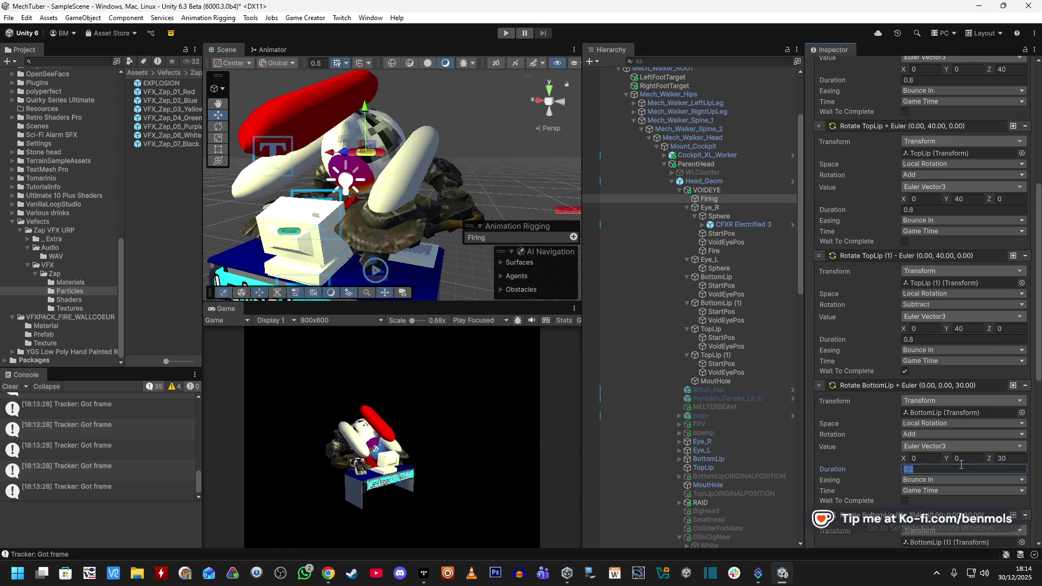
pyautogui.click(1022, 459)
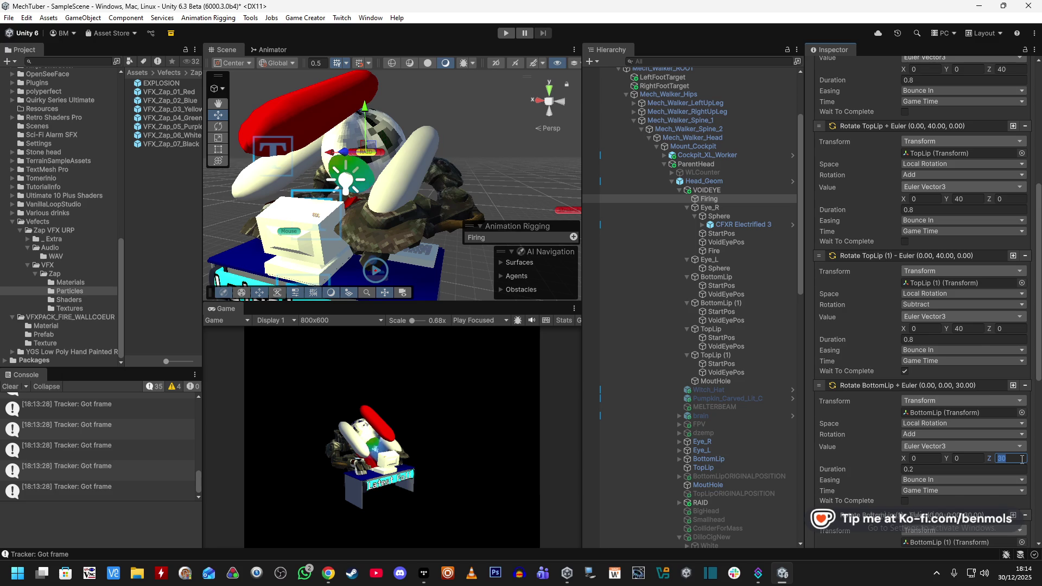
pyautogui.write('40')
pyautogui.press('Tab')
pyautogui.press('Tab')
pyautogui.press('Tab')
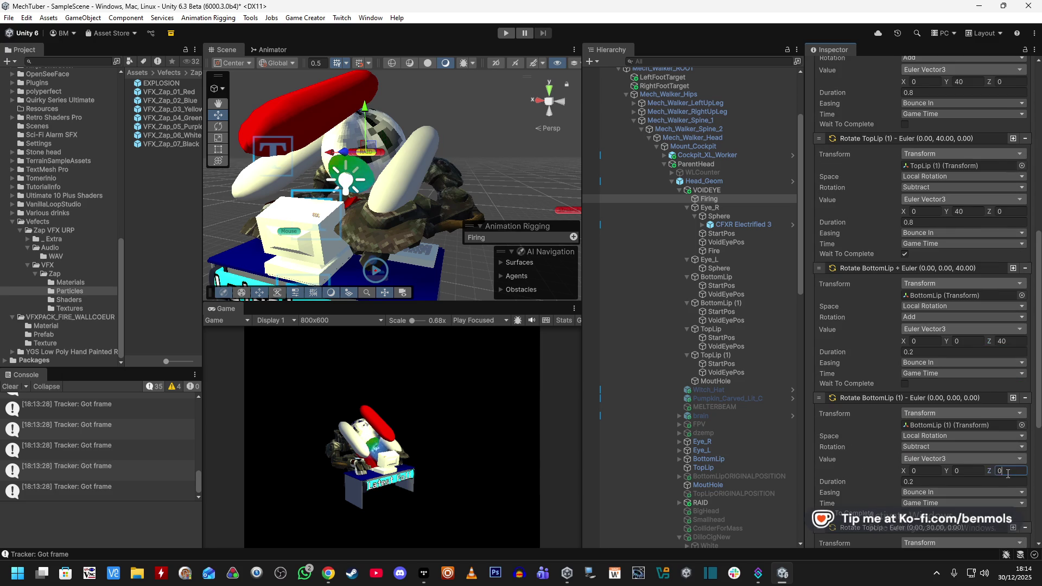
pyautogui.write('0')
pyautogui.click(972, 483)
pyautogui.scroll(-5, 971, 480)
pyautogui.click(966, 454)
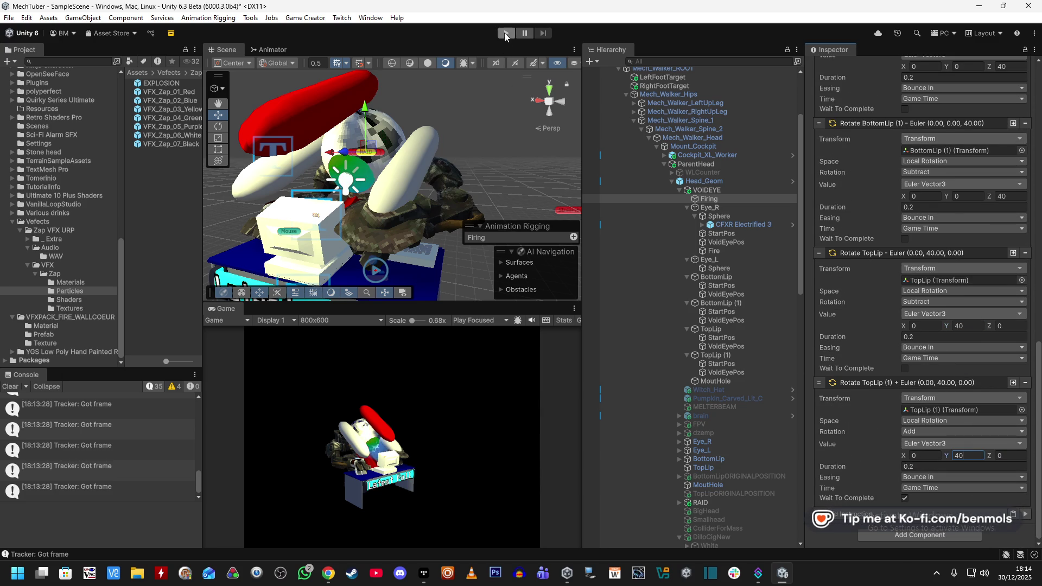
# Test Firing in Play mode, then set the TopLip (1) and TopLip rotations to Bounce Out easing
pyautogui.click(505, 33)
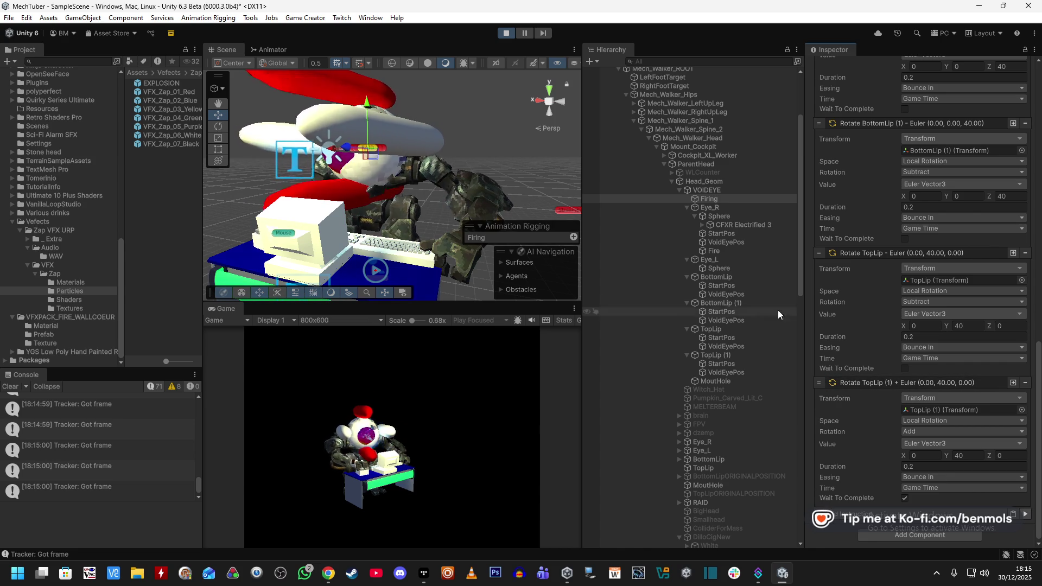
pyautogui.click(510, 34)
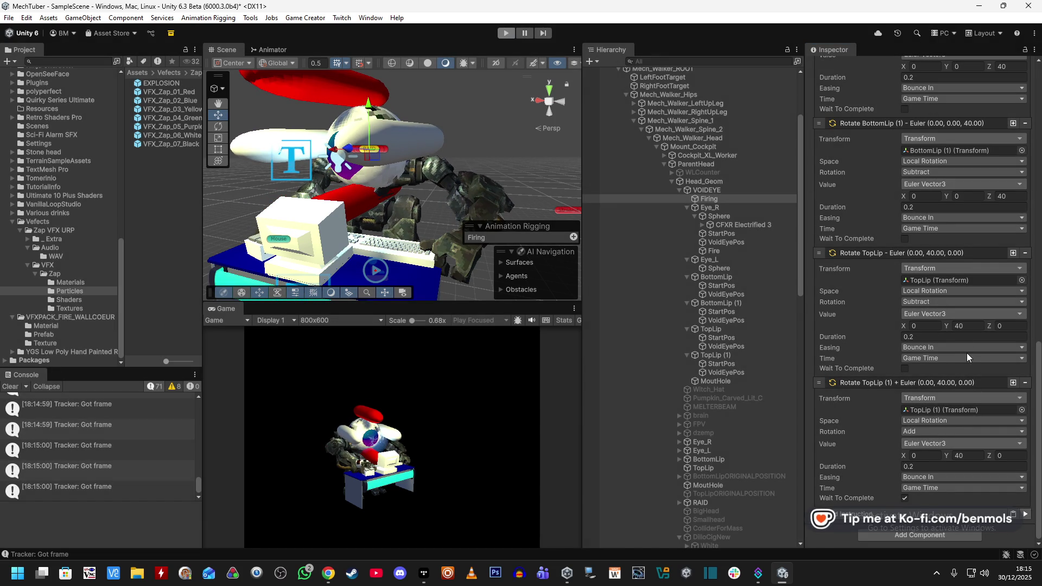
pyautogui.click(929, 477)
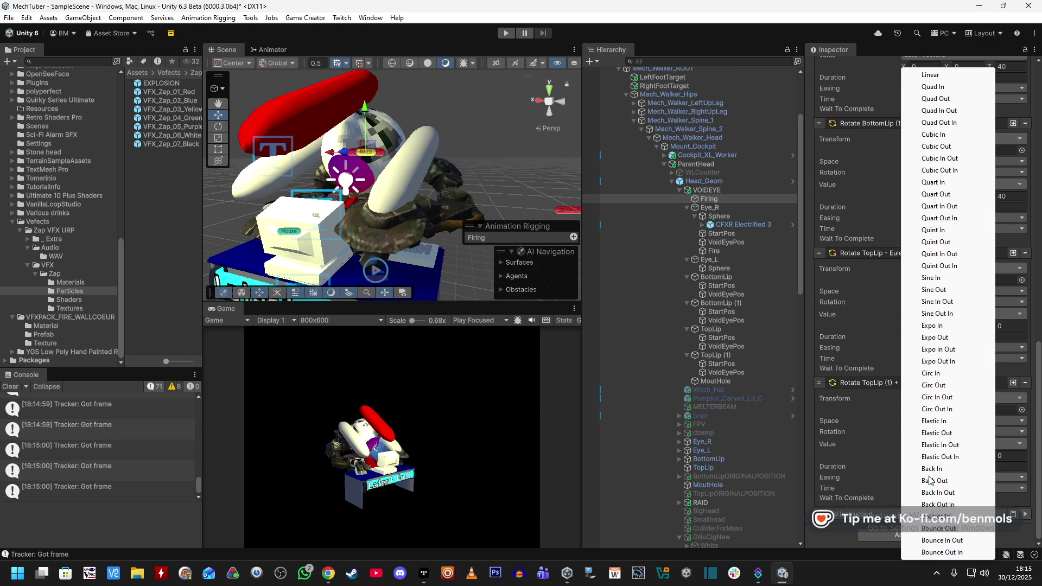
pyautogui.click(950, 528)
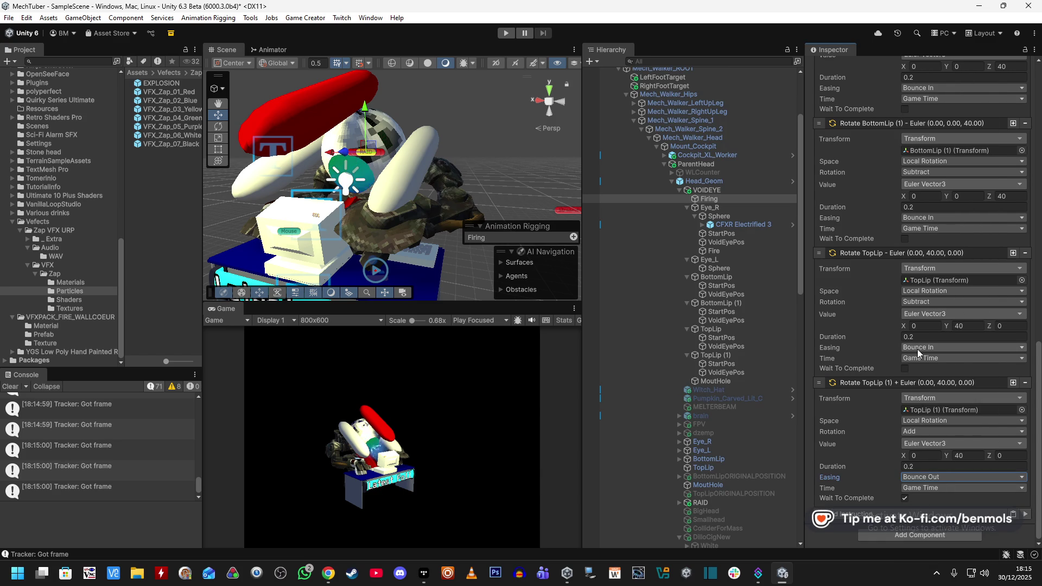
pyautogui.click(918, 350)
pyautogui.click(953, 530)
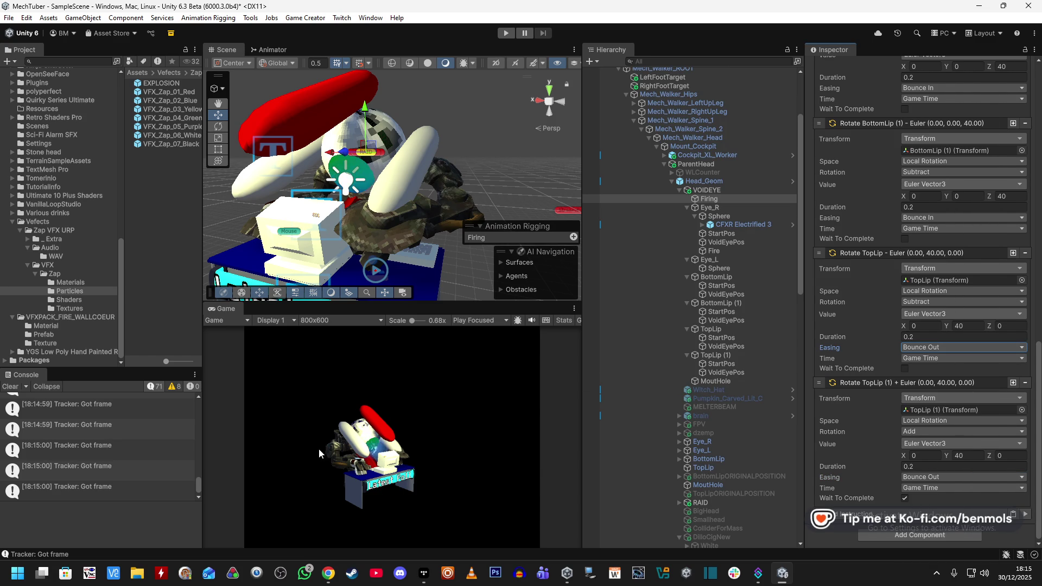
# Set the BottomLip (1) and BottomLip rotations to Bounce Out easing
pyautogui.click(923, 217)
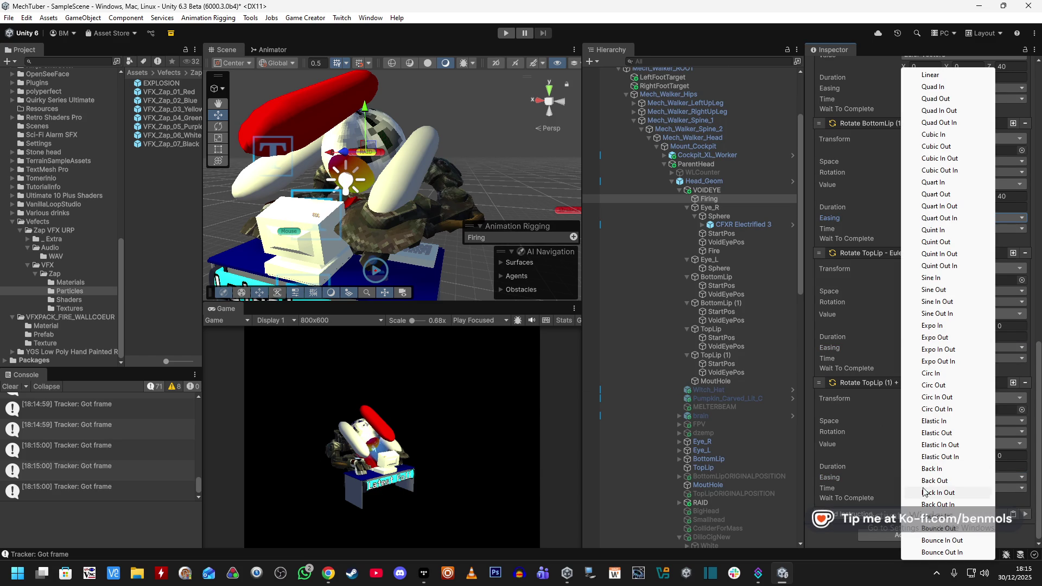
pyautogui.click(931, 530)
pyautogui.scroll(5, 865, 387)
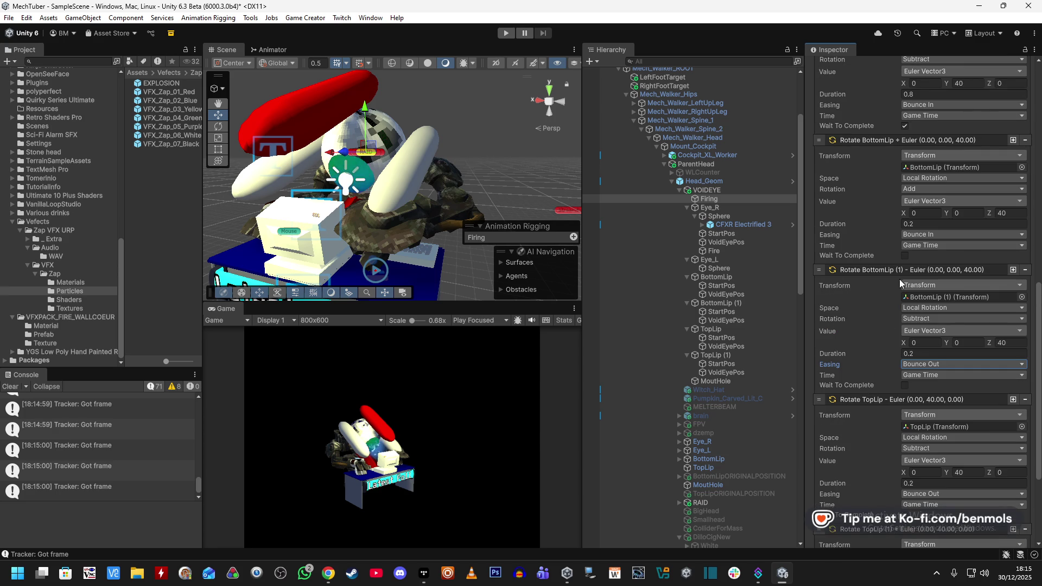
pyautogui.click(931, 234)
pyautogui.click(944, 528)
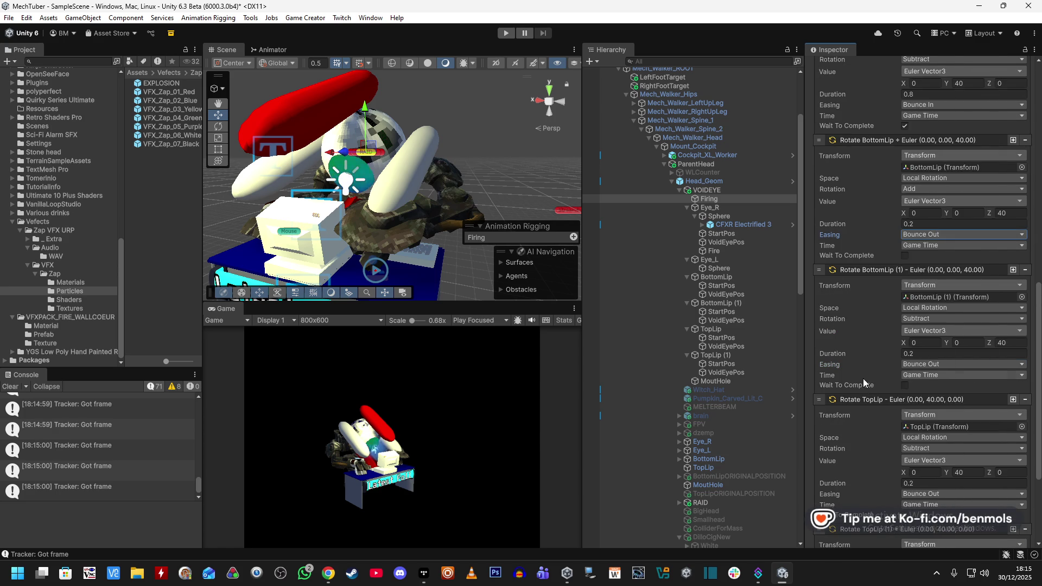
# Set the opening TopLip (1) and TopLip rotations to Bounce Out easing
pyautogui.scroll(5, 866, 385)
pyautogui.click(924, 261)
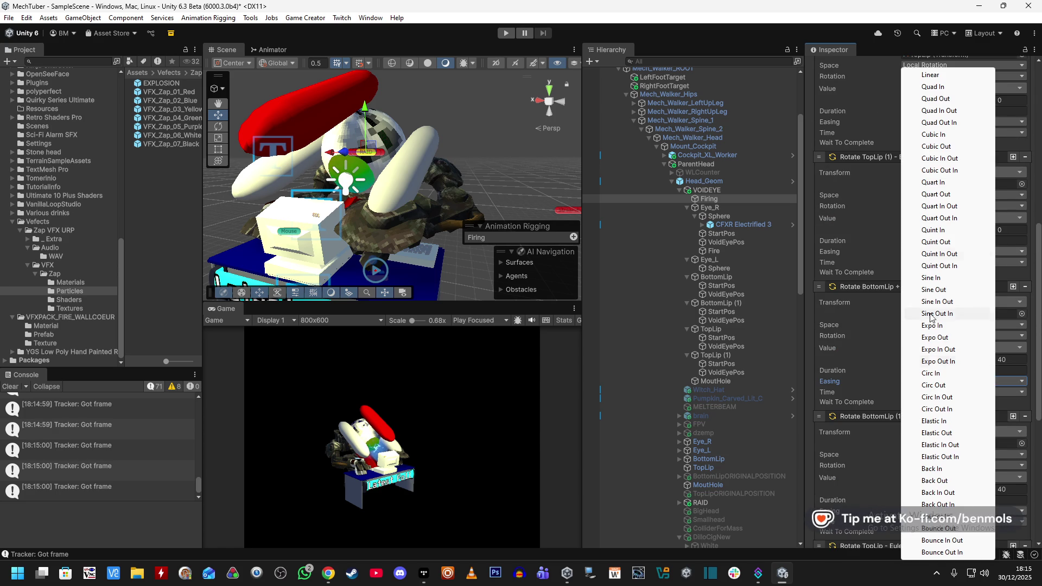
pyautogui.click(944, 529)
pyautogui.scroll(2, 916, 303)
pyautogui.click(922, 181)
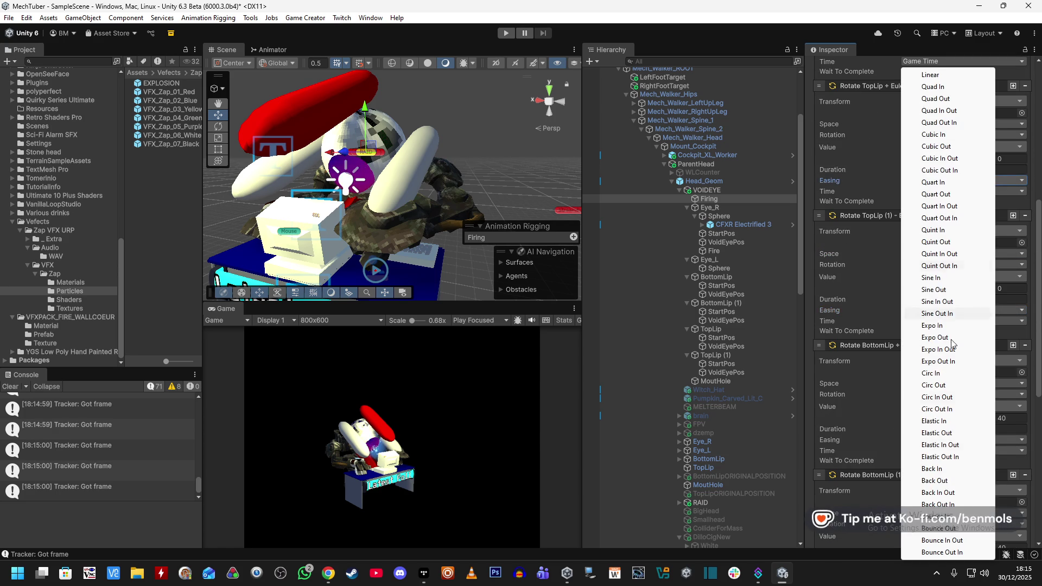
pyautogui.click(944, 528)
# Set the opening BottomLip (1) and BottomLip rotations to Bounce Out, then replay the scene
pyautogui.scroll(6, 906, 304)
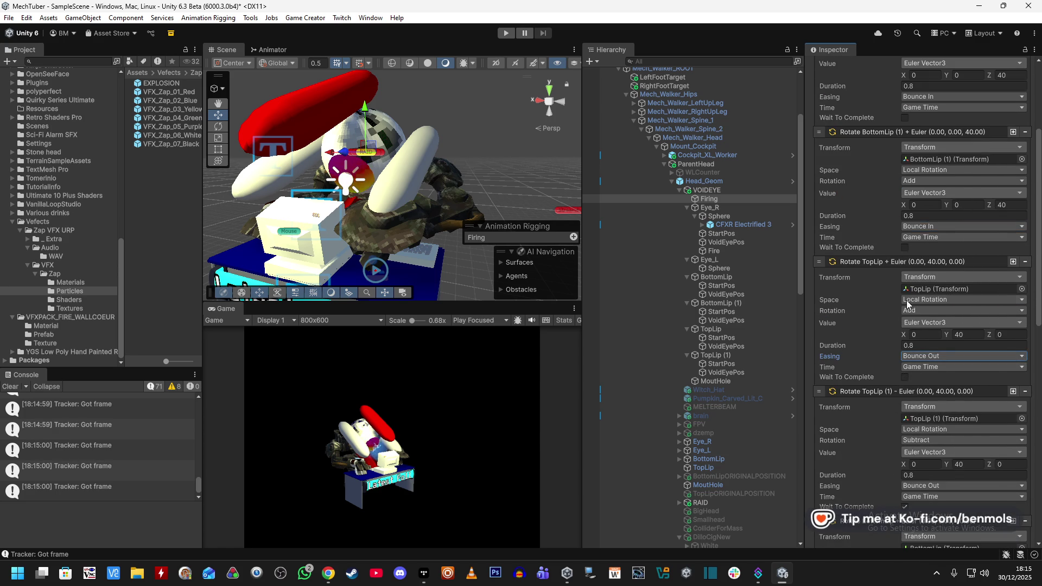
pyautogui.click(933, 228)
pyautogui.click(941, 528)
pyautogui.scroll(5, 924, 226)
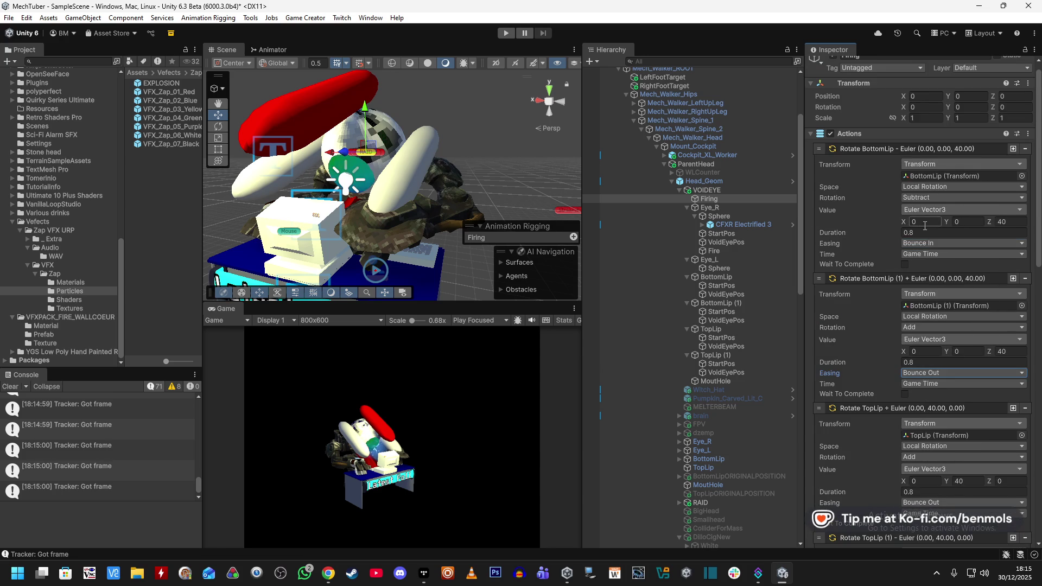
pyautogui.click(928, 246)
pyautogui.click(946, 528)
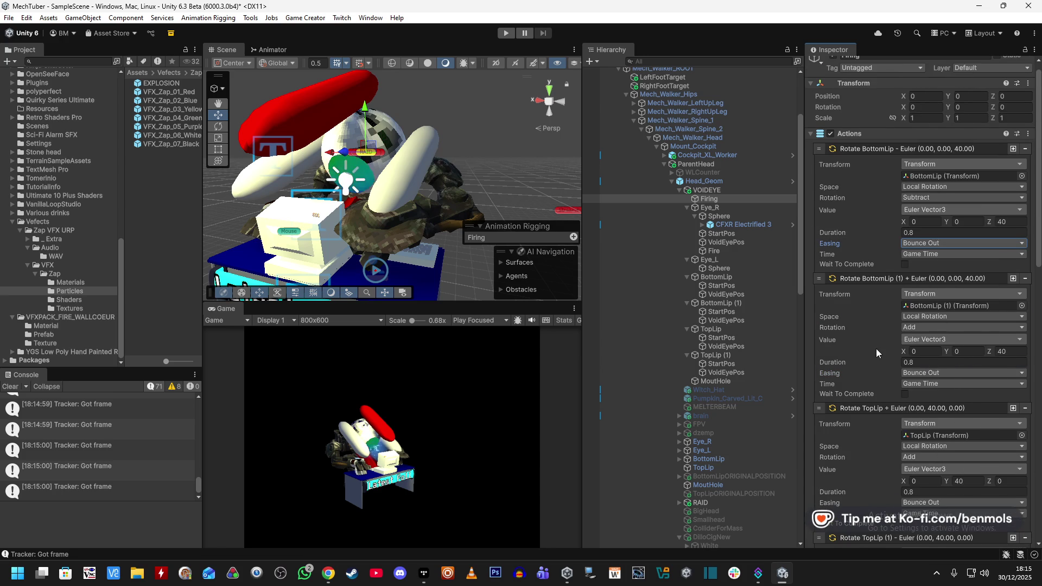
pyautogui.scroll(1, 876, 353)
pyautogui.click(506, 33)
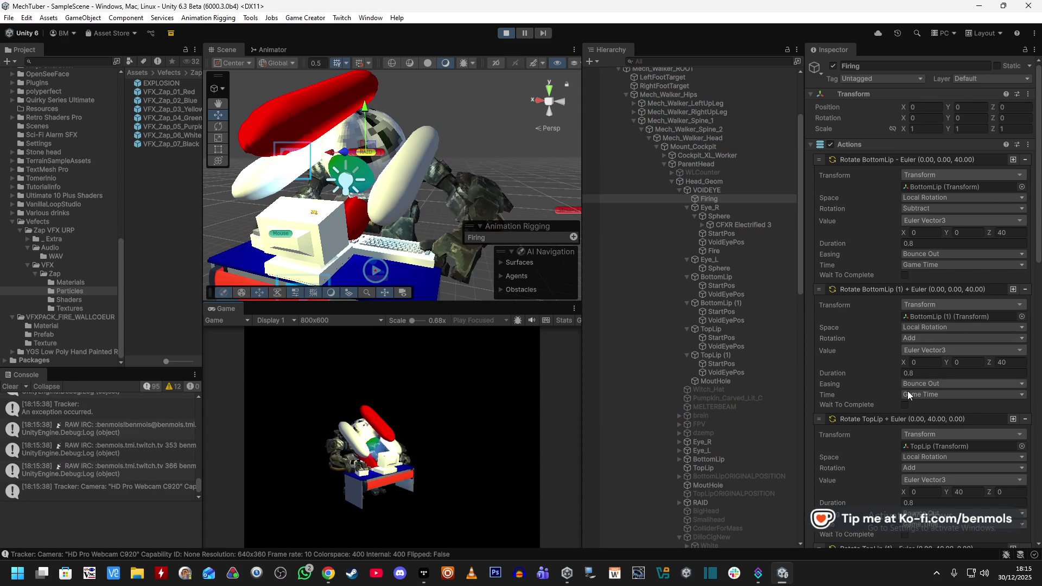
# Scroll through Firing's Actions list while the scene plays the Bounce Out lip rotations
pyautogui.scroll(-8, 902, 388)
pyautogui.scroll(-8, 922, 414)
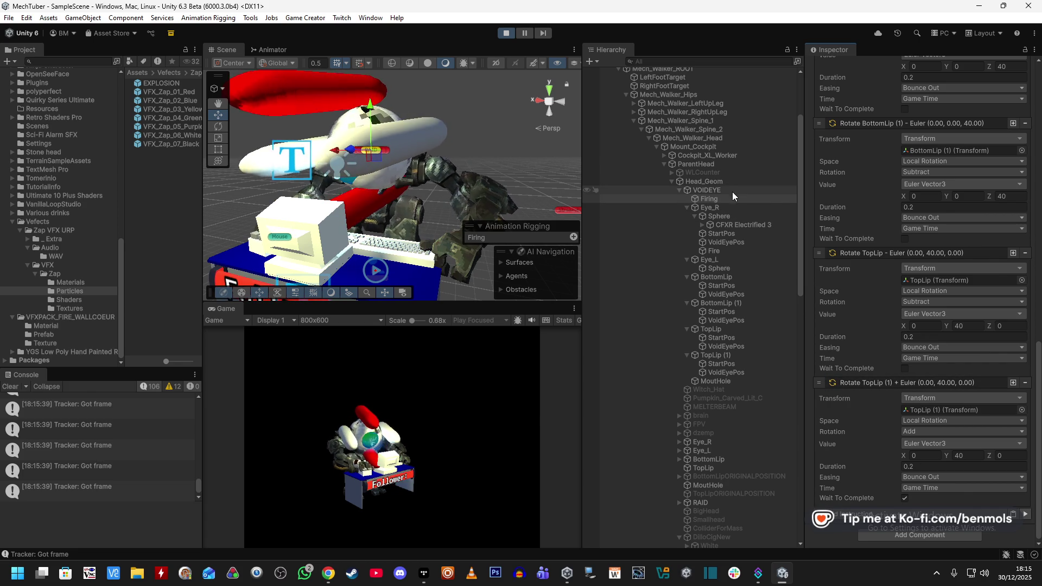
# Select CFXR Electrified 3 and set its linked Transform scale to 0.3 after trying -0.8
pyautogui.click(737, 225)
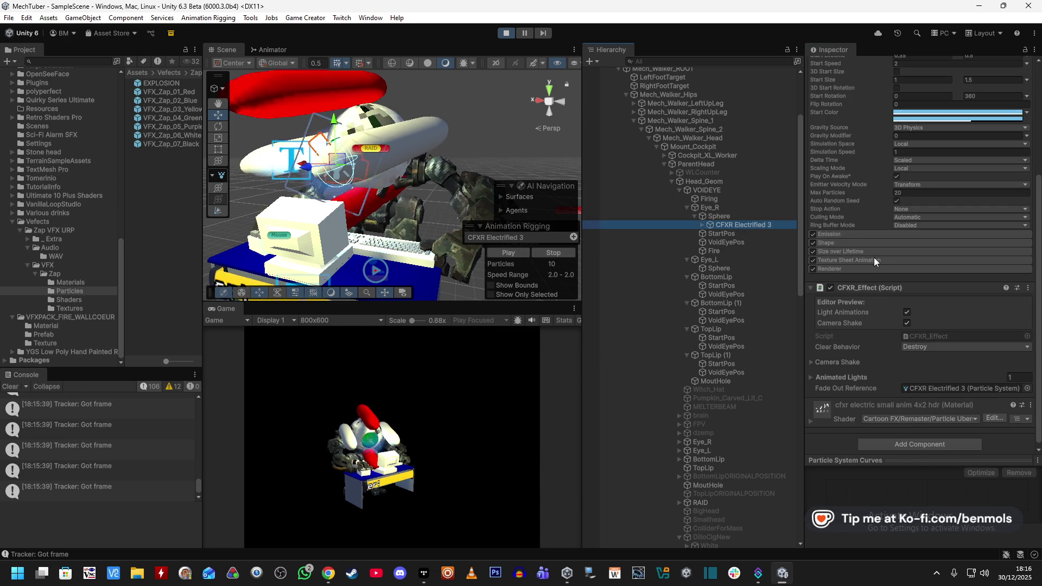
pyautogui.scroll(5, 870, 256)
pyautogui.moveTo(904, 126); pyautogui.dragTo(900, 130)
pyautogui.write('-0.8')
pyautogui.press('Return')
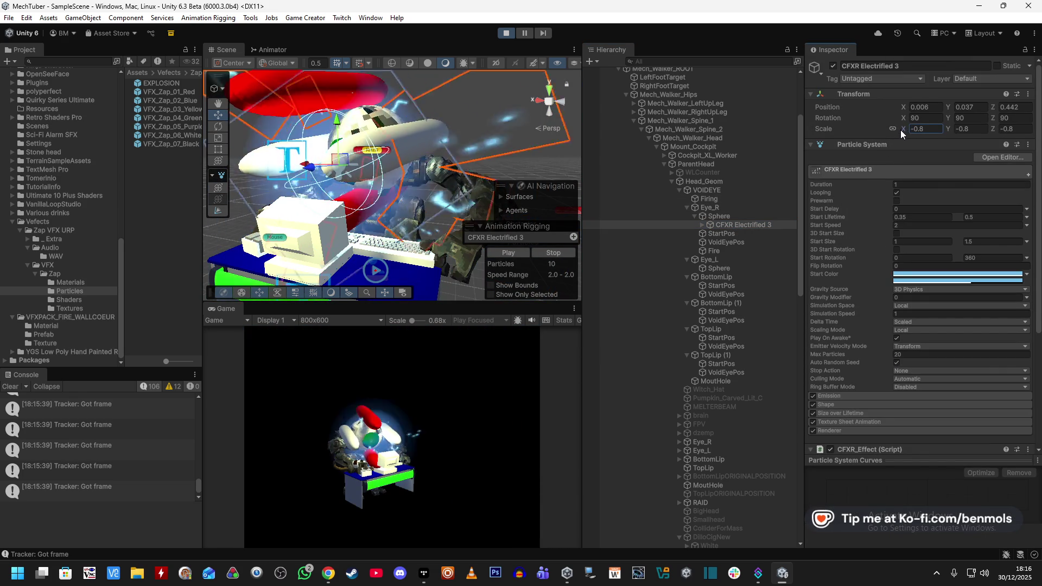
pyautogui.click(924, 130)
pyautogui.write('0')
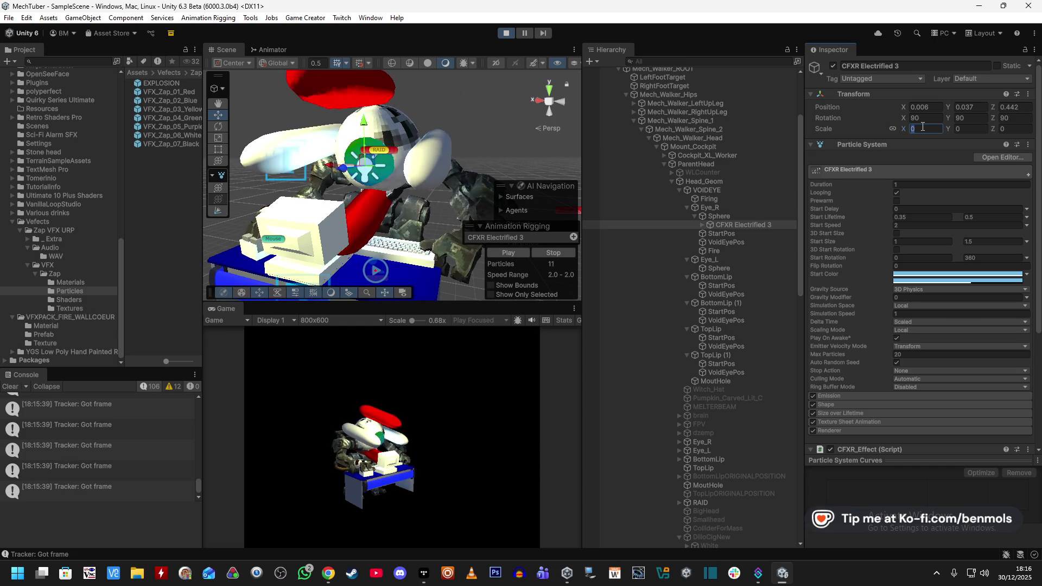
pyautogui.write('1')
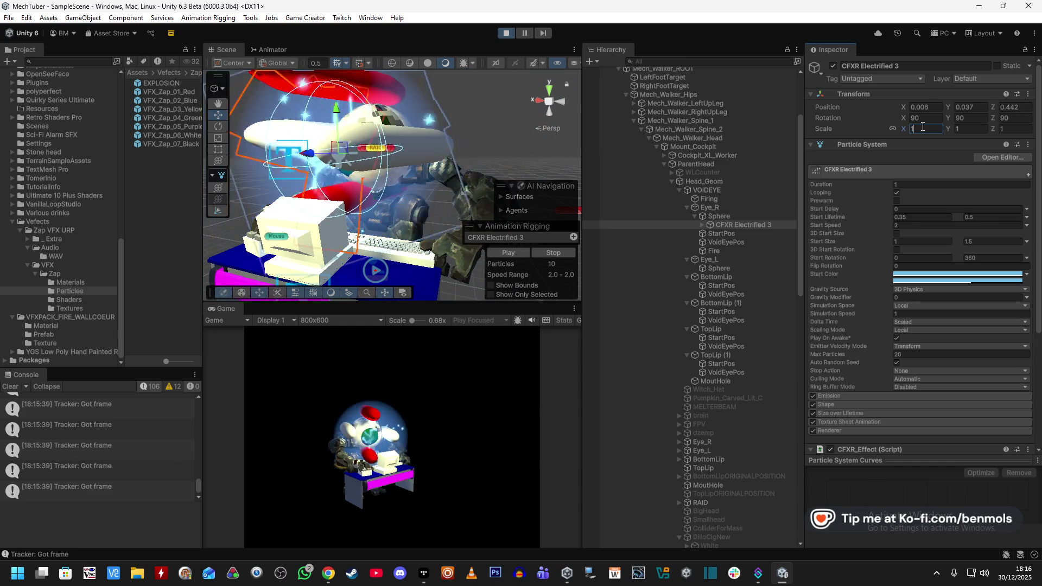
pyautogui.press('BackSpace')
pyautogui.write('0.4')
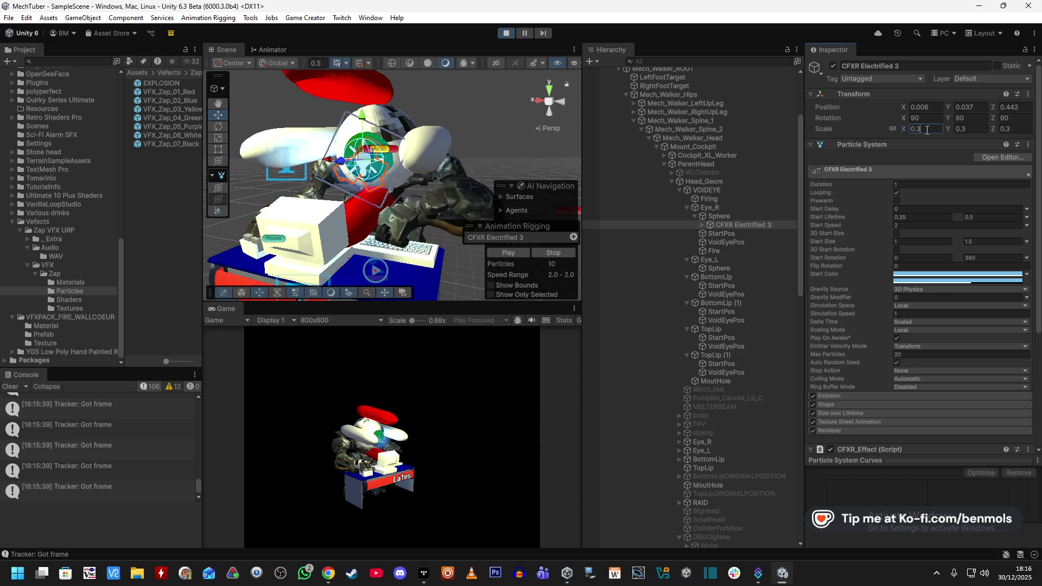
pyautogui.press('BackSpace')
pyautogui.write('3')
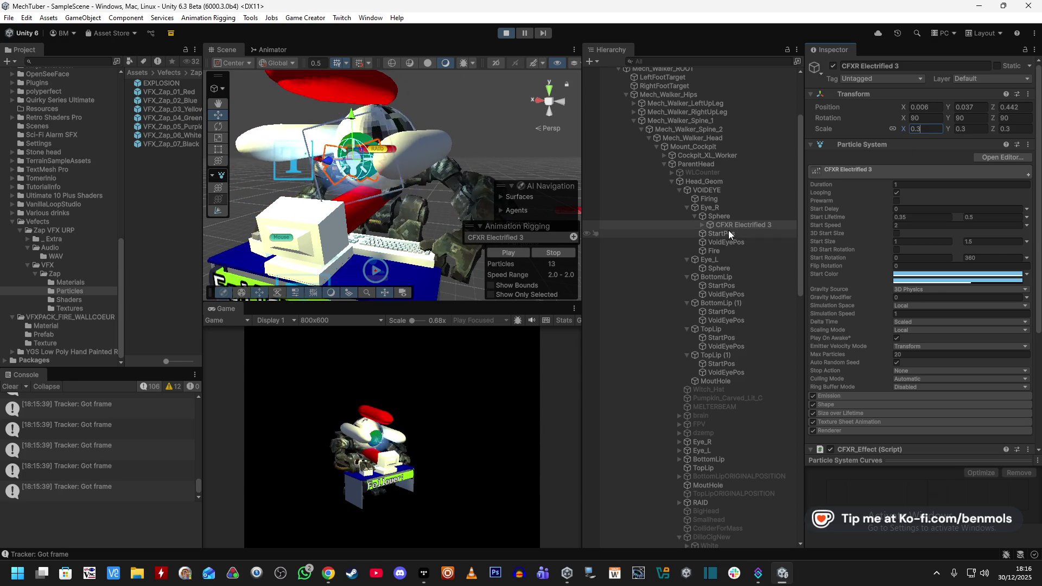
pyautogui.click(712, 199)
# Switch the Rotate TopLip rotation mode to Subtract and run the Firing action to preview
pyautogui.scroll(-10, 912, 432)
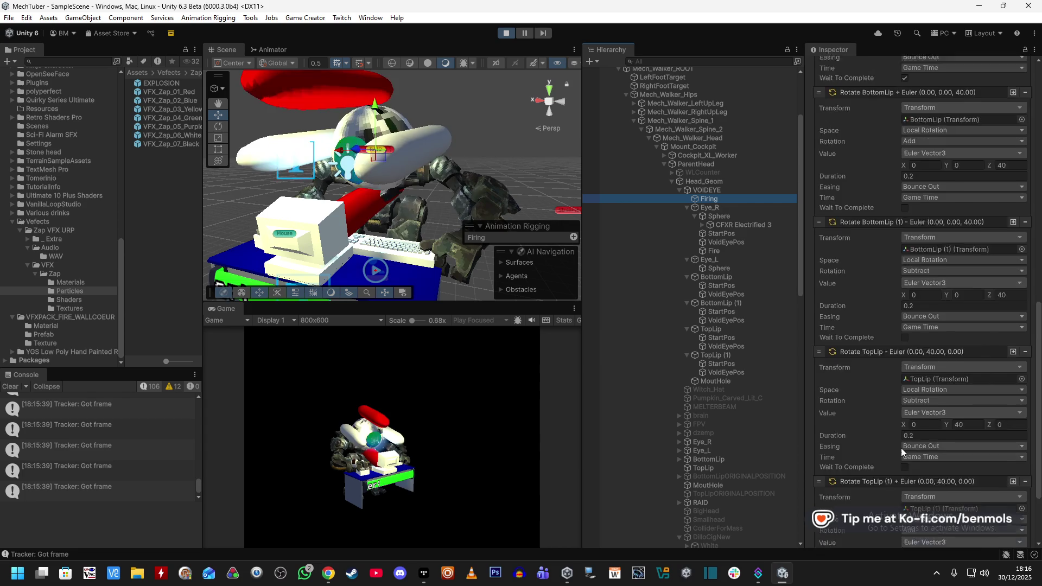
pyautogui.click(1025, 518)
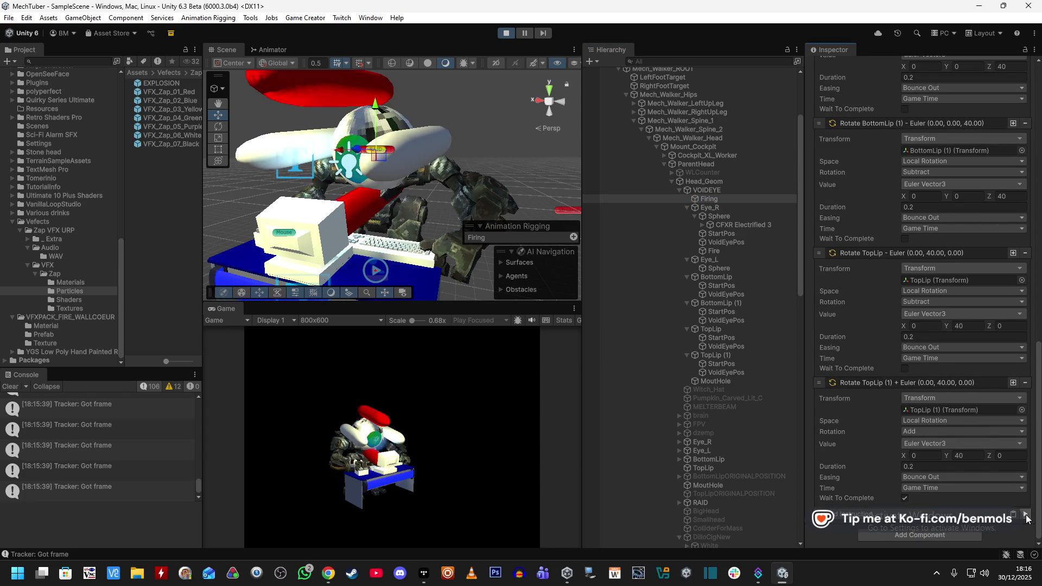
pyautogui.scroll(10, 897, 428)
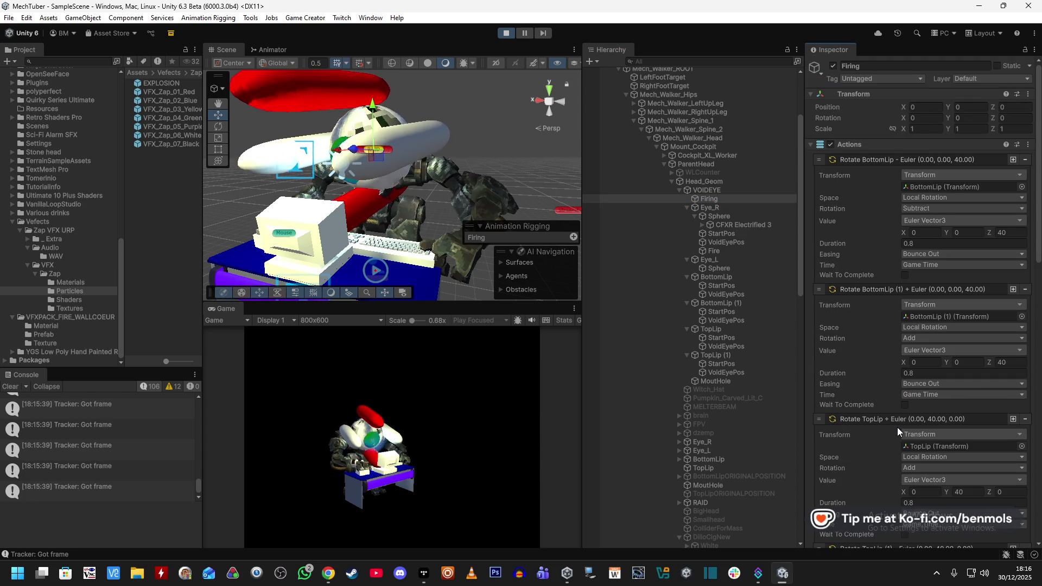
pyautogui.scroll(-5, 883, 362)
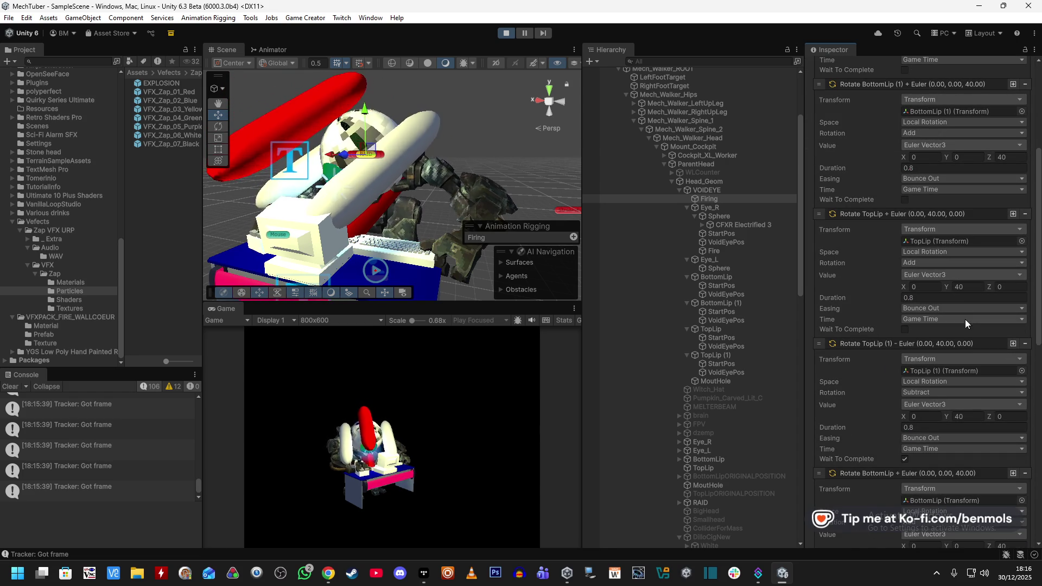
pyautogui.click(946, 260)
pyautogui.click(940, 298)
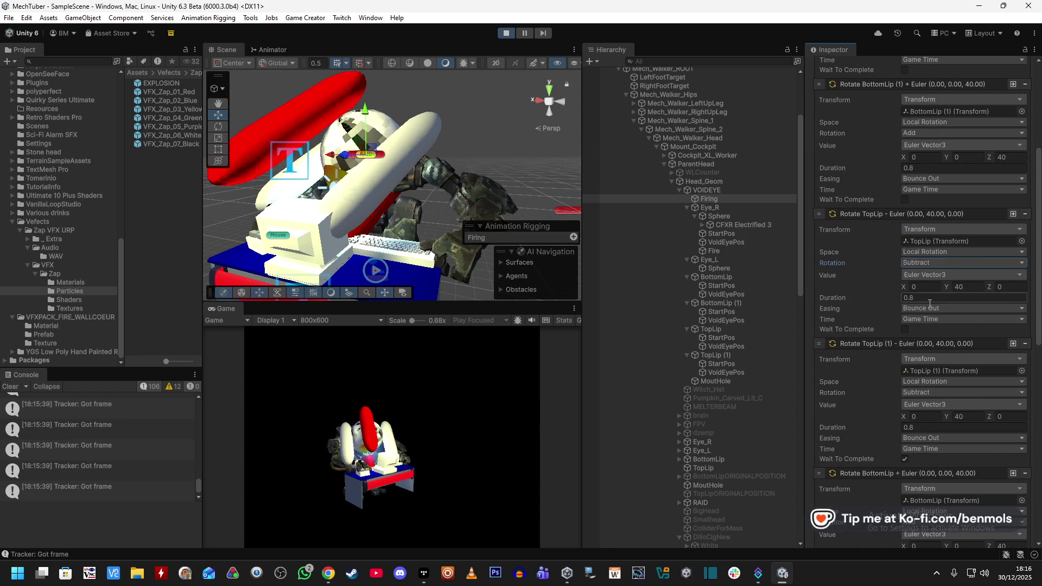
pyautogui.scroll(-10, 874, 325)
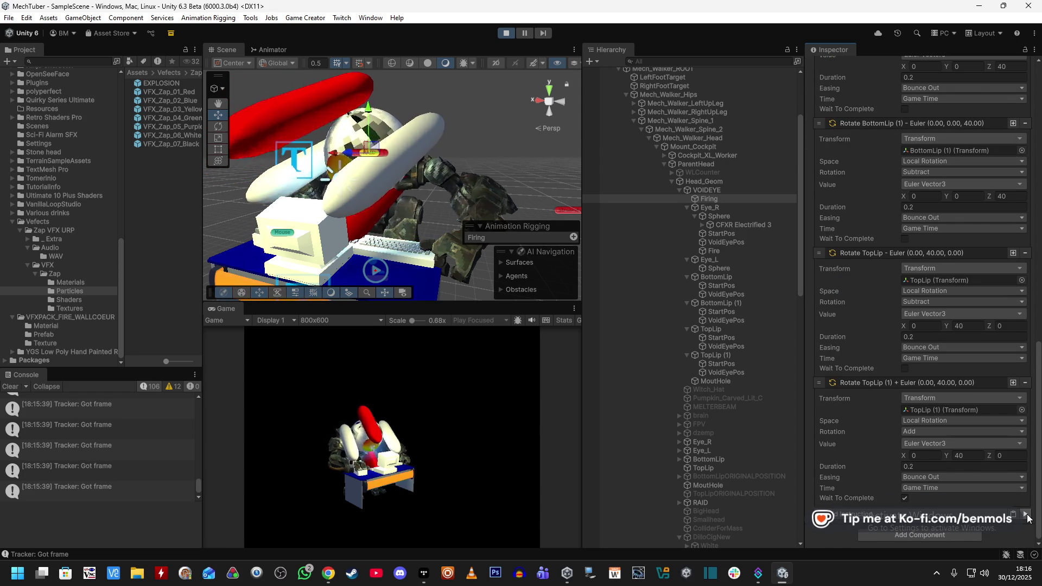
pyautogui.click(1026, 514)
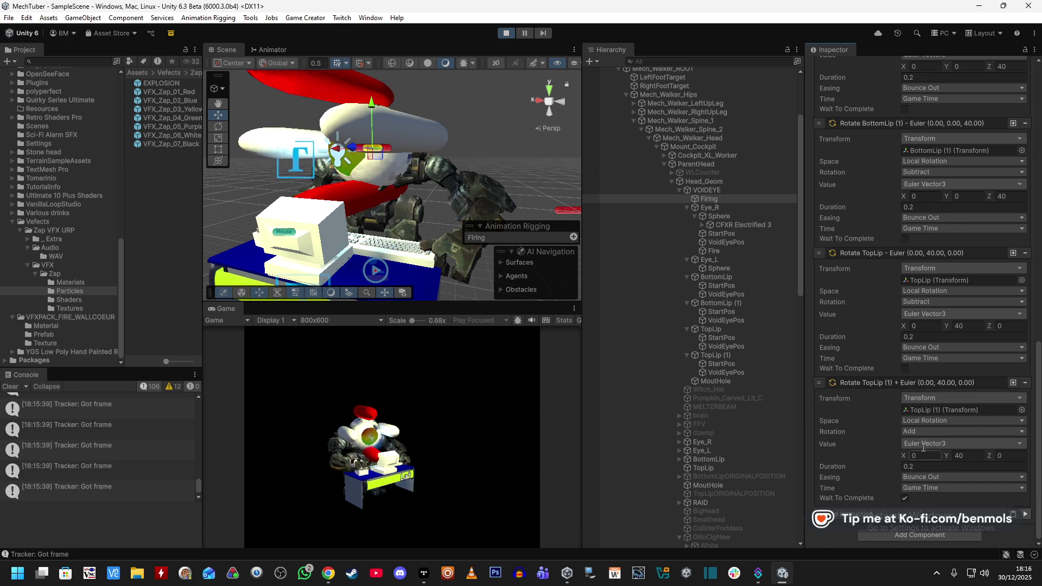
# Restore the TopLip rotation mode to Add and run the Firing action again
pyautogui.scroll(6, 922, 448)
pyautogui.scroll(3, 919, 444)
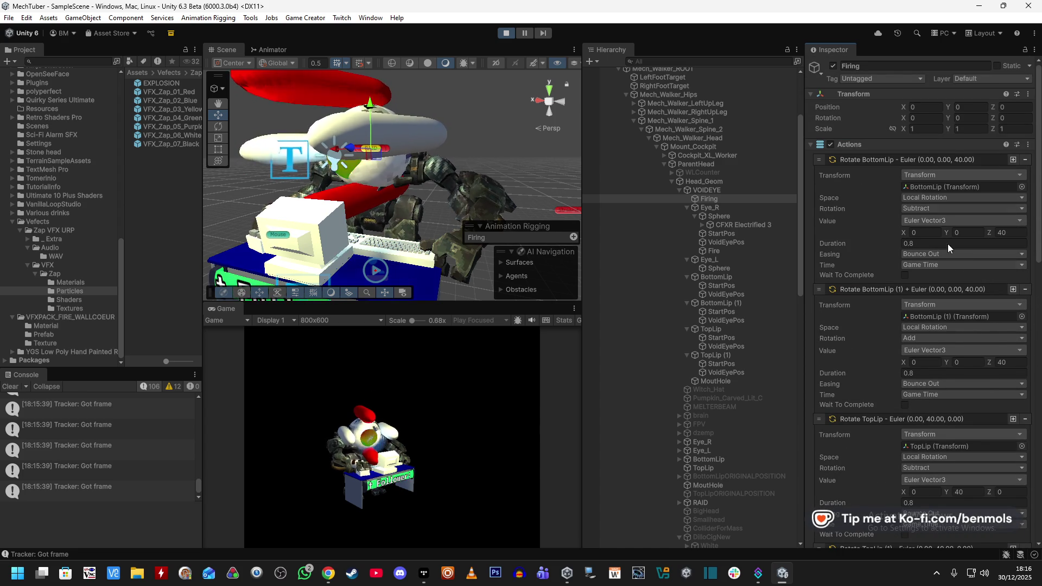
pyautogui.scroll(-3, 944, 320)
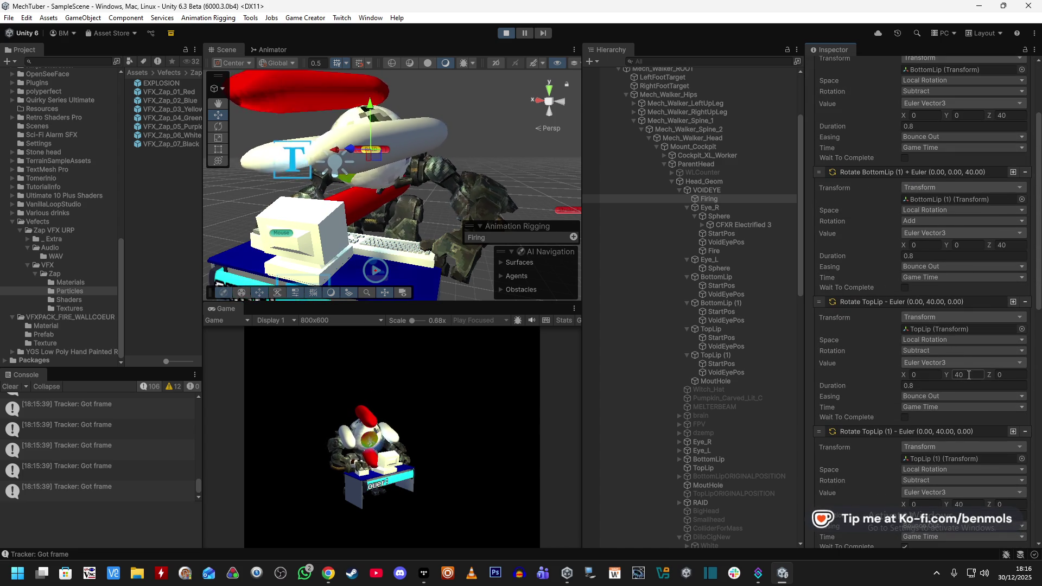
pyautogui.click(953, 351)
pyautogui.click(944, 380)
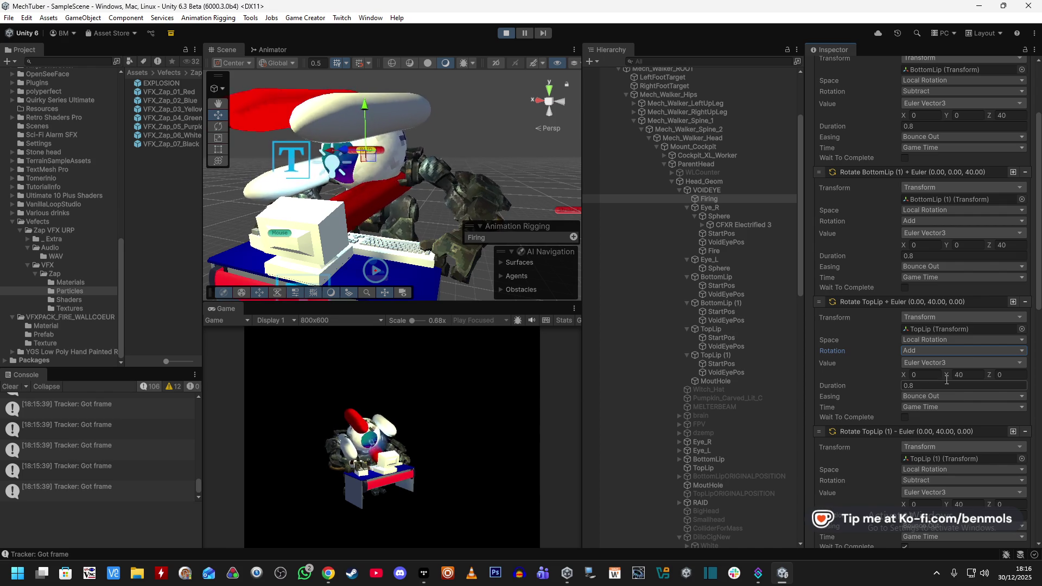
pyautogui.click(999, 375)
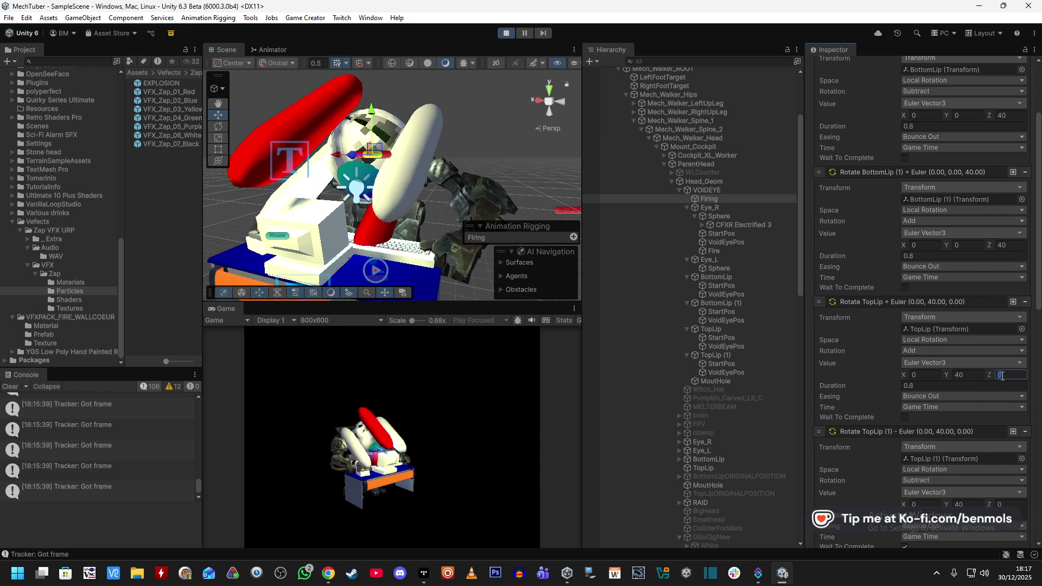
pyautogui.write('40')
pyautogui.scroll(-10, 868, 397)
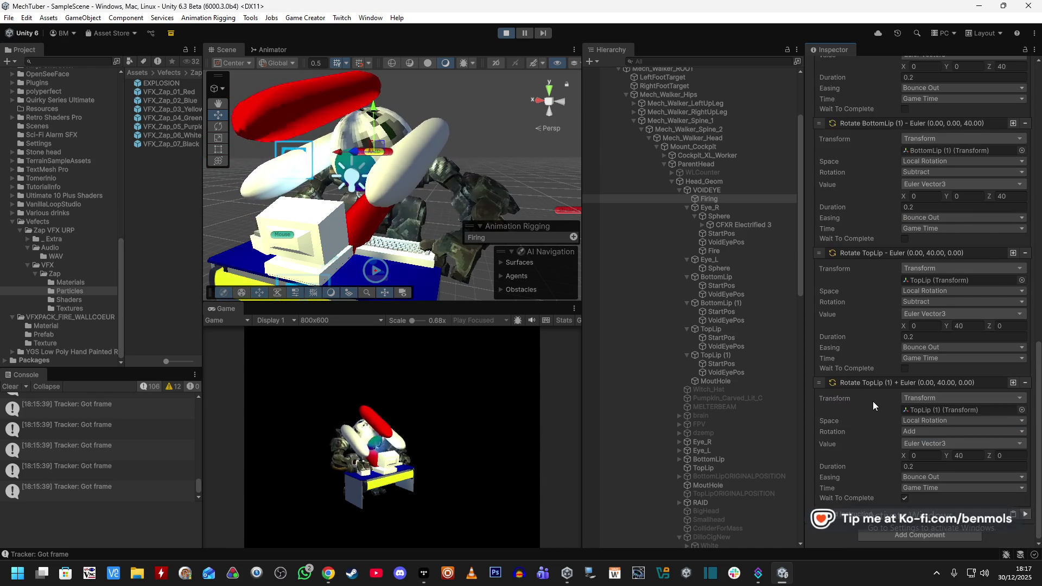
pyautogui.click(1026, 514)
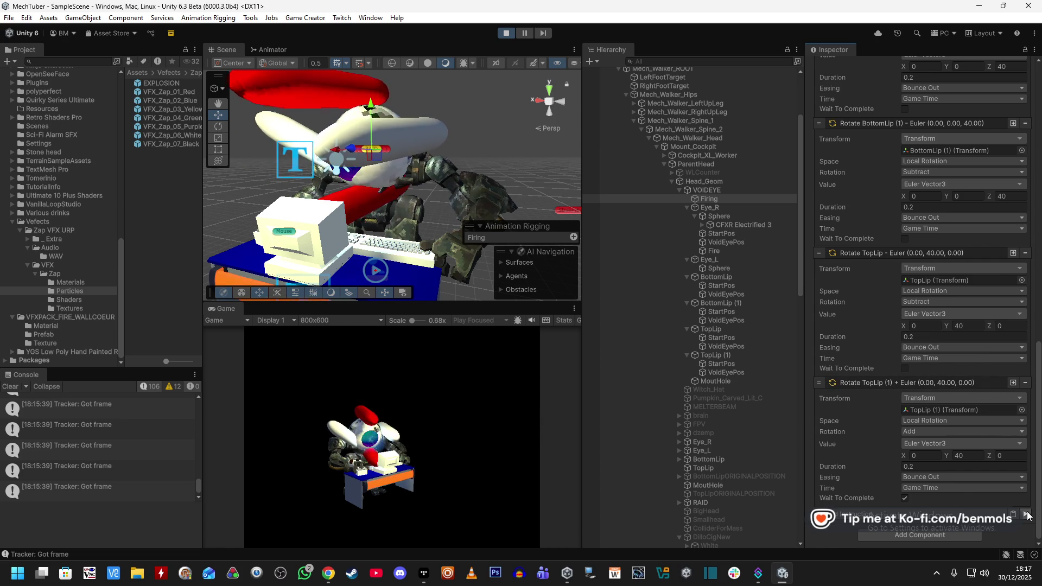
# Exit Play mode, then try TopLip Y rotations of 124.63 and 131 before undoing
pyautogui.click(510, 32)
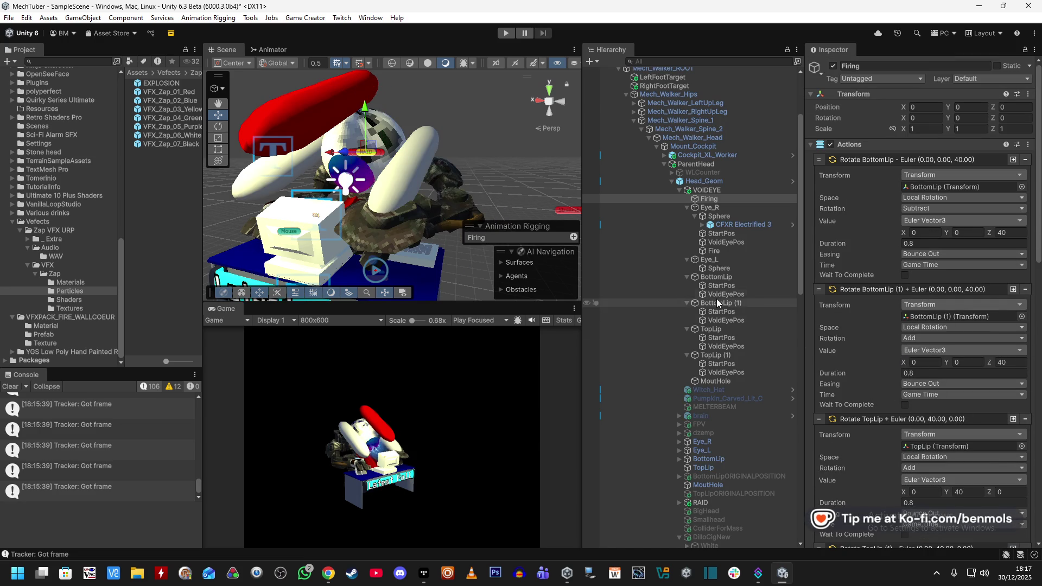
pyautogui.click(737, 355)
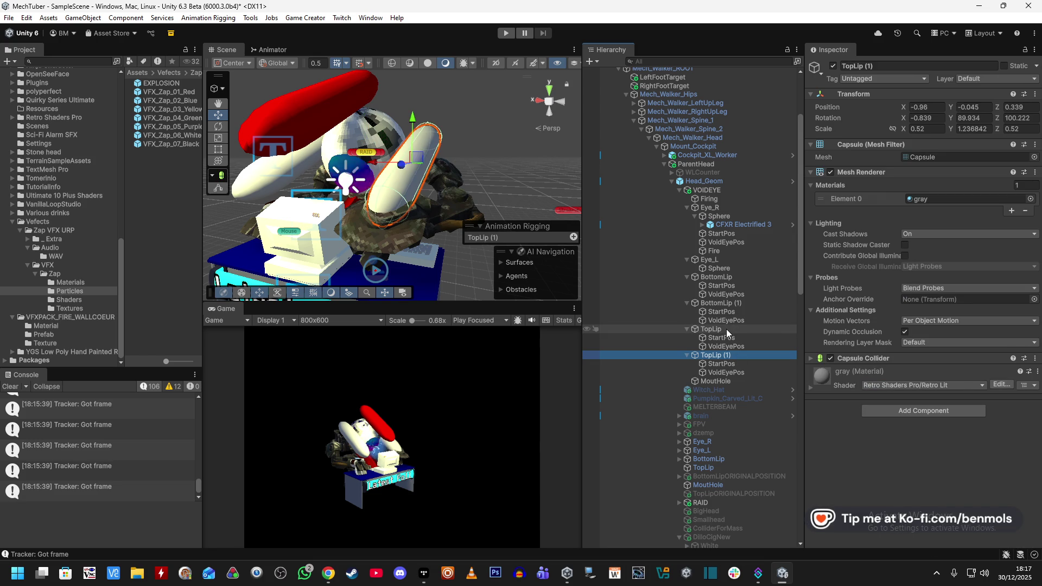
pyautogui.click(725, 328)
pyautogui.click(958, 118)
pyautogui.write('124.63')
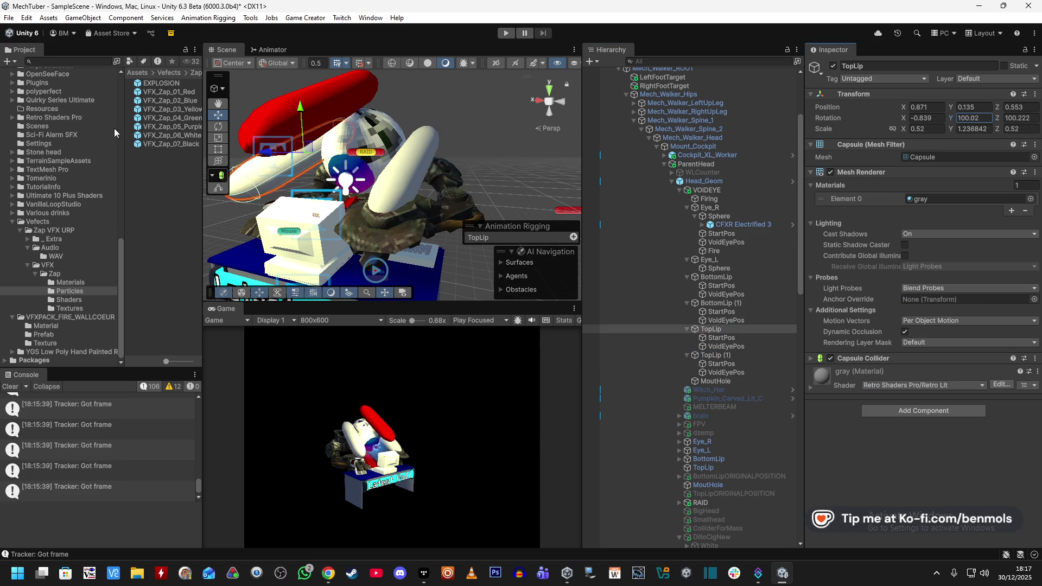
pyautogui.moveTo(546, 184)
pyautogui.mouseDown()
pyautogui.moveTo(623, 178)
pyautogui.moveTo(292, 183)
pyautogui.moveTo(516, 181)
pyautogui.mouseUp()
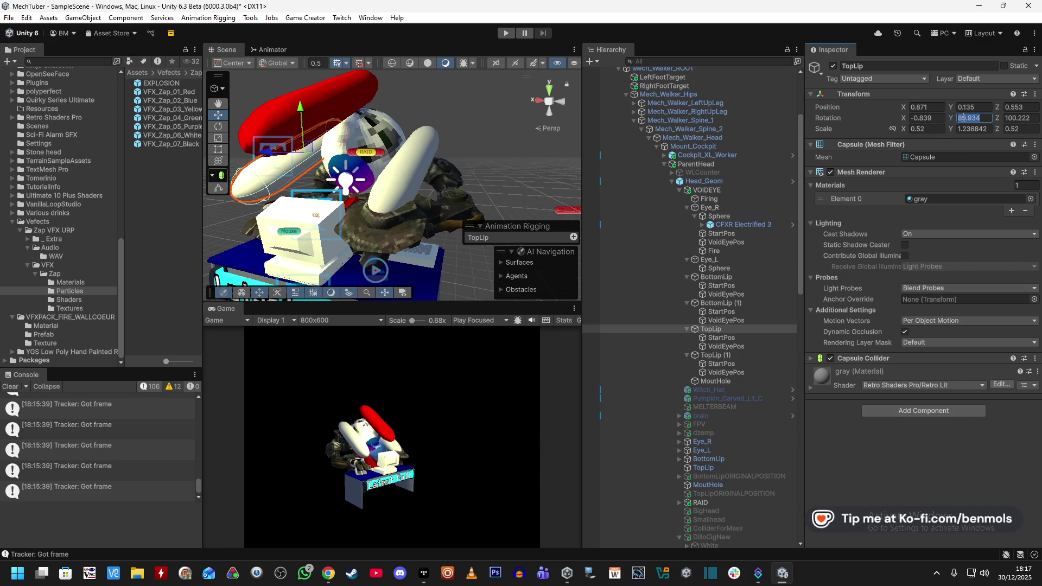
pyautogui.moveTo(958, 118); pyautogui.dragTo(966, 120)
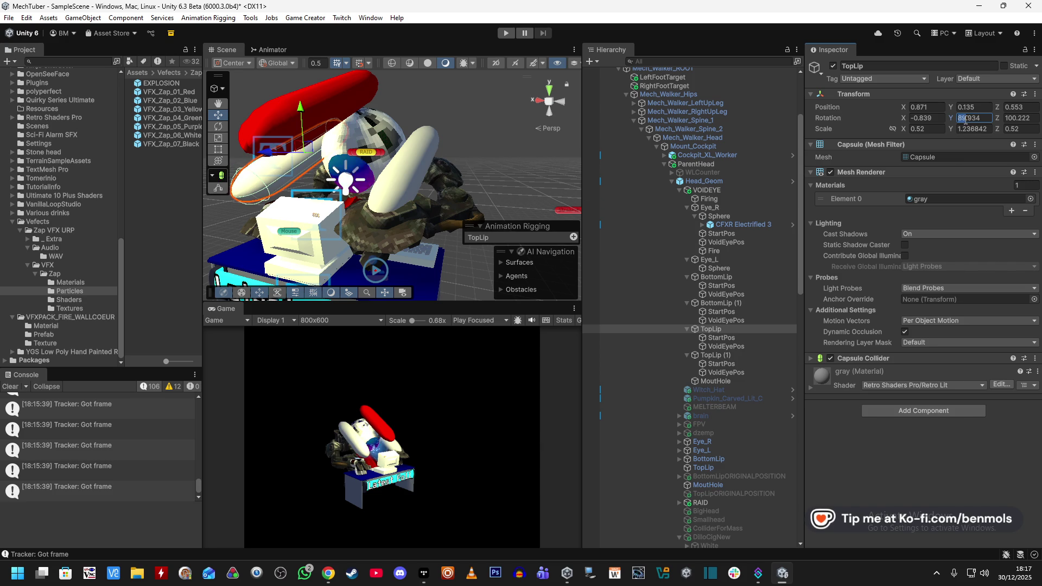
pyautogui.write('131')
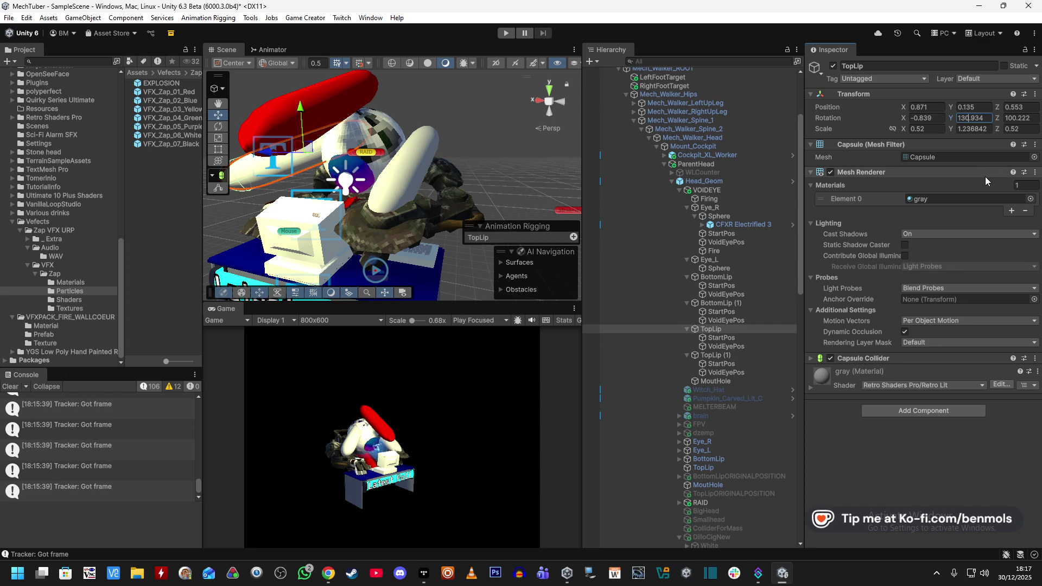
pyautogui.hotkey('ctrl', 'z')
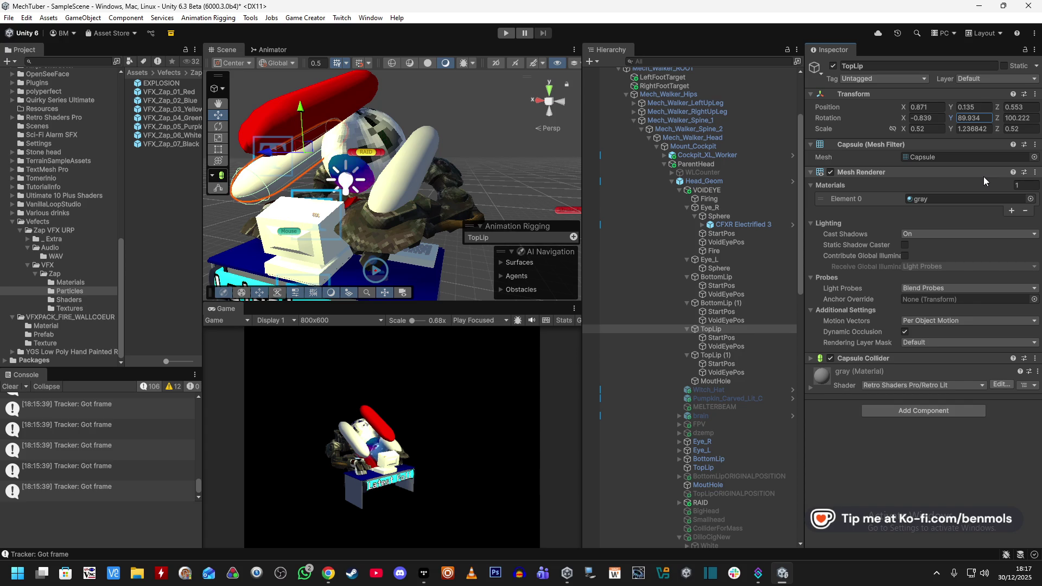
# Reopen Firing, locate TopLip, and switch its rotation mode to Set before undoing back to Add
pyautogui.click(744, 199)
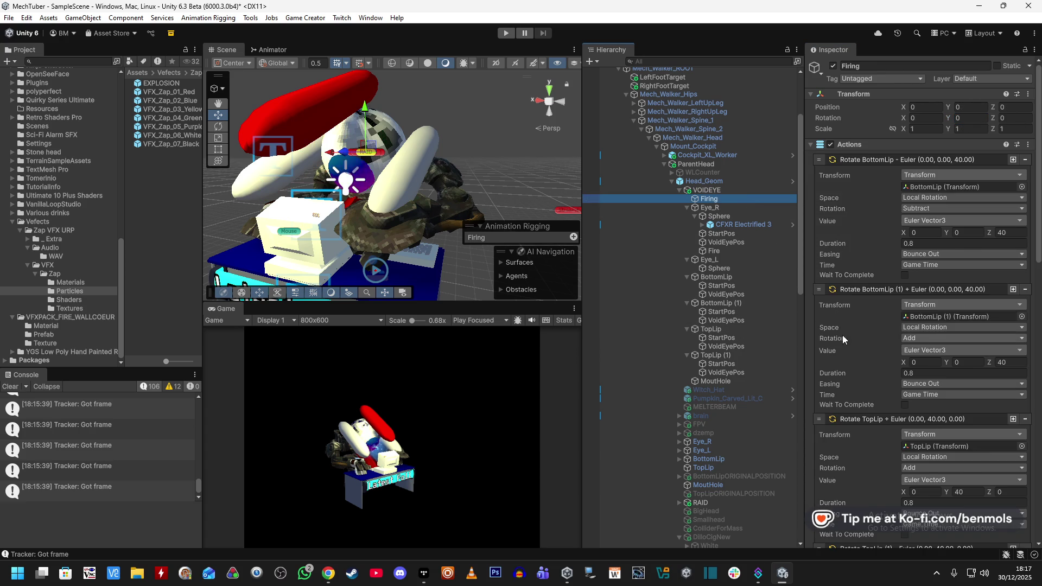
pyautogui.scroll(-10, 848, 334)
pyautogui.scroll(10, 850, 339)
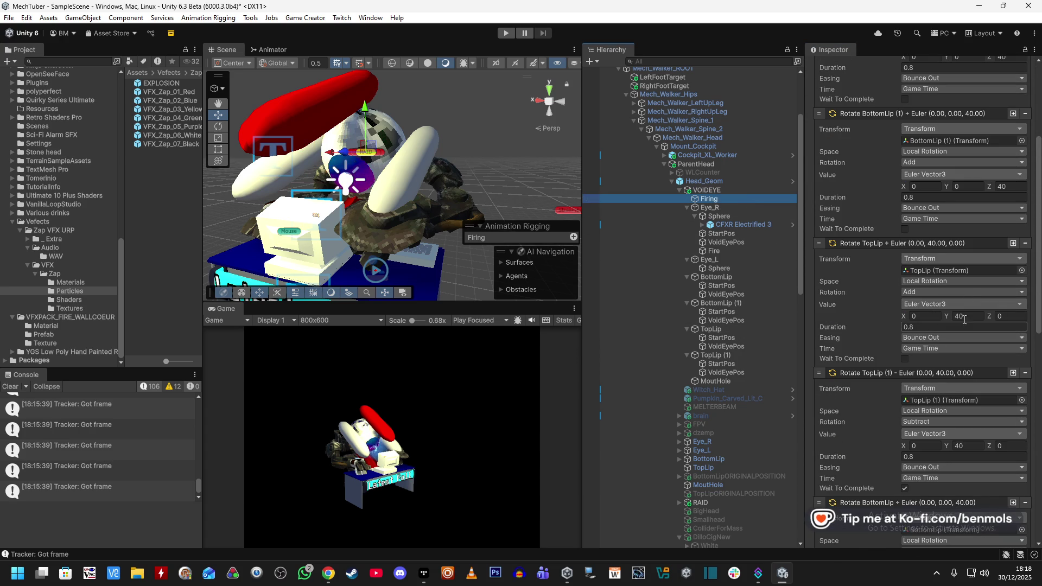
pyautogui.click(958, 270)
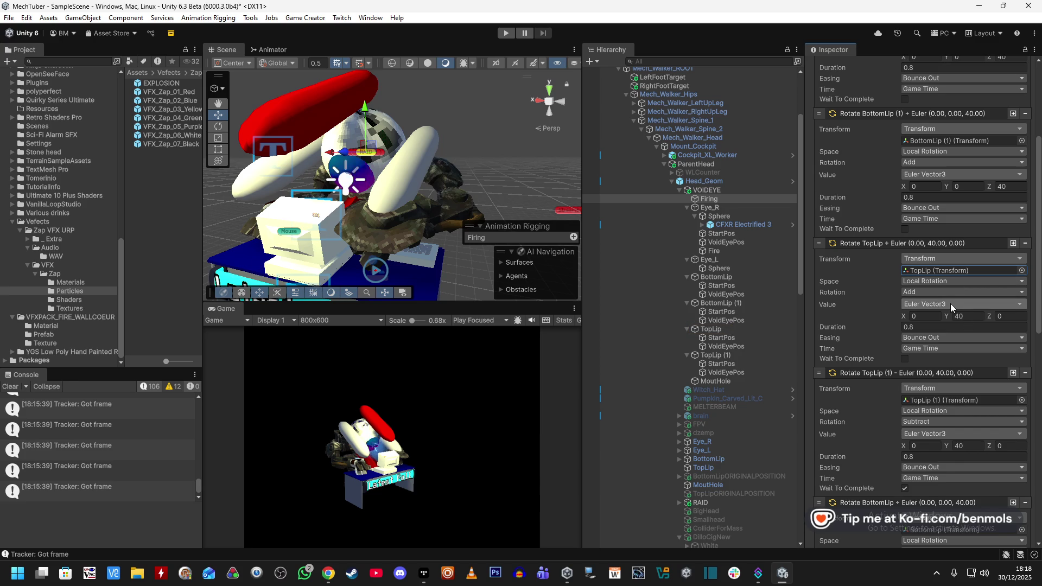
pyautogui.click(941, 293)
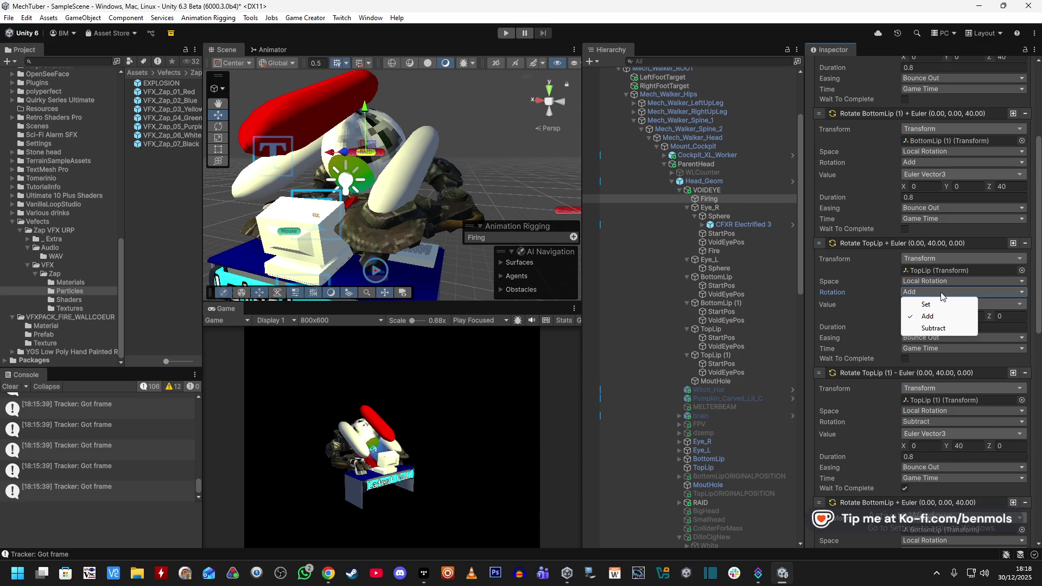
pyautogui.click(1011, 316)
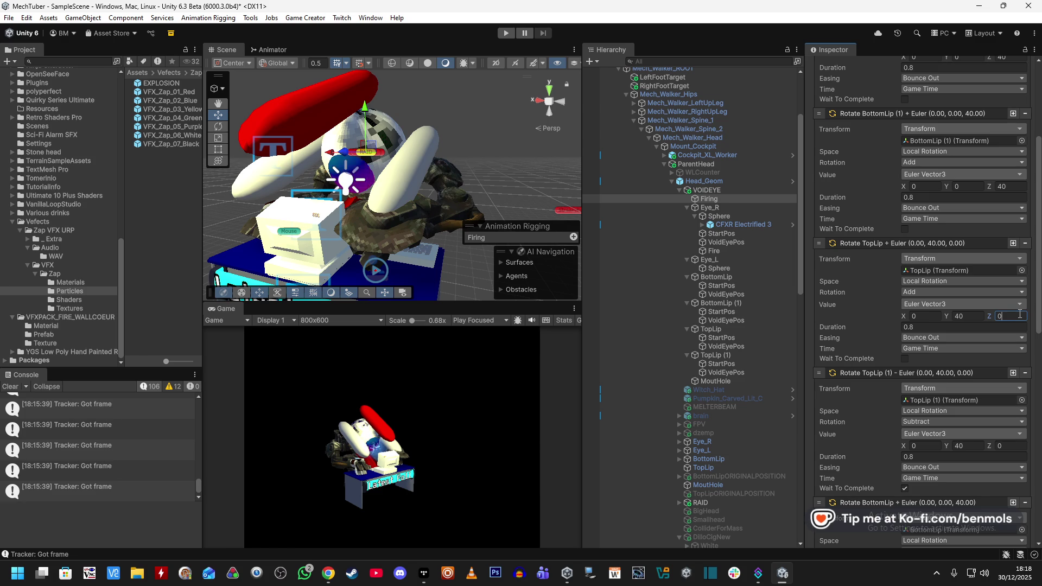
pyautogui.click(955, 292)
pyautogui.click(923, 299)
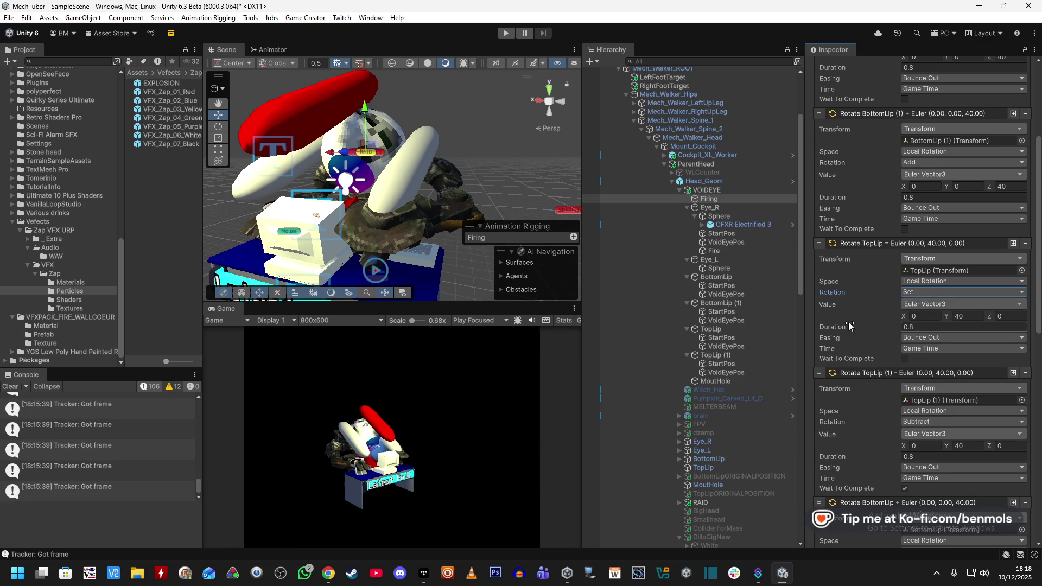
pyautogui.scroll(-3, 849, 326)
pyautogui.scroll(5, 849, 325)
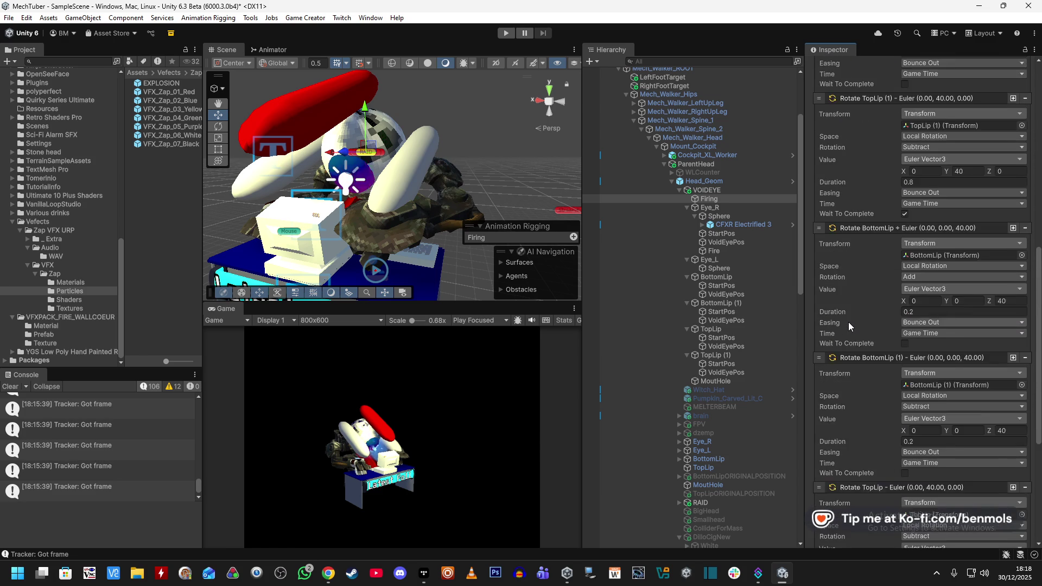
pyautogui.scroll(1, 848, 321)
pyautogui.hotkey('ctrl', 'z')
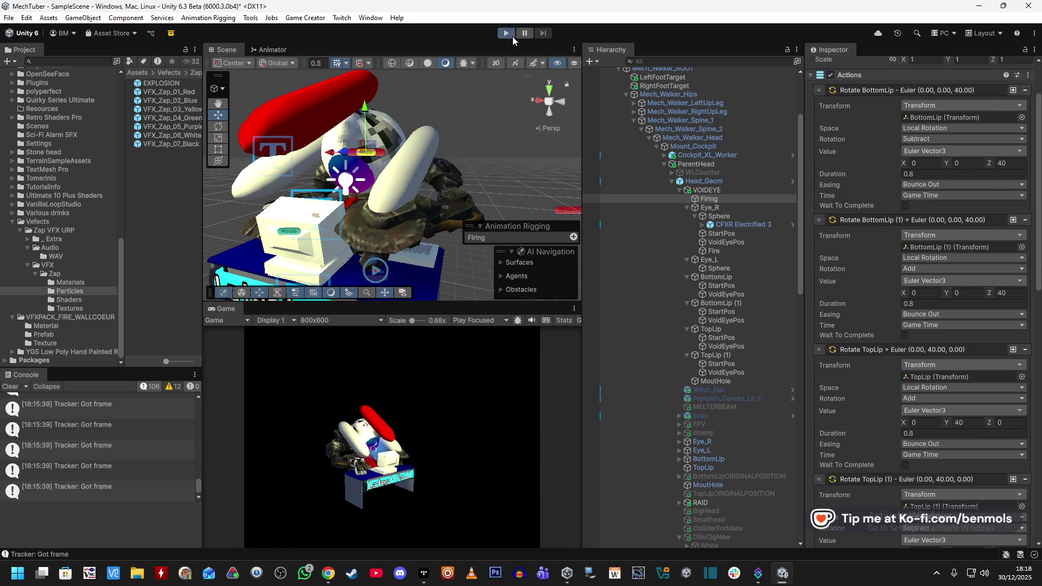
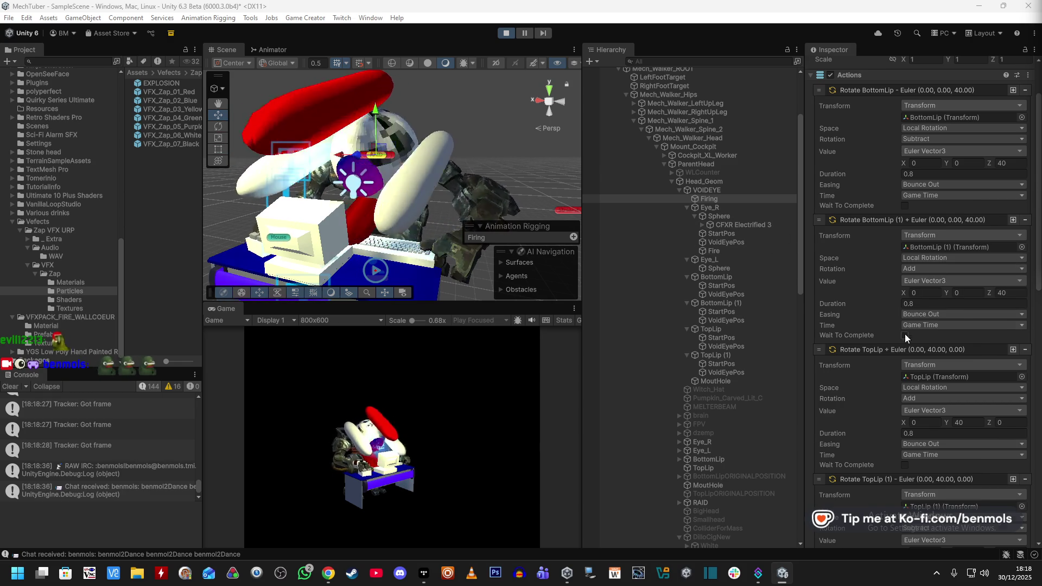
# Change the TopLip rotate instruction's rotation mode from Add to Set
pyautogui.scroll(-3, 903, 331)
pyautogui.scroll(-2, 969, 464)
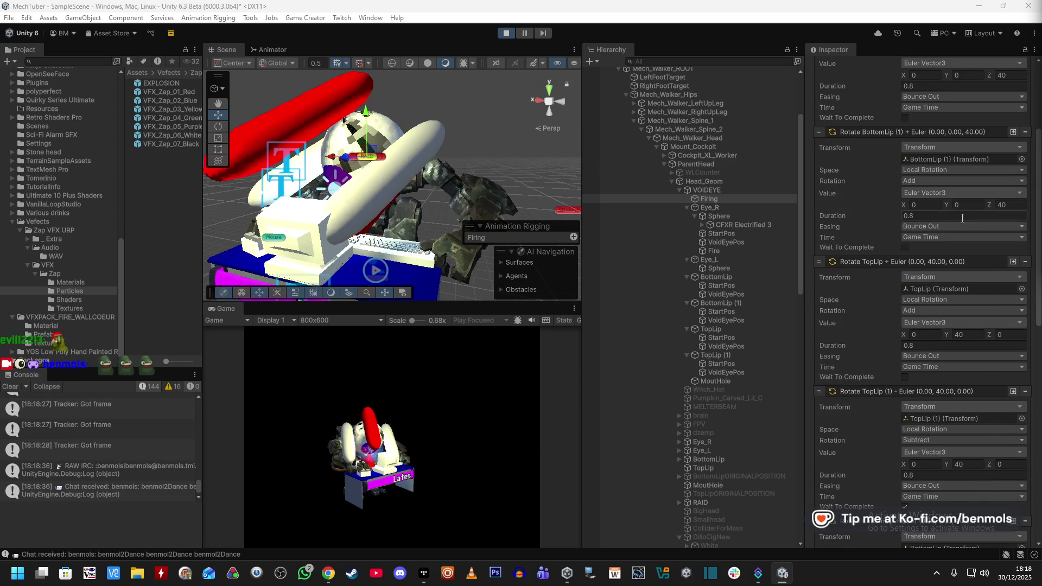
pyautogui.scroll(-1, 932, 180)
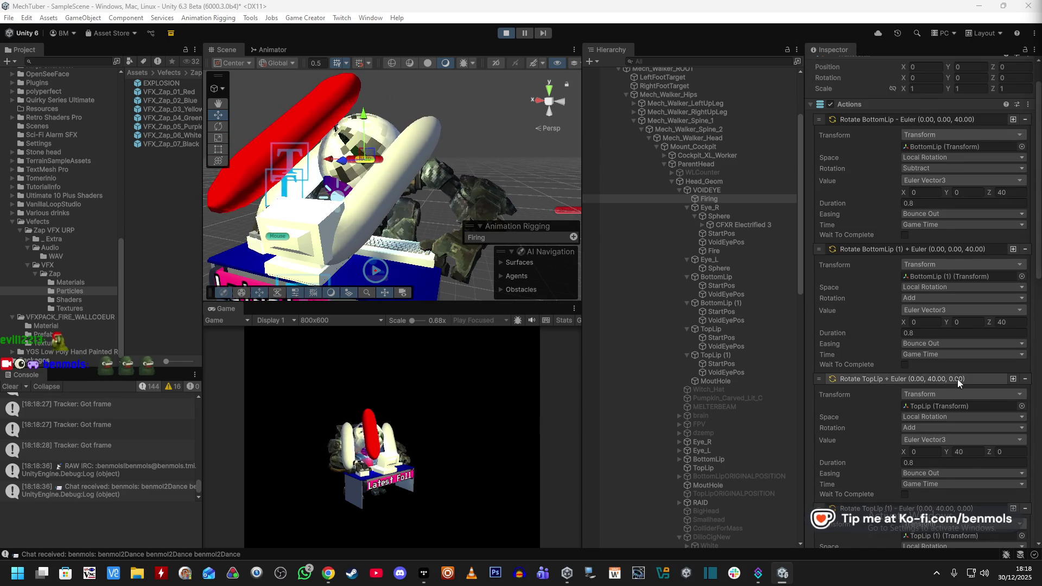
pyautogui.scroll(3, 933, 363)
pyautogui.click(911, 369)
pyautogui.click(936, 382)
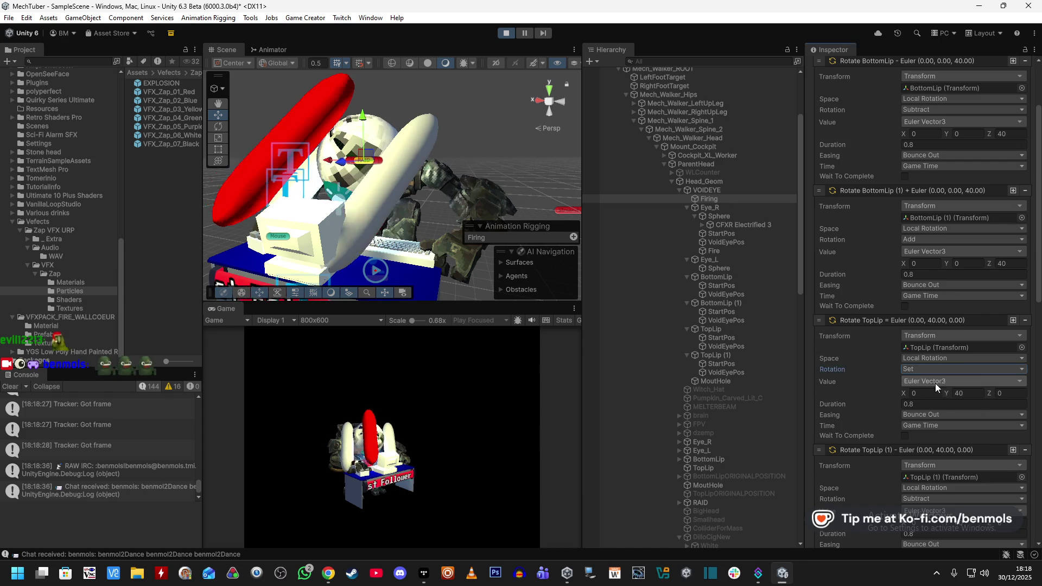
# Select VoidEyePos under BottomLip (1) to view its move, rotate and scale instructions
pyautogui.scroll(-5, 875, 373)
pyautogui.scroll(-10, 876, 374)
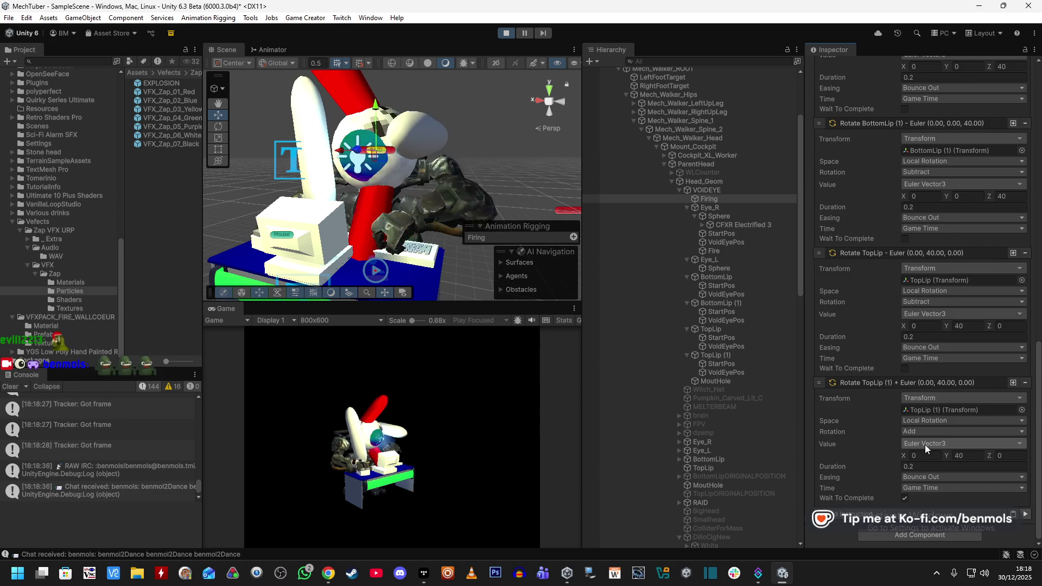
pyautogui.scroll(8, 924, 444)
pyautogui.scroll(-8, 924, 443)
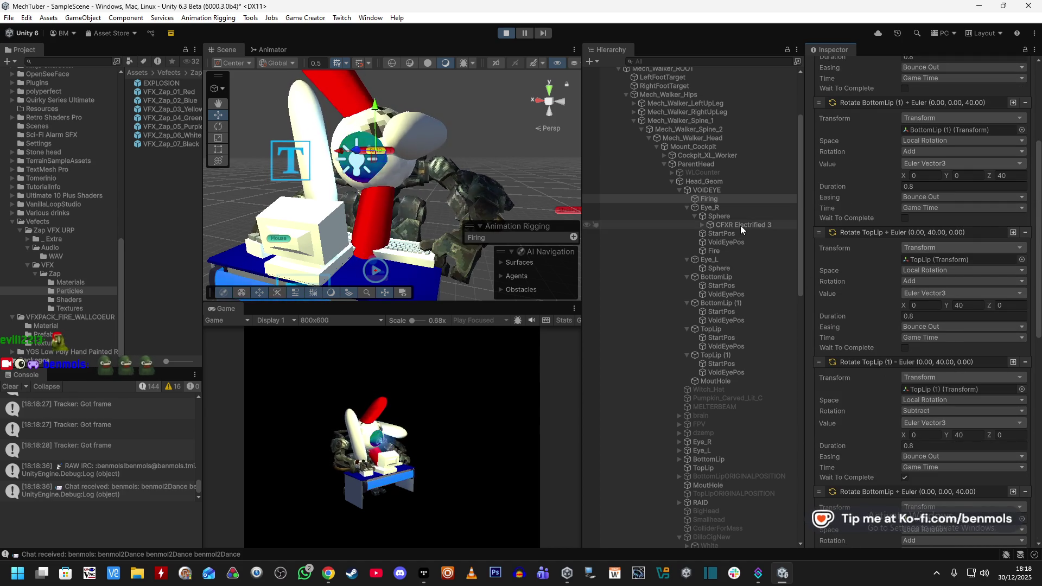
pyautogui.click(732, 320)
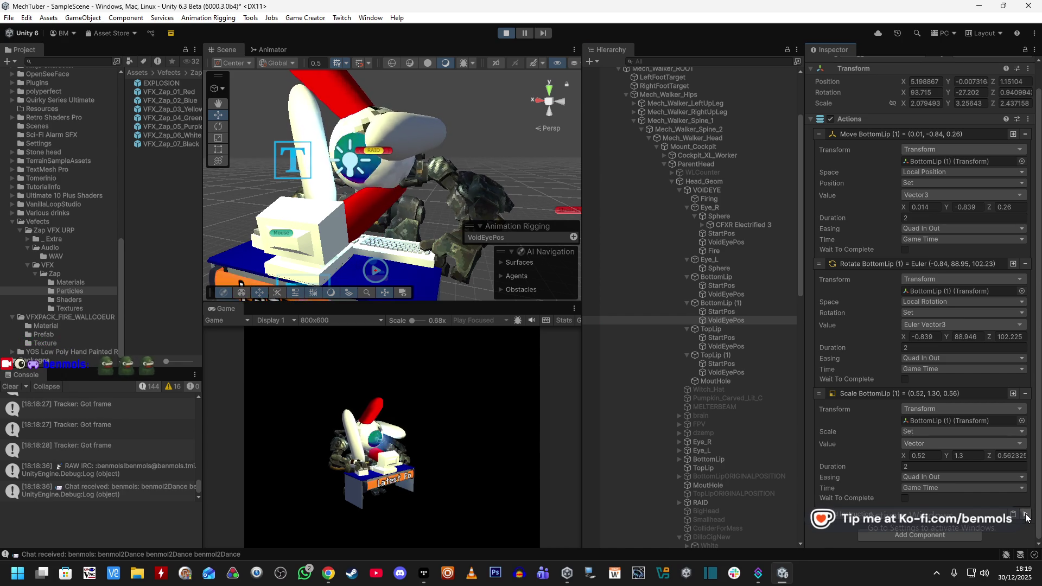
# Inspect BottomLip (1), TopLip, StartPos and TopLip's VoidEyePos in the Hierarchy
pyautogui.click(741, 304)
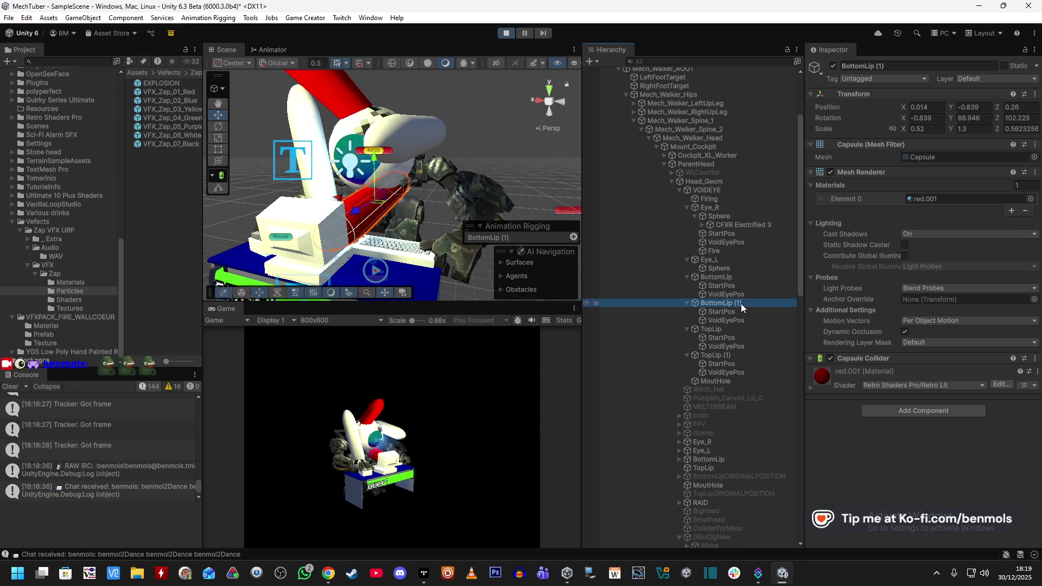
pyautogui.click(733, 331)
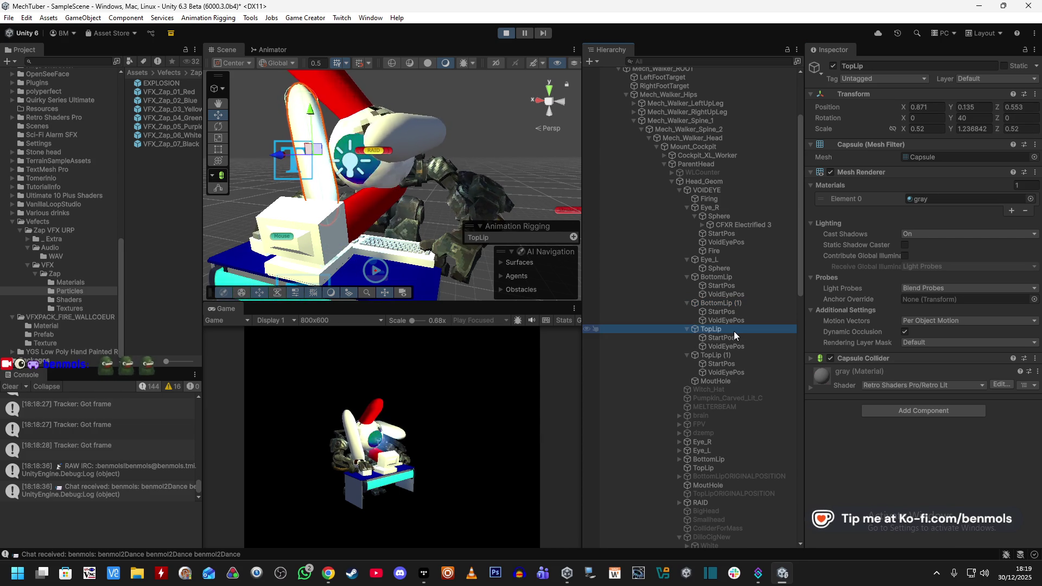
pyautogui.click(734, 338)
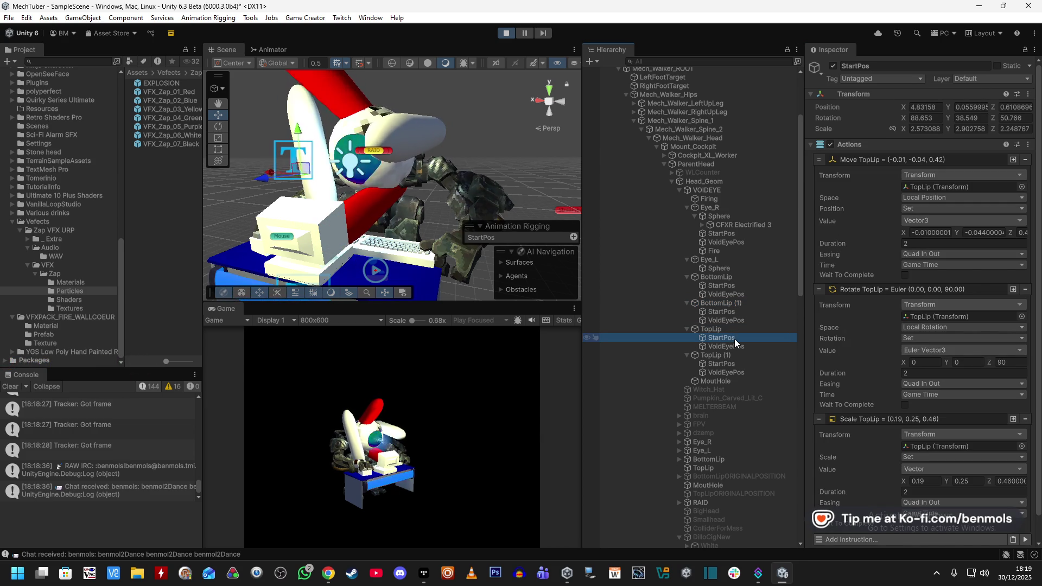
pyautogui.click(768, 347)
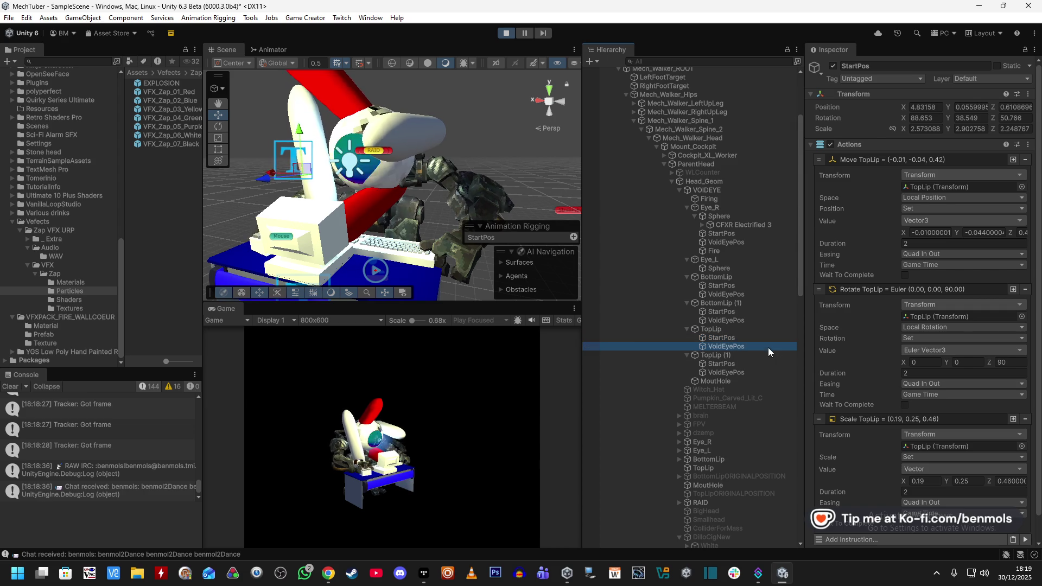
# Run TopLip's VoidEyePos move, rotate and scale instructions, then select the Firing object
pyautogui.scroll(-1, 922, 434)
pyautogui.click(1025, 519)
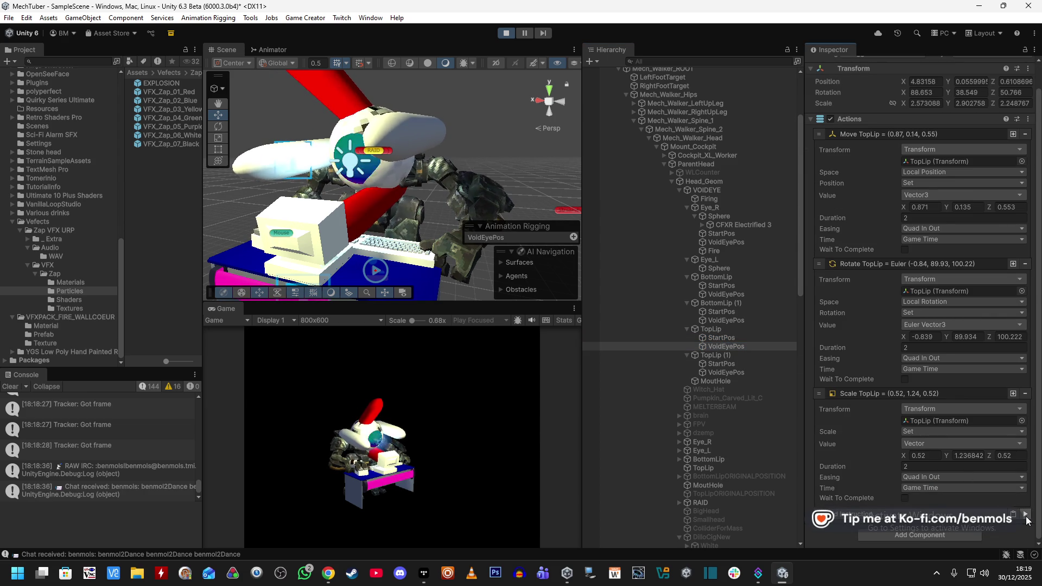
pyautogui.click(1026, 518)
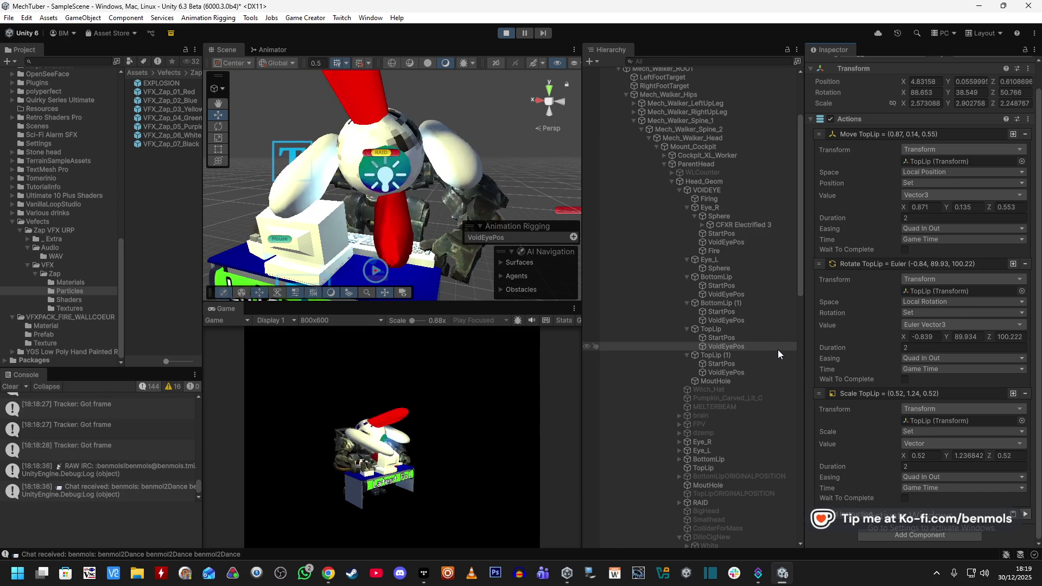
pyautogui.click(709, 199)
pyautogui.scroll(-10, 918, 436)
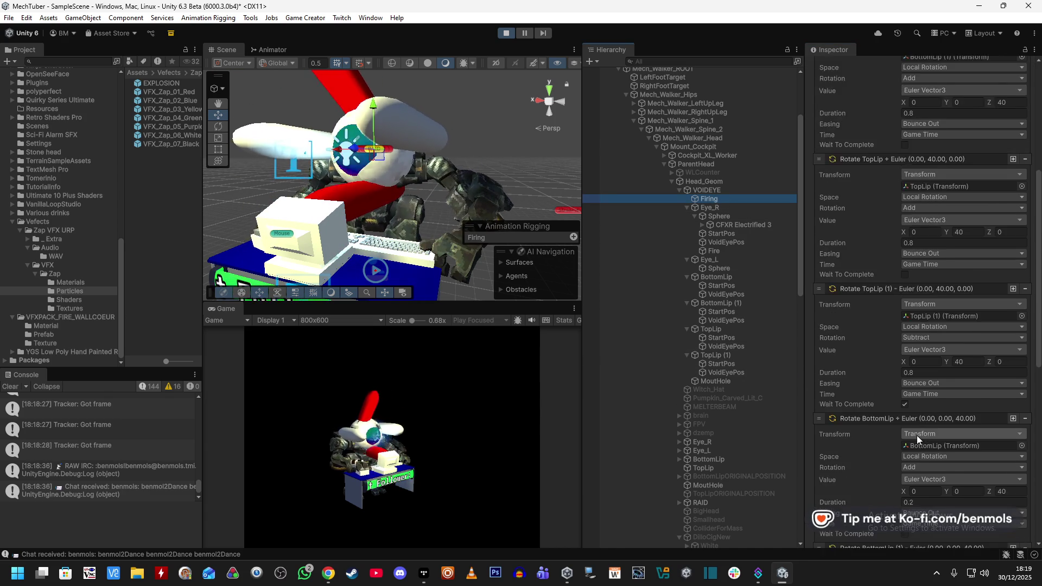
# Exit play mode and bring up the value source choices for Rotate BottomLip (1)
pyautogui.scroll(-5, 958, 474)
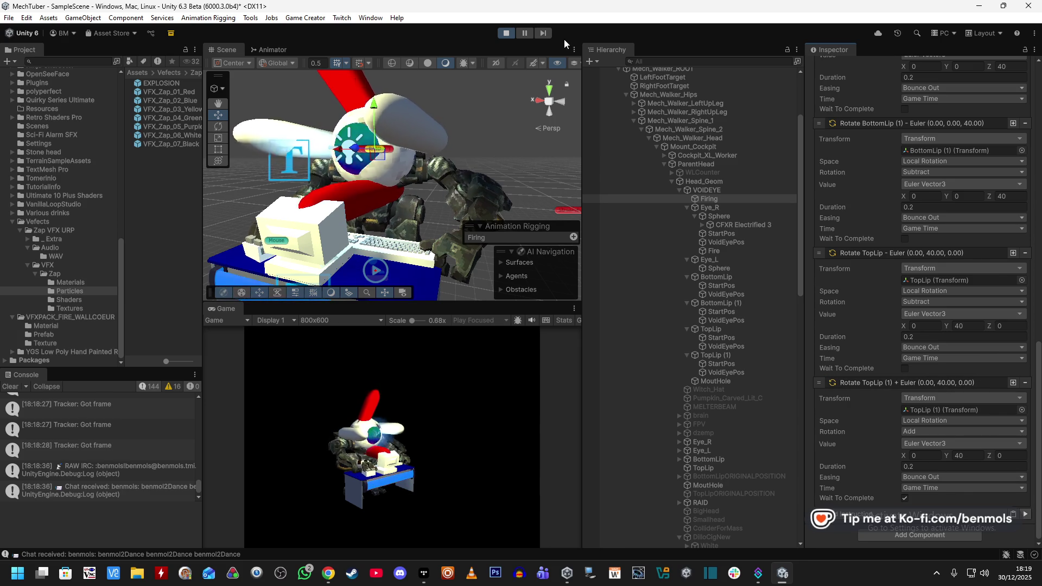
pyautogui.click(506, 33)
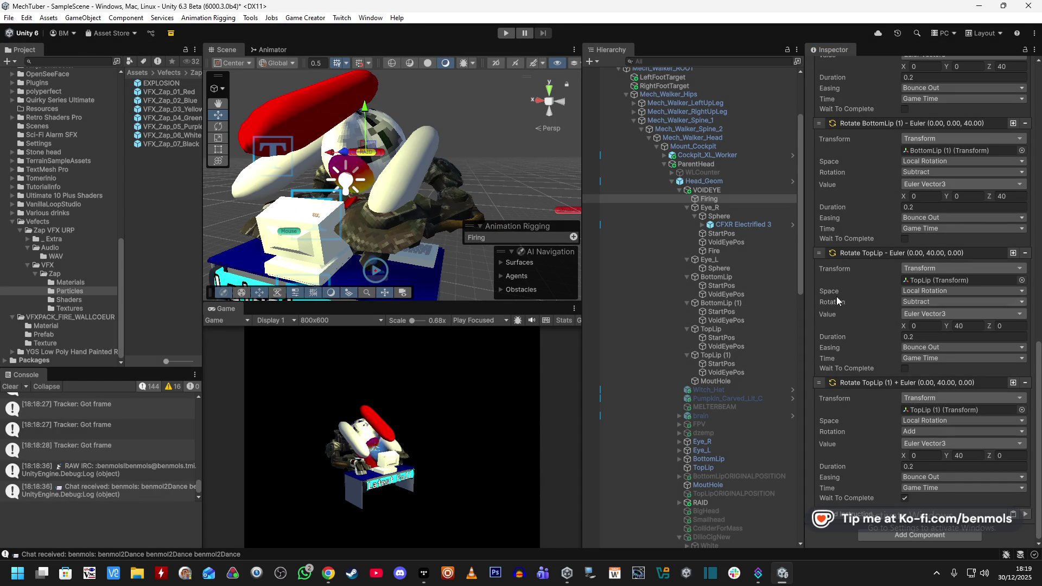
pyautogui.scroll(5, 864, 304)
pyautogui.scroll(3, 864, 309)
pyautogui.click(955, 362)
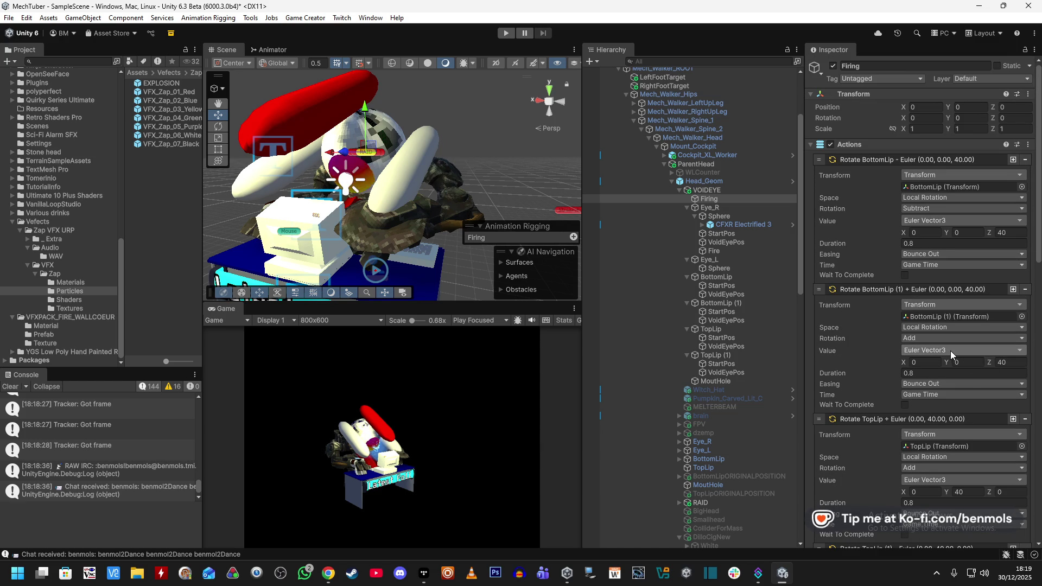
pyautogui.click(949, 350)
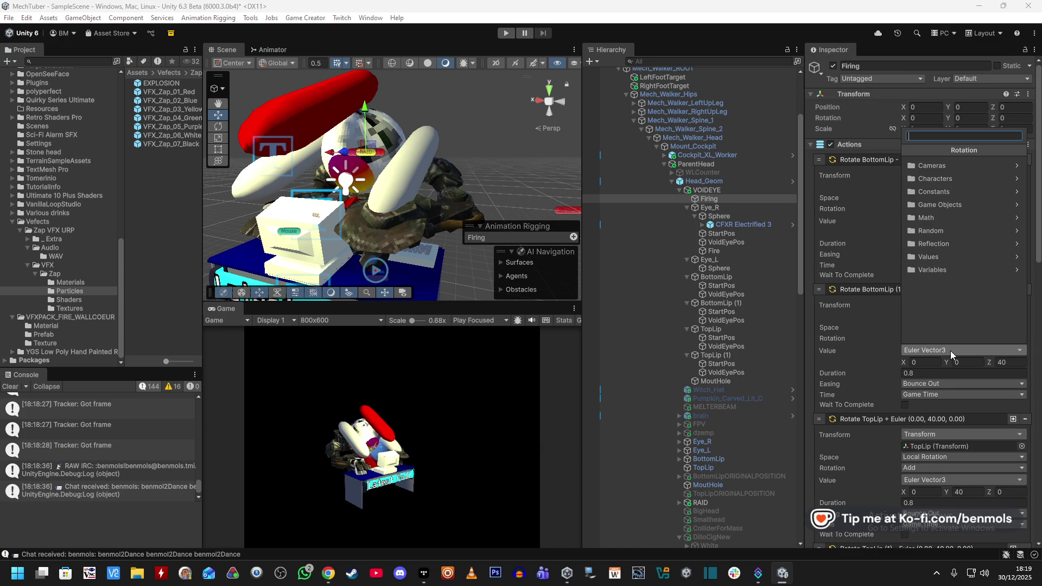
# Try Euler Vector3, then search 'Rotation' and pick Target Rotation for BottomLip (1)'s value
pyautogui.click(952, 196)
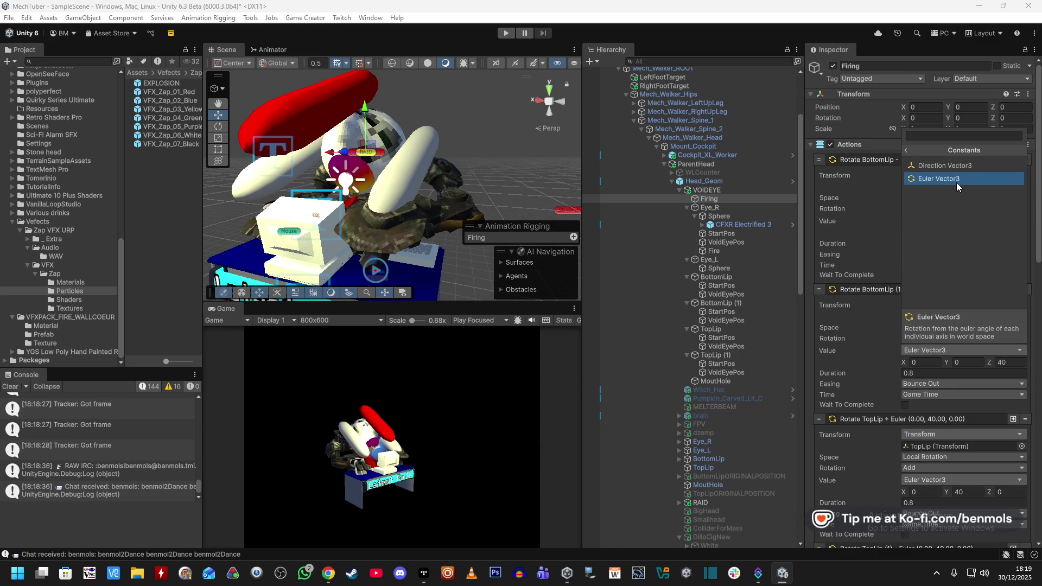
pyautogui.click(959, 180)
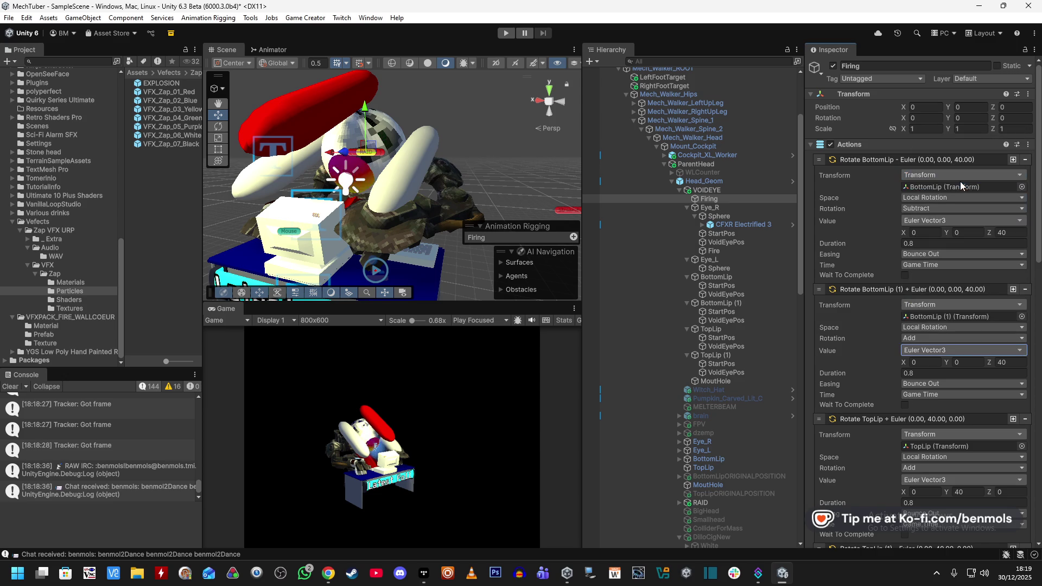
pyautogui.click(954, 350)
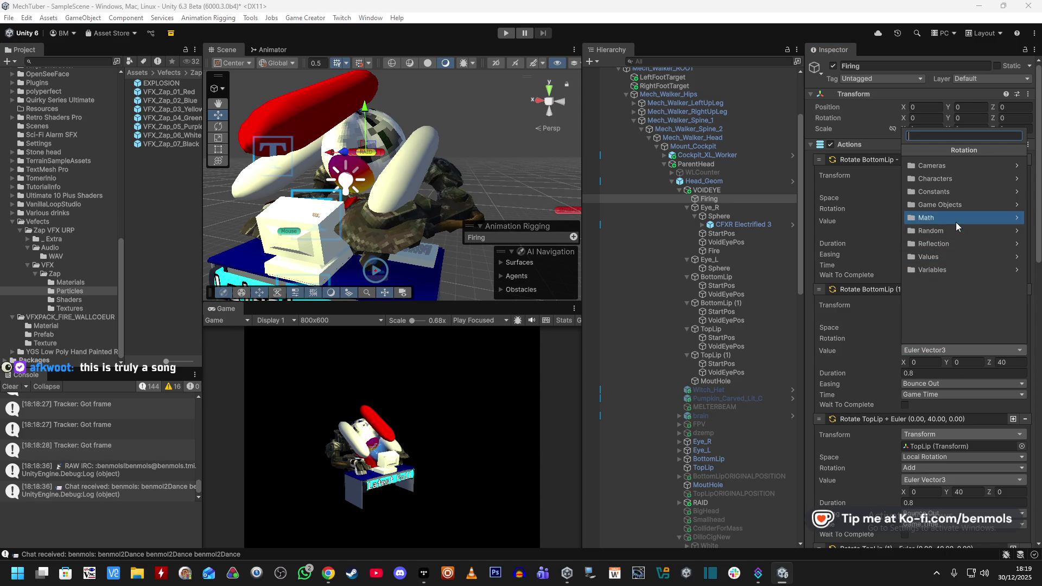
pyautogui.write('Rp')
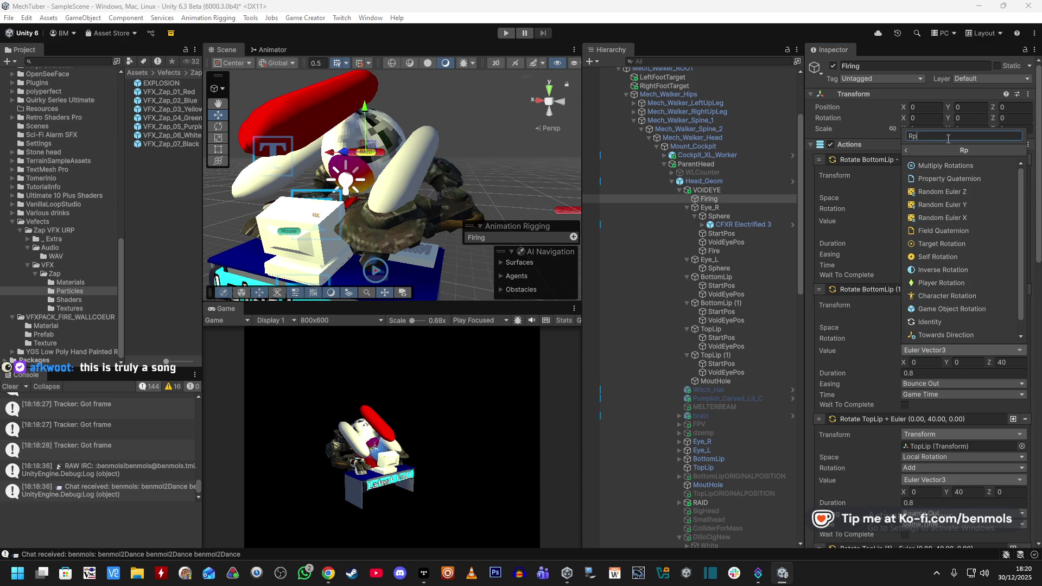
pyautogui.press('BackSpace')
pyautogui.write('otation')
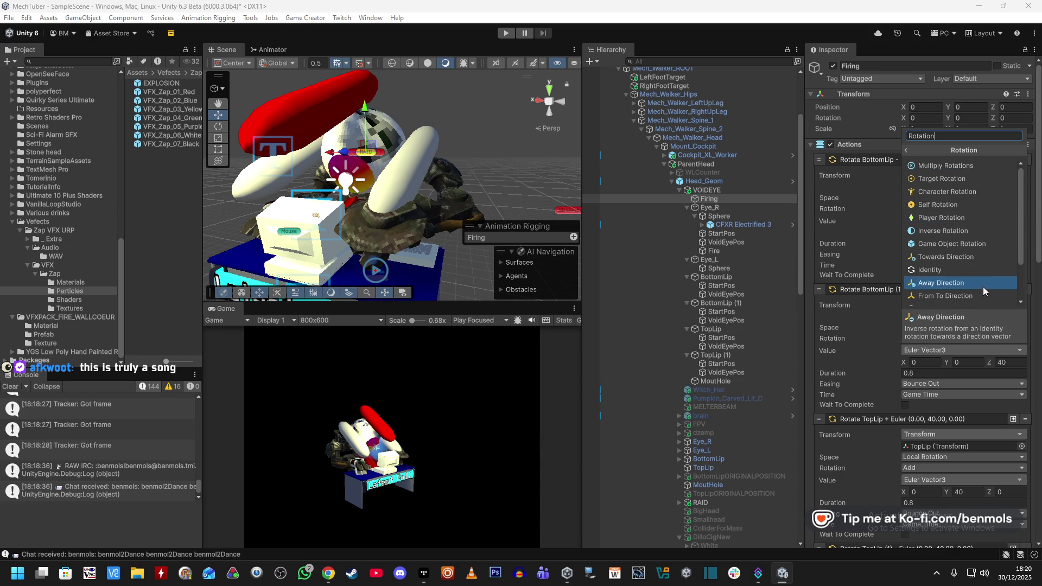
pyautogui.scroll(-3, 983, 293)
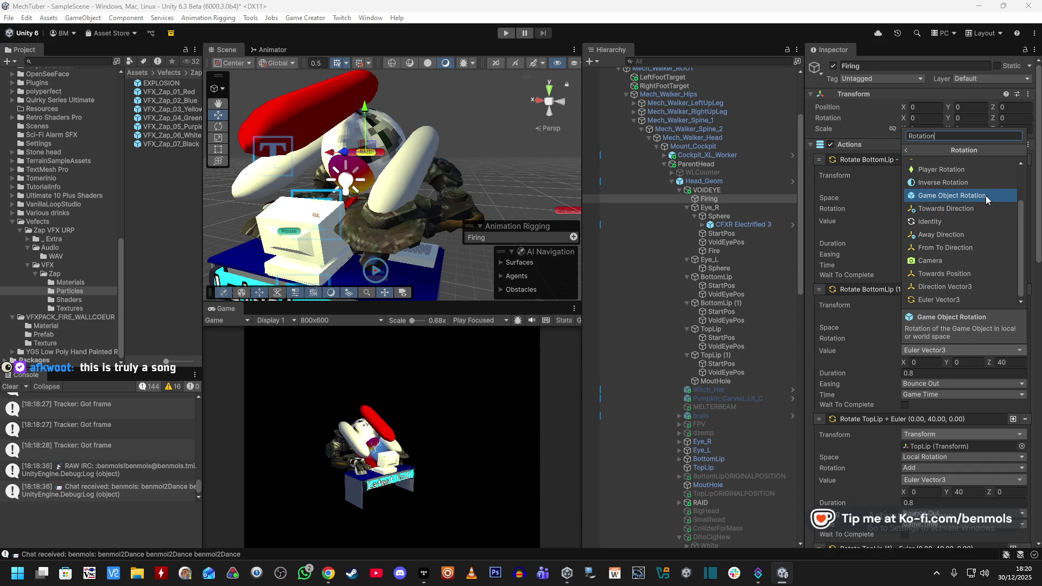
pyautogui.scroll(3, 988, 194)
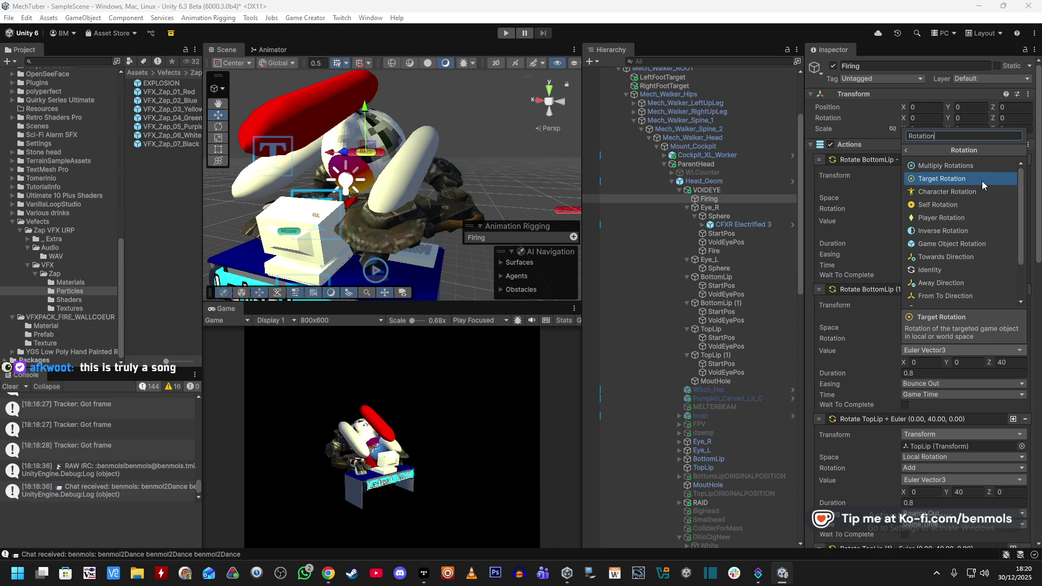
pyautogui.click(981, 181)
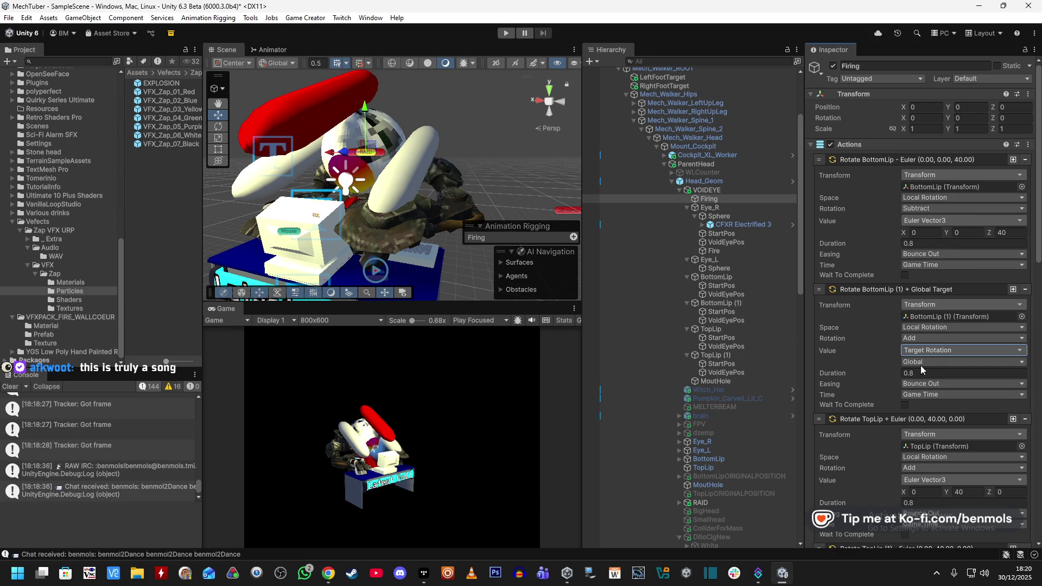
# Set BottomLip (1)'s rotation value to Quaternion with an Integer Y component
pyautogui.click(933, 350)
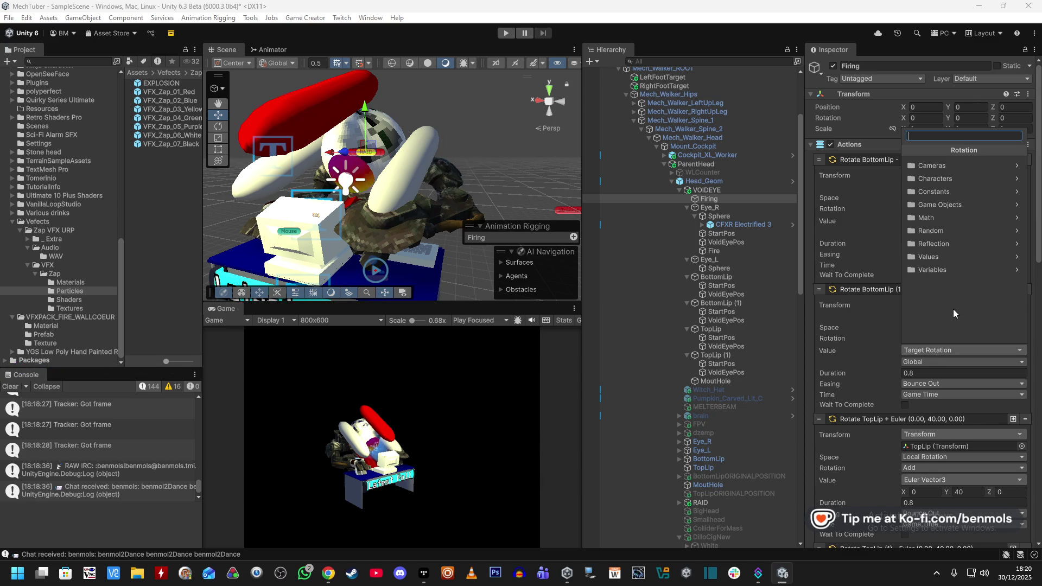
pyautogui.click(970, 271)
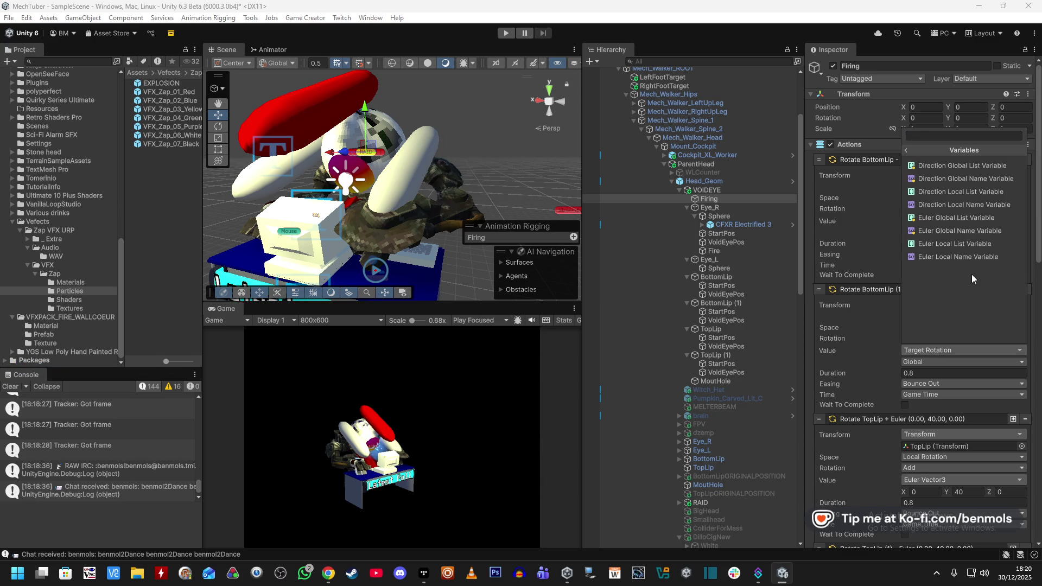
pyautogui.click(906, 149)
pyautogui.click(953, 257)
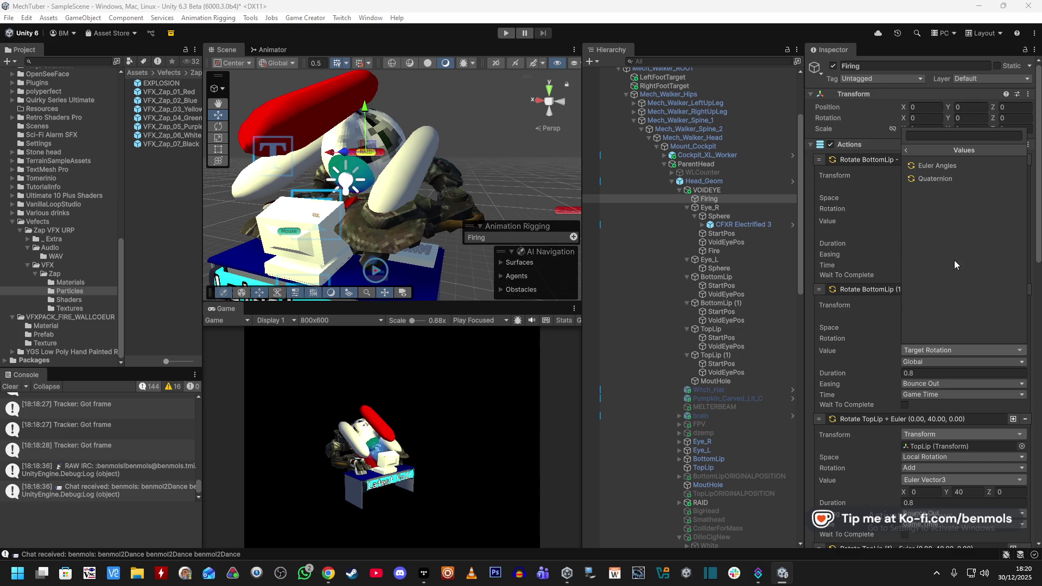
pyautogui.click(930, 179)
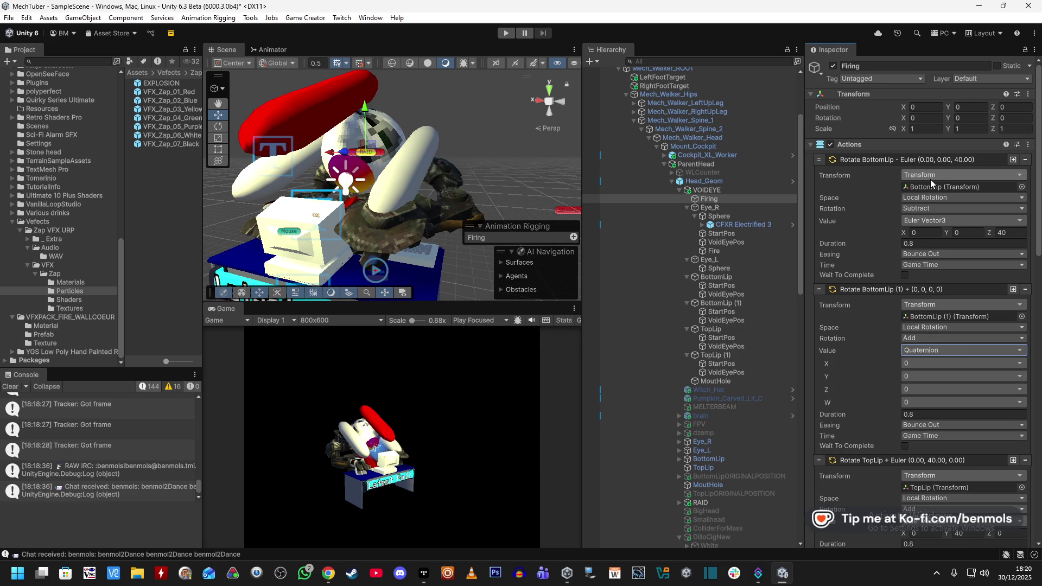
pyautogui.click(923, 376)
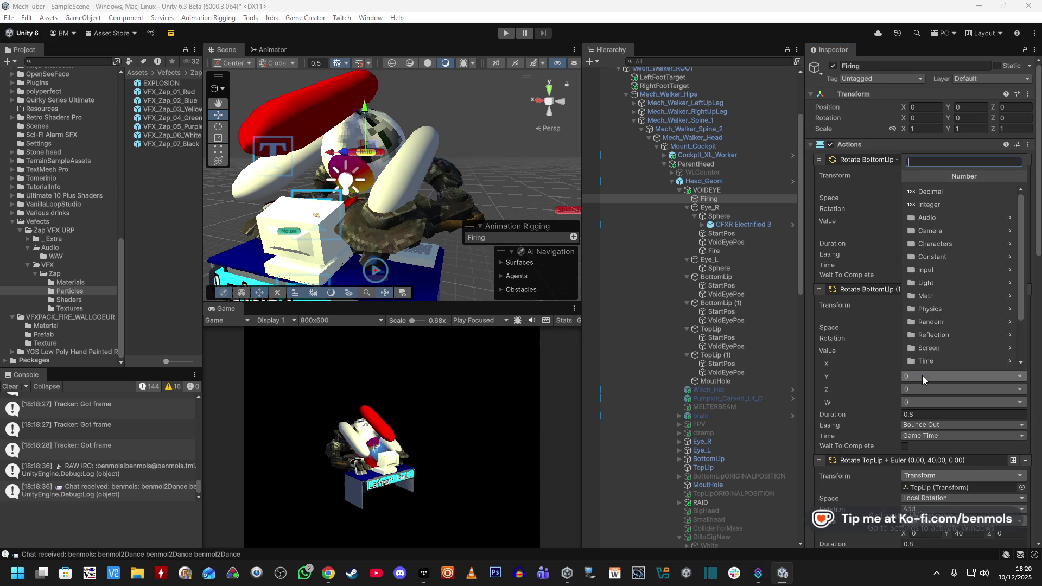
pyautogui.click(951, 205)
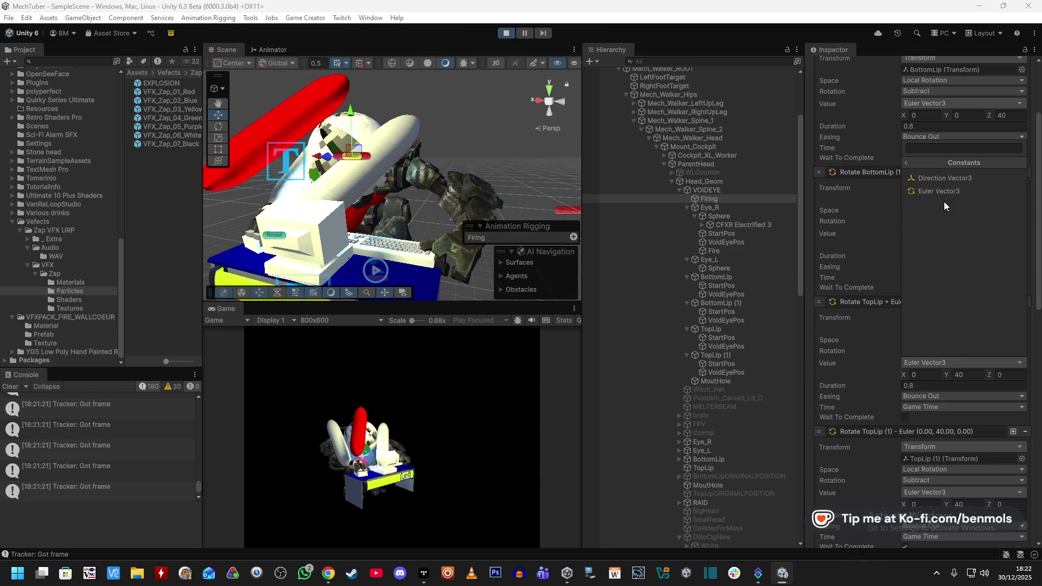
# Give Rotate TopLip a Direction Vector3 value of (0, 40, 0) and review the list
pyautogui.click(955, 178)
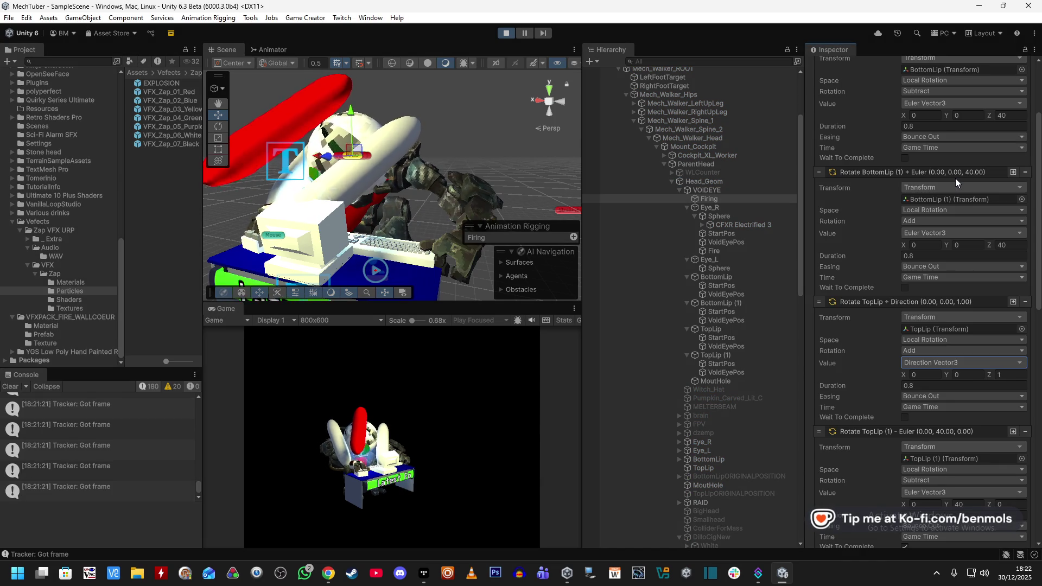
pyautogui.click(970, 376)
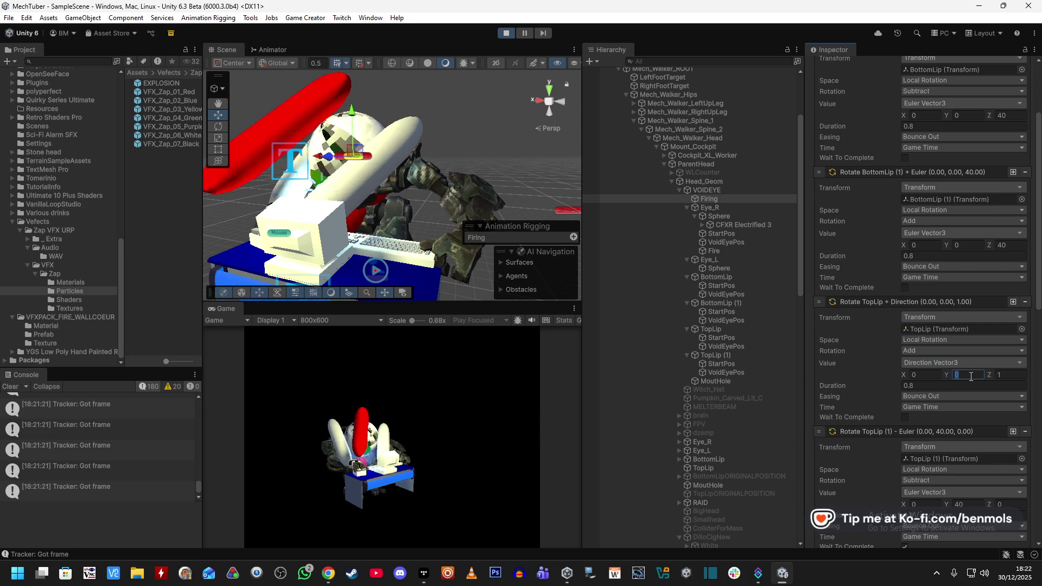
pyautogui.write('40')
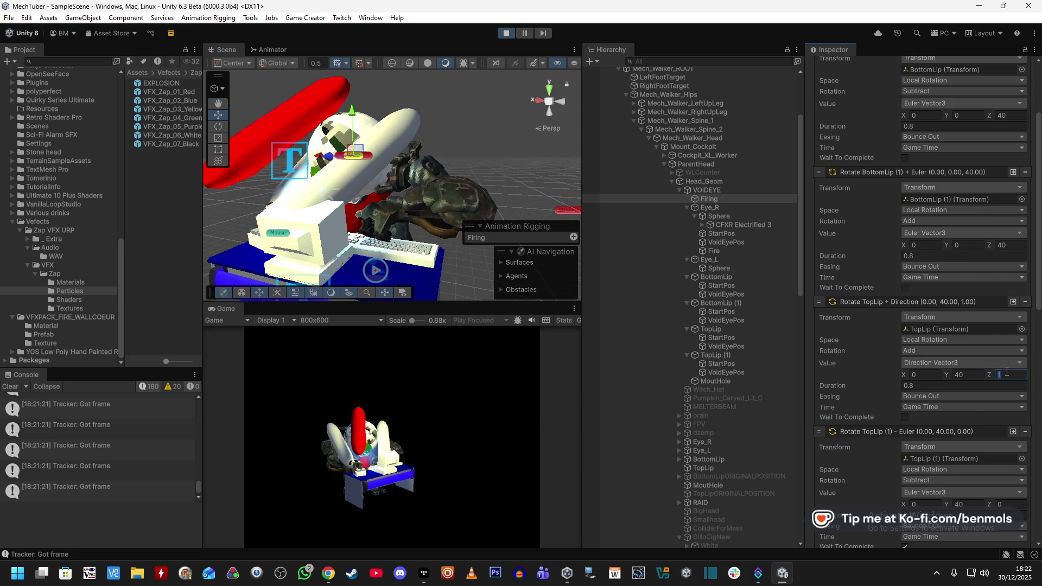
pyautogui.scroll(-5, 968, 387)
pyautogui.scroll(-2, 968, 387)
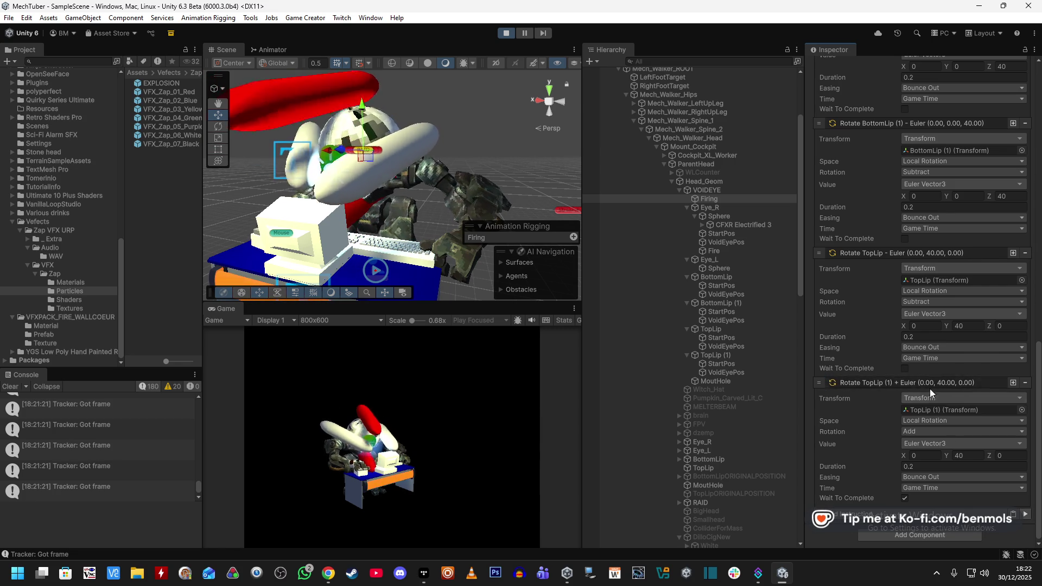
pyautogui.scroll(6, 886, 352)
pyautogui.scroll(2, 887, 352)
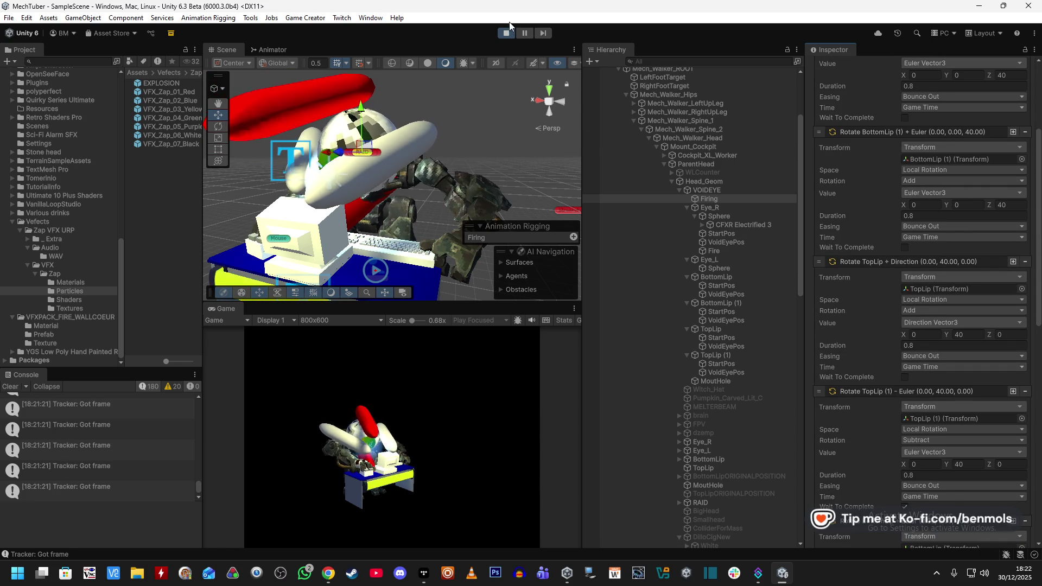
# Switch TopLip's rotation value to Quaternion after trying Euler Vector3 and the Math options
pyautogui.scroll(1, 897, 344)
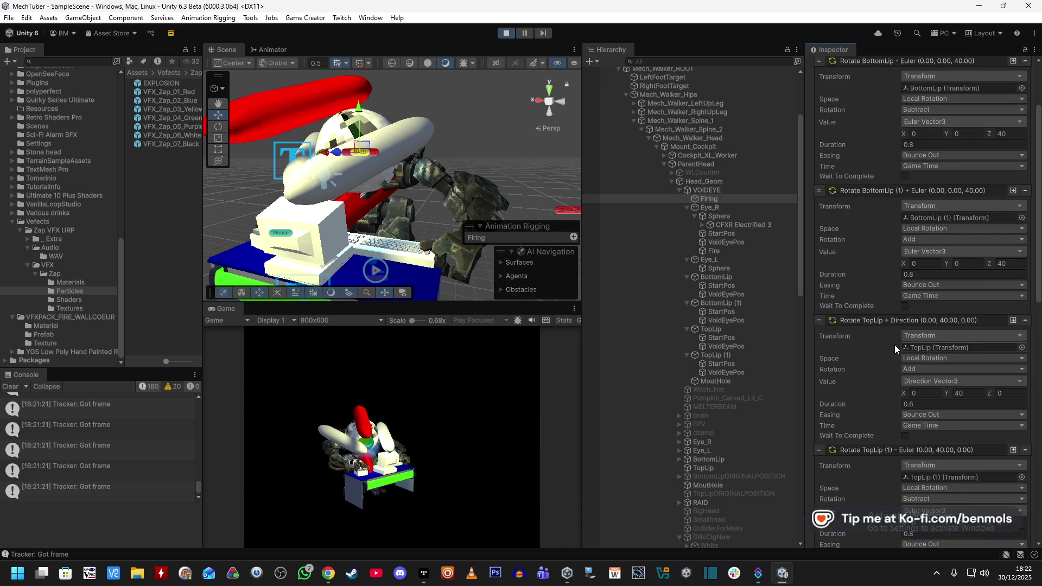
pyautogui.click(1009, 365)
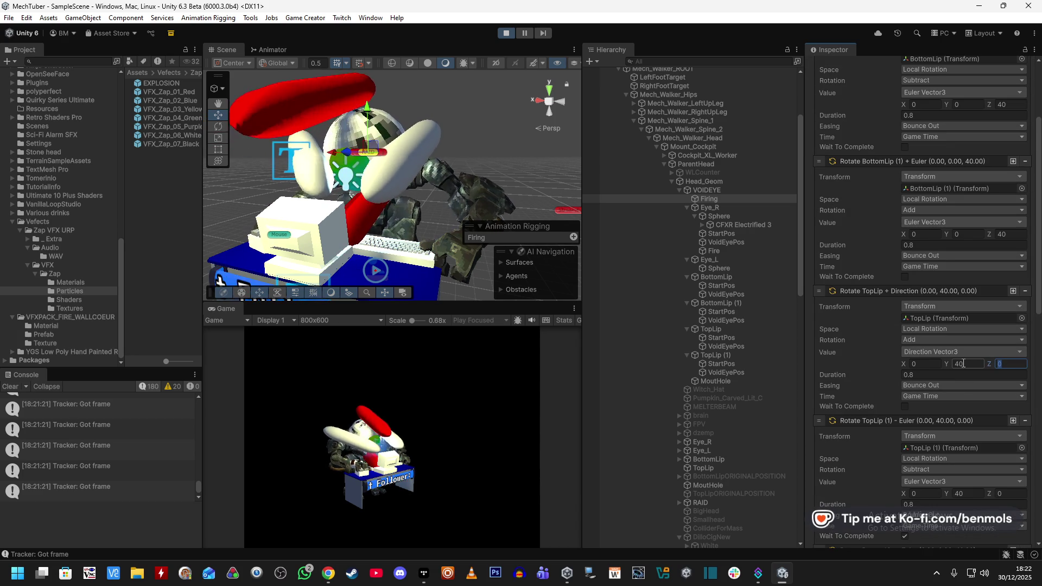
pyautogui.click(958, 352)
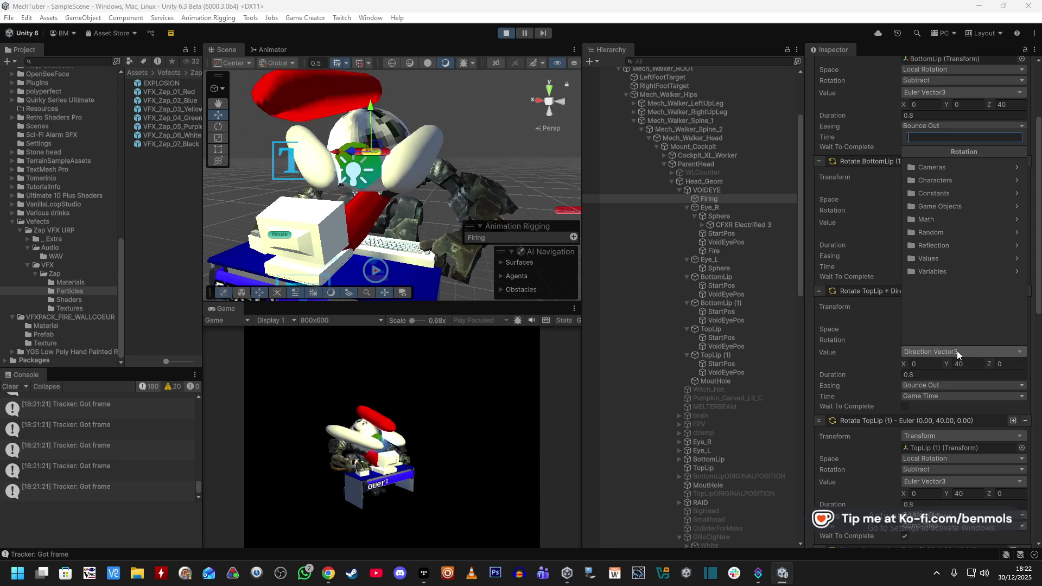
pyautogui.click(965, 194)
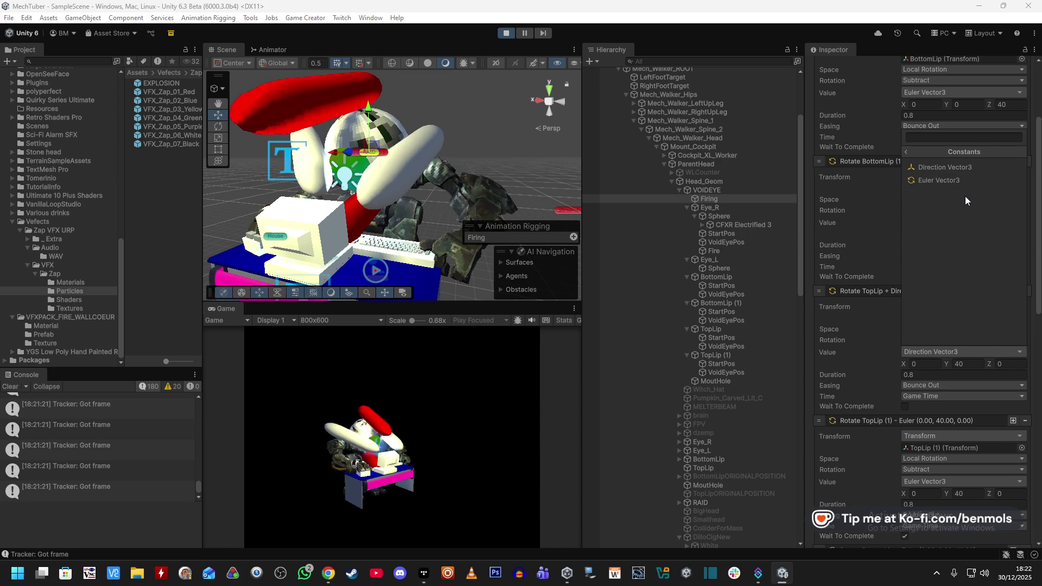
pyautogui.click(969, 179)
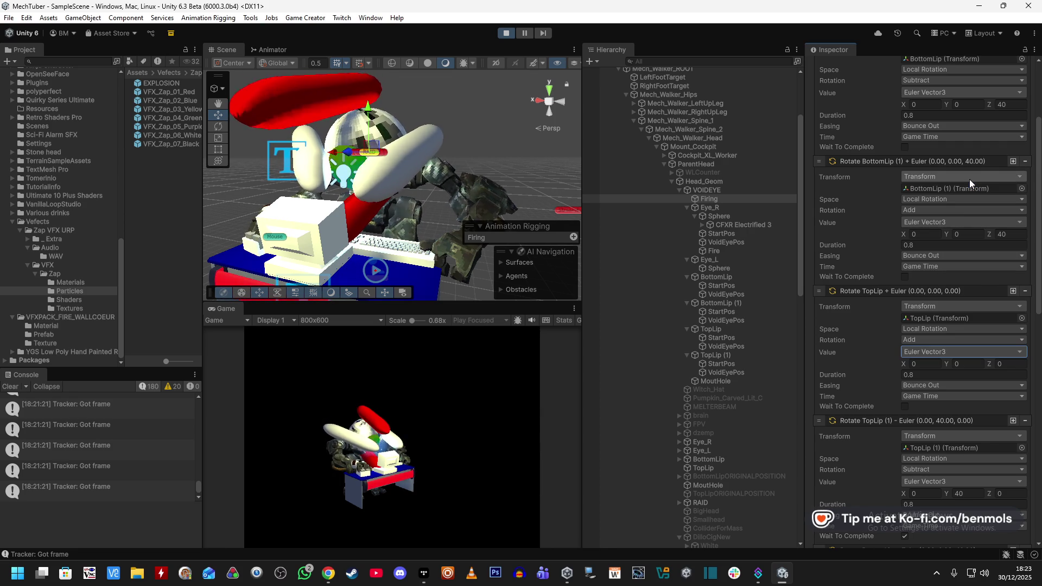
pyautogui.click(952, 351)
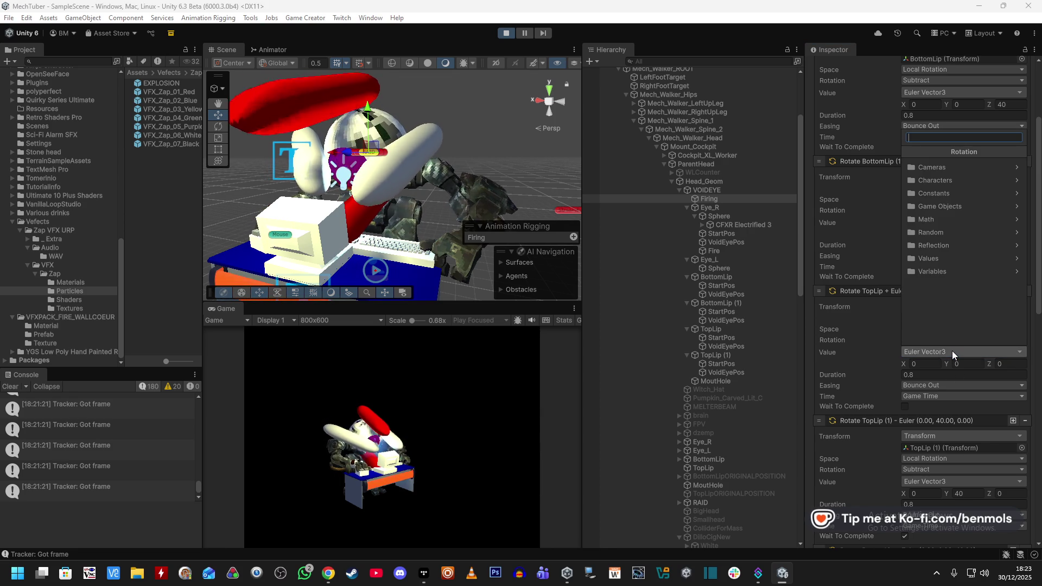
pyautogui.click(936, 217)
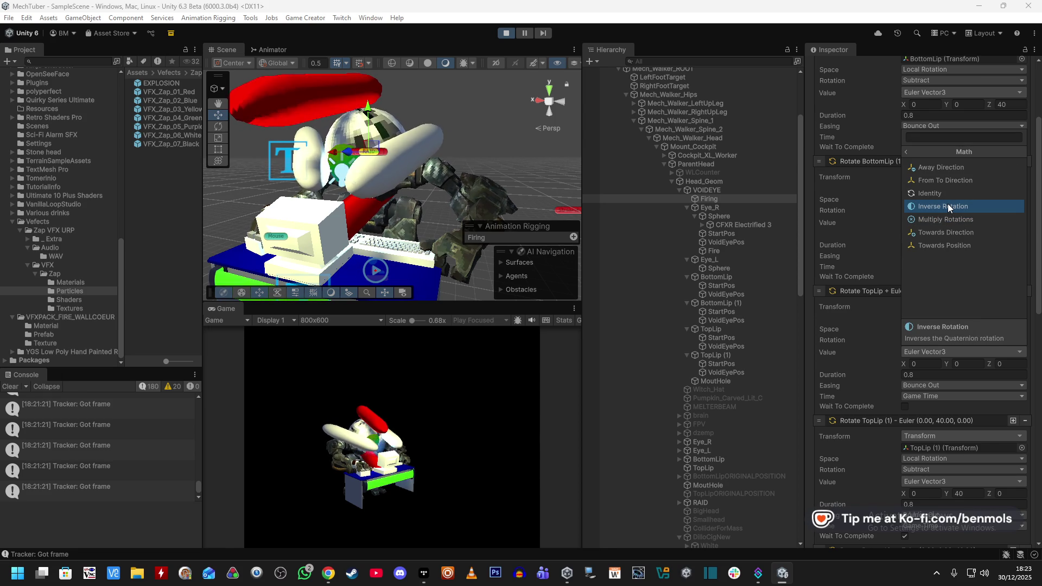
pyautogui.click(907, 152)
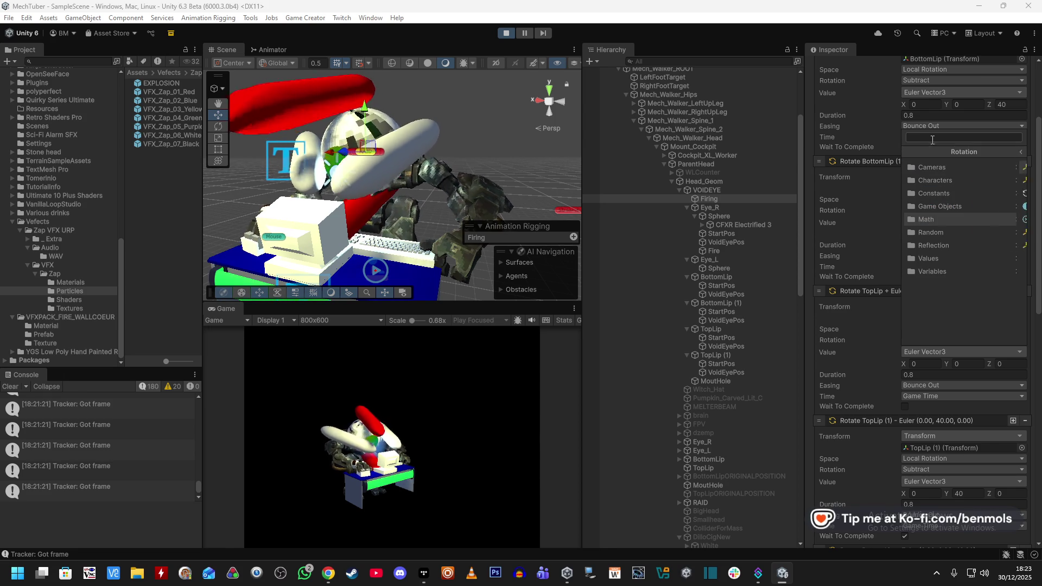
pyautogui.write('quat')
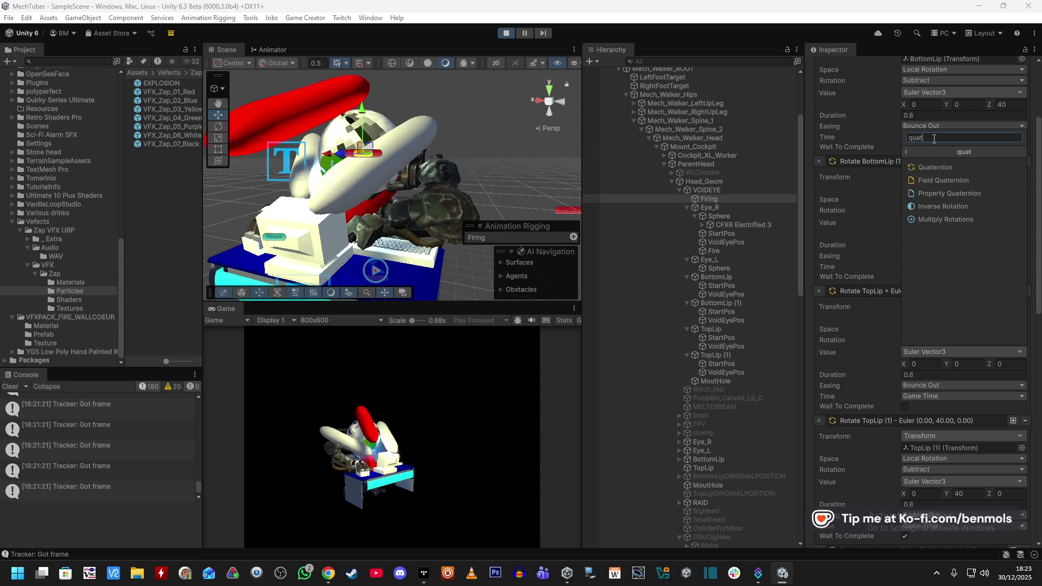
pyautogui.click(942, 168)
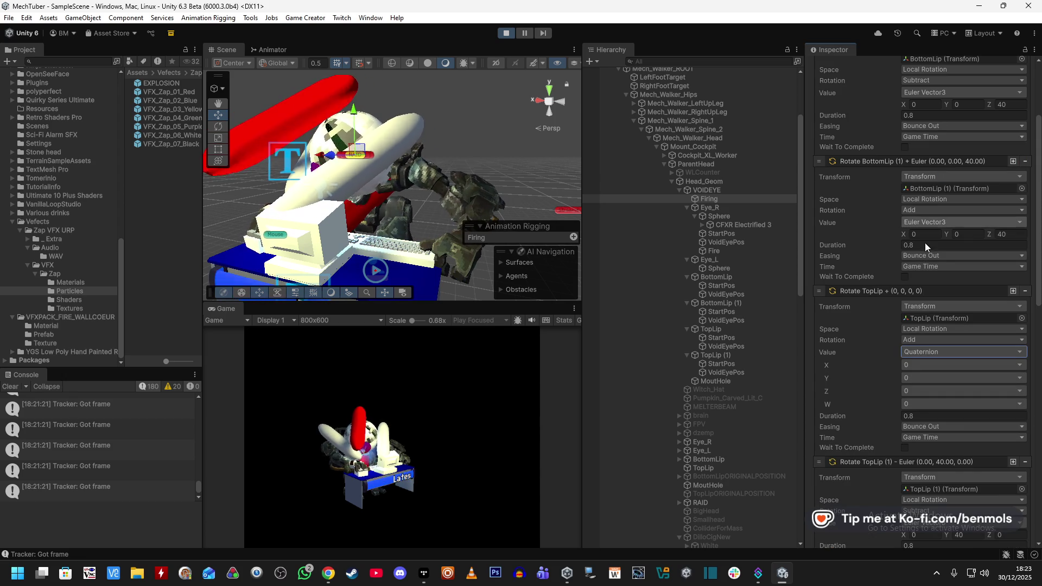
# Make the quaternion Y an Integer of 40 and run the Firing instructions to test
pyautogui.click(914, 378)
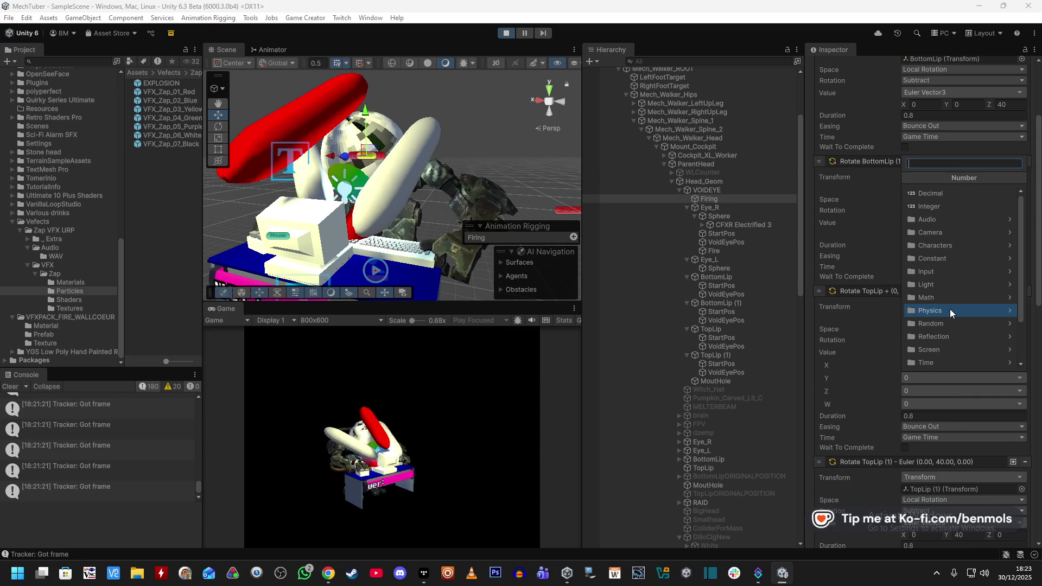
pyautogui.write('rotat')
pyautogui.press('BackSpace')
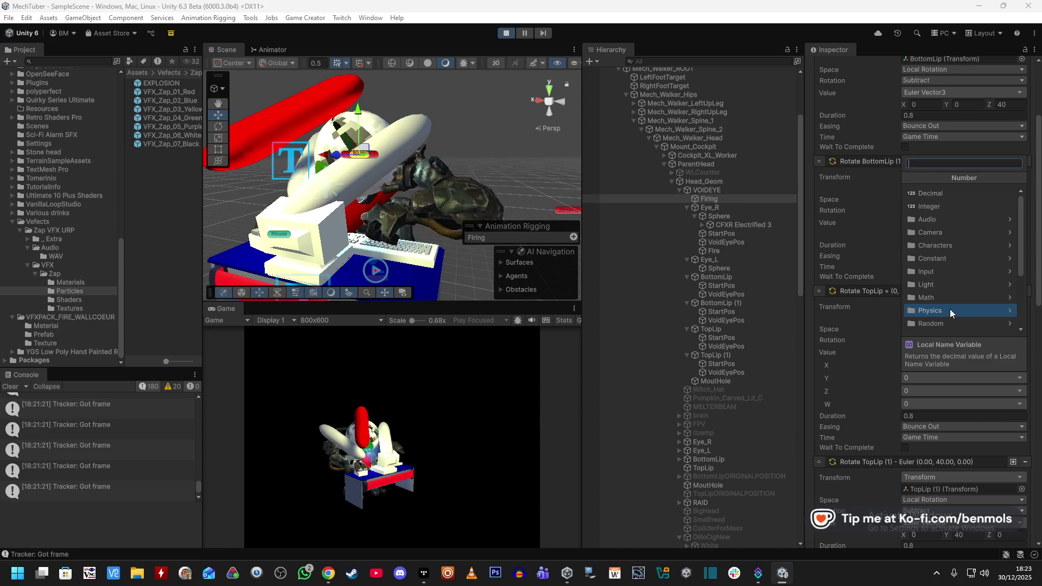
pyautogui.click(949, 213)
pyautogui.click(942, 389)
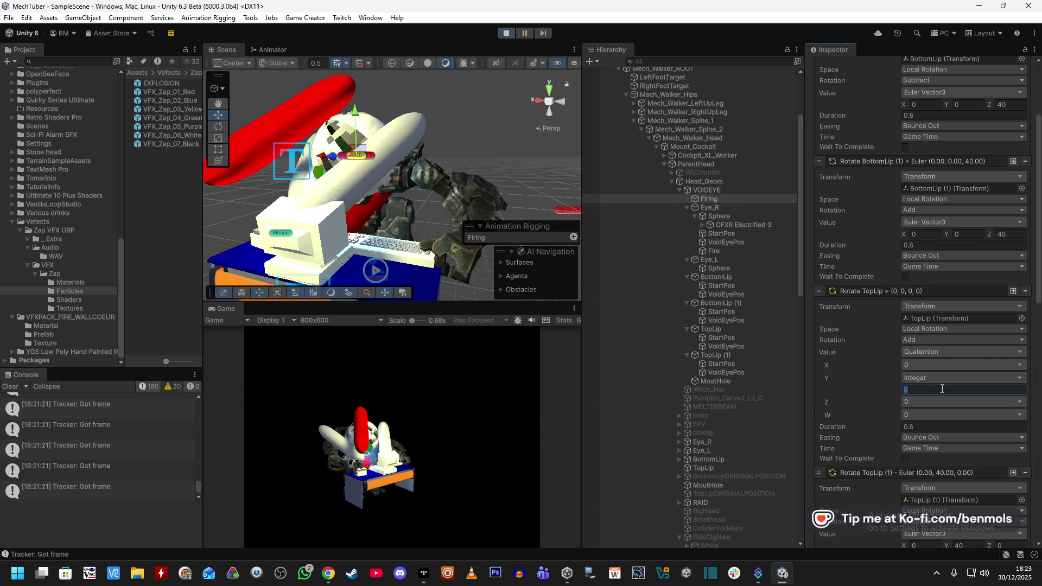
pyautogui.write('40')
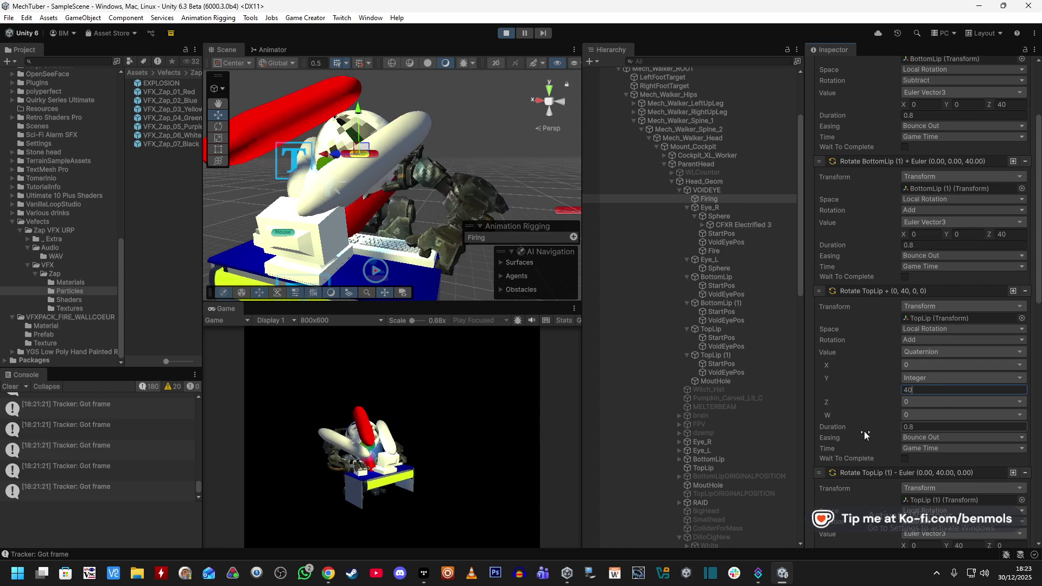
pyautogui.scroll(-10, 861, 434)
pyautogui.scroll(-5, 860, 434)
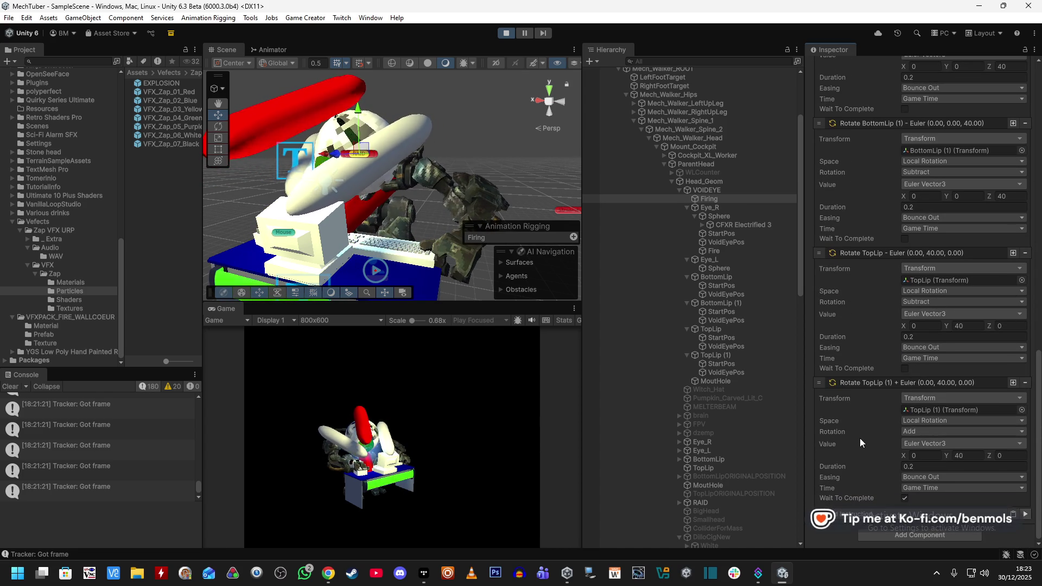
pyautogui.click(1026, 516)
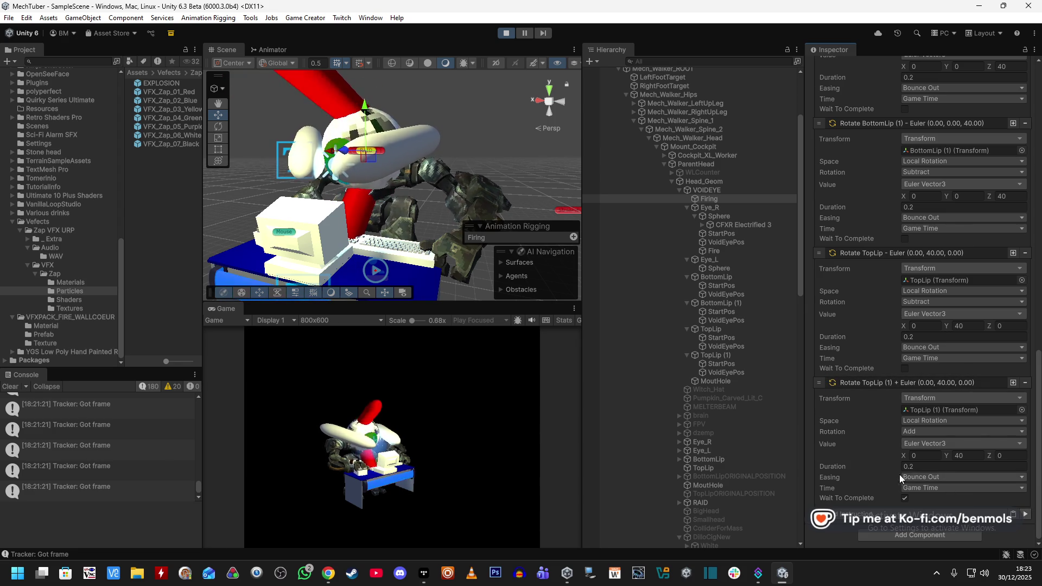
# Undo the test changes, make quaternion Y a Decimal value, and reopen TopLip's value options
pyautogui.hotkey('ctrl', 'z')
pyautogui.hotkey('ctrl', 'z')
pyautogui.hotkey('ctrl', 'z')
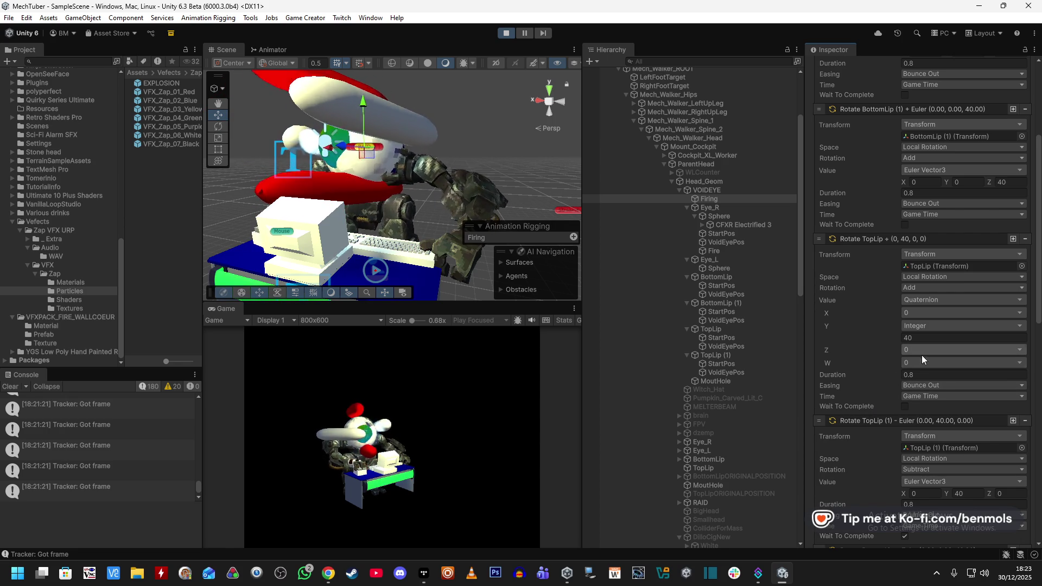
pyautogui.click(927, 327)
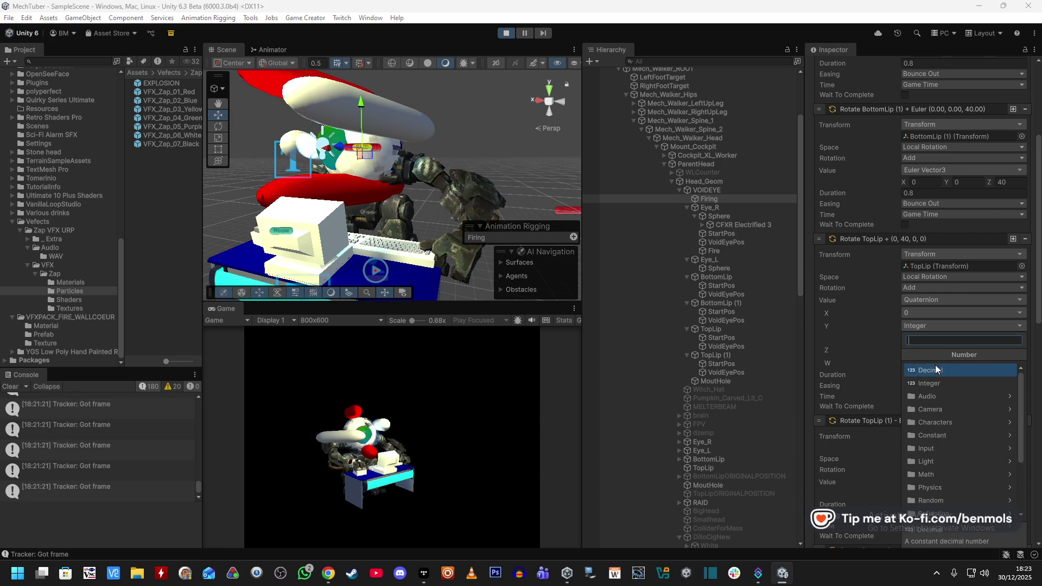
pyautogui.click(934, 363)
pyautogui.click(913, 339)
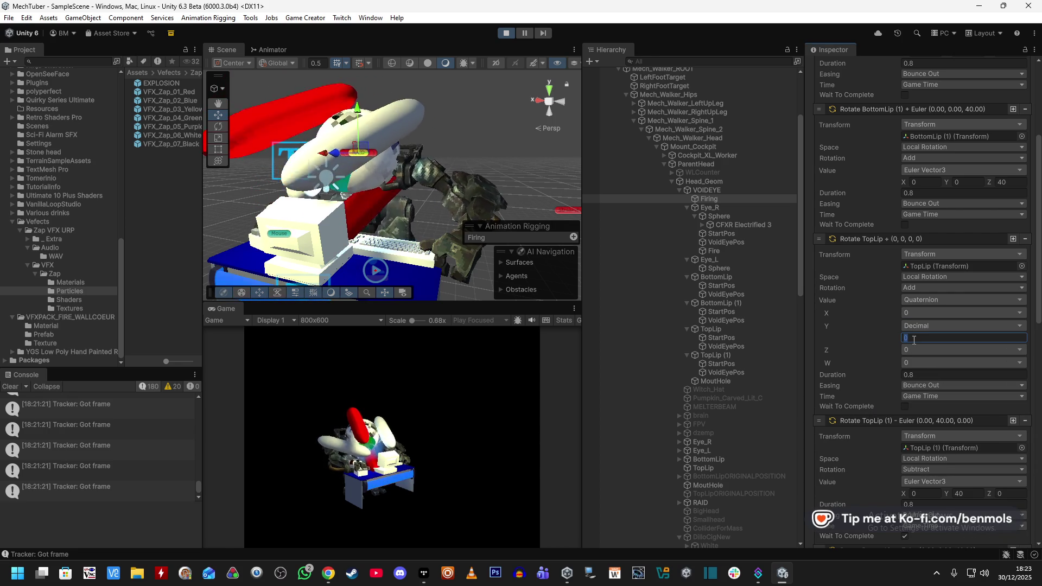
pyautogui.write('4')
pyautogui.scroll(-5, 855, 408)
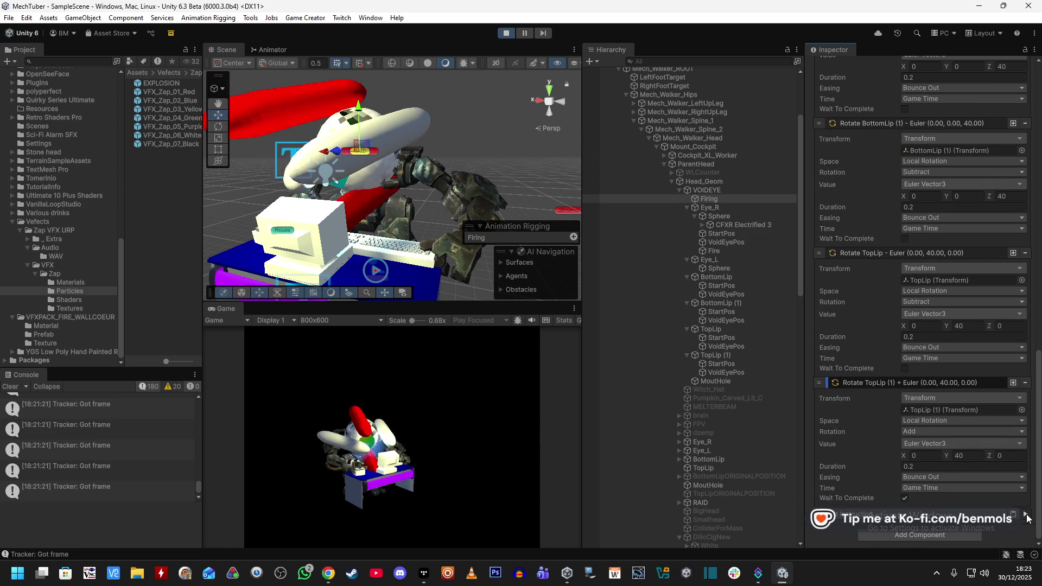
pyautogui.scroll(5, 902, 415)
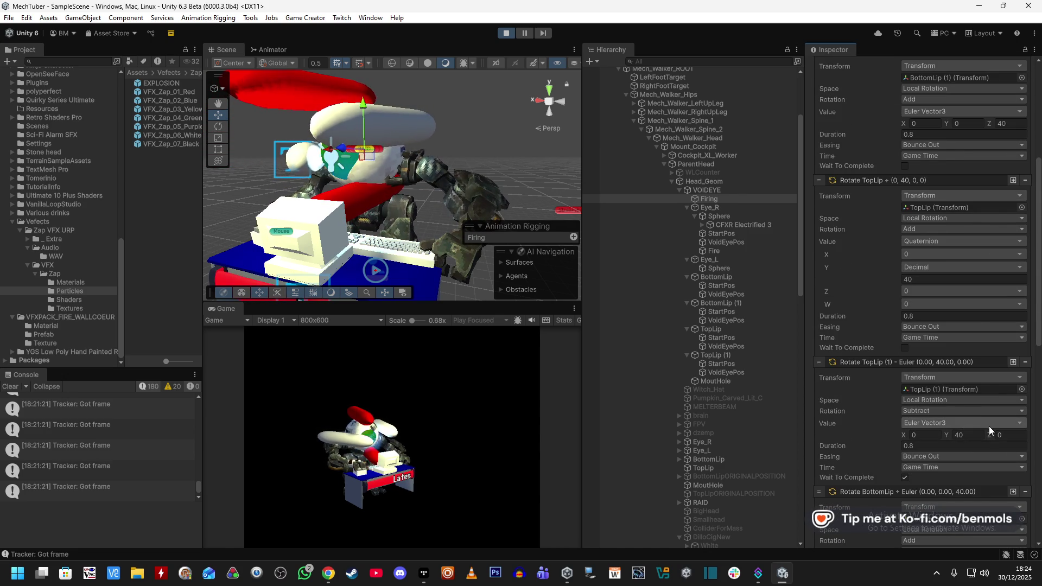
pyautogui.click(988, 425)
pyautogui.click(979, 426)
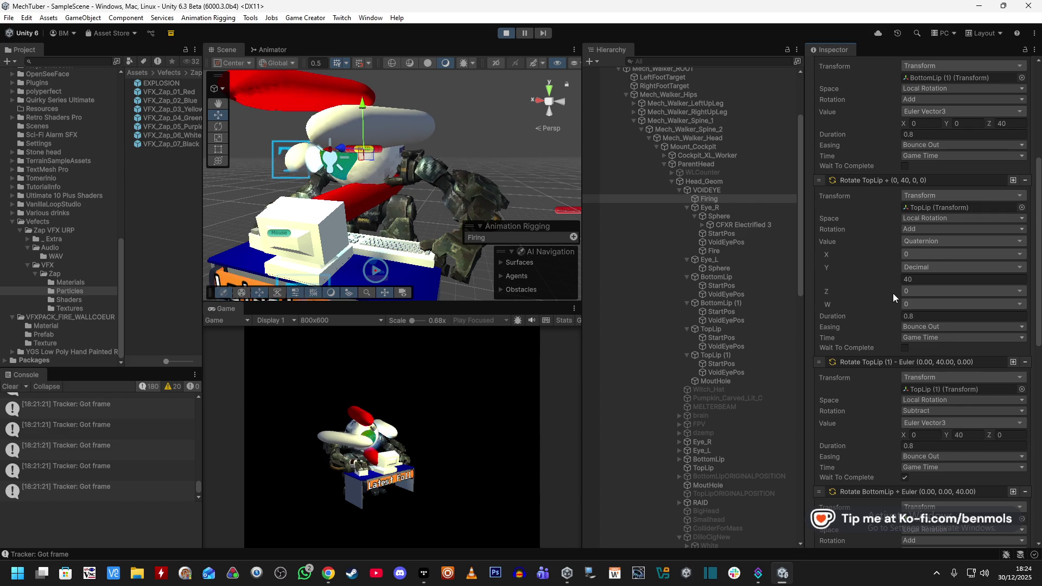
pyautogui.click(941, 238)
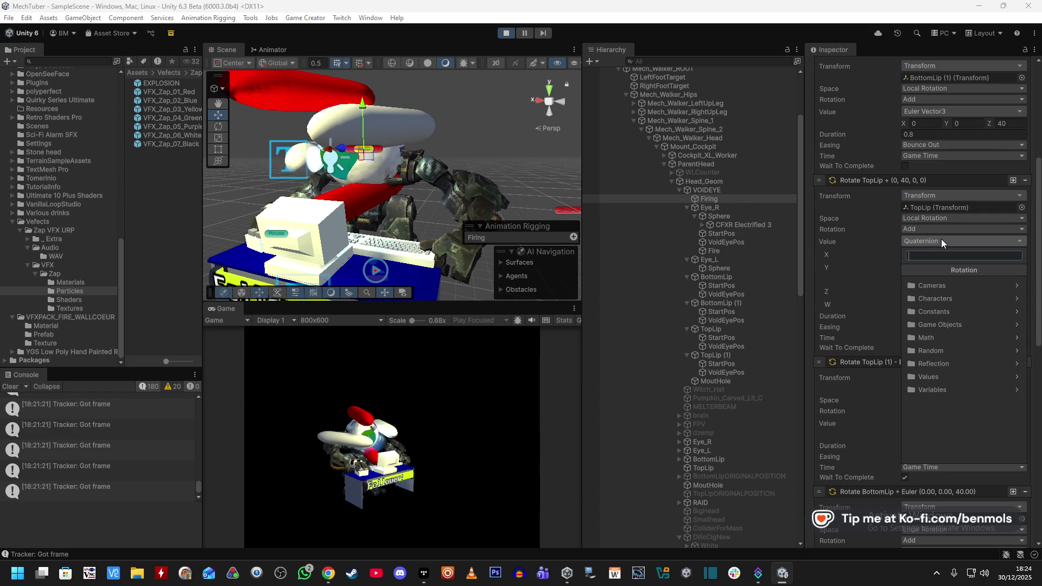
# Switch TopLip's rotation to Euler Angles with a Decimal Y angle of 40.2
pyautogui.click(944, 377)
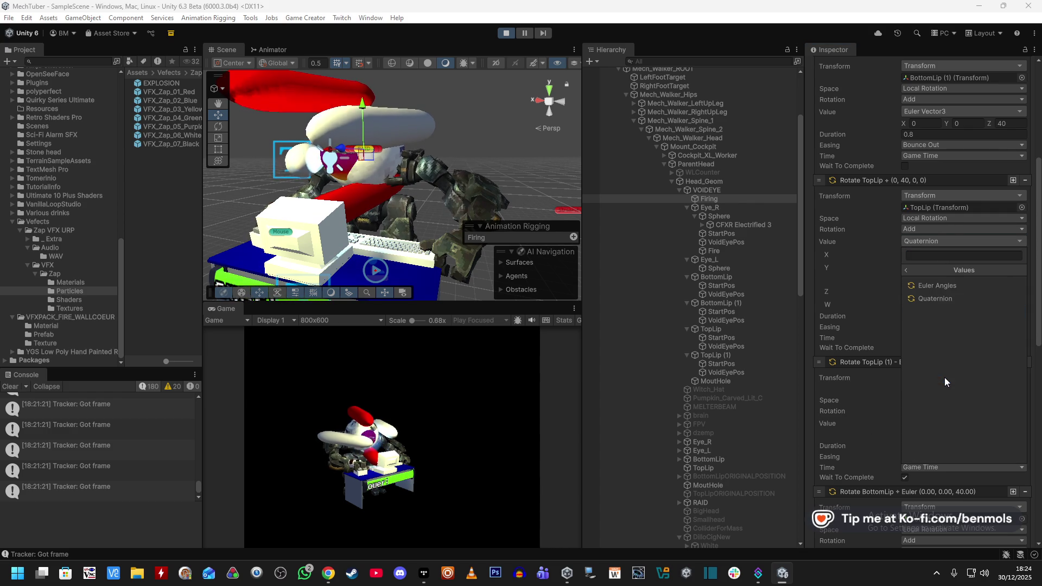
pyautogui.click(948, 293)
pyautogui.click(921, 265)
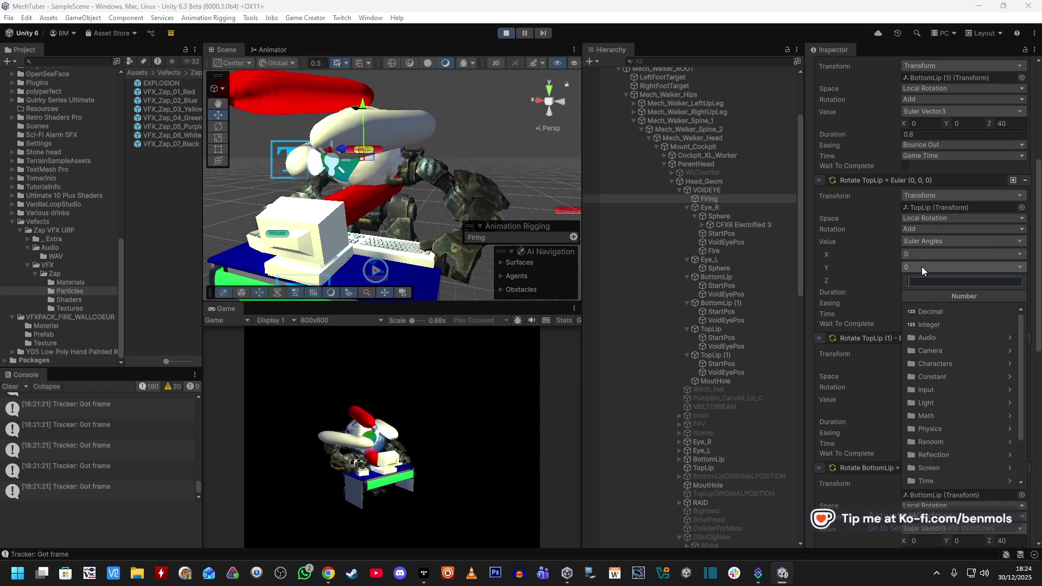
pyautogui.click(930, 324)
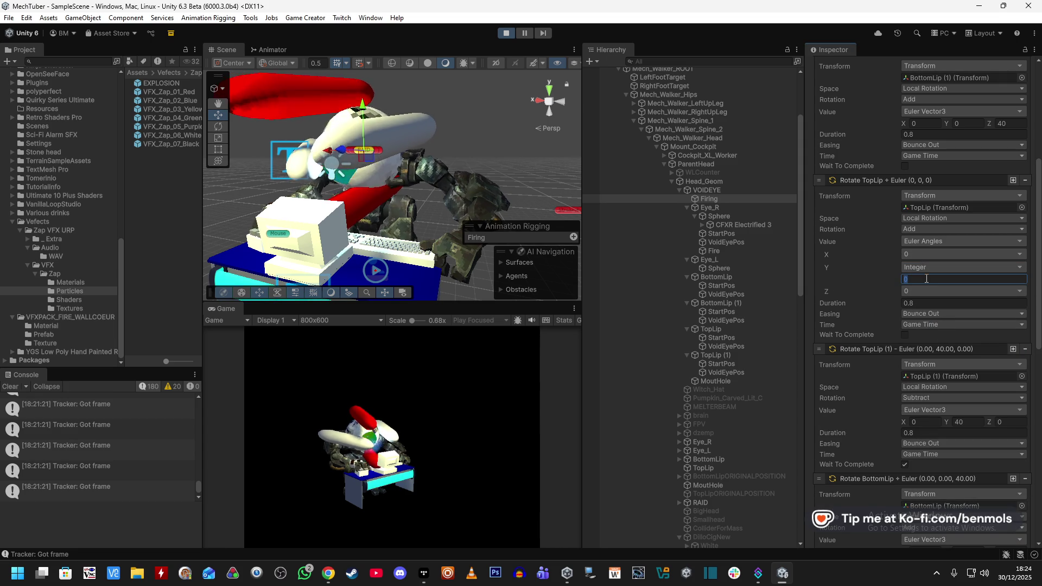
pyautogui.write('40')
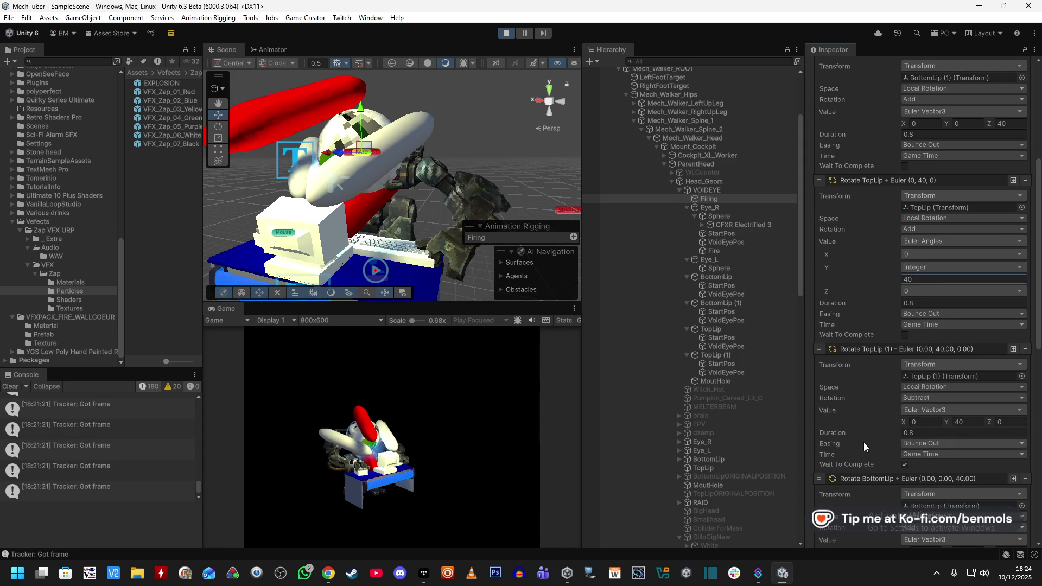
pyautogui.scroll(-5, 863, 442)
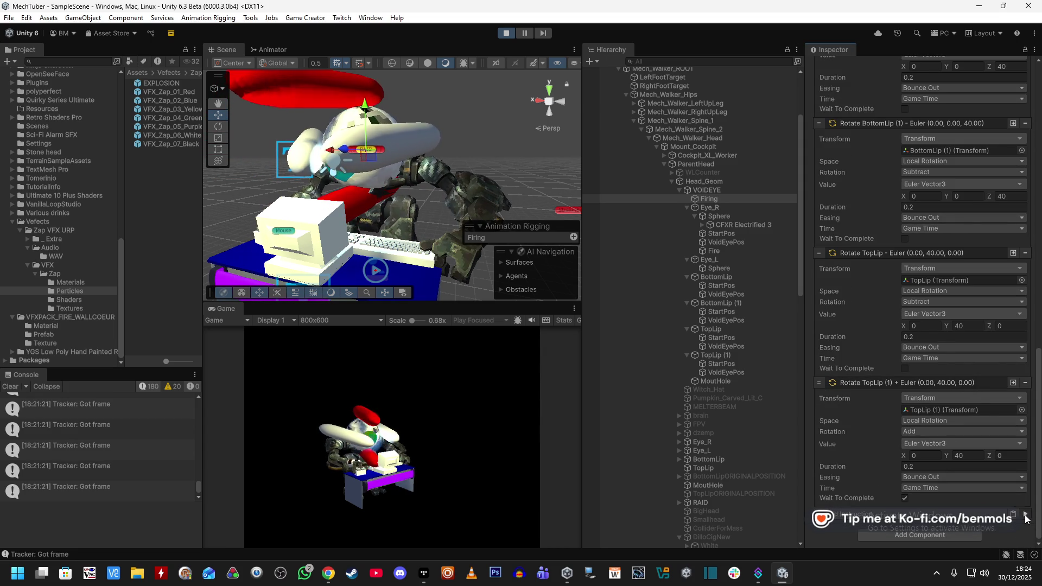
pyautogui.scroll(8, 920, 454)
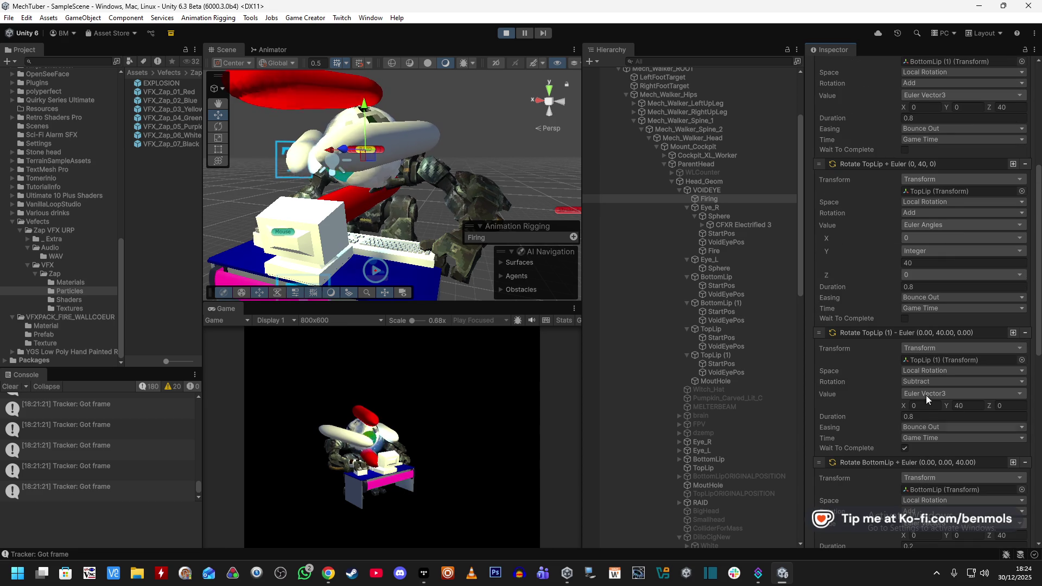
pyautogui.click(931, 251)
pyautogui.click(932, 261)
pyautogui.click(929, 262)
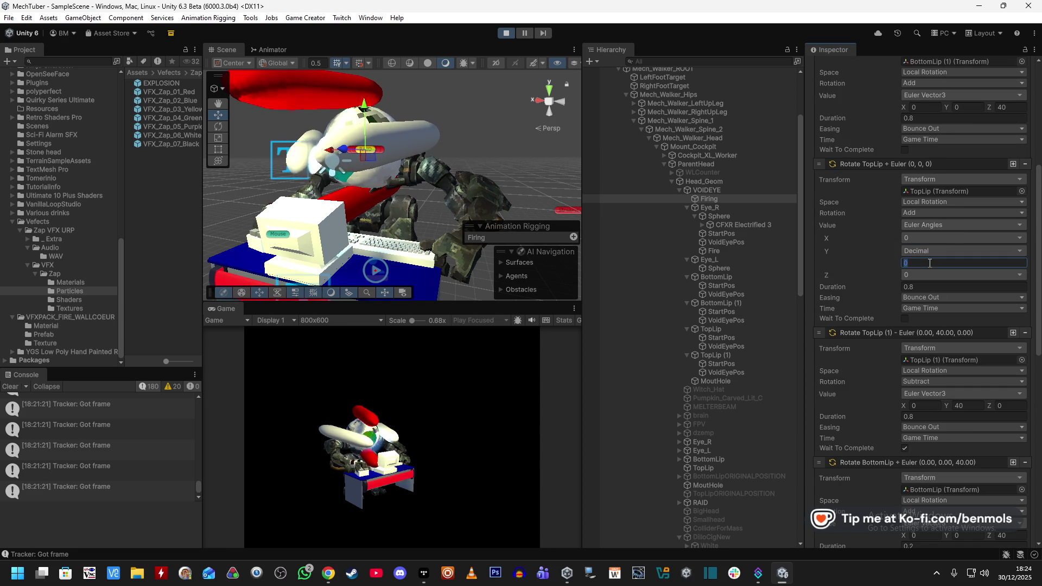
# Browse the rotation sources but keep Euler (0, 40.2, 0), then select TopLip's StartPos
pyautogui.scroll(-8, 851, 372)
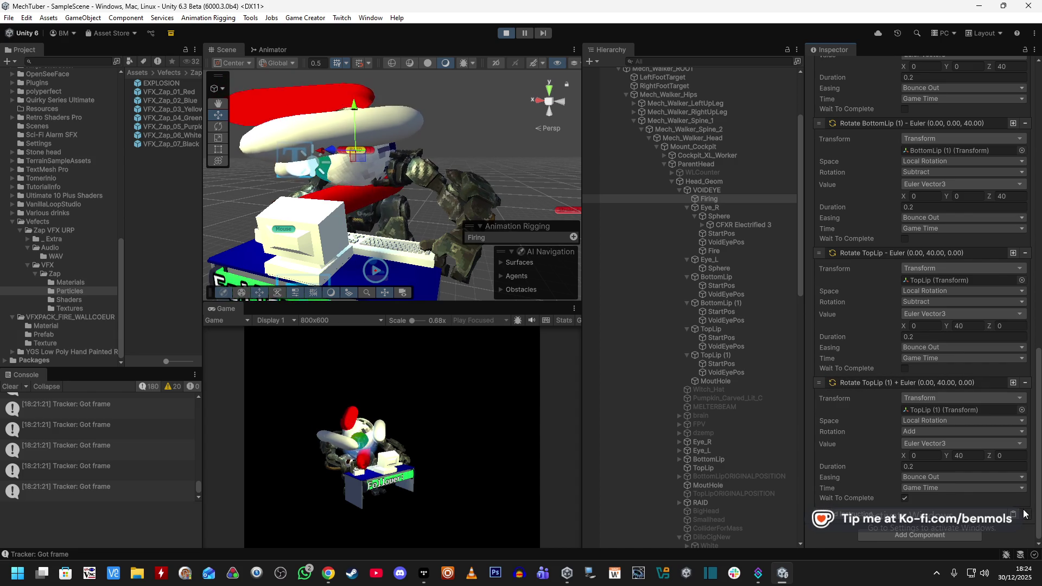
pyautogui.scroll(10, 971, 458)
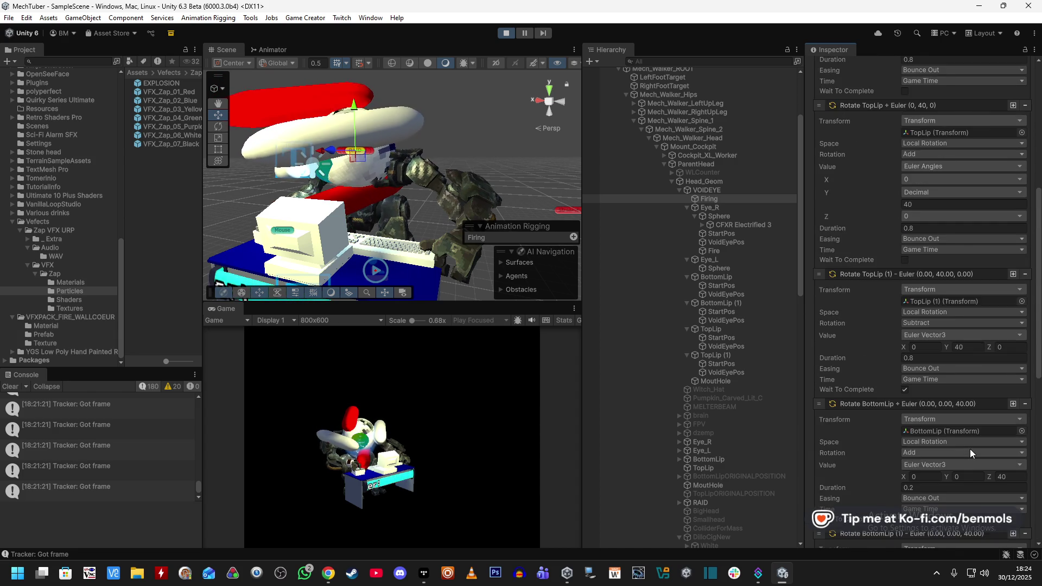
pyautogui.click(955, 325)
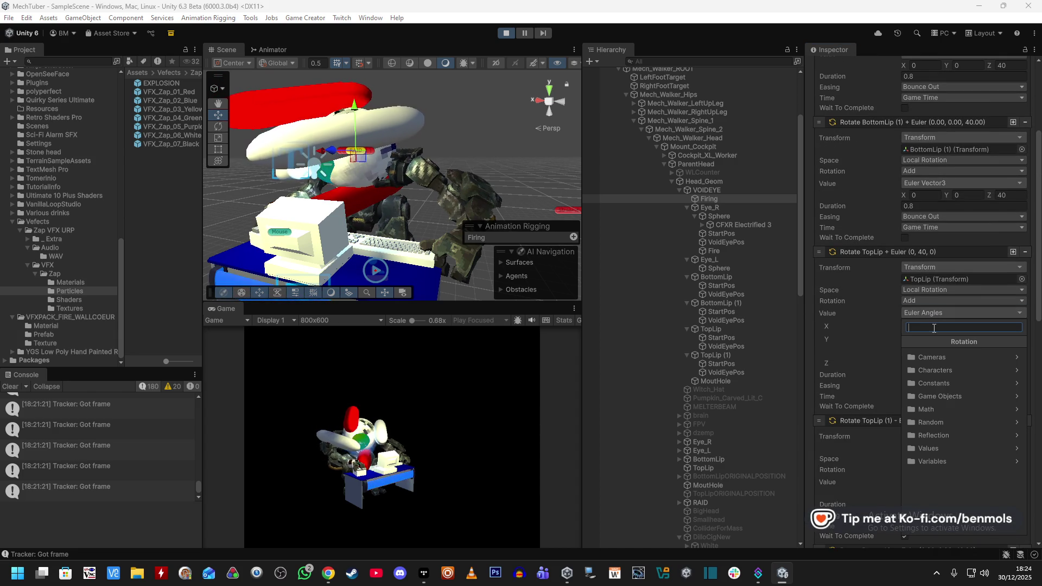
pyautogui.click(958, 409)
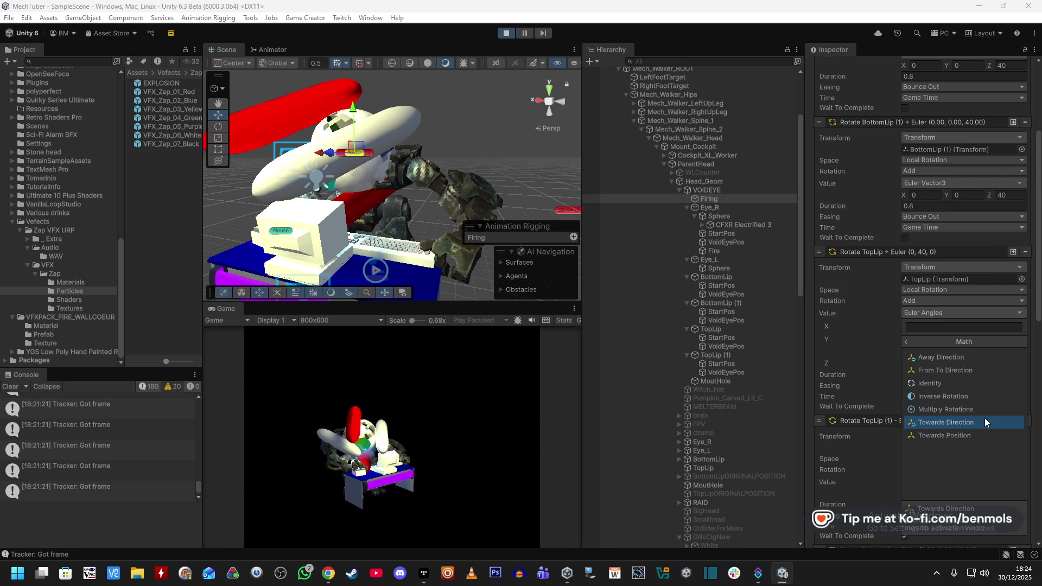
pyautogui.click(907, 340)
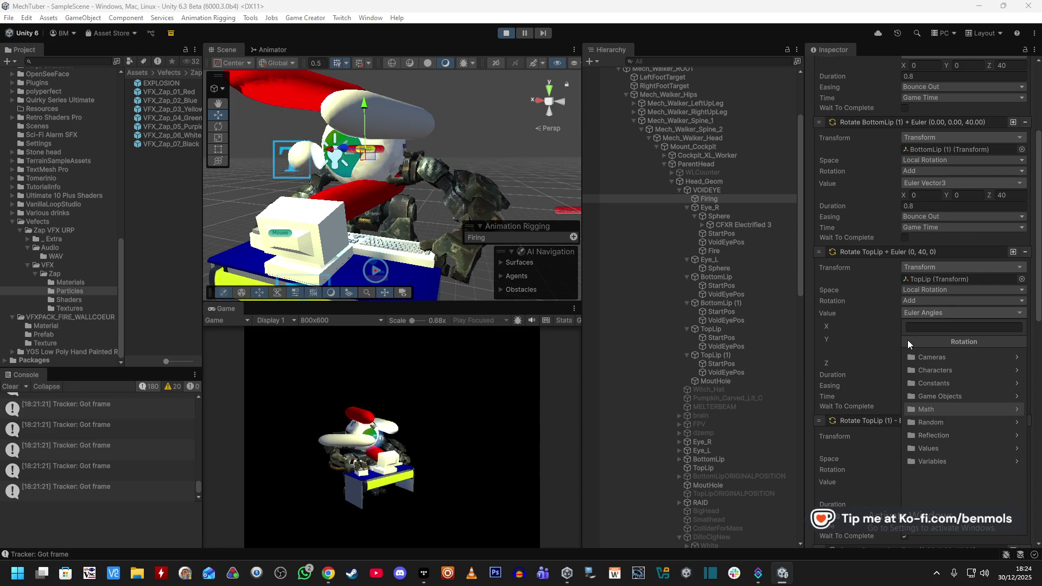
pyautogui.click(887, 350)
pyautogui.write('40.2')
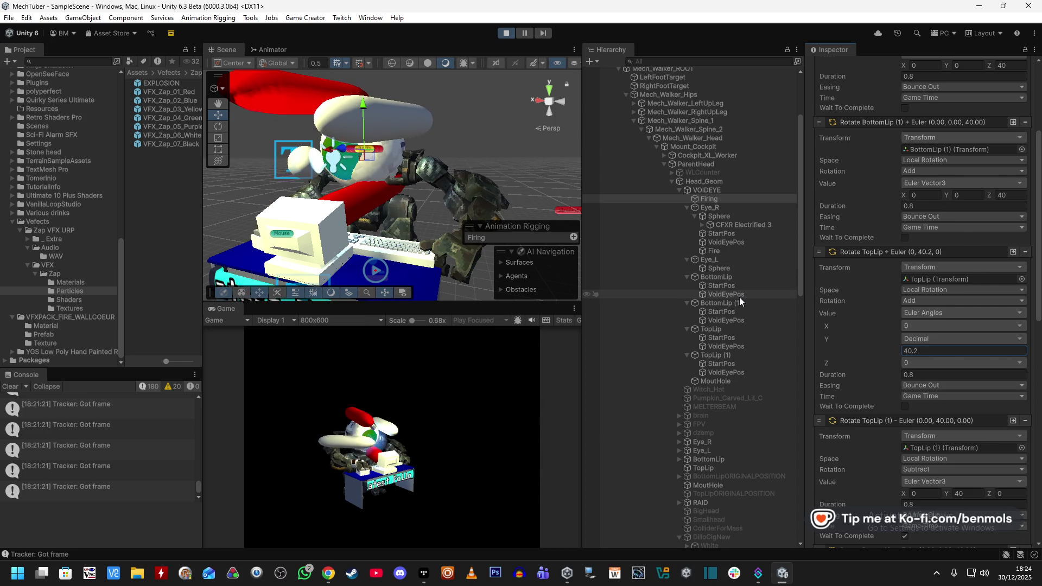
pyautogui.click(734, 340)
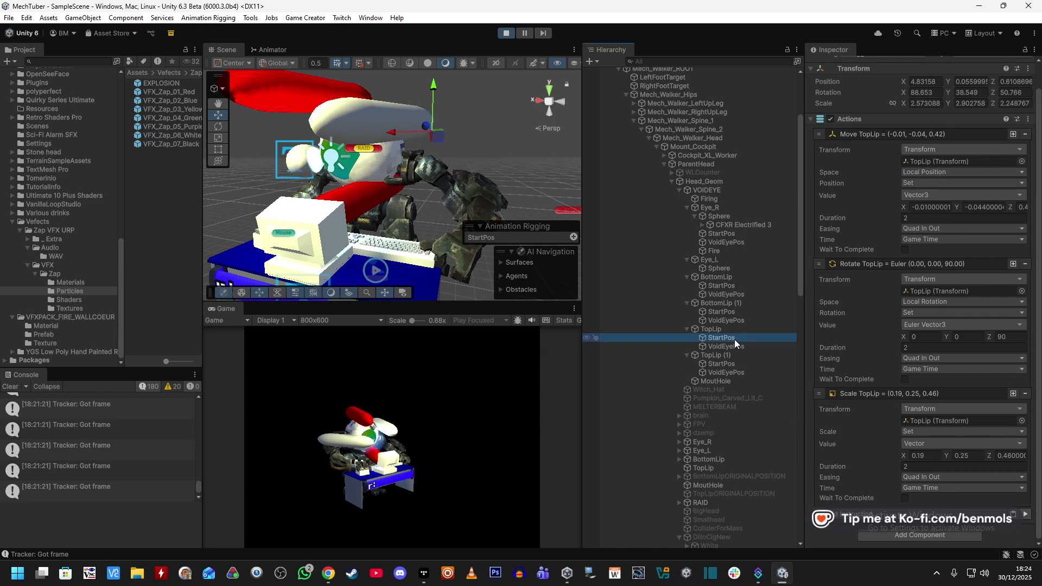
# Select TopLip, then Firing, and make the X angle of the rotation a Decimal number
pyautogui.click(739, 328)
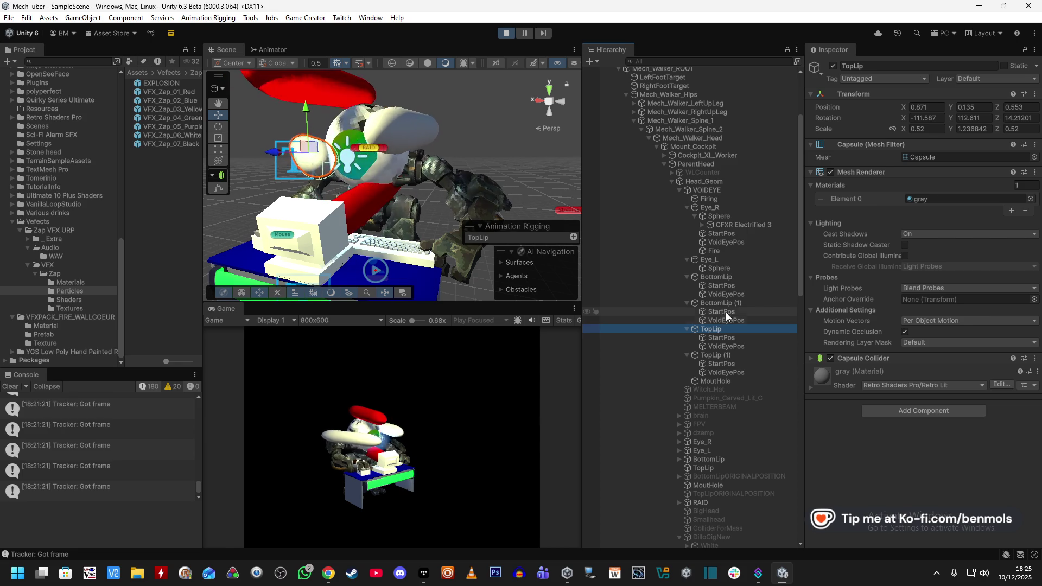
pyautogui.click(731, 198)
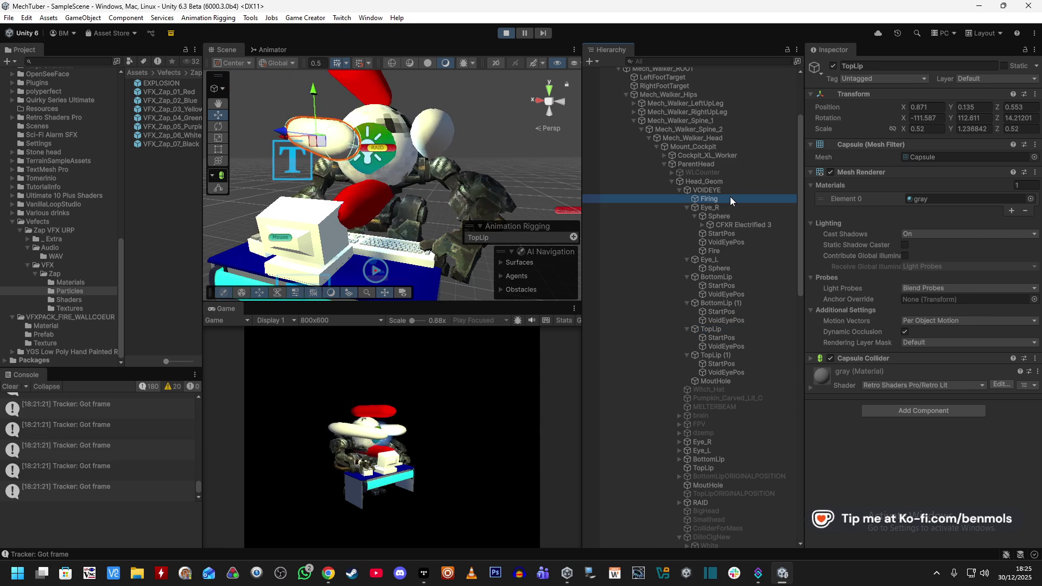
pyautogui.scroll(-5, 844, 367)
pyautogui.click(916, 400)
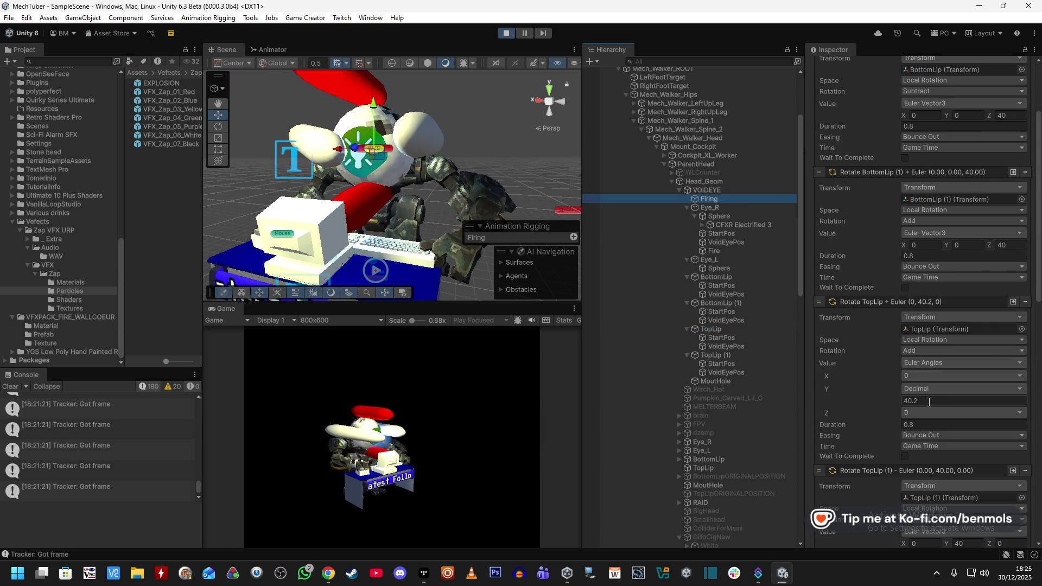
pyautogui.click(930, 374)
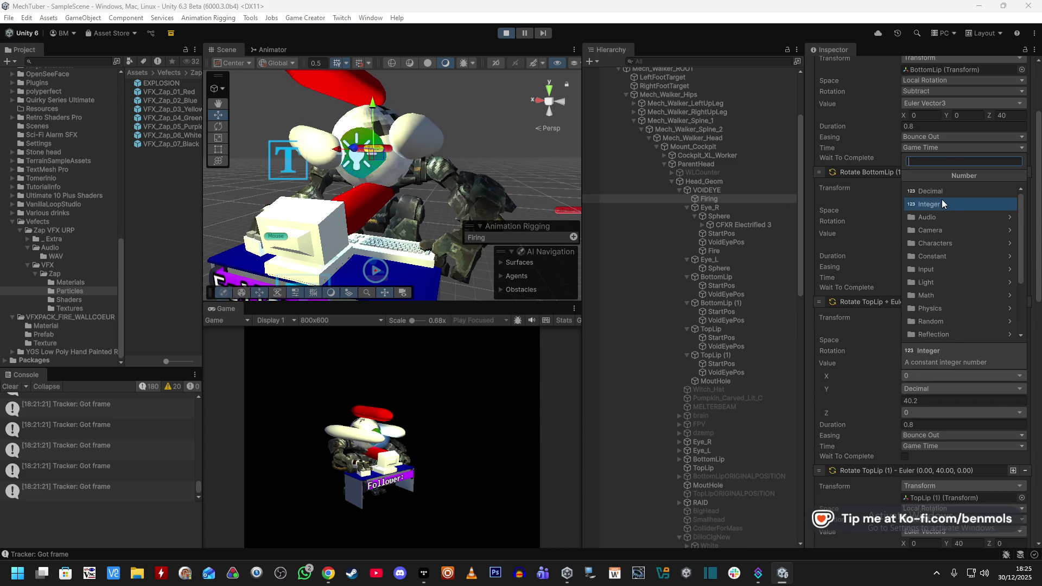
pyautogui.click(930, 191)
pyautogui.click(931, 388)
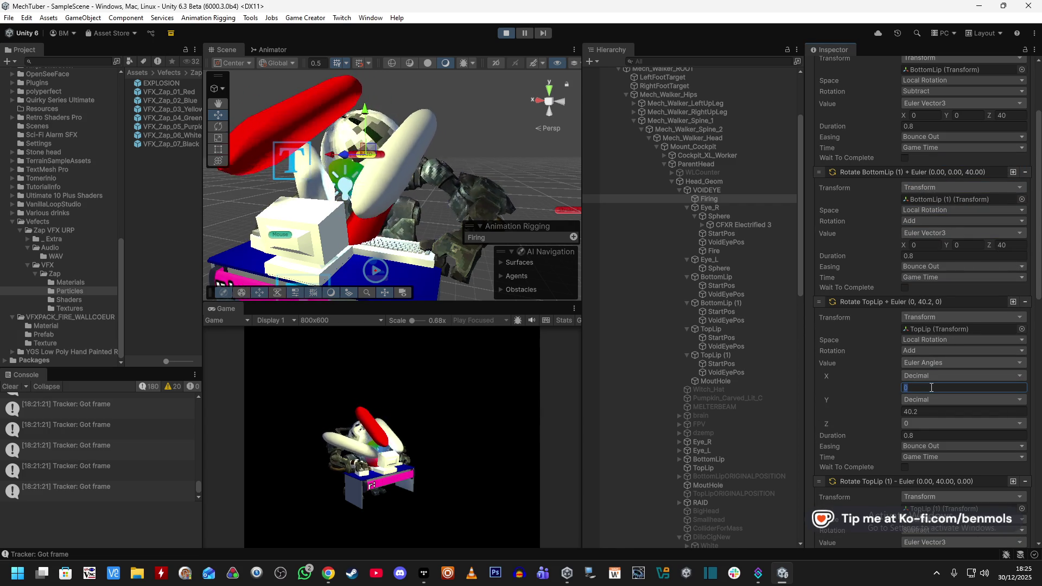
pyautogui.write('40')
# Run the Firing instructions four times to watch the lips rotate, then select TopLip
pyautogui.scroll(-10, 897, 415)
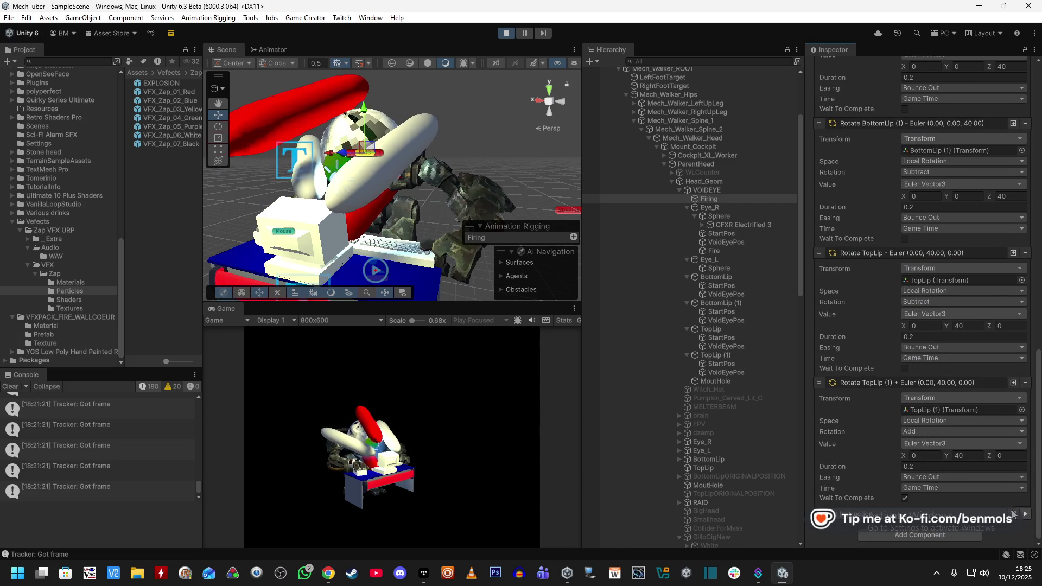
pyautogui.click(1025, 513)
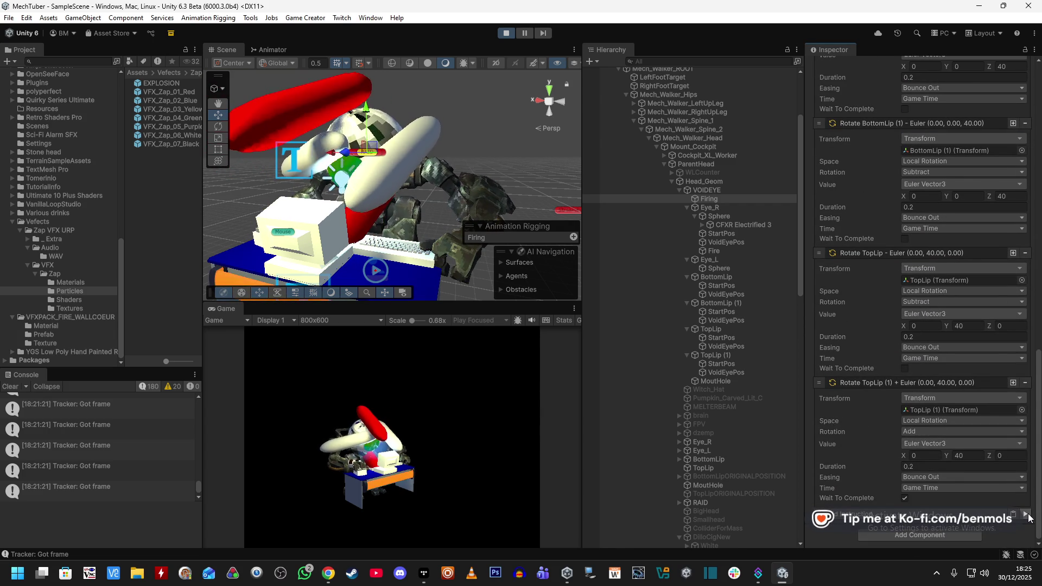
pyautogui.click(1027, 515)
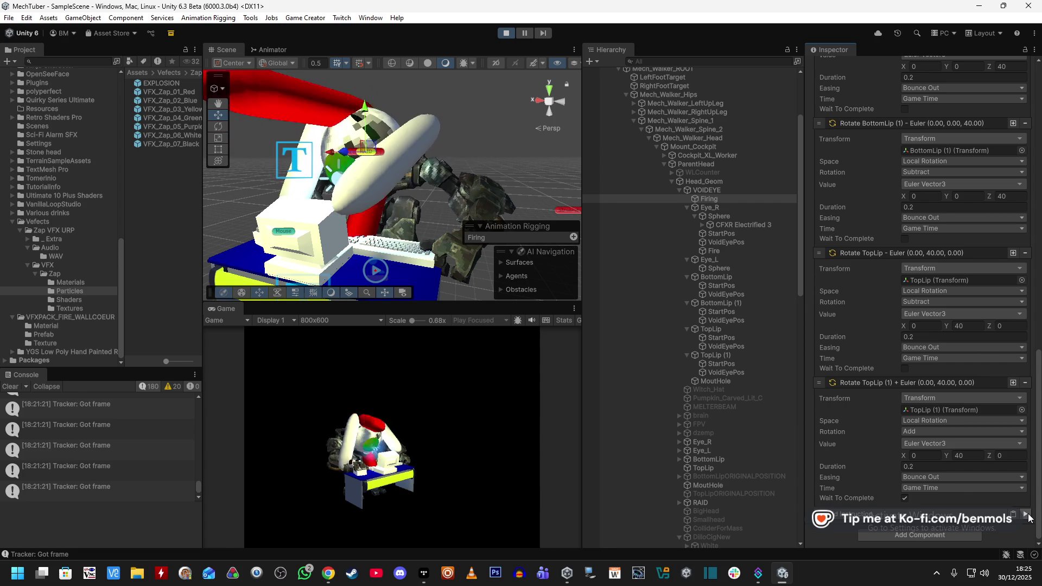
pyautogui.click(1027, 515)
pyautogui.click(1027, 515)
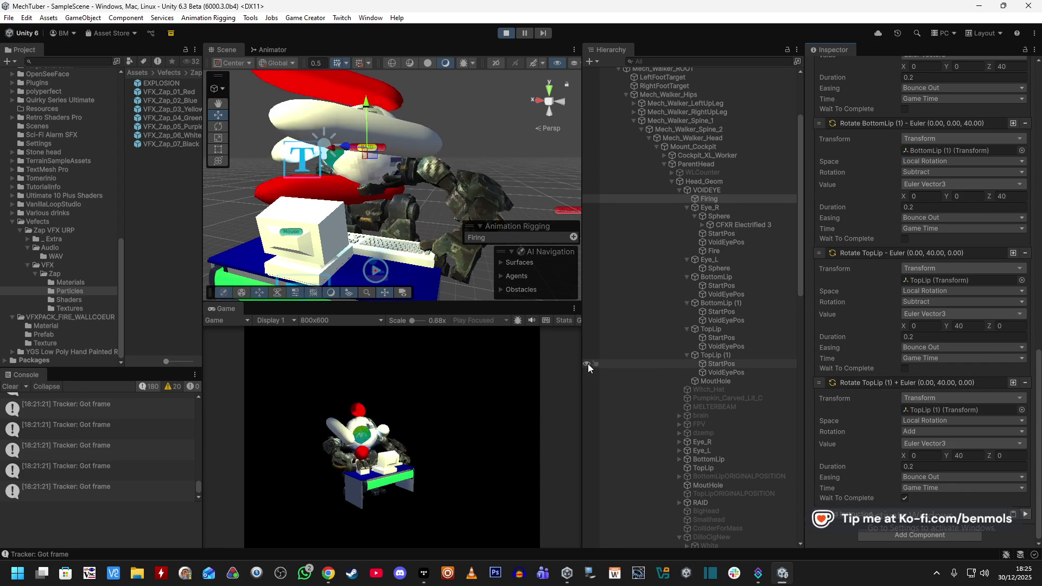
pyautogui.scroll(10, 850, 364)
pyautogui.scroll(7, 850, 363)
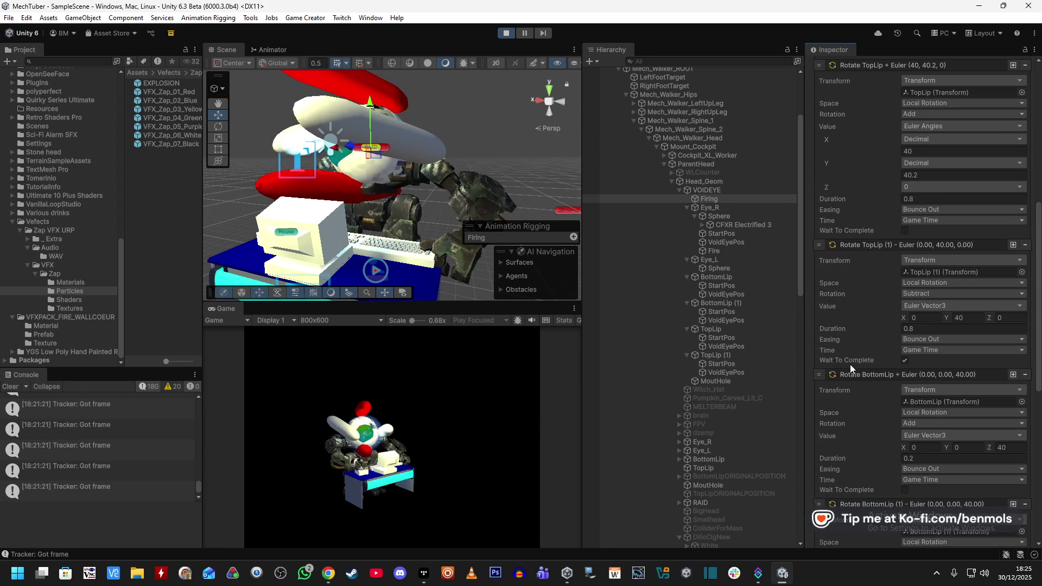
pyautogui.scroll(3, 844, 360)
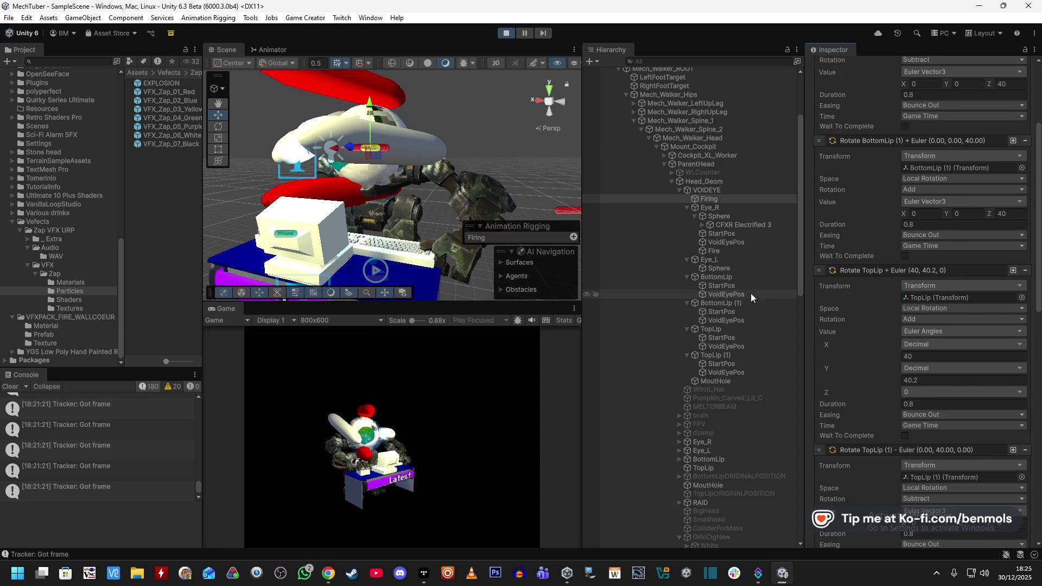
pyautogui.click(733, 328)
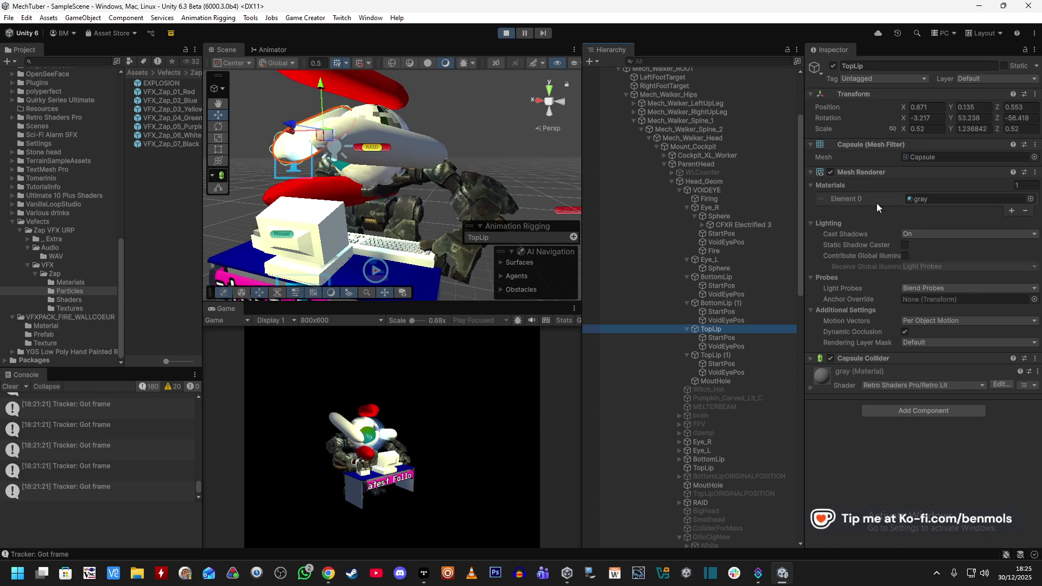
# Scrub TopLip's Rotation Y, then inspect the AudioLIPController and AudioheadController settings
pyautogui.moveTo(950, 120)
pyautogui.mouseDown()
pyautogui.moveTo(1014, 120)
pyautogui.moveTo(19, 116)
pyautogui.moveTo(1023, 151)
pyautogui.moveTo(543, 271)
pyautogui.moveTo(977, 352)
pyautogui.moveTo(80, 379)
pyautogui.moveTo(744, 366)
pyautogui.moveTo(529, 335)
pyautogui.mouseUp()
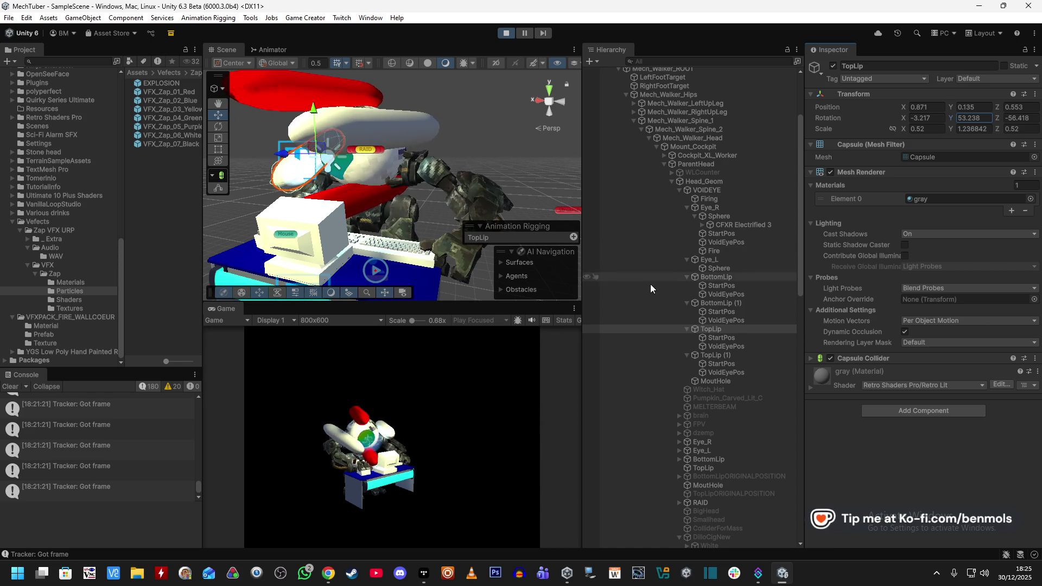
pyautogui.scroll(-10, 665, 320)
pyautogui.scroll(-3, 665, 320)
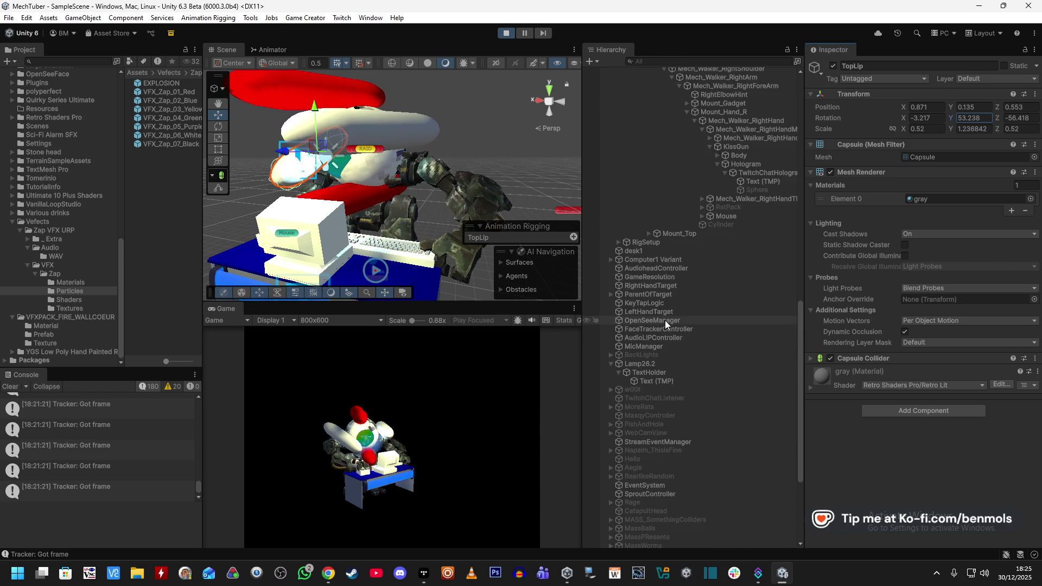
pyautogui.scroll(8, 665, 325)
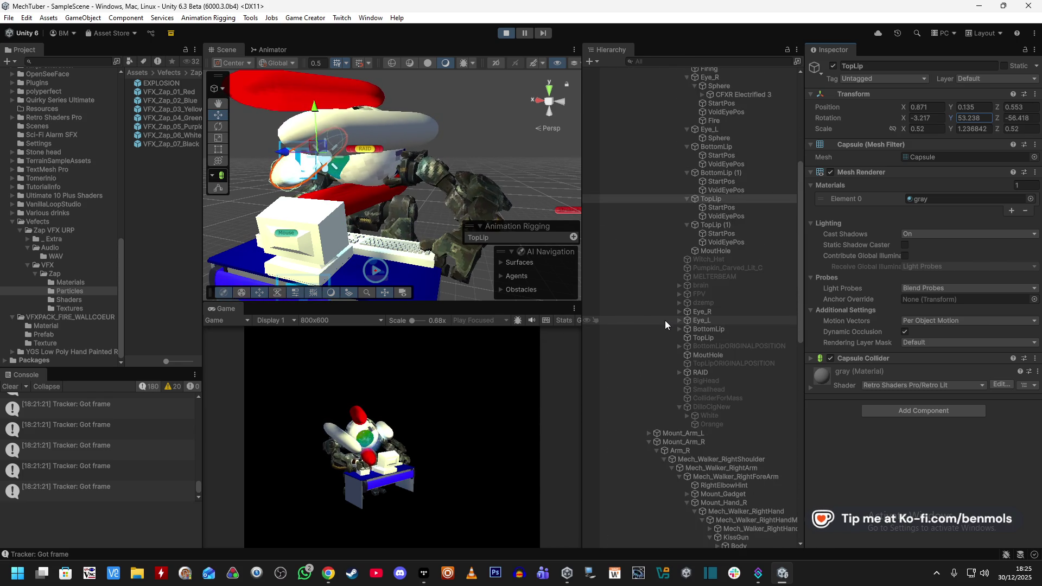
pyautogui.scroll(-11, 665, 320)
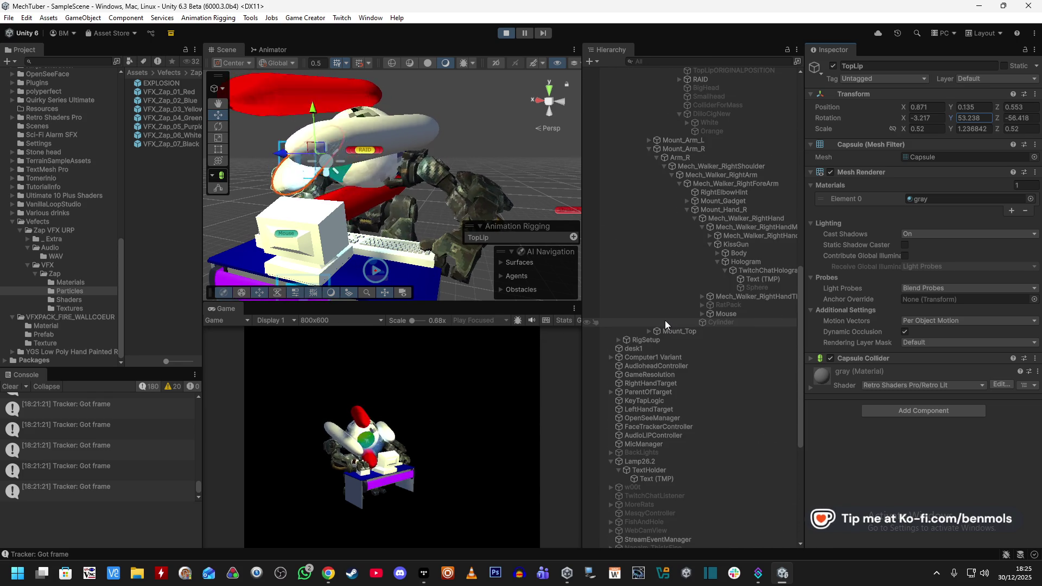
pyautogui.click(680, 434)
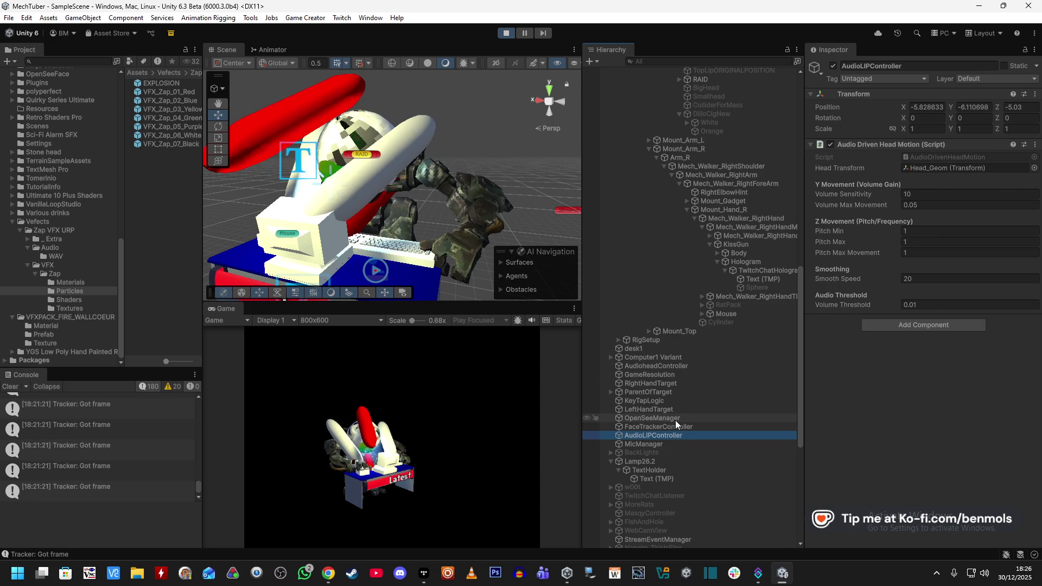
pyautogui.click(684, 365)
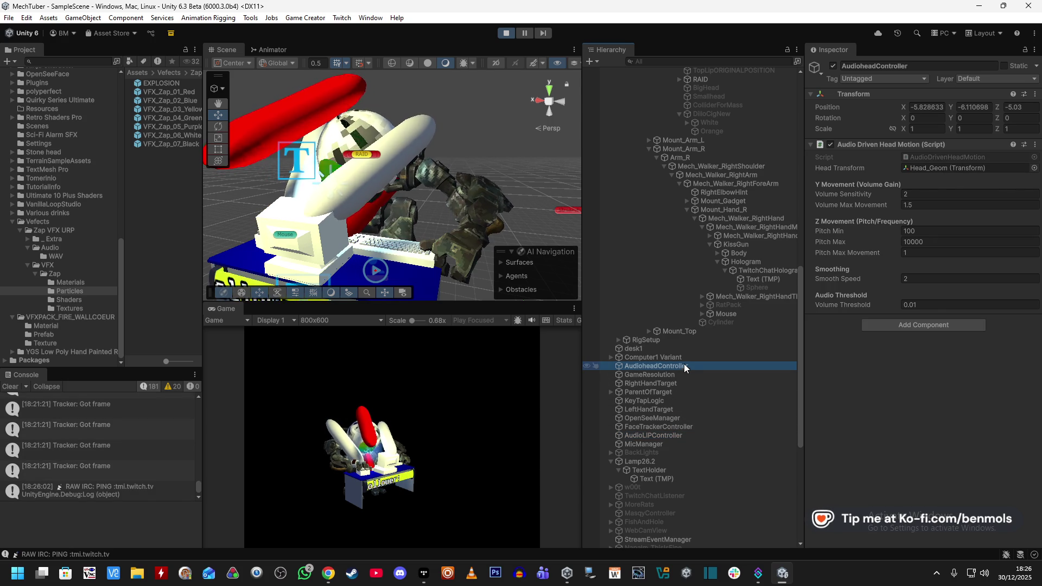
pyautogui.click(678, 437)
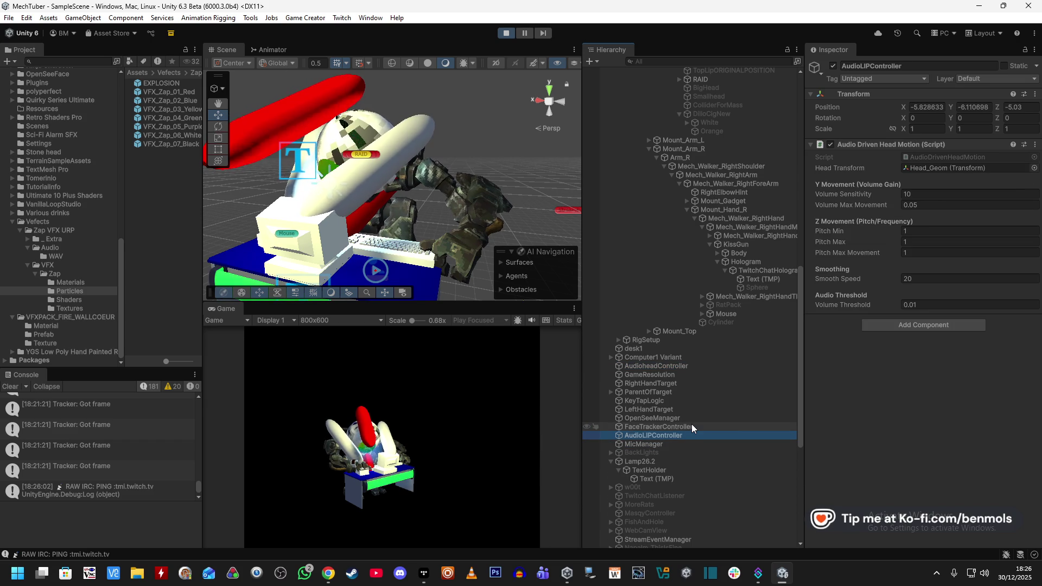
# Inspect FaceTrackerController, OpenSeeManager and LeftHandTarget, then show Head_Geom's details
pyautogui.click(692, 427)
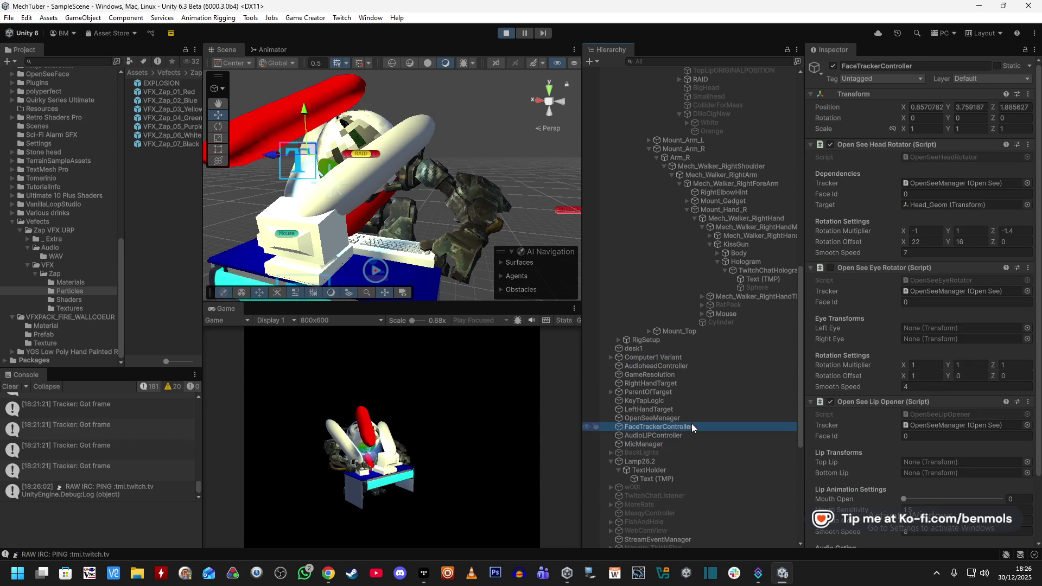
pyautogui.scroll(-3, 861, 373)
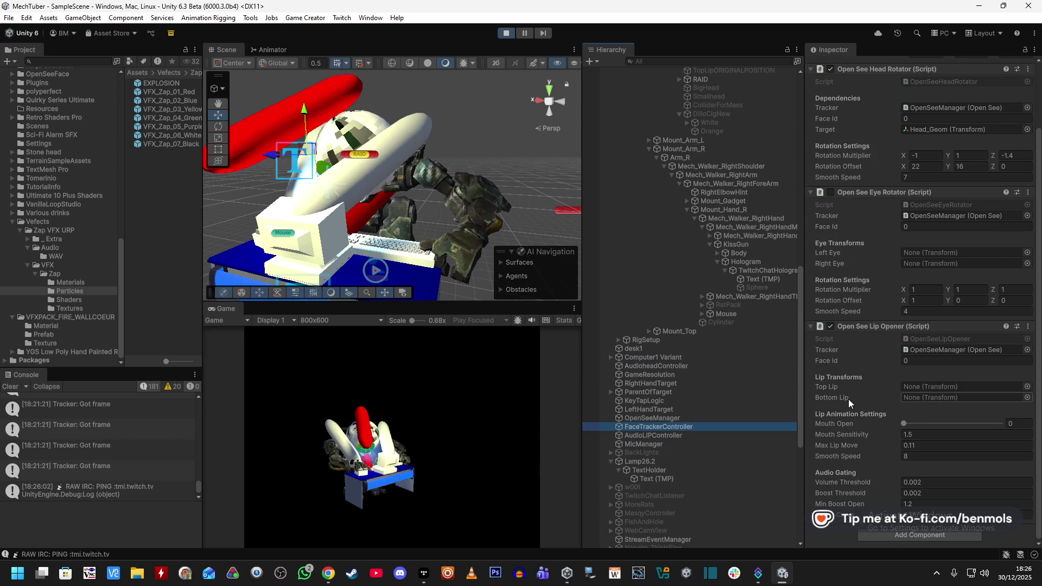
pyautogui.click(673, 419)
pyautogui.scroll(-2, 855, 350)
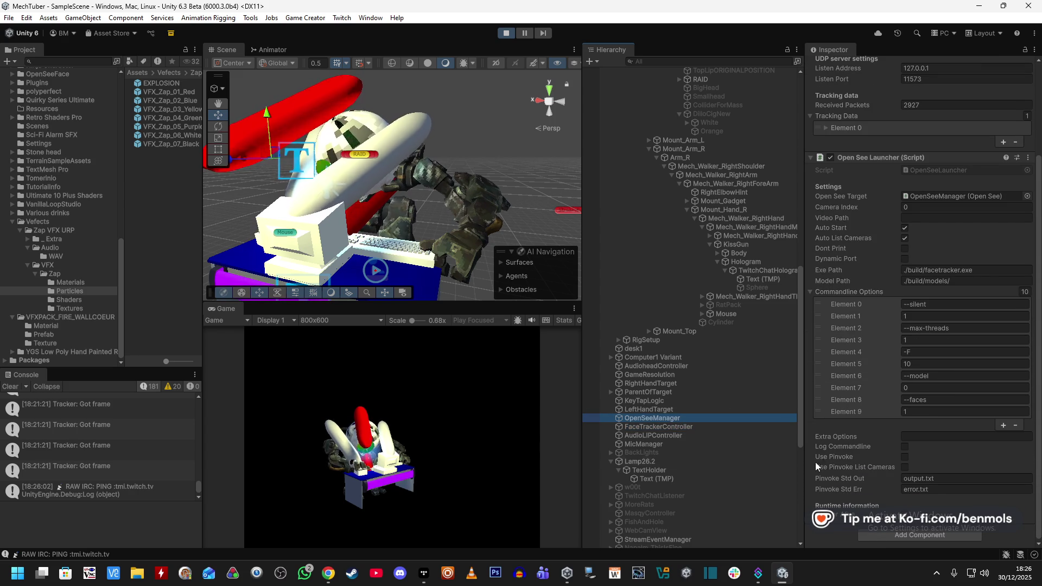
pyautogui.click(645, 409)
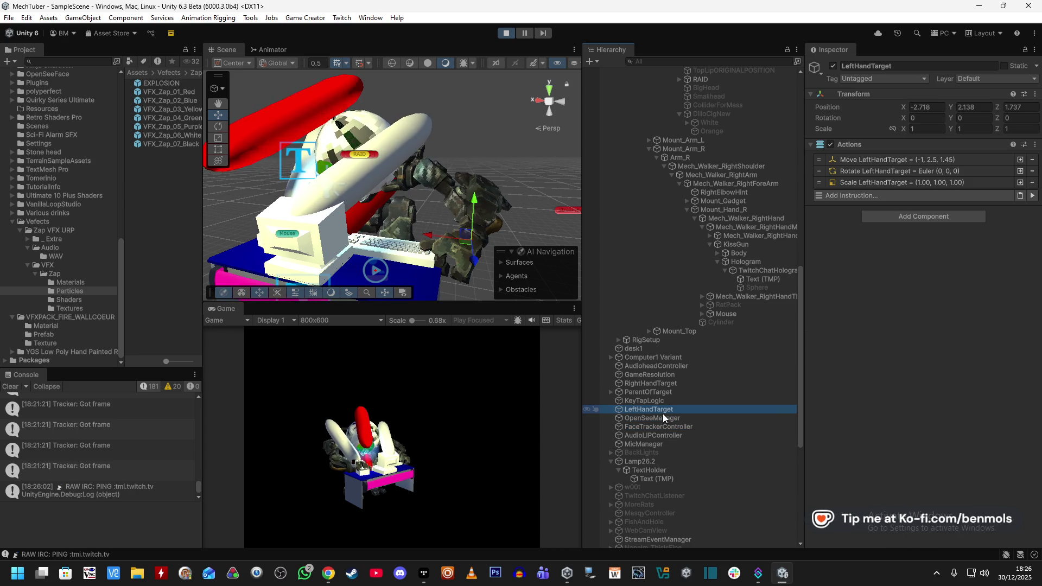
pyautogui.scroll(5, 714, 417)
pyautogui.scroll(5, 714, 418)
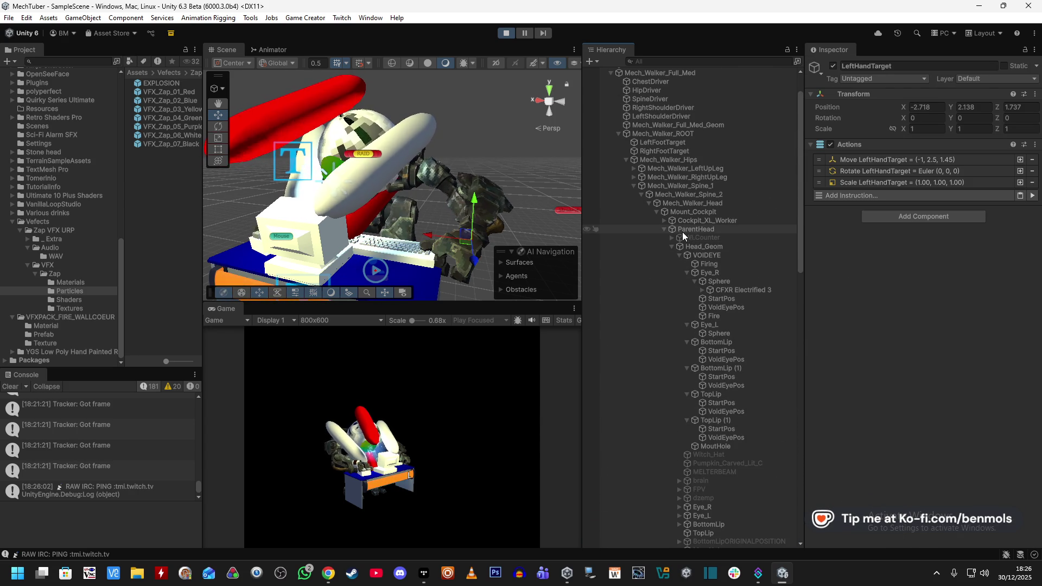
pyautogui.scroll(-3, 714, 389)
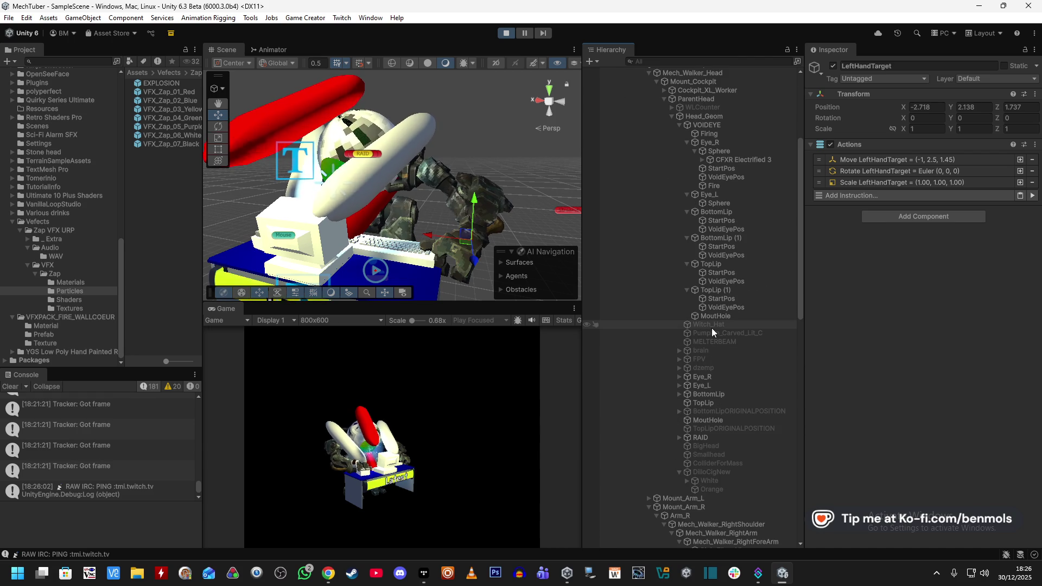
pyautogui.scroll(2, 720, 376)
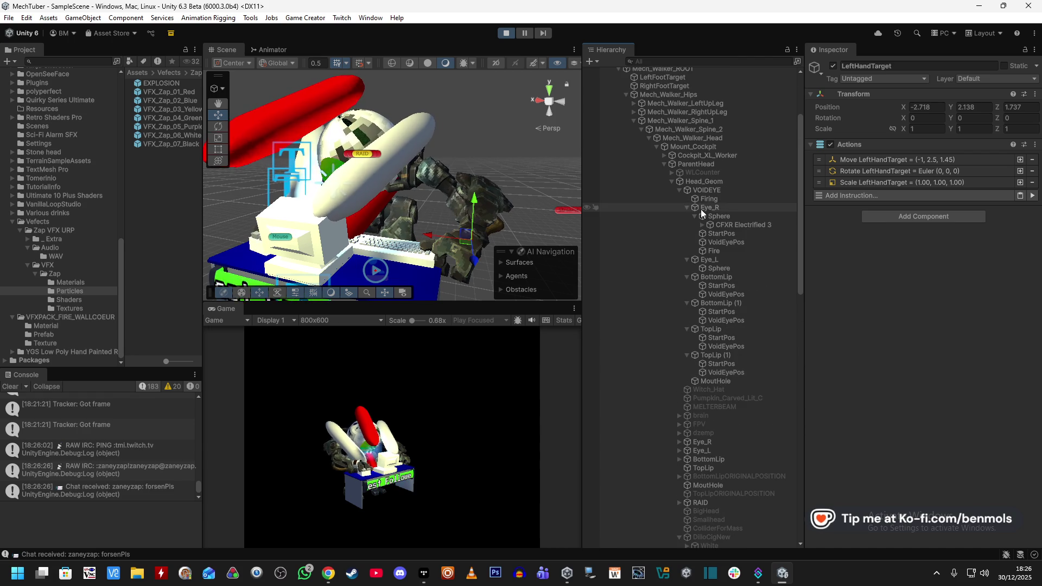
pyautogui.click(707, 183)
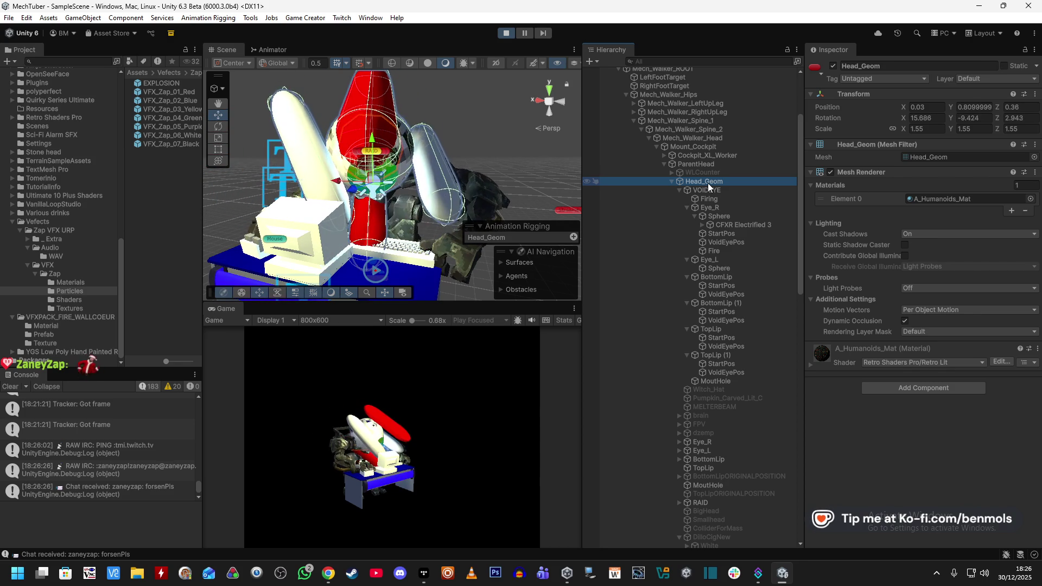
# Select Firing showing TopLip's Euler (0, 40, 0) rotation, exit play mode, and open Game Creator
pyautogui.moveTo(707, 183)
pyautogui.mouseDown()
pyautogui.moveTo(763, 278)
pyautogui.moveTo(717, 229)
pyautogui.moveTo(715, 192)
pyautogui.mouseUp()
pyautogui.click(716, 192)
pyautogui.click(507, 31)
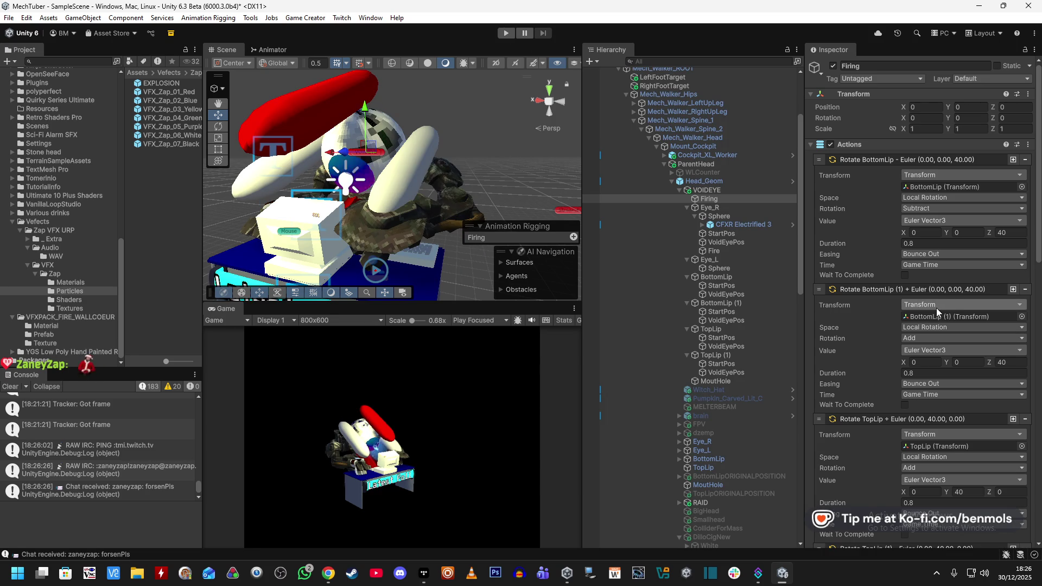
pyautogui.click(305, 17)
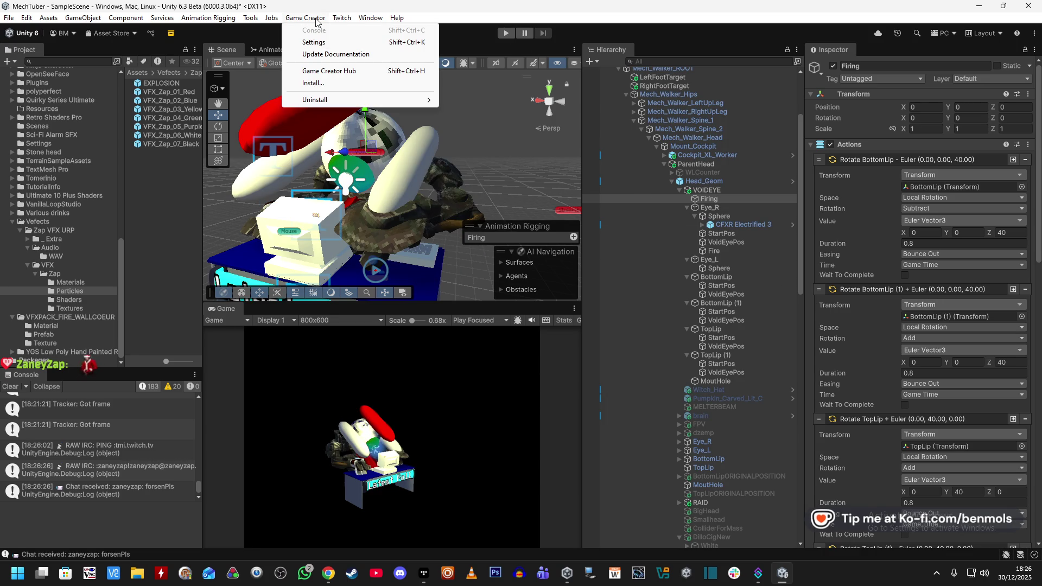
# Search the Game Creator Hub for 'Euler Rotate' and compare results, ending on Set Vector3 From Eular
pyautogui.click(327, 73)
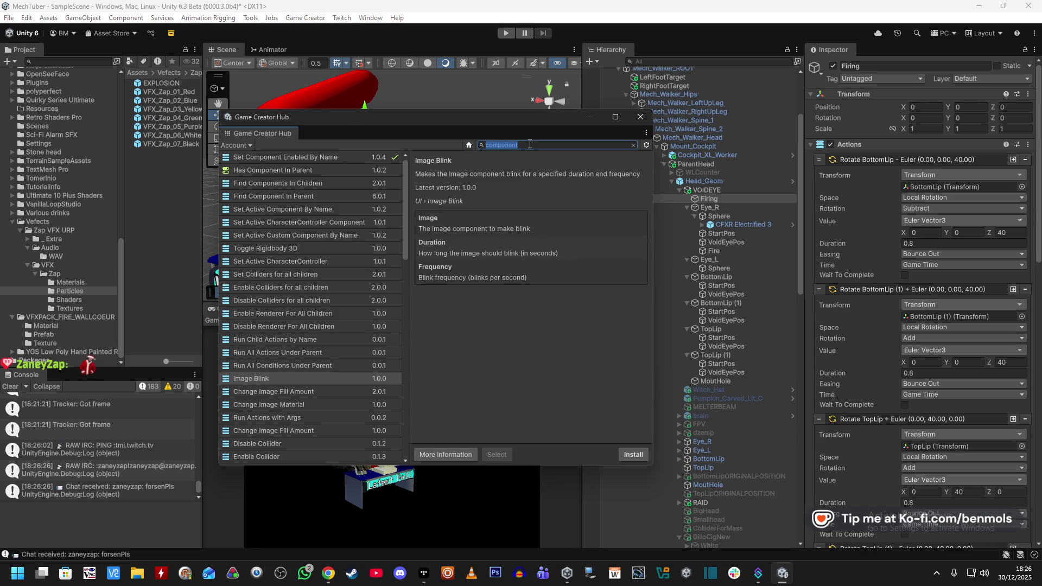
pyautogui.write('Euler Rotate')
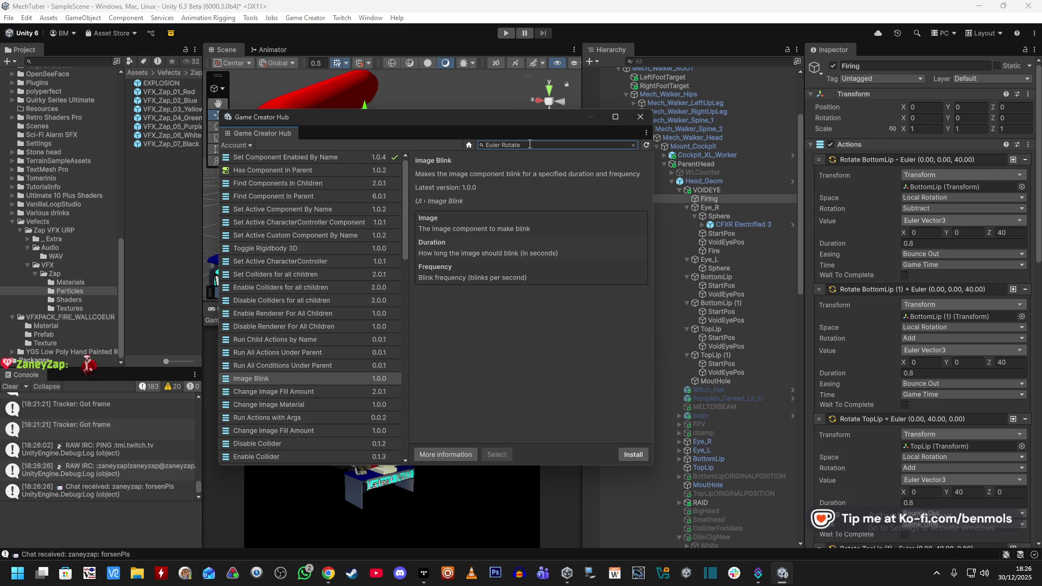
pyautogui.press('Return')
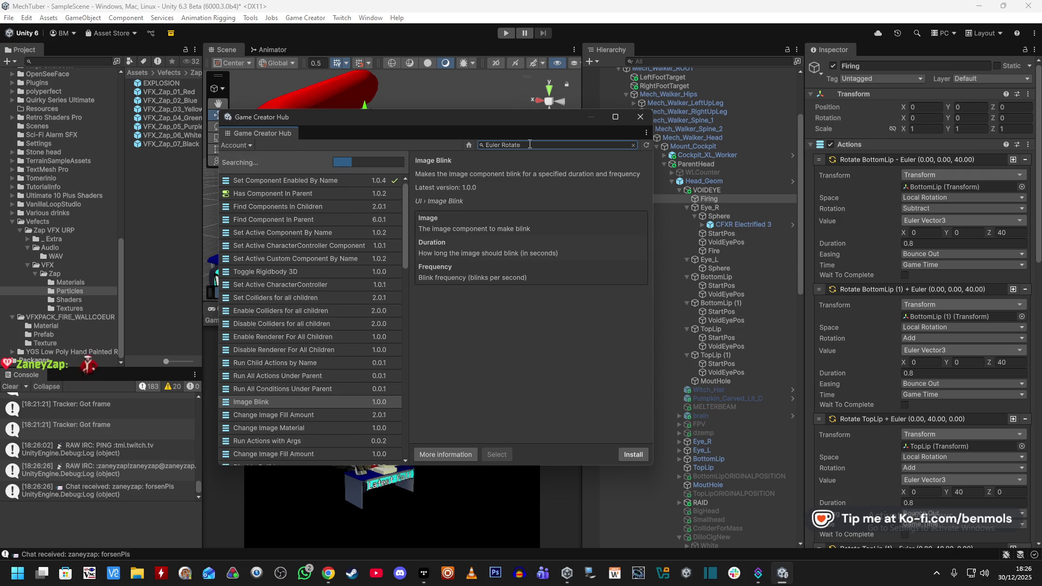
pyautogui.click(307, 170)
pyautogui.click(318, 160)
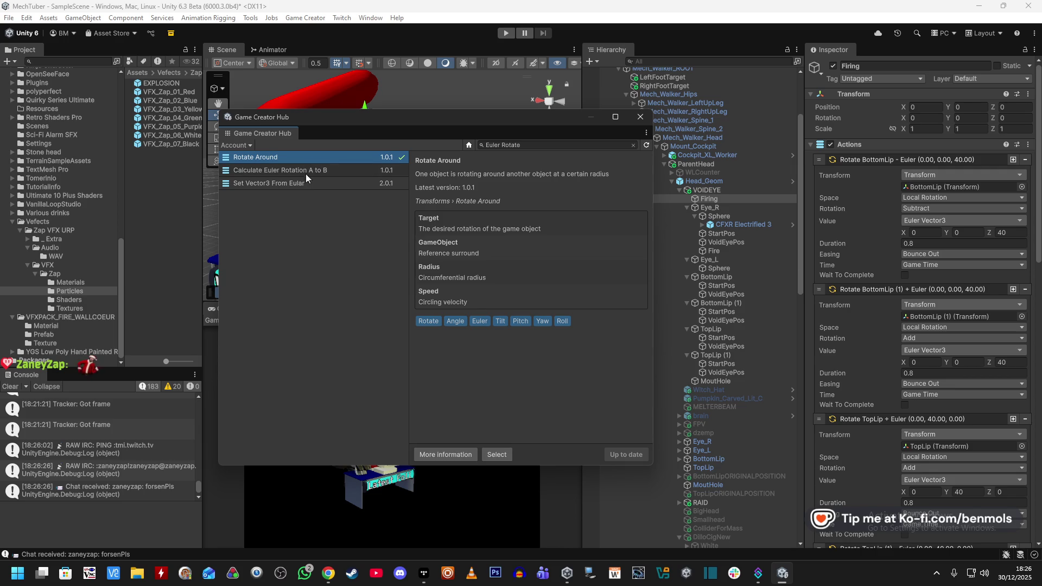
pyautogui.click(308, 184)
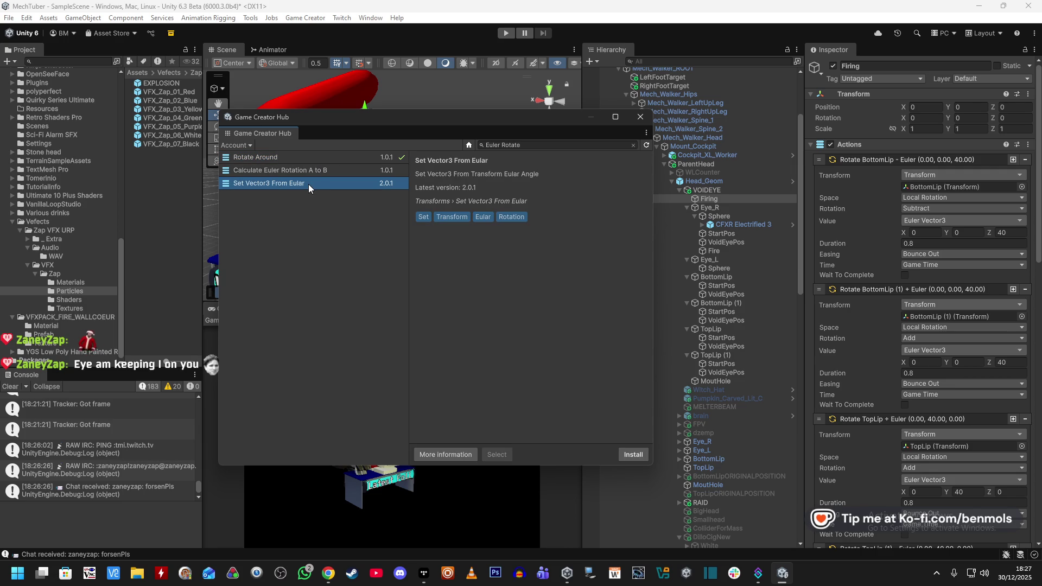
# Install the Set Vector3 From Eular 2.0.1 instruction and close the Hub
pyautogui.click(632, 454)
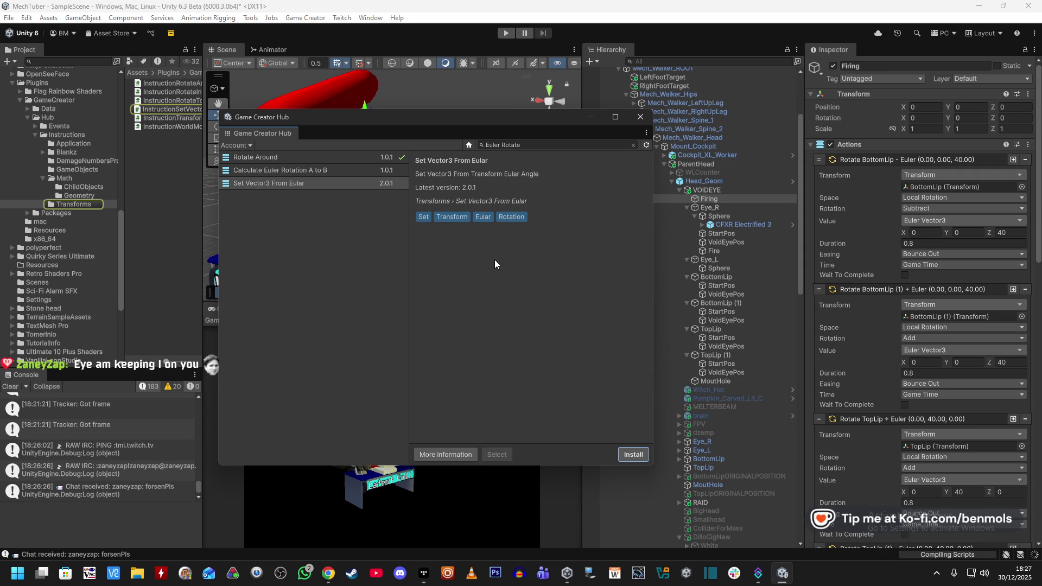
pyautogui.click(301, 184)
pyautogui.click(640, 117)
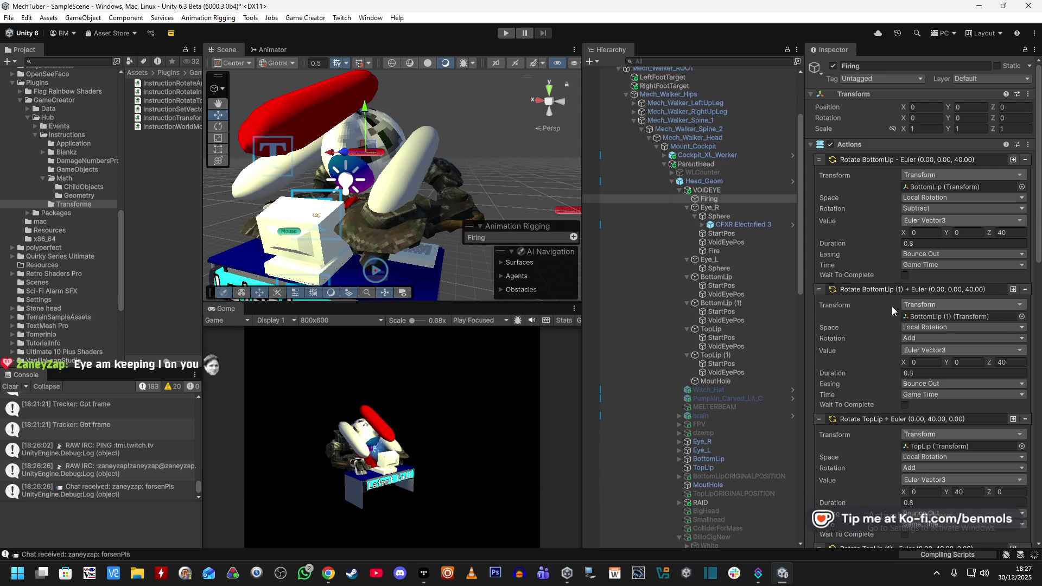
# Start adding an instruction to the Firing list and search for 'Set Vectory'
pyautogui.scroll(-10, 893, 371)
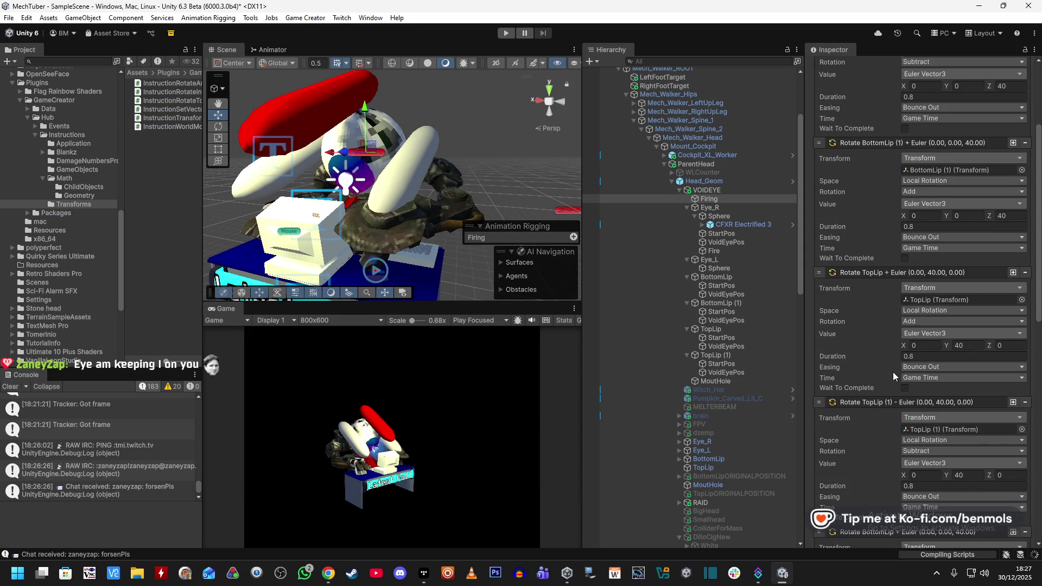
pyautogui.scroll(-5, 902, 376)
pyautogui.click(858, 513)
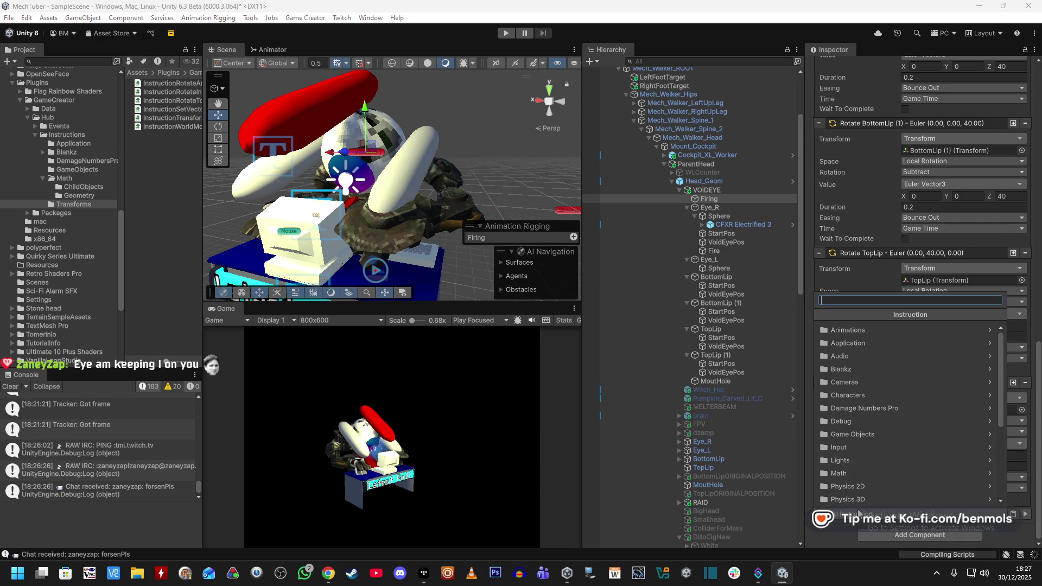
pyautogui.write('Set Vectory')
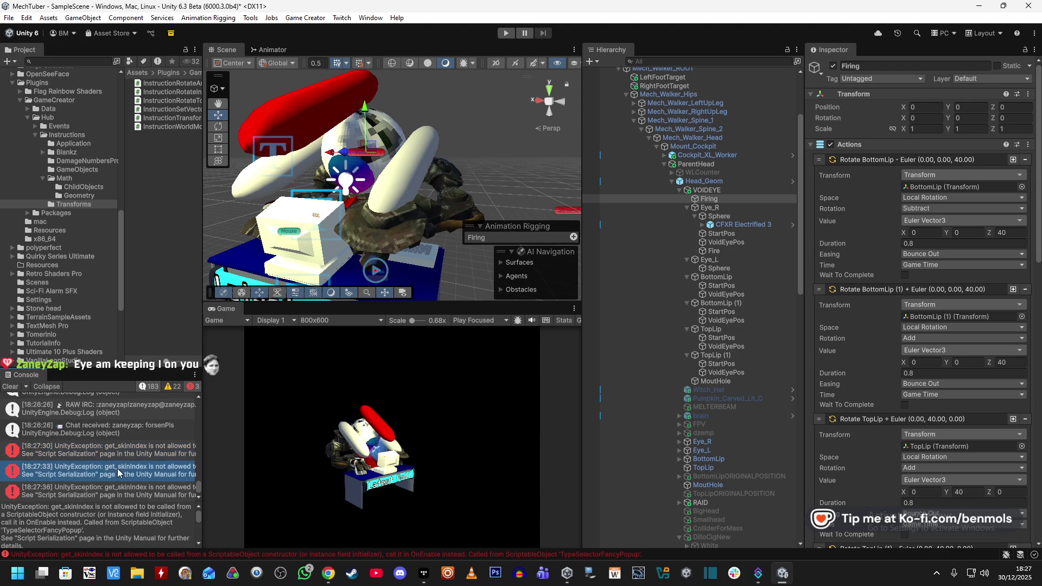
# Read the get_skinIndex error, clear the Console, retry Add Instruction, then widen the Project panel
pyautogui.click(115, 488)
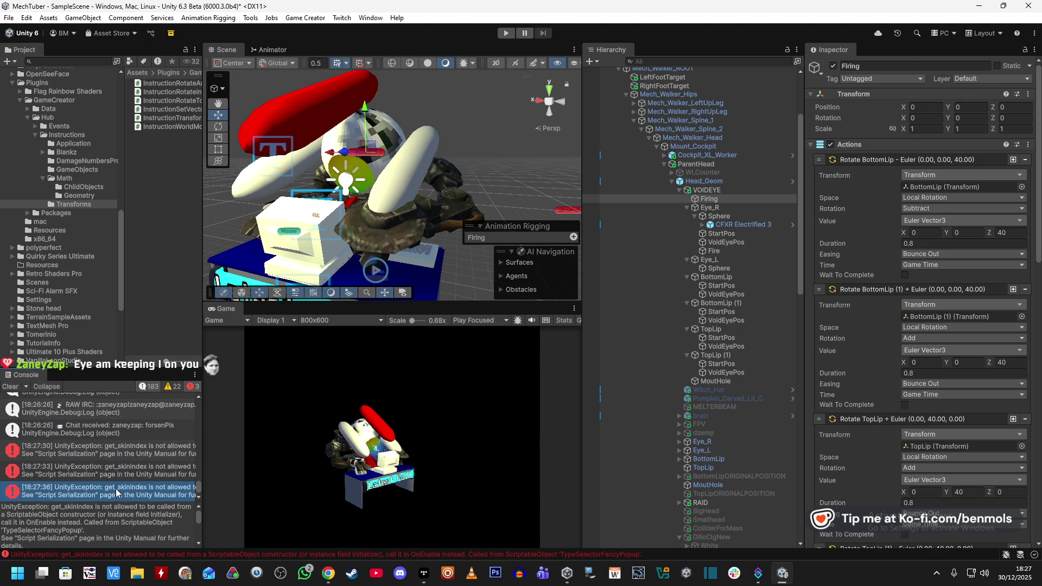
pyautogui.click(21, 385)
pyautogui.scroll(-10, 872, 497)
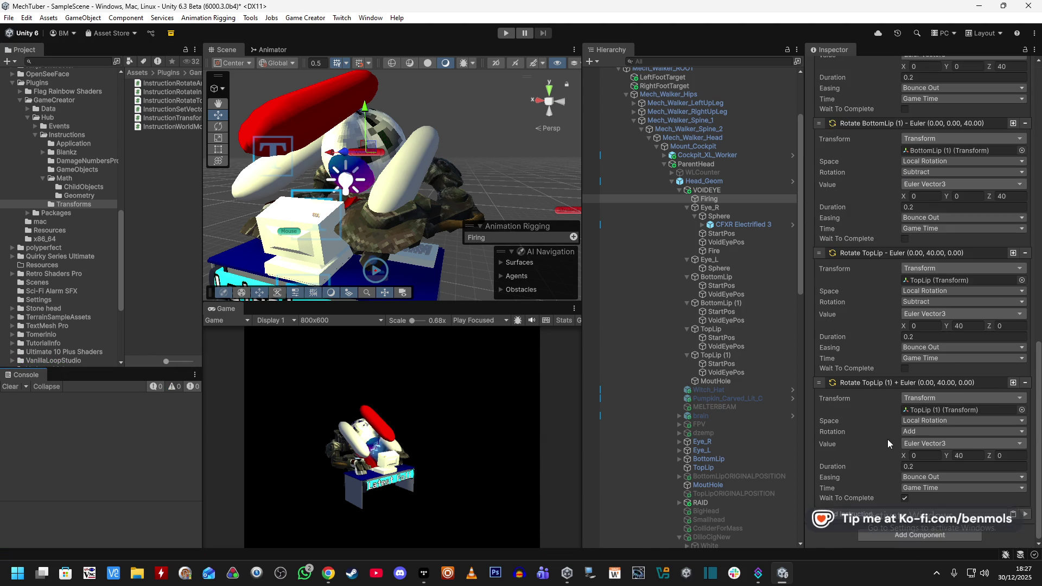
pyautogui.click(871, 517)
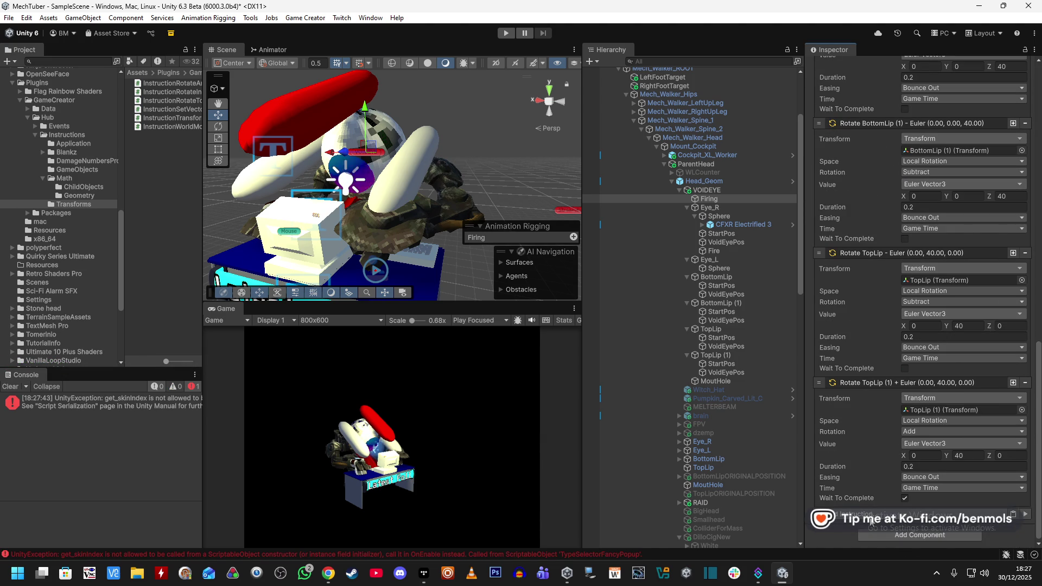
pyautogui.click(870, 521)
pyautogui.click(871, 521)
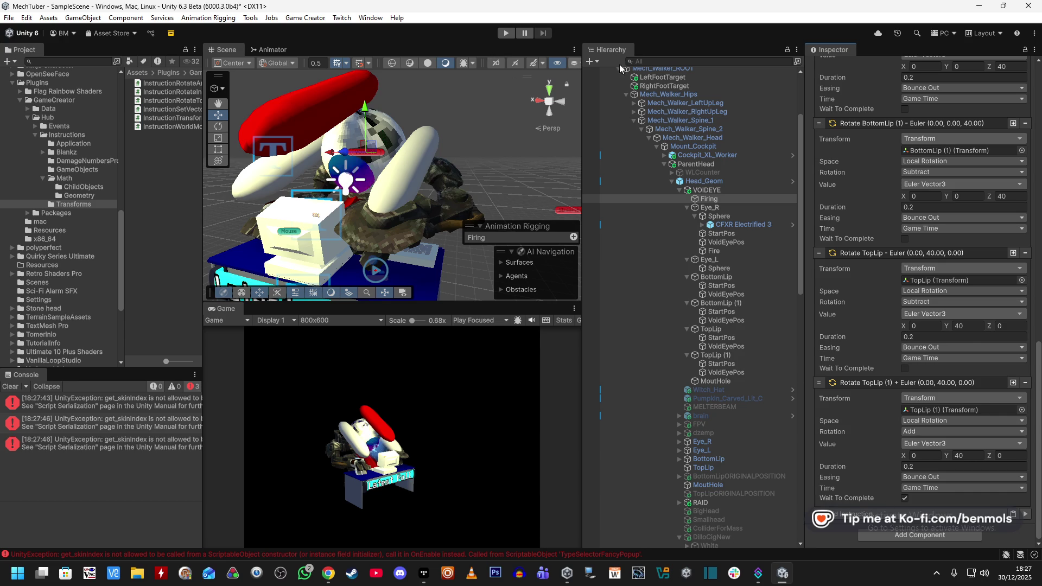
pyautogui.moveTo(205, 123); pyautogui.dragTo(292, 123)
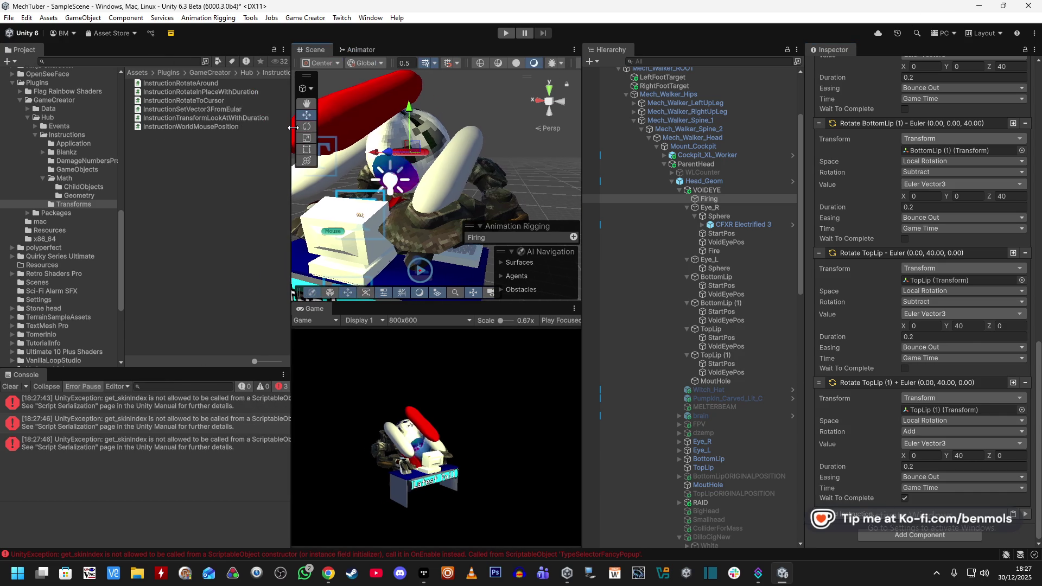
# Delete the InstructionSetVector3FromEular script from the Hub Transforms folder and clear the Console
pyautogui.click(223, 108)
pyautogui.press('Delete')
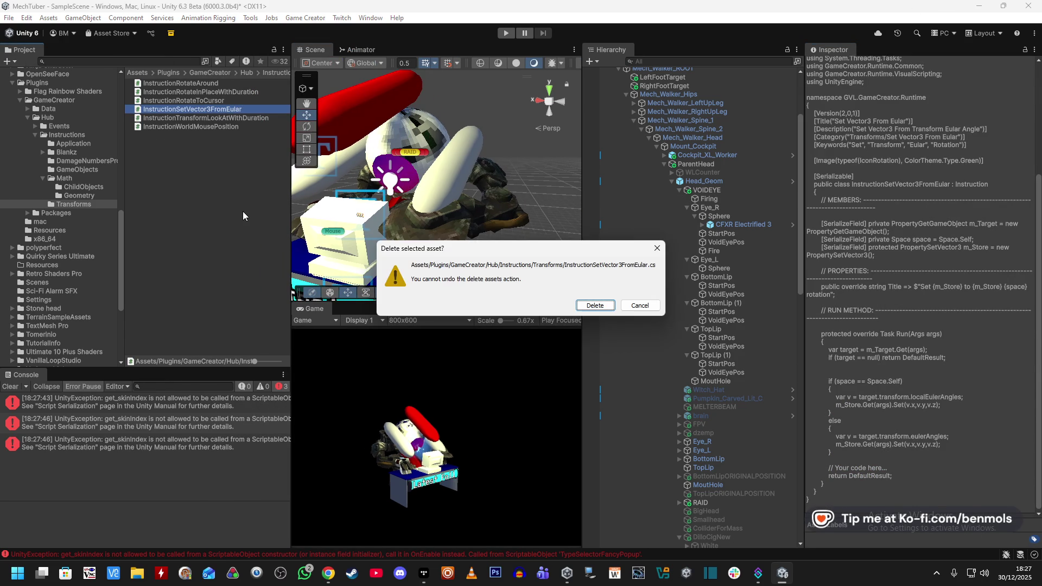
pyautogui.click(595, 305)
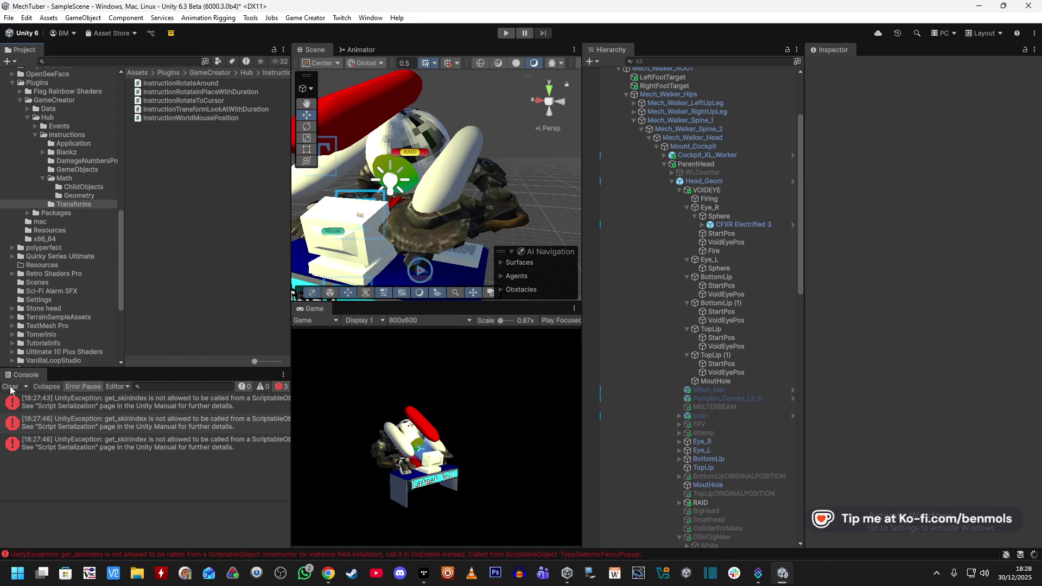
pyautogui.click(10, 386)
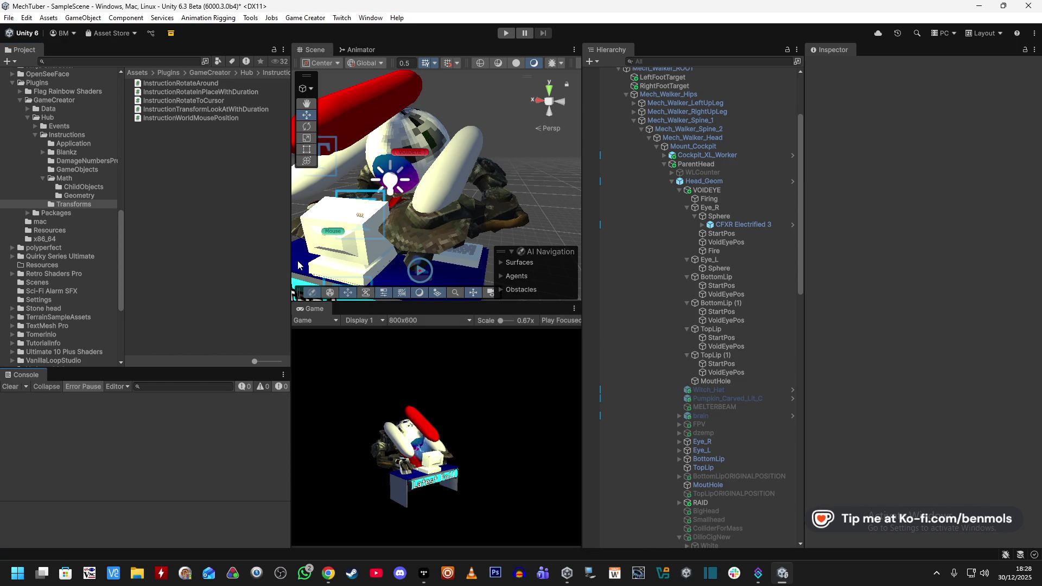
# Resize the panels, select Firing in the Hierarchy, and bring up its Add Instruction categories
pyautogui.moveTo(291, 259); pyautogui.dragTo(188, 259)
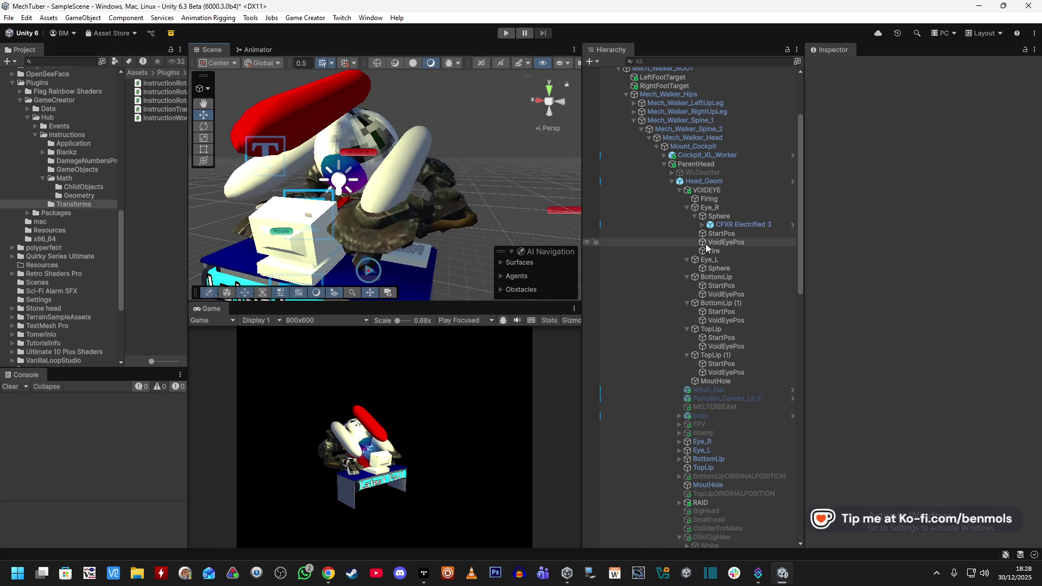
pyautogui.scroll(-5, 746, 253)
pyautogui.moveTo(582, 220); pyautogui.dragTo(628, 219)
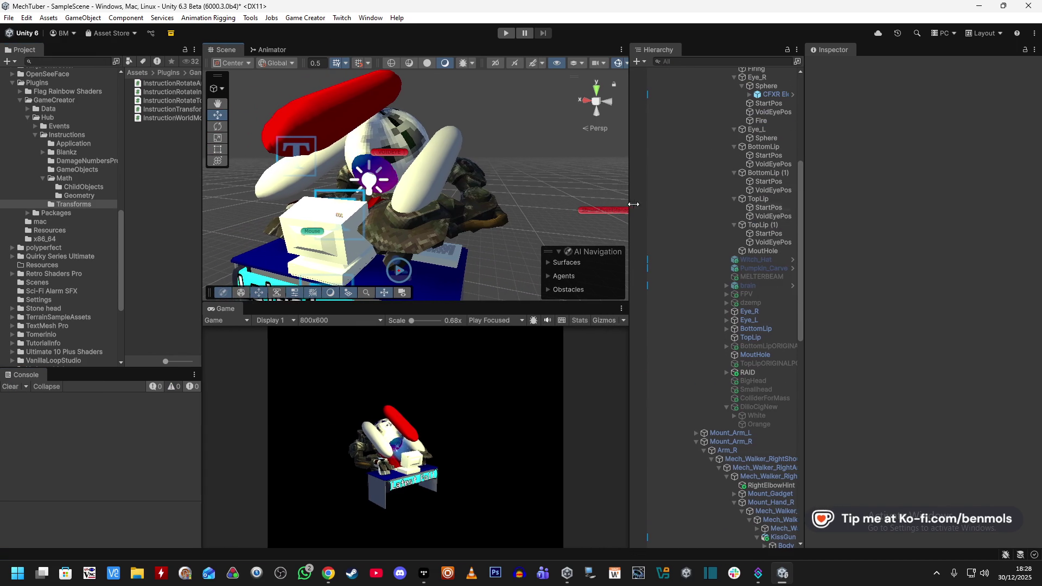
pyautogui.moveTo(802, 246); pyautogui.dragTo(831, 246)
pyautogui.scroll(8, 772, 200)
pyautogui.click(760, 296)
pyautogui.scroll(-10, 913, 443)
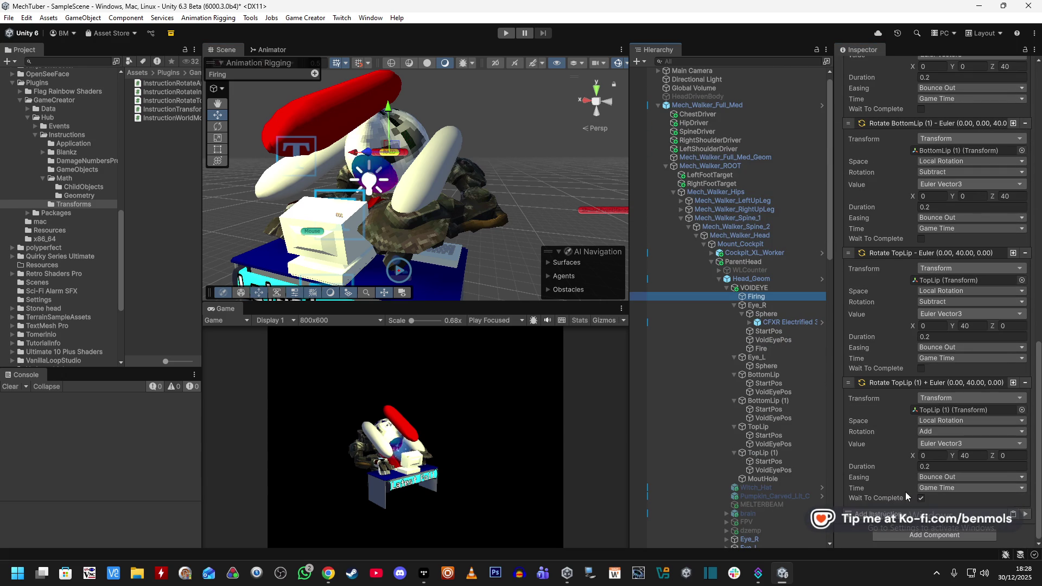
pyautogui.click(903, 516)
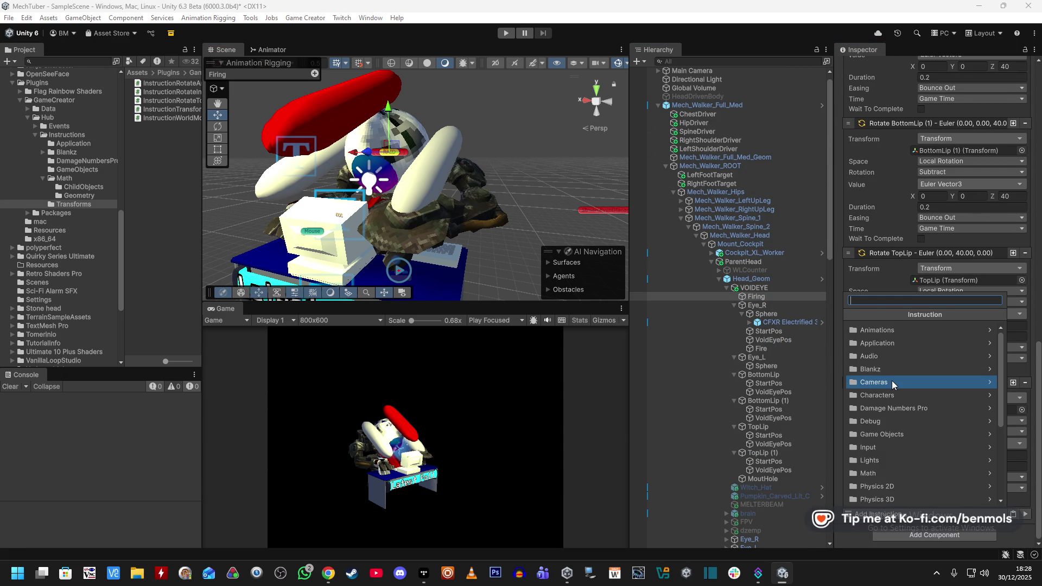
# Browse the Math > Geometry instructions, then return to the Math categories
pyautogui.click(904, 472)
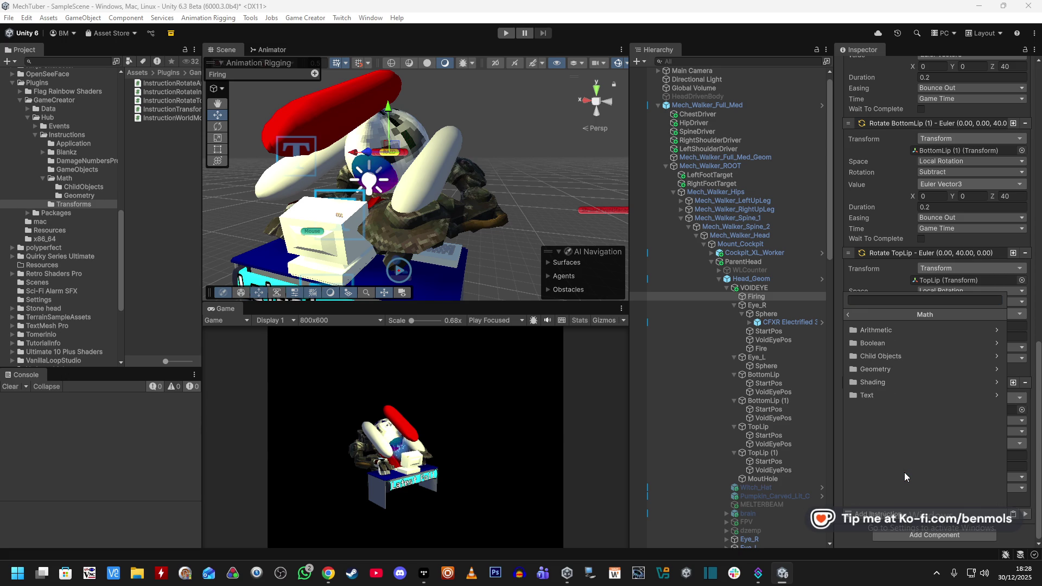
pyautogui.click(907, 369)
pyautogui.scroll(-3, 910, 369)
pyautogui.scroll(-1, 910, 372)
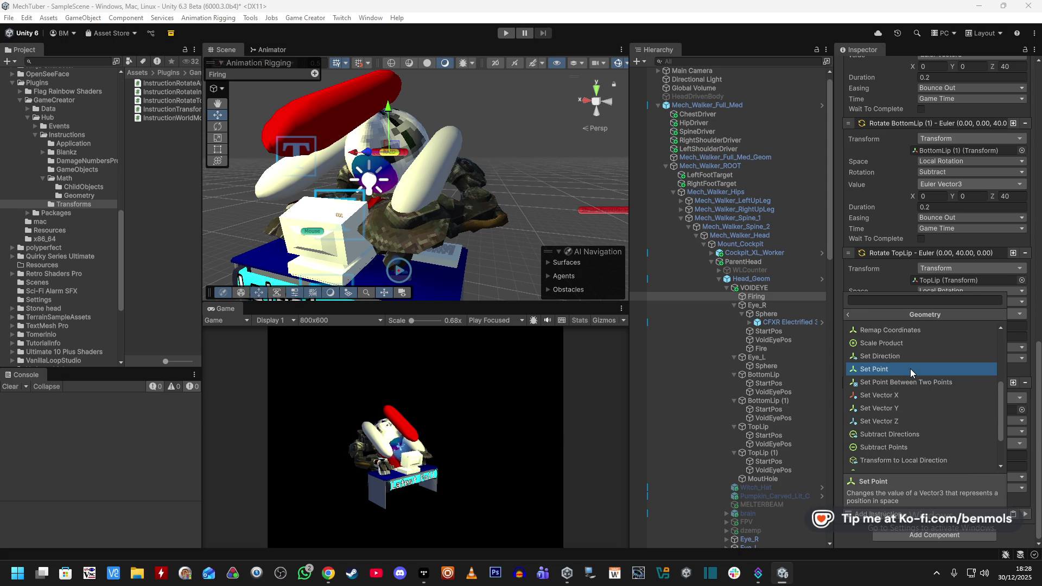
pyautogui.scroll(-1, 910, 369)
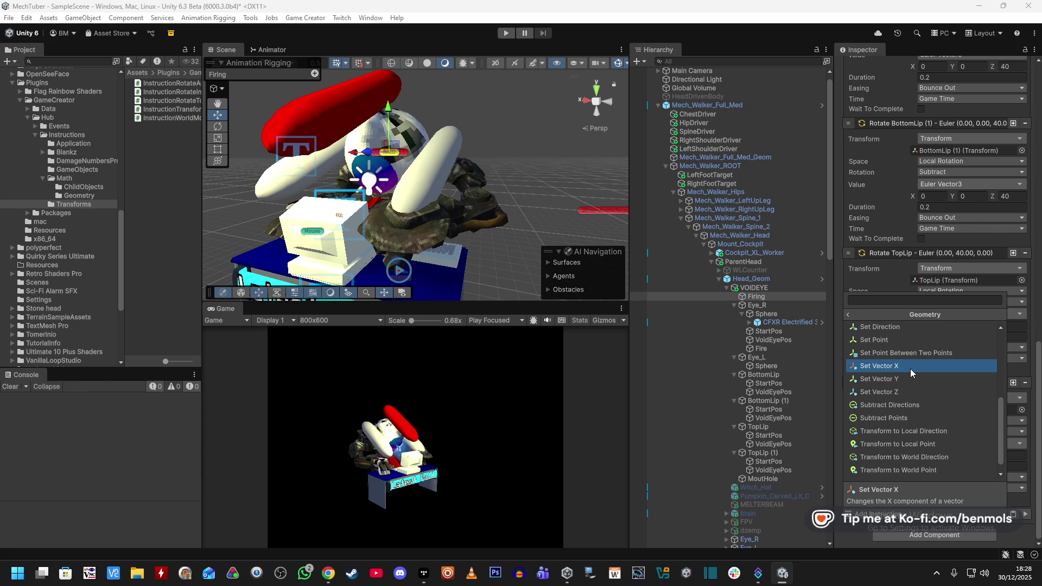
pyautogui.scroll(-1, 909, 369)
pyautogui.scroll(2, 909, 369)
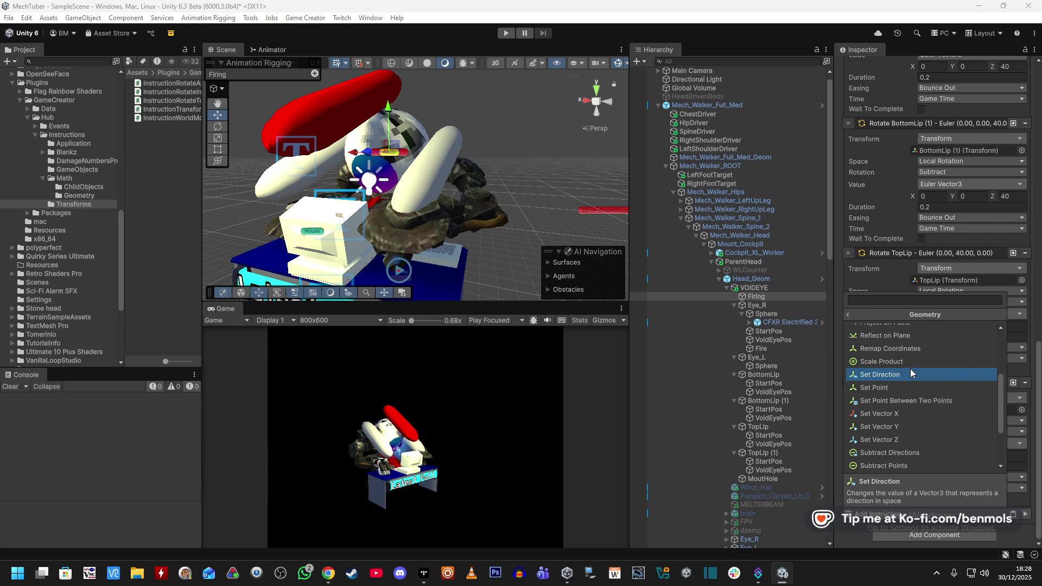
pyautogui.scroll(2, 914, 405)
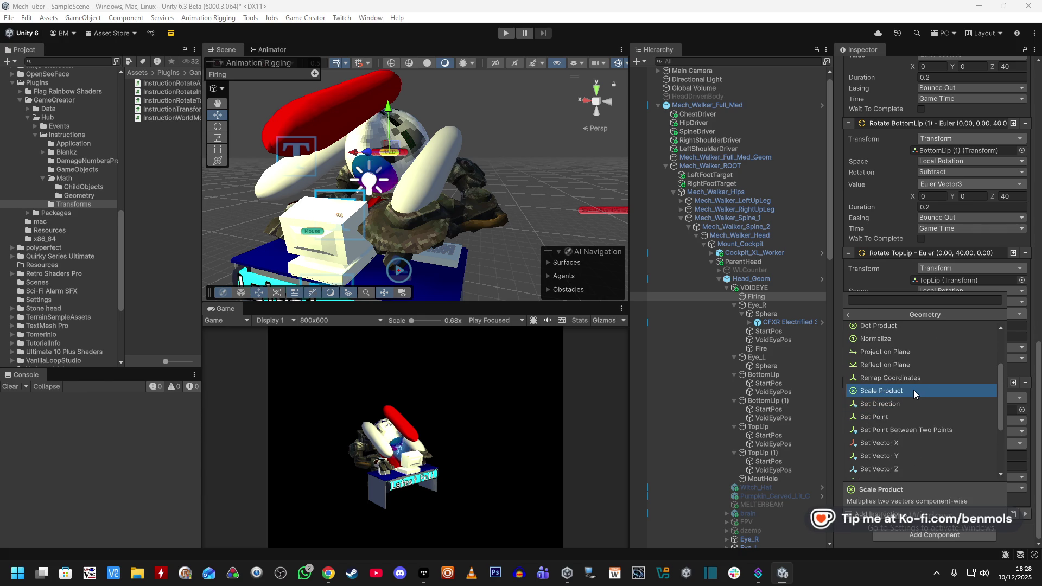
pyautogui.scroll(2, 913, 390)
pyautogui.scroll(2, 913, 369)
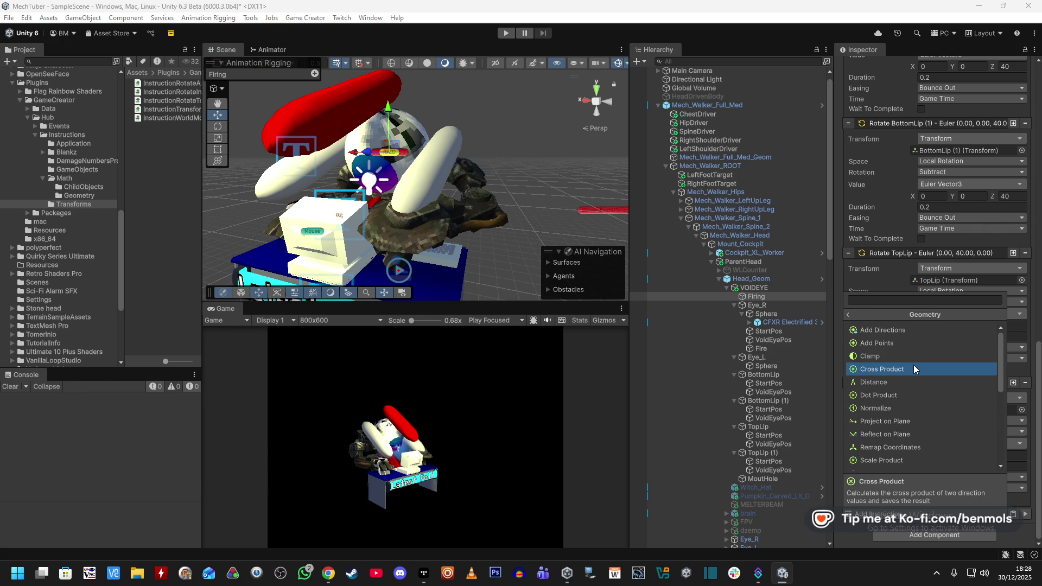
pyautogui.scroll(-2, 913, 366)
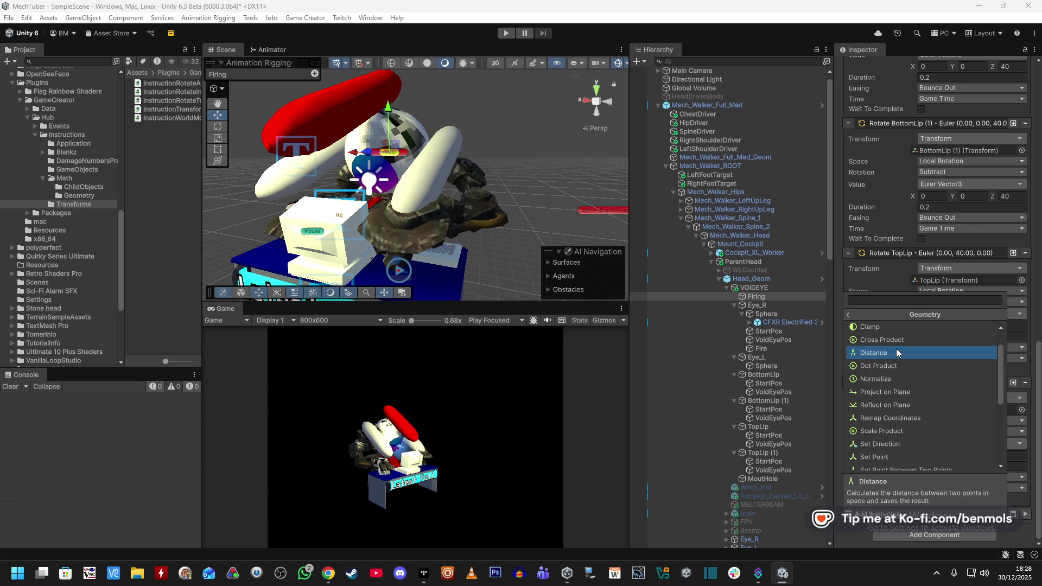
pyautogui.click(847, 314)
# Search instructions for 'Rotat', clear the search, and close the picker without adding anything
pyautogui.write('Rotat')
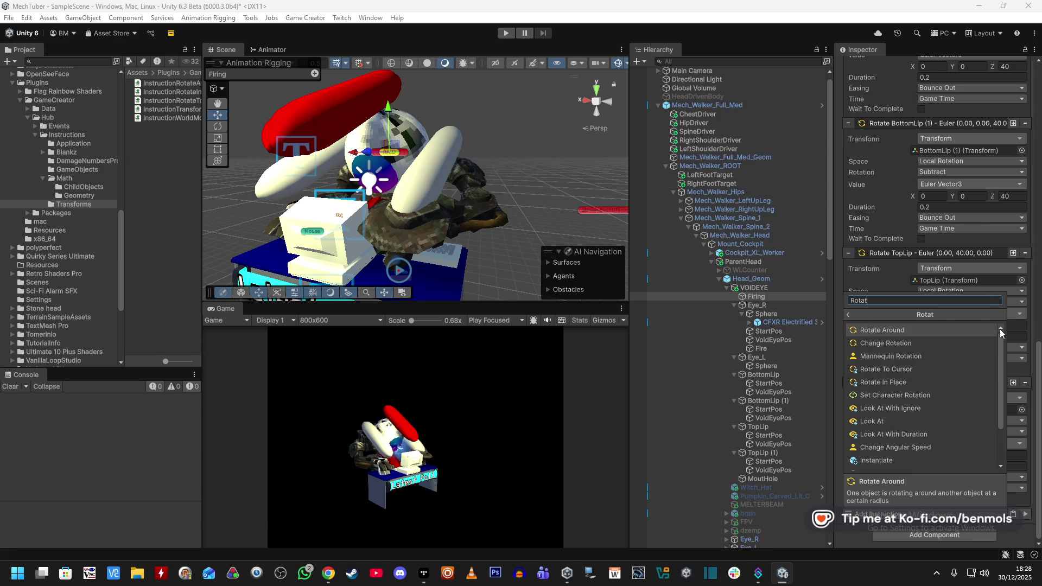
pyautogui.moveTo(1001, 337)
pyautogui.mouseDown()
pyautogui.moveTo(1004, 373)
pyautogui.moveTo(1011, 329)
pyautogui.mouseUp()
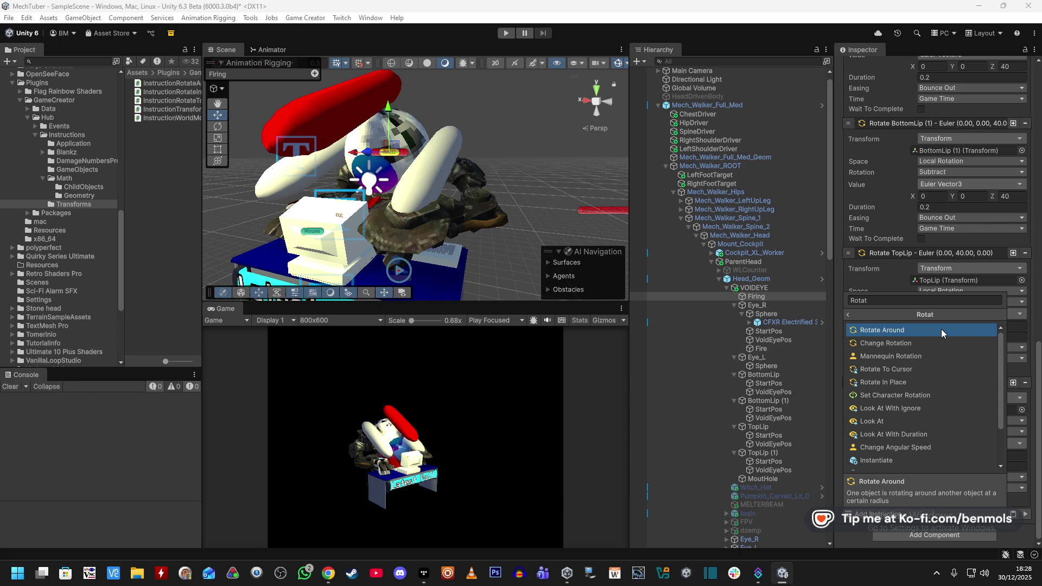
pyautogui.click(897, 301)
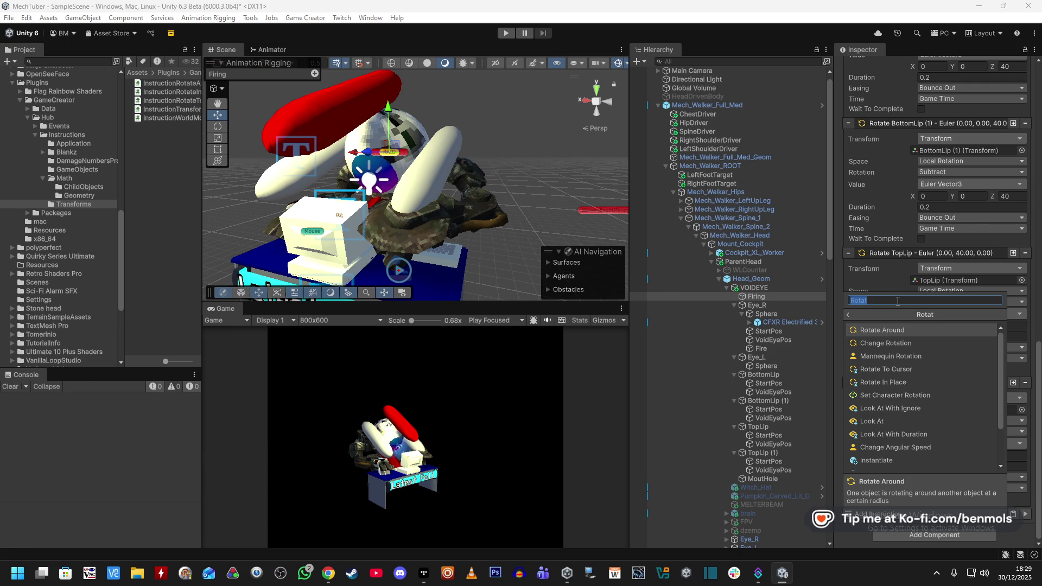
pyautogui.press('BackSpace')
pyautogui.click(838, 278)
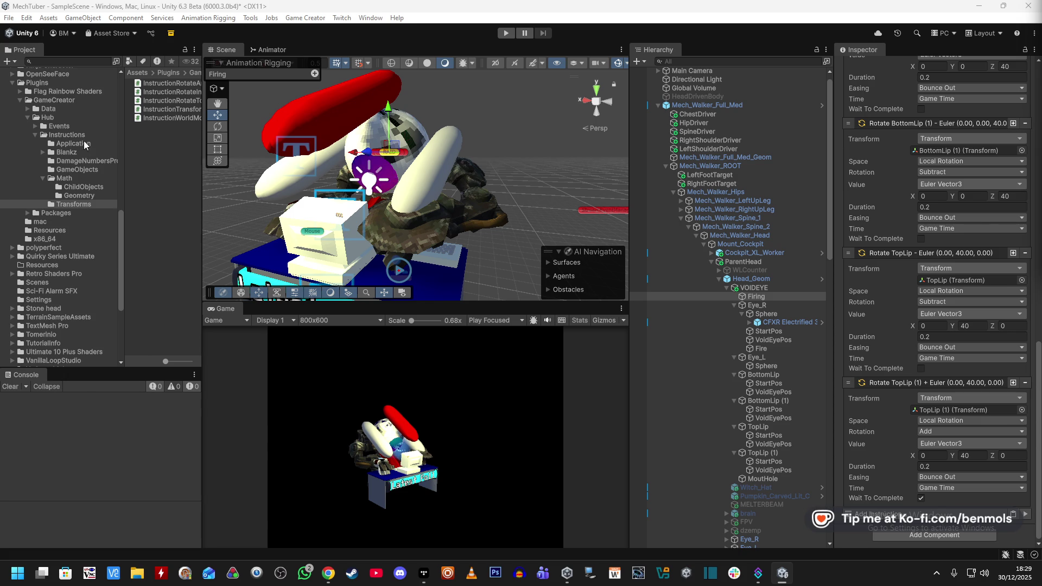
pyautogui.click(304, 18)
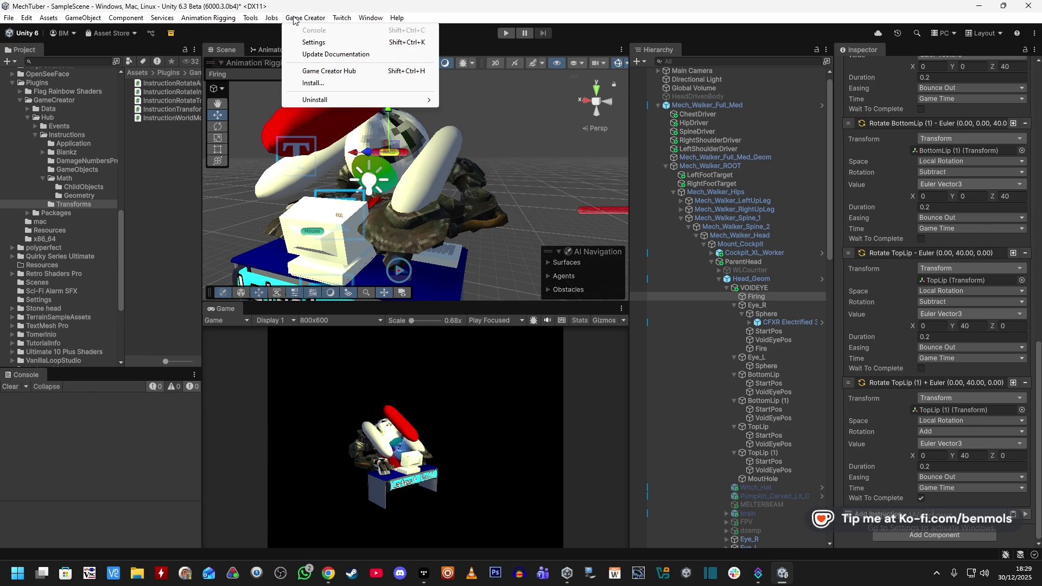
# Download the latest Game Creator documentation and open the Documentation PDF
pyautogui.click(326, 55)
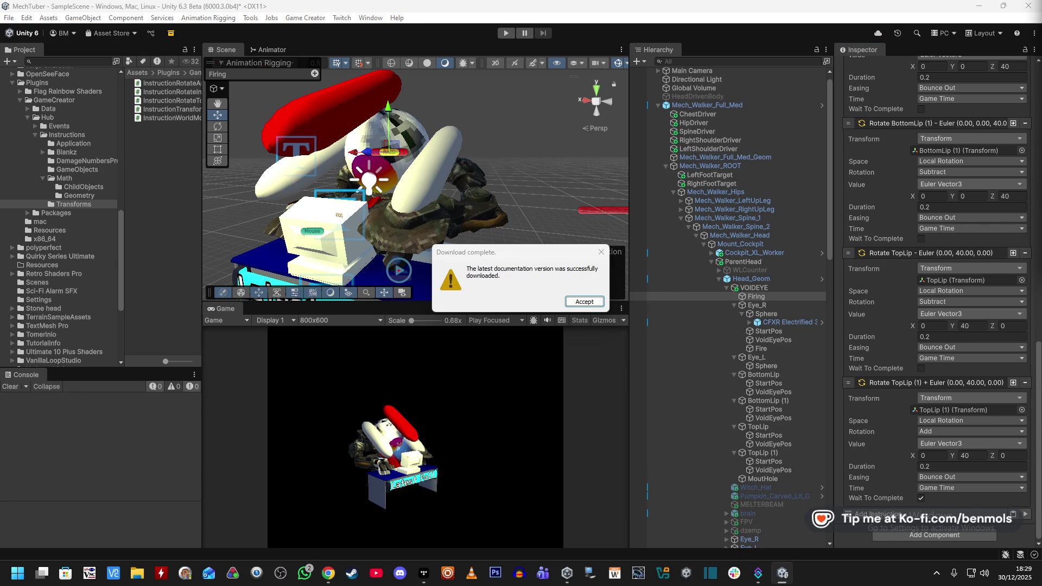
pyautogui.click(585, 301)
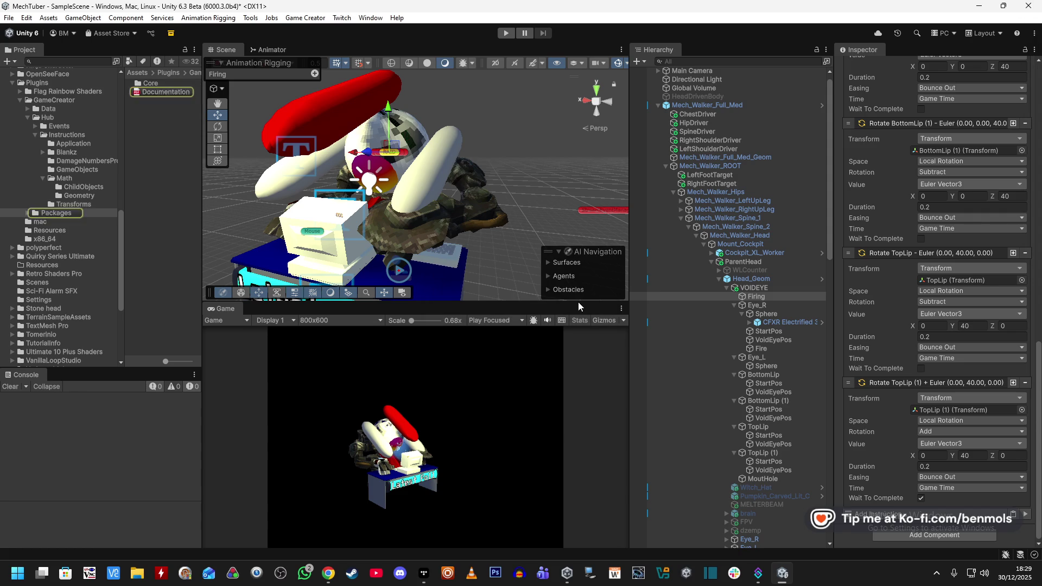
pyautogui.doubleClick(166, 92)
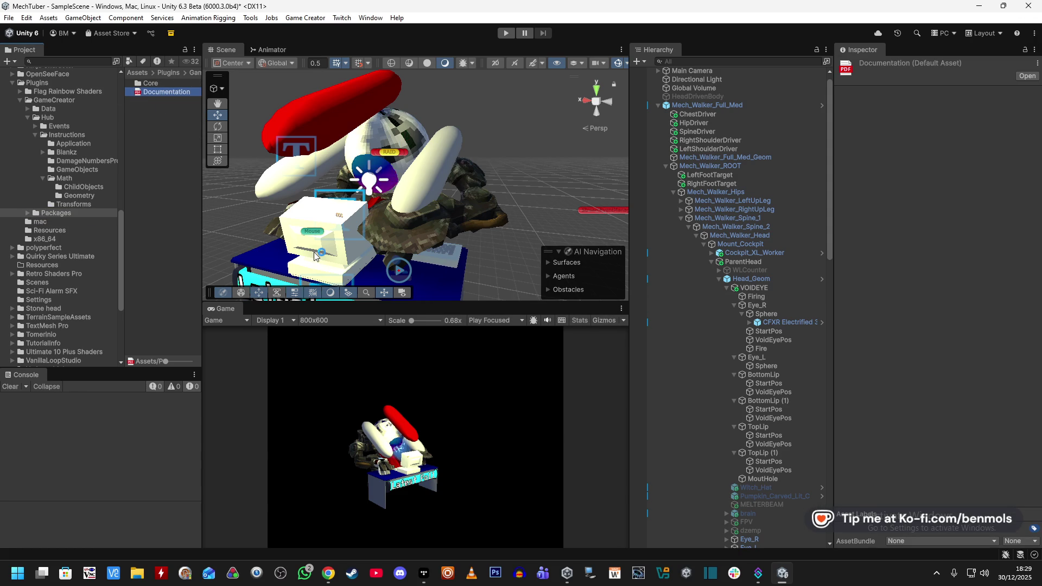